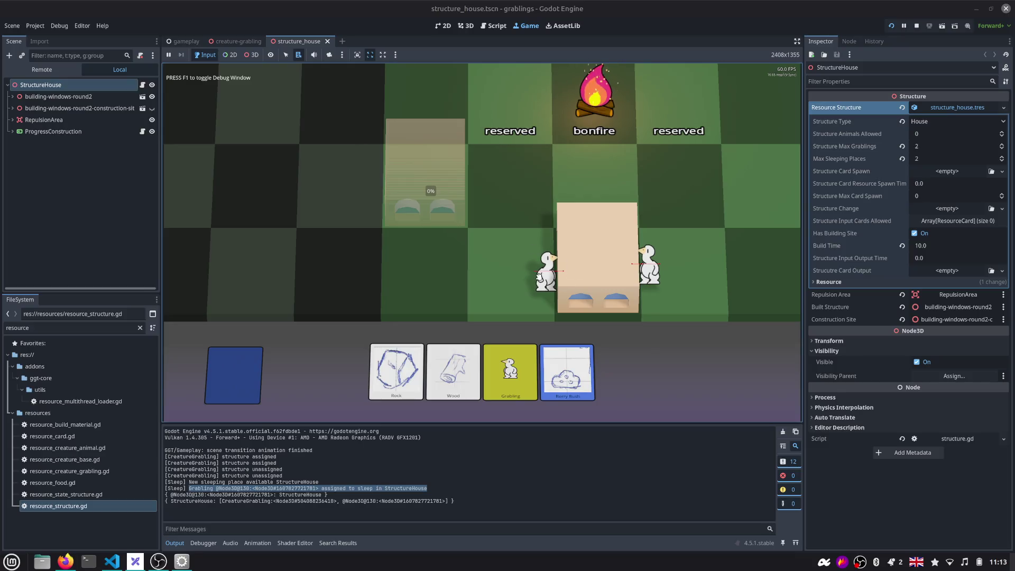
Send a grabling to the house construction site, pause the game, and switch to the Script workspace
left_click_drag(567, 281, 432, 171)
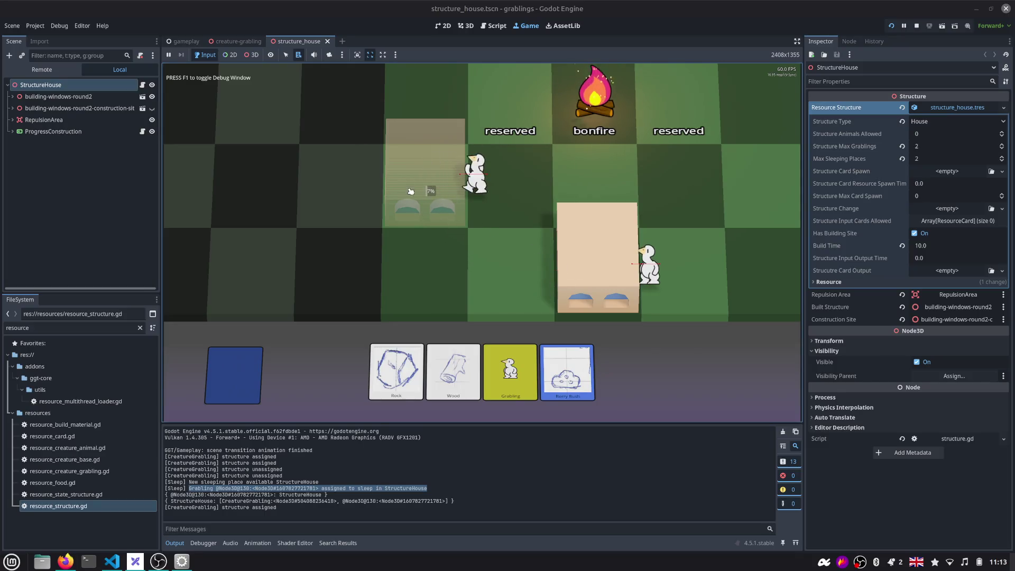
left_click(903, 26)
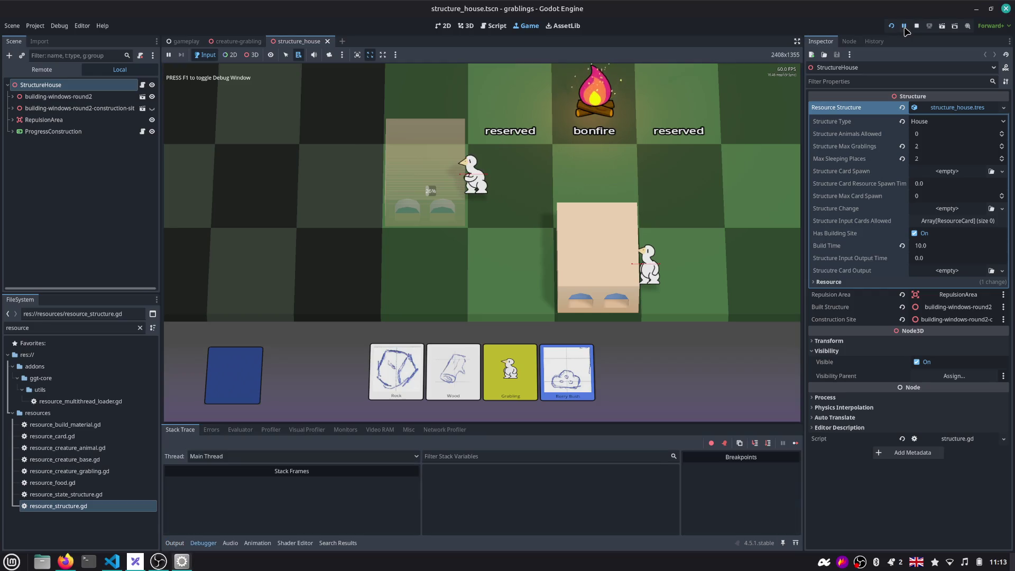
left_click(493, 26)
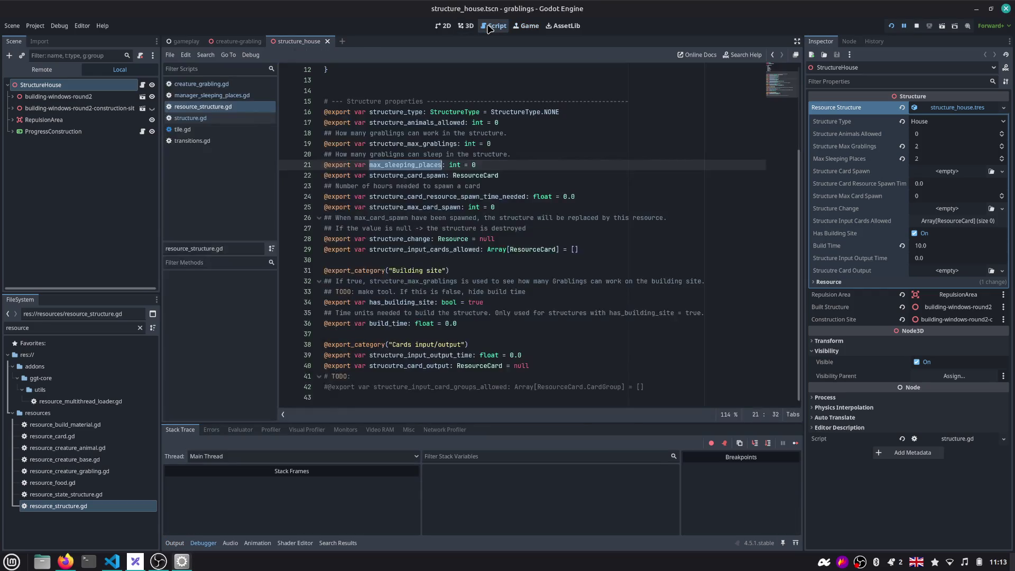
scroll(400, 222, "up", 2)
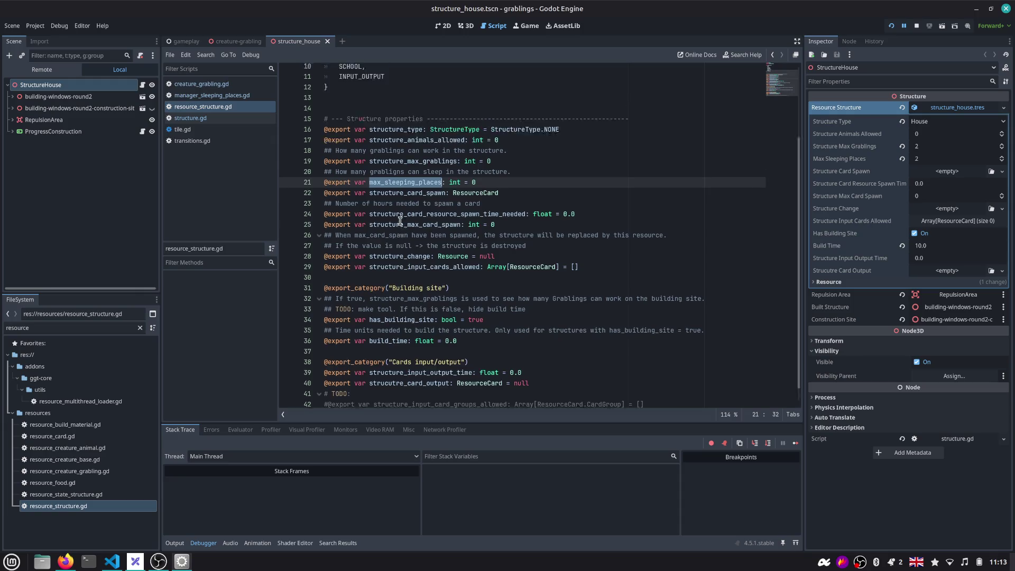
scroll(397, 224, "up", 2)
scroll(388, 302, "down", 3)
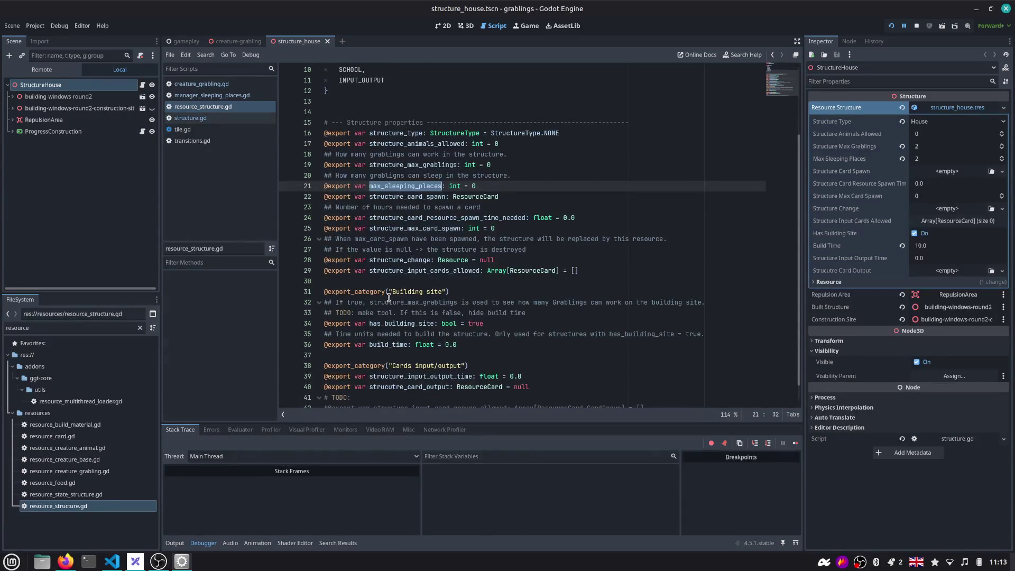
scroll(415, 263, "down", 1)
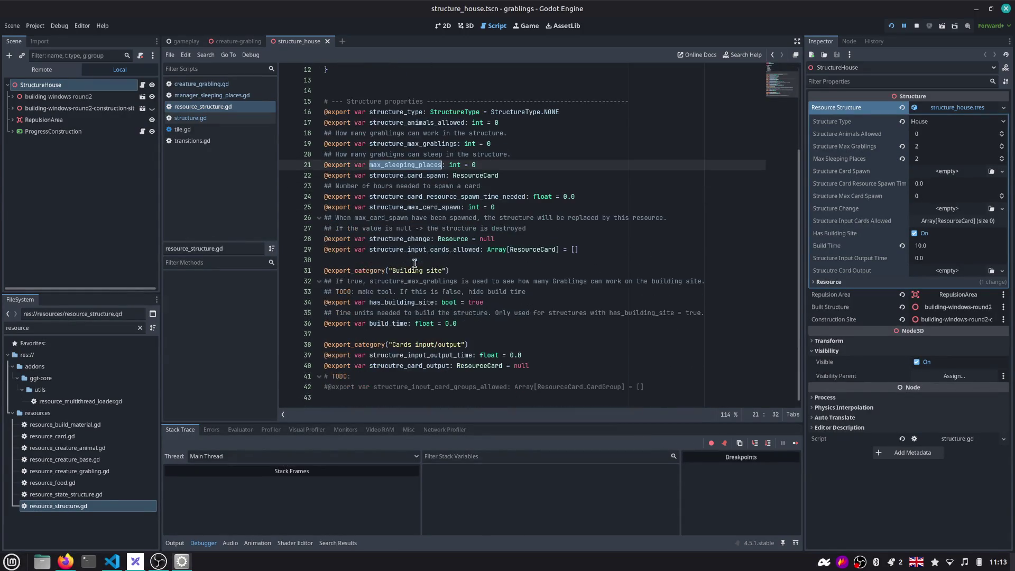
Clear the scene node filter and switch the script editor from resource_structure.gd to structure.gd
left_click(382, 314)
left_click(104, 55)
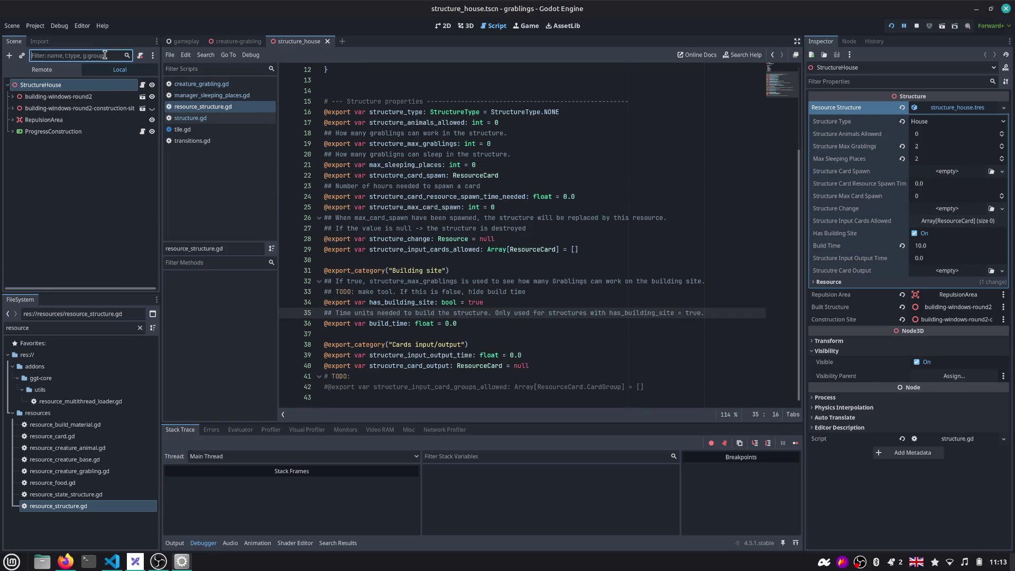
type("house_")
key("BackSpace")
key("BackSpace")
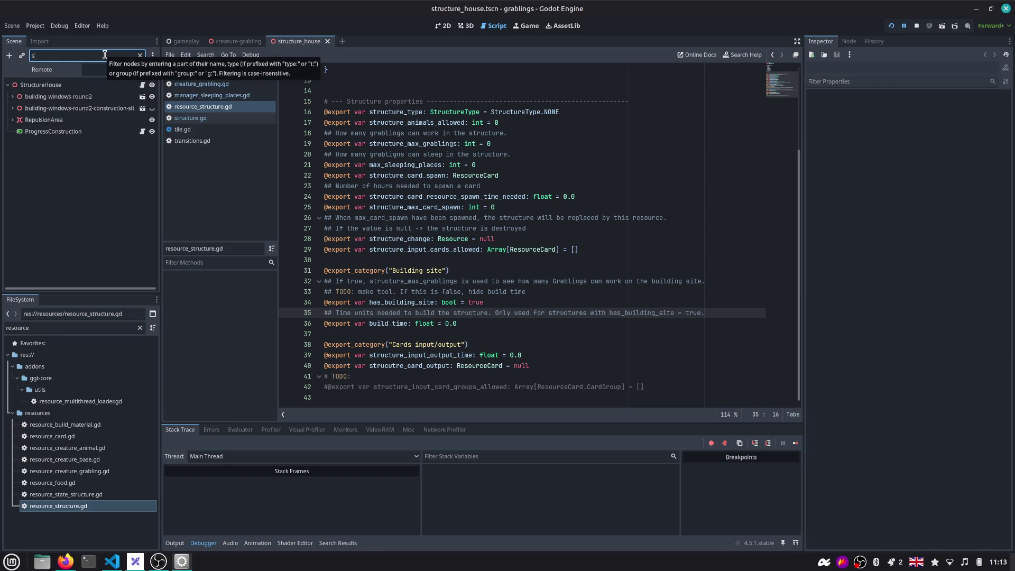
key("BackSpace")
key("BackSpace")
key("BackSpace")
key("BackSpace")
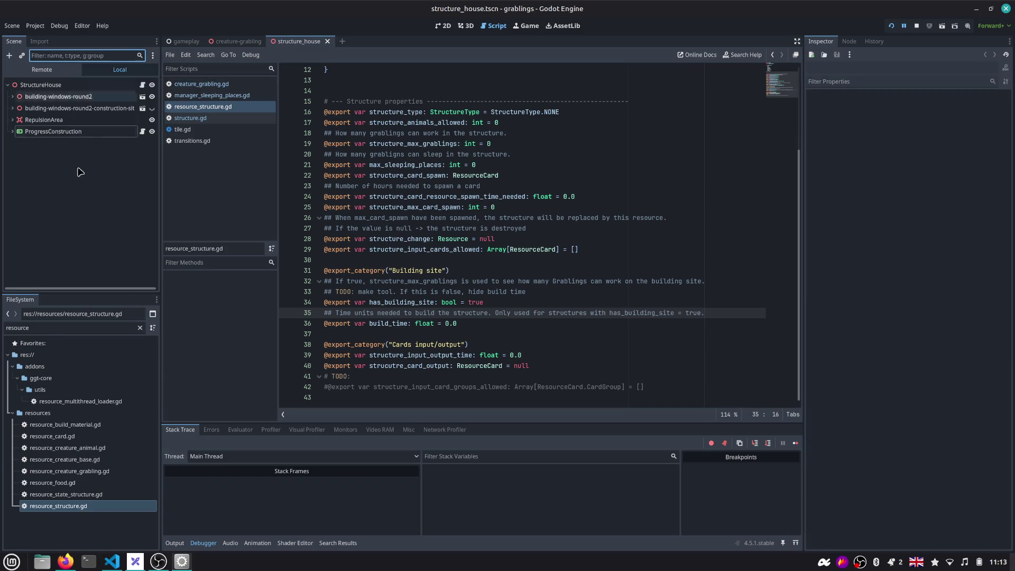
left_click(142, 84)
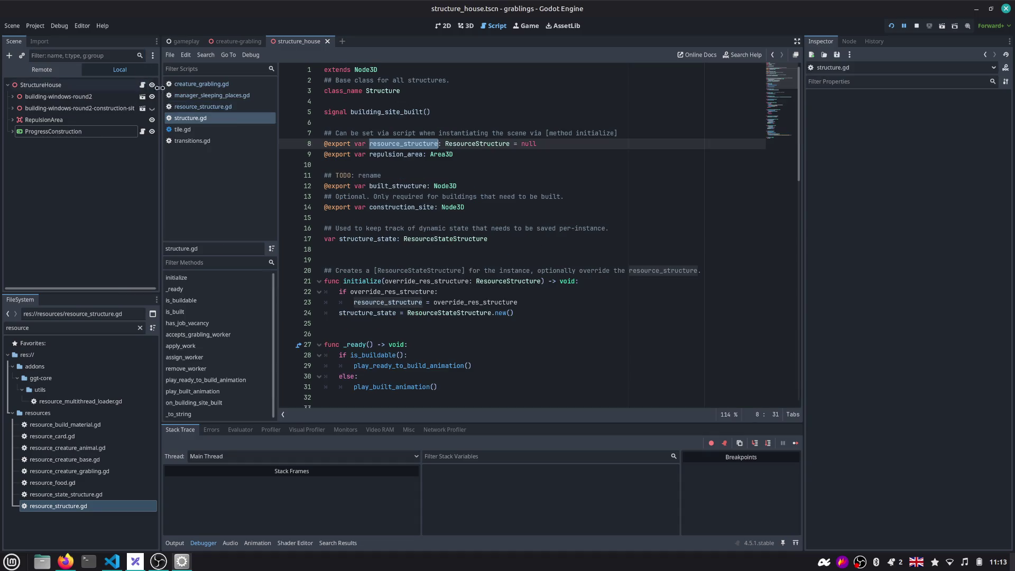
Jump from the ResourceStateStructure type on line 17 to its definition in resource_state_structure.gd
double_click(476, 144)
double_click(447, 239)
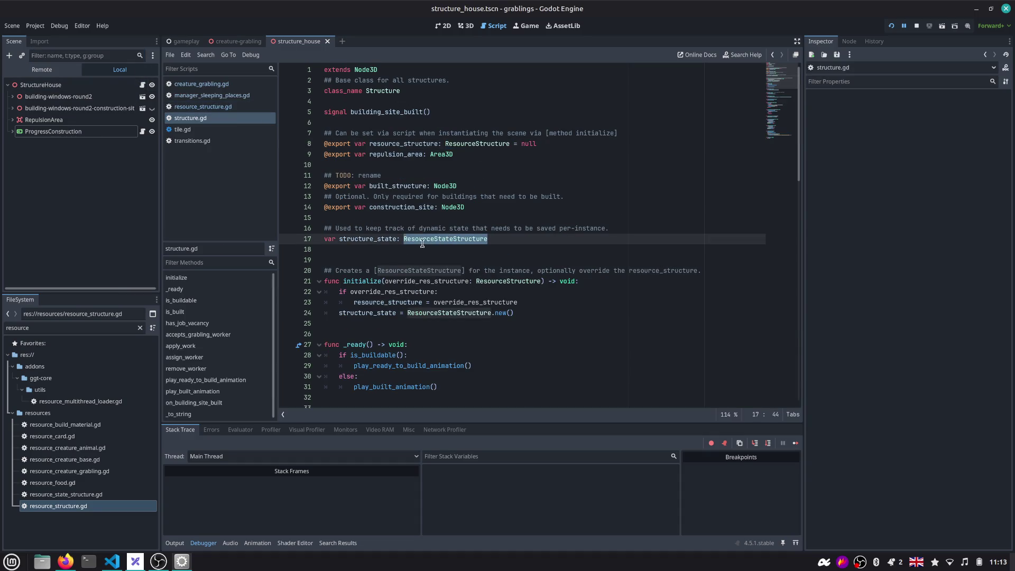
key("ctrl")
left_click(466, 241, "ctrl")
left_click(546, 163)
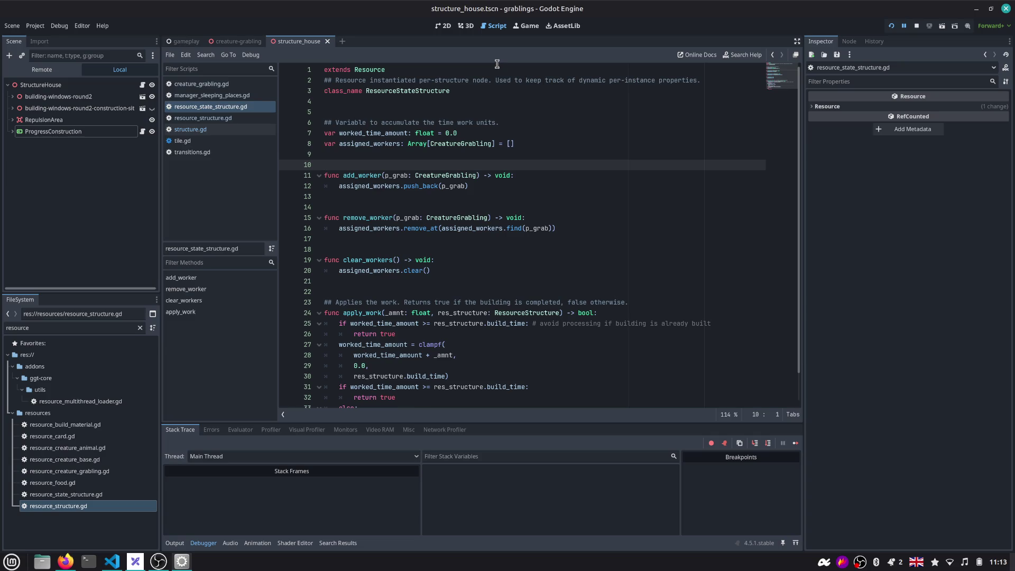
scroll(777, 82, "down", 1)
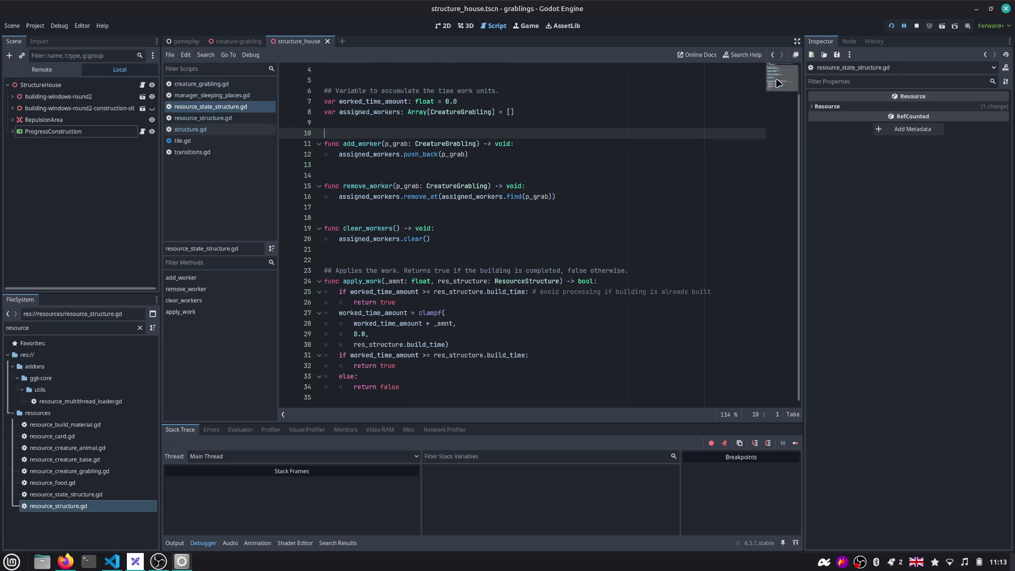
scroll(557, 112, "up", 1)
left_click(557, 110)
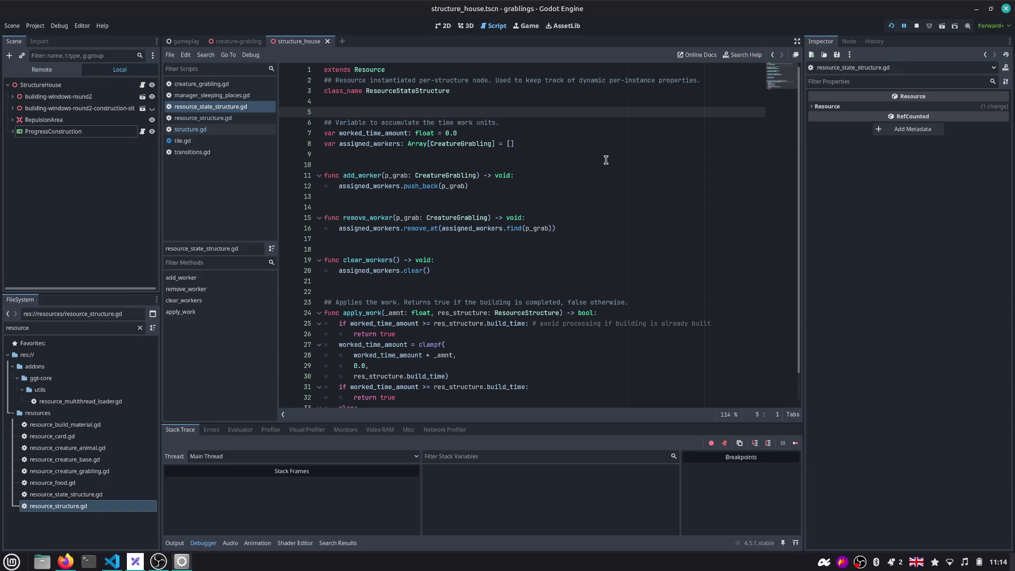
left_click(605, 144)
key("Up")
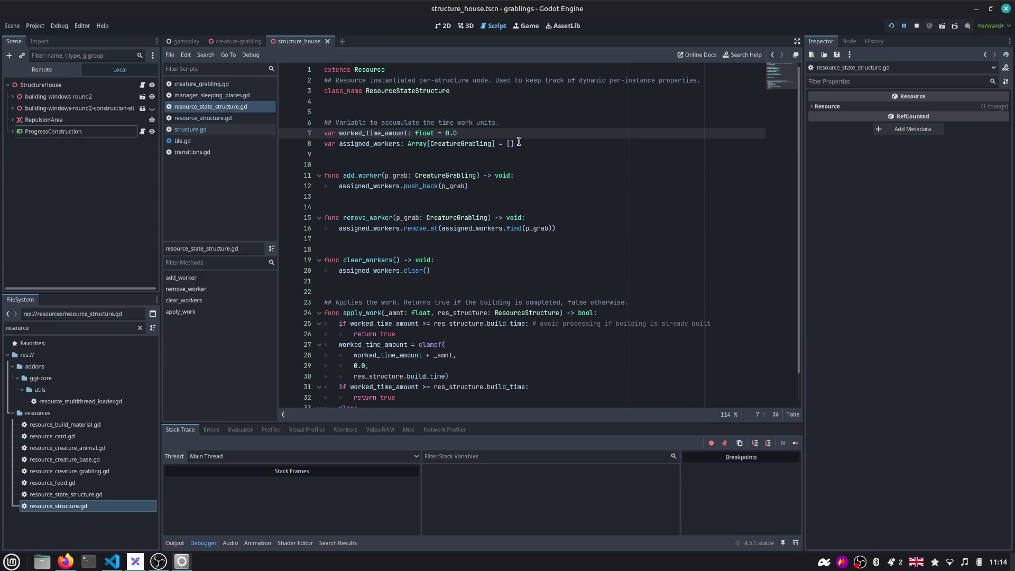
key("Down")
key("End")
key("shift+Home")
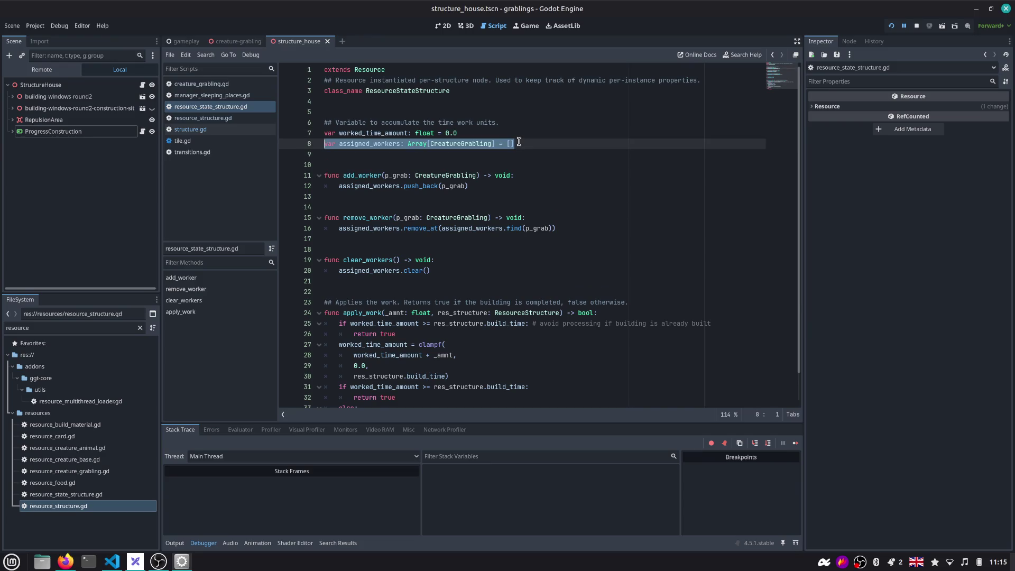
key("shift+Up")
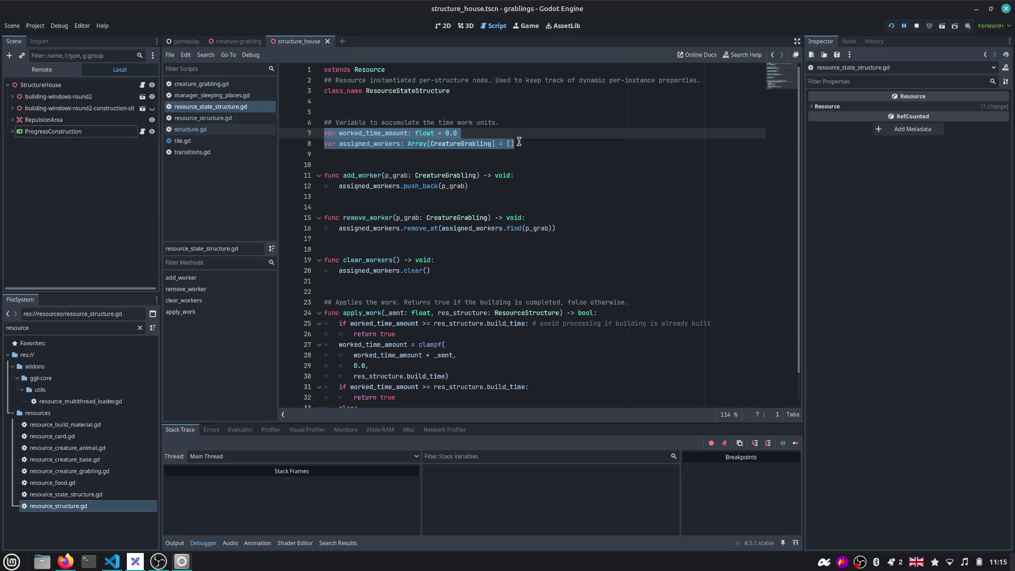
left_click(615, 238)
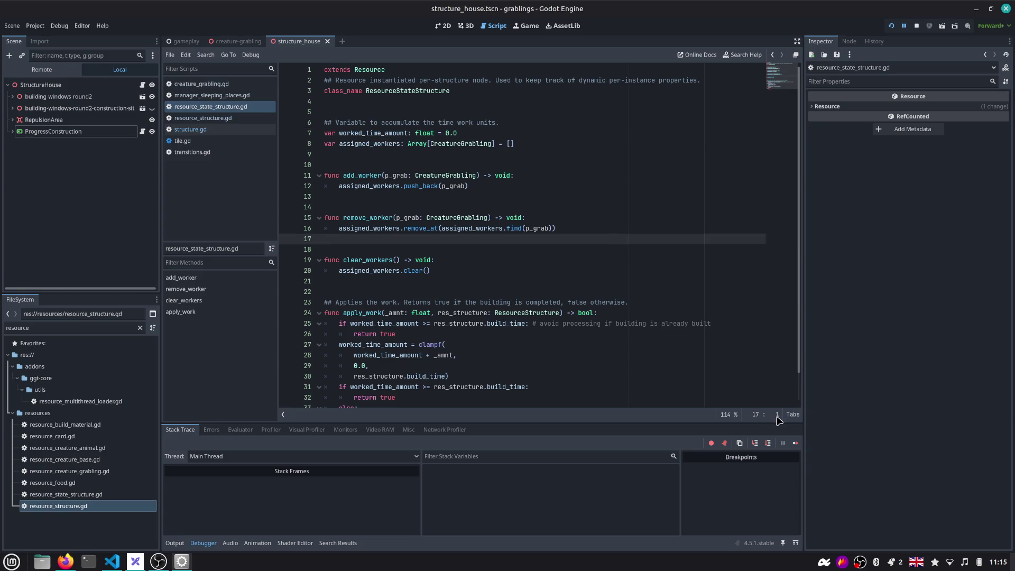
left_click(896, 562)
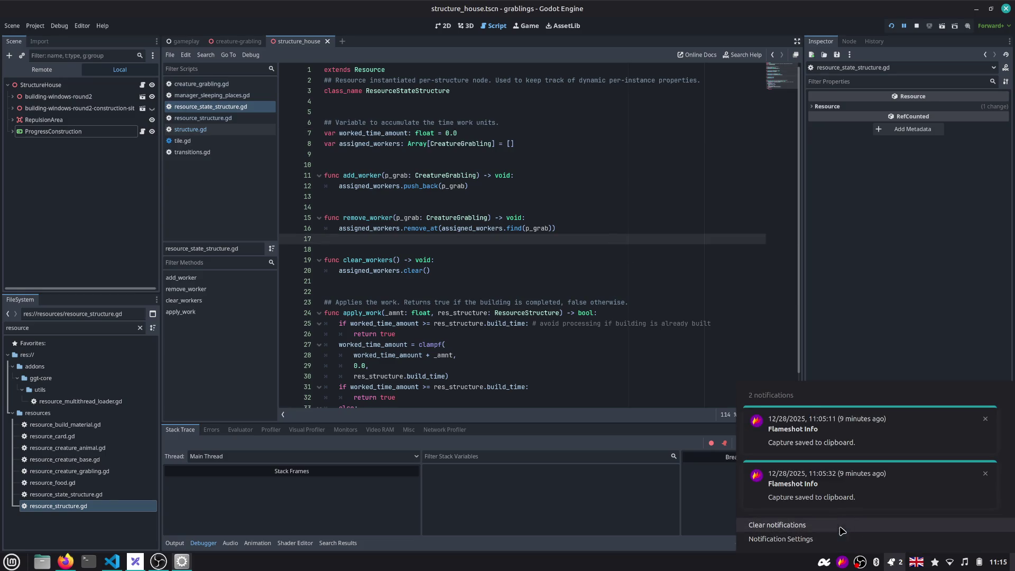
left_click(818, 338)
left_click(653, 293)
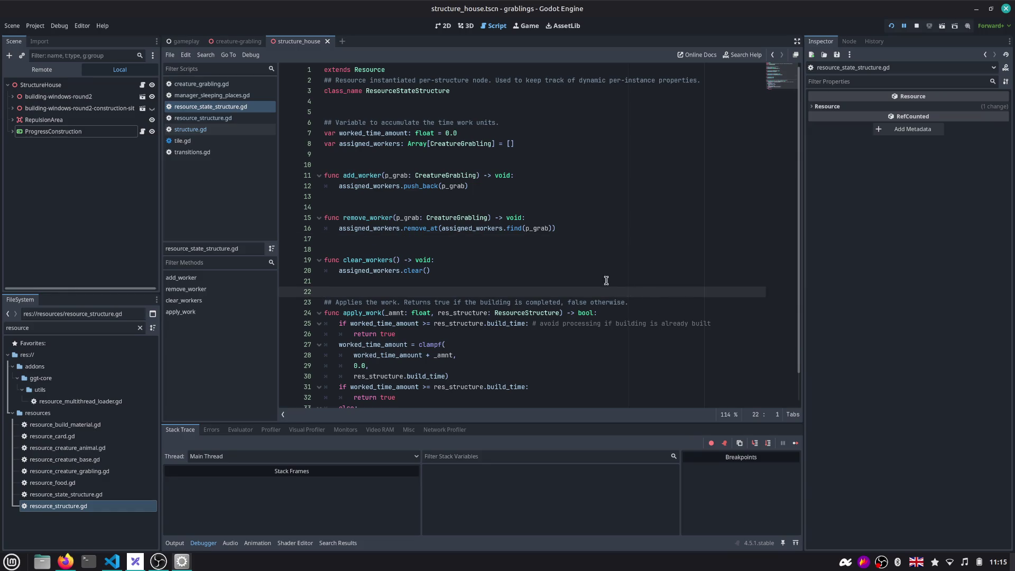
left_click(584, 270)
scroll(568, 276, "down", 1)
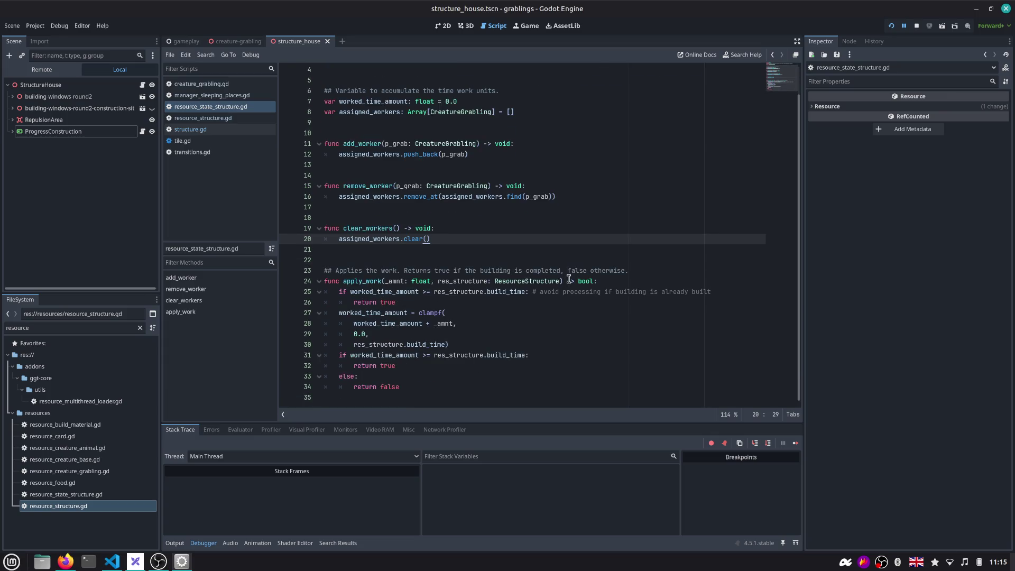
double_click(361, 281)
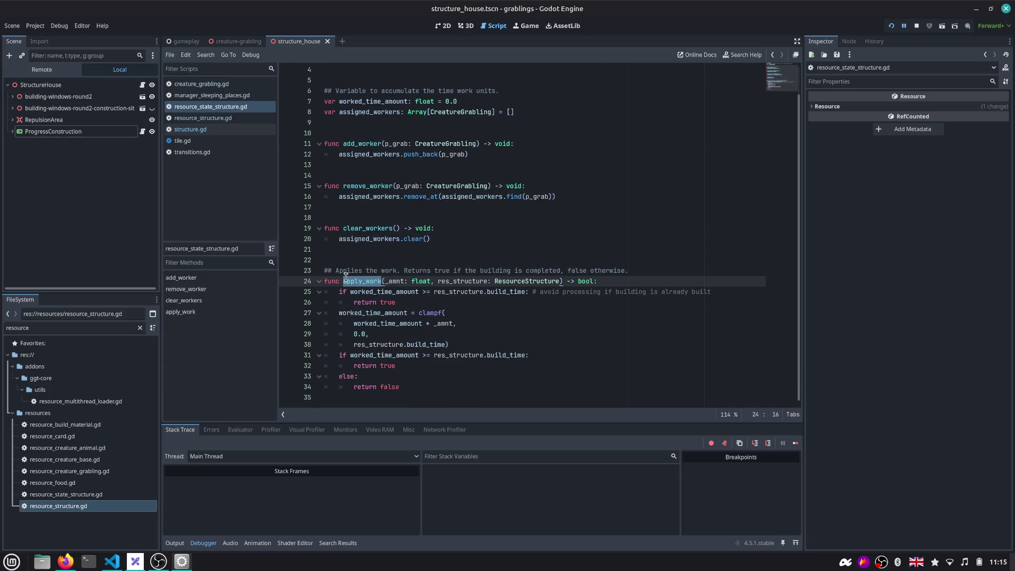
left_click(381, 282)
scroll(362, 285, "up", 1)
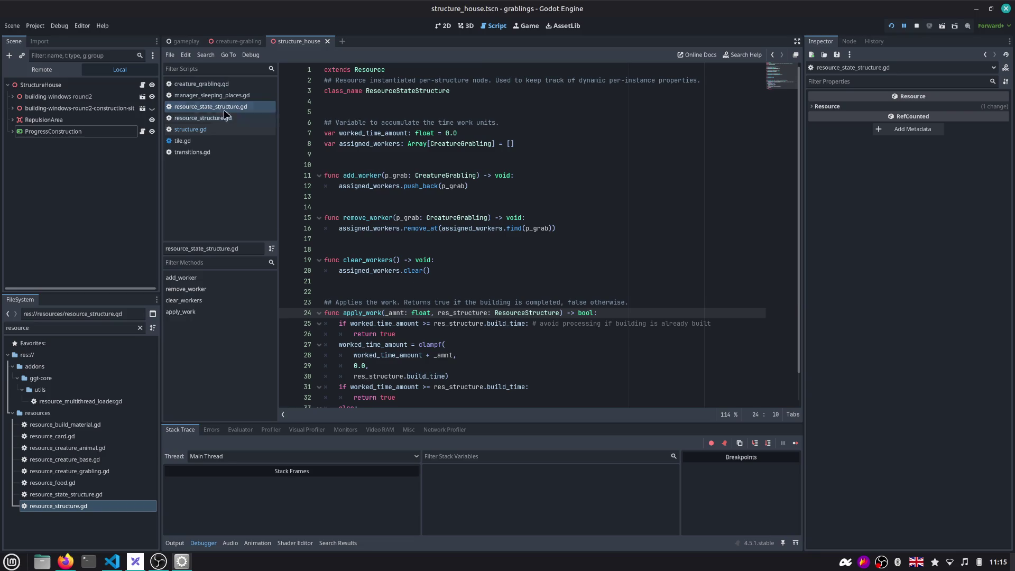
left_click(379, 145)
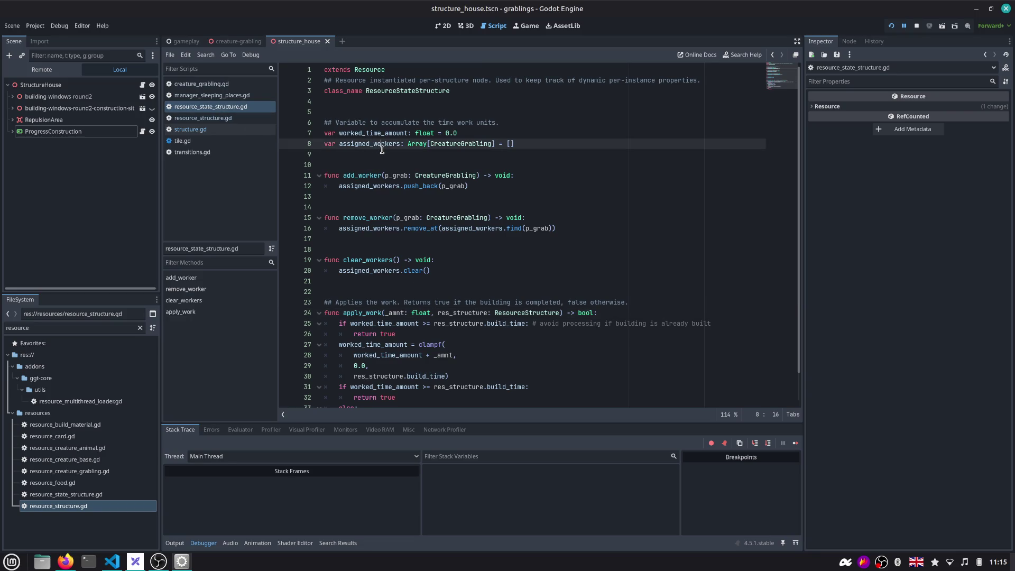
Discard a stray line below assigned_workers and switch to manager_sleeping_places.gd
key("Down")
type("v")
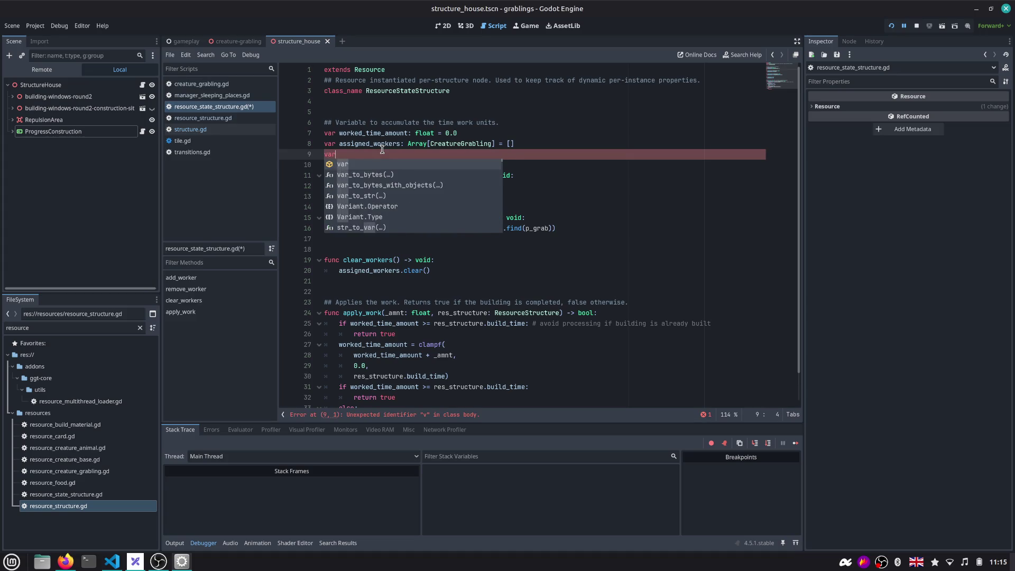
key("BackSpace")
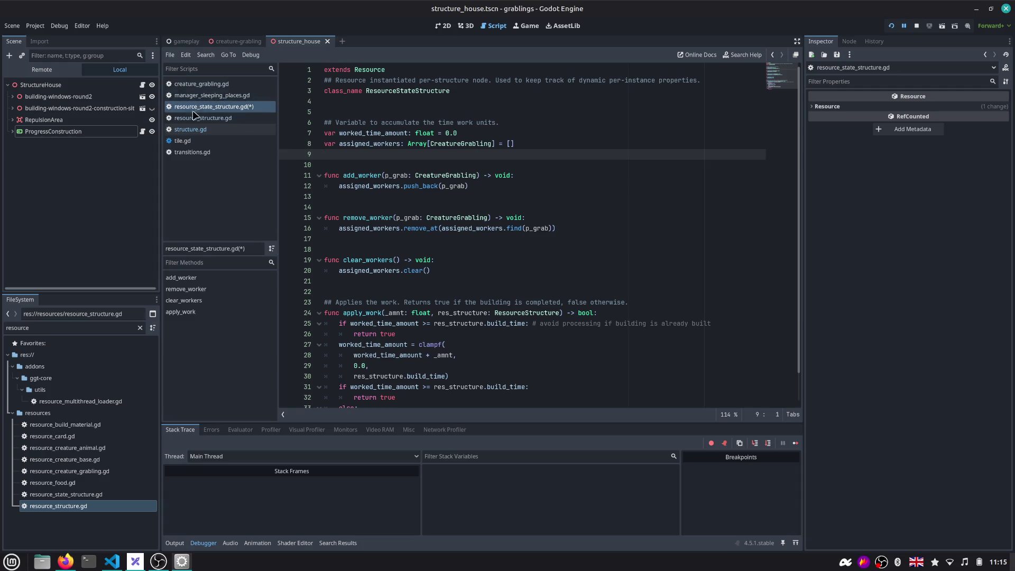
left_click(216, 97)
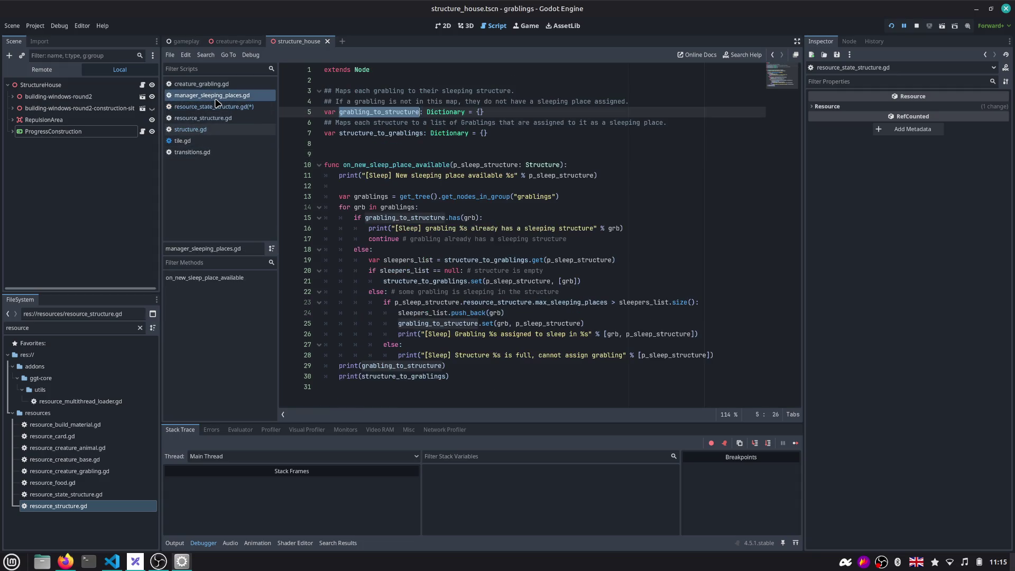
Review the structure_to_grablings dictionary usages, then return to resource_state_structure.gd
double_click(366, 133)
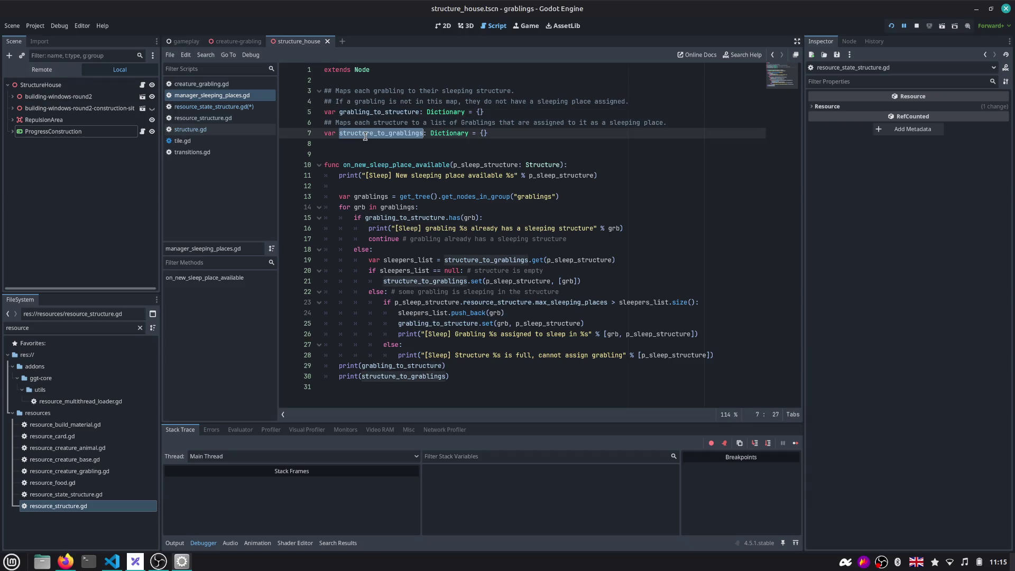
double_click(457, 263)
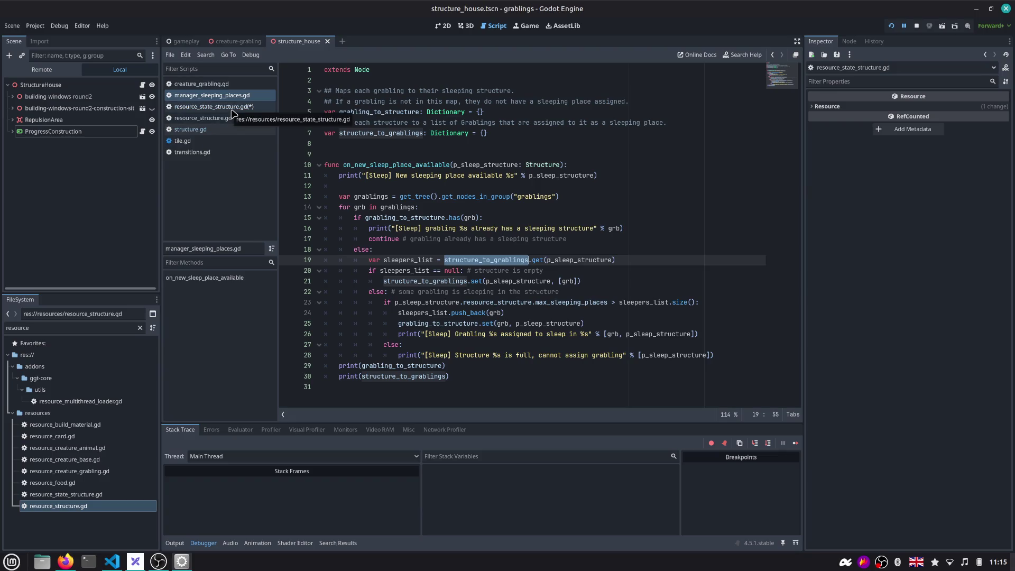
left_click(233, 109)
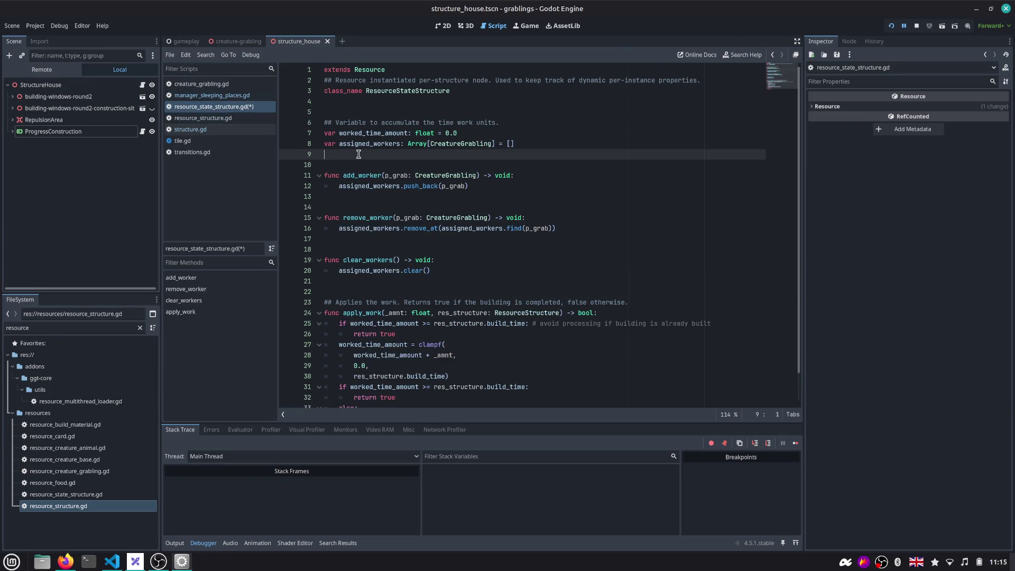
type("var ")
type("as")
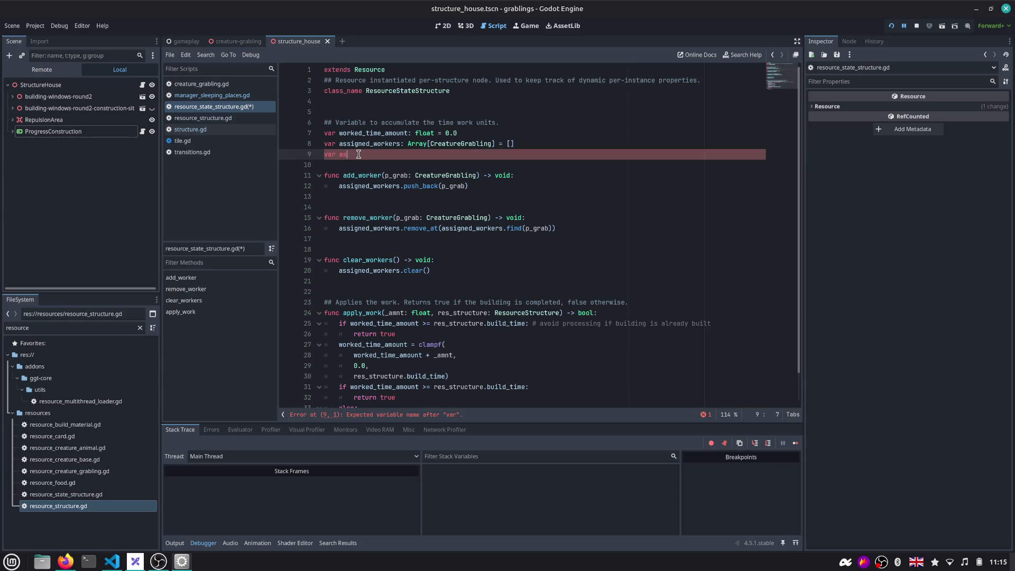
type("signed_sleepers")
type(": Array[Crea")
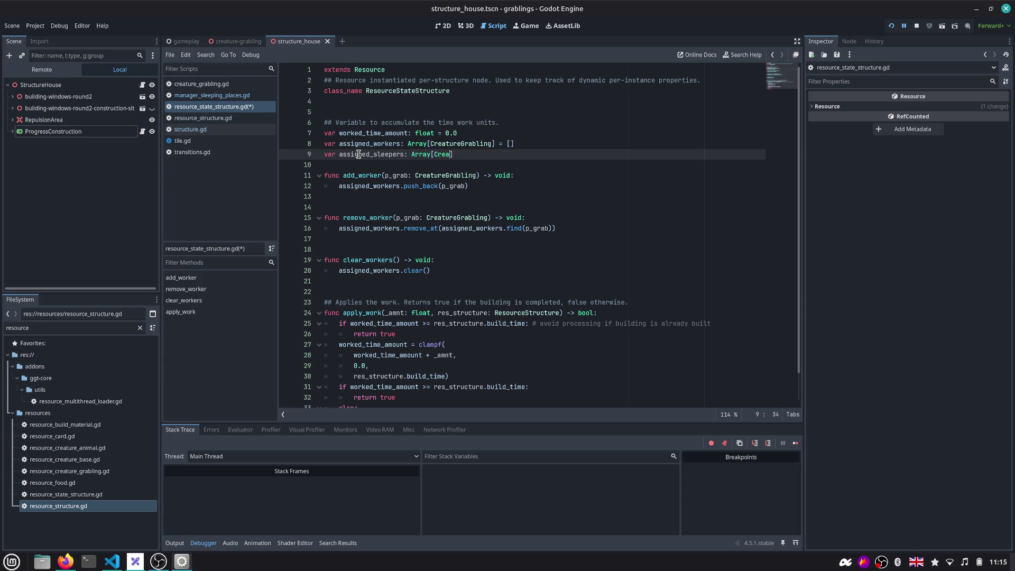
type("tureG")
Declare assigned_sleepers as an empty Array[CreatureGrabling] on line 9 and save the script
key("Return")
type("= [")
key("Down")
key("Return")
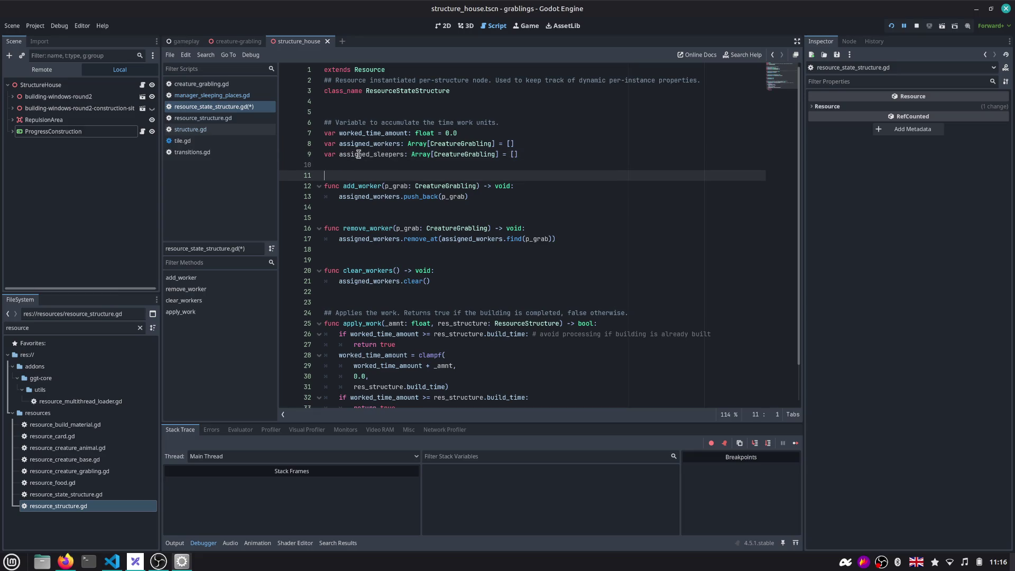
key("ctrl+s")
Review assigned_sleepers, add_worker and remove_worker, settling on the blank line after remove_worker
double_click(358, 154)
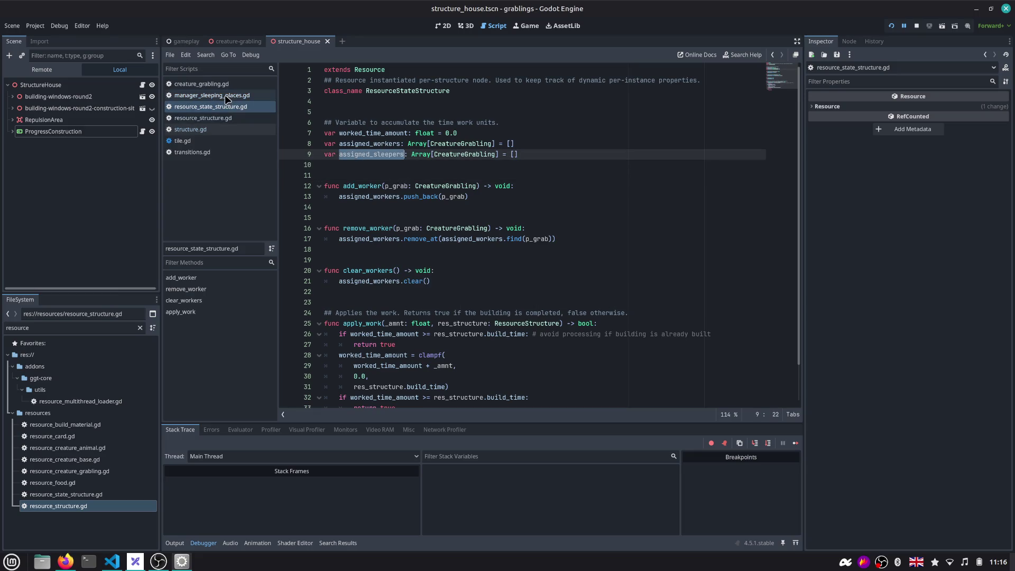
scroll(390, 189, "down", 2)
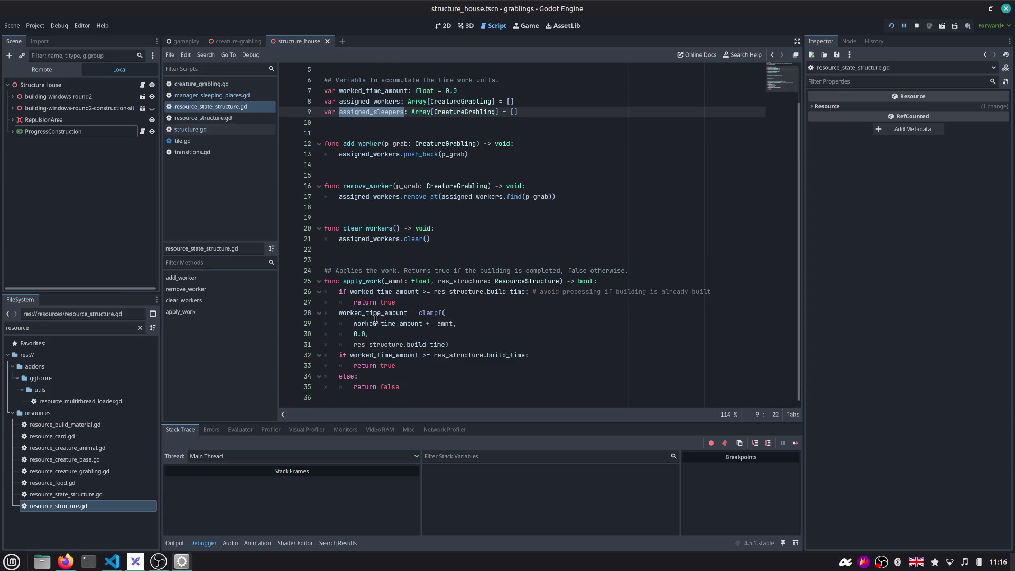
mouse_move(373, 312)
double_click(362, 144)
double_click(362, 189)
left_click(365, 210)
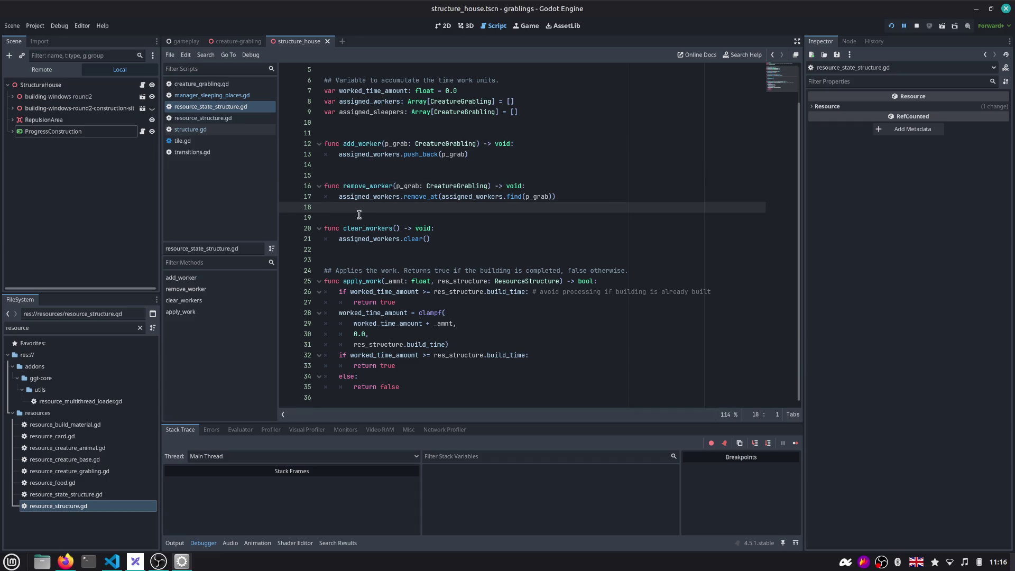
Write the signature 'func add_sleeper(p_grab: CreatureGrabling) -> void:' below remove_worker
key("Return")
key("Return")
type("fun")
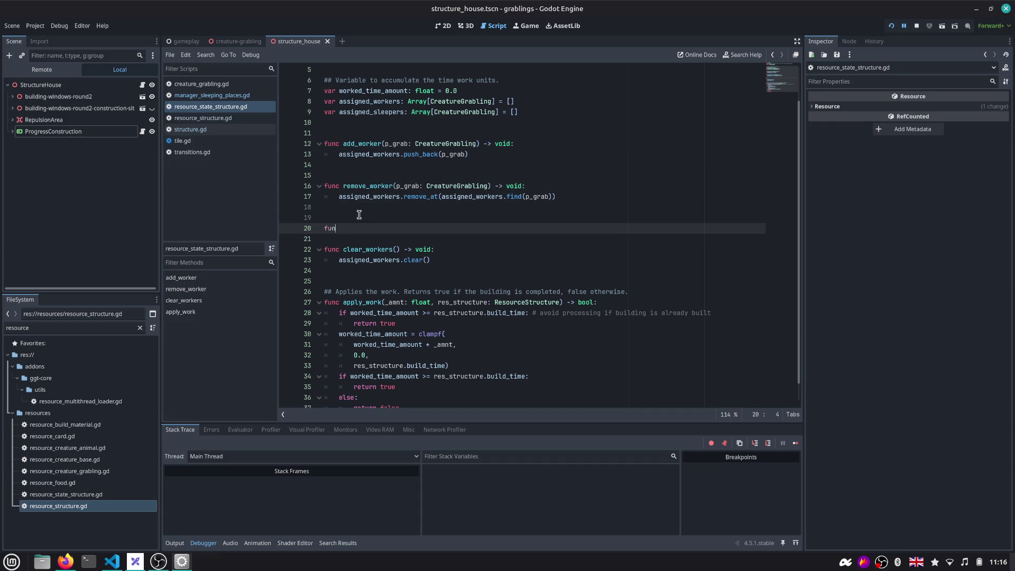
type("c add_sleepr(")
key("BackSpace")
key("BackSpace")
type("er(")
type("p_grab: ")
type("Creature")
key("Return")
key("End")
type("void:")
key("Return")
type("as")
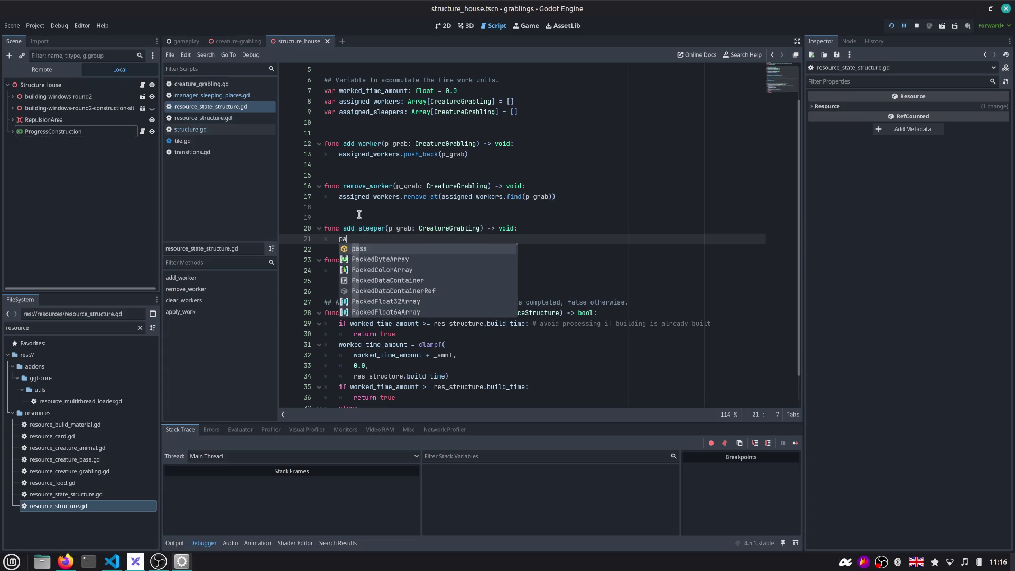
Give add_sleeper the body 'assigned_sleepers.push_back(p_grab)' with a comment line above it
key("BackSpace")
key("BackSpace")
type("assigned_sleepers")
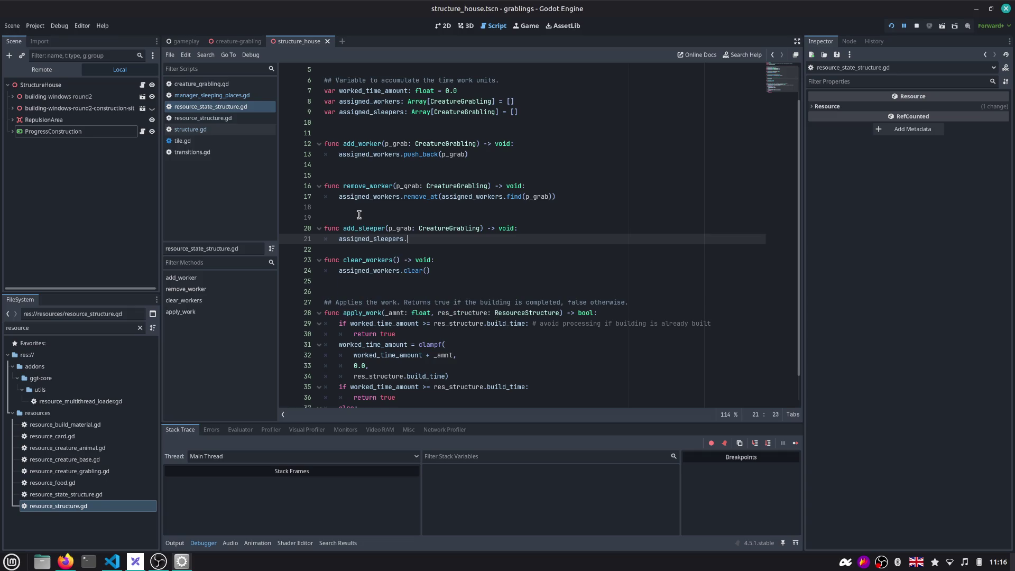
type(".p")
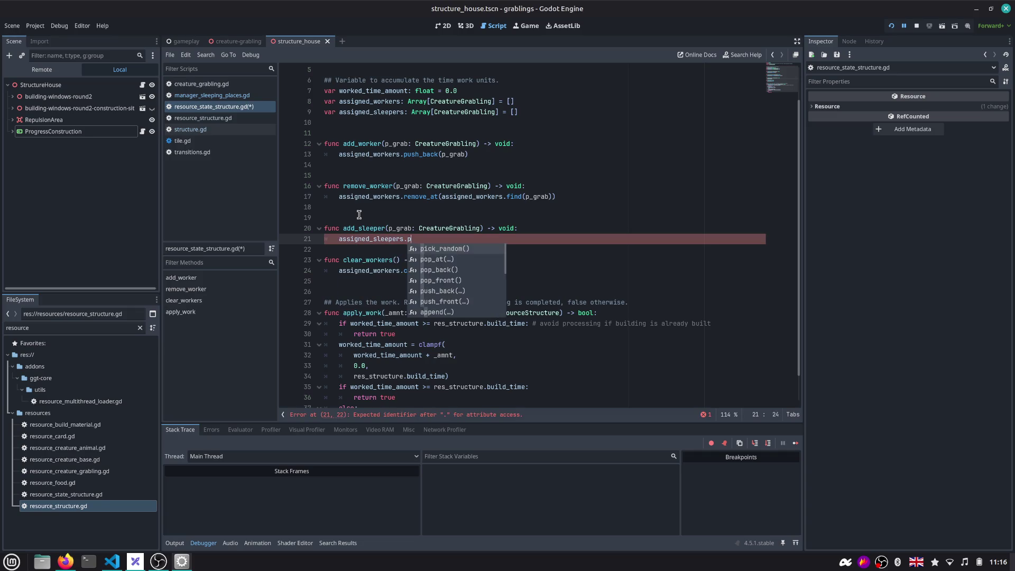
type("us")
key("Return")
type("p_grab")
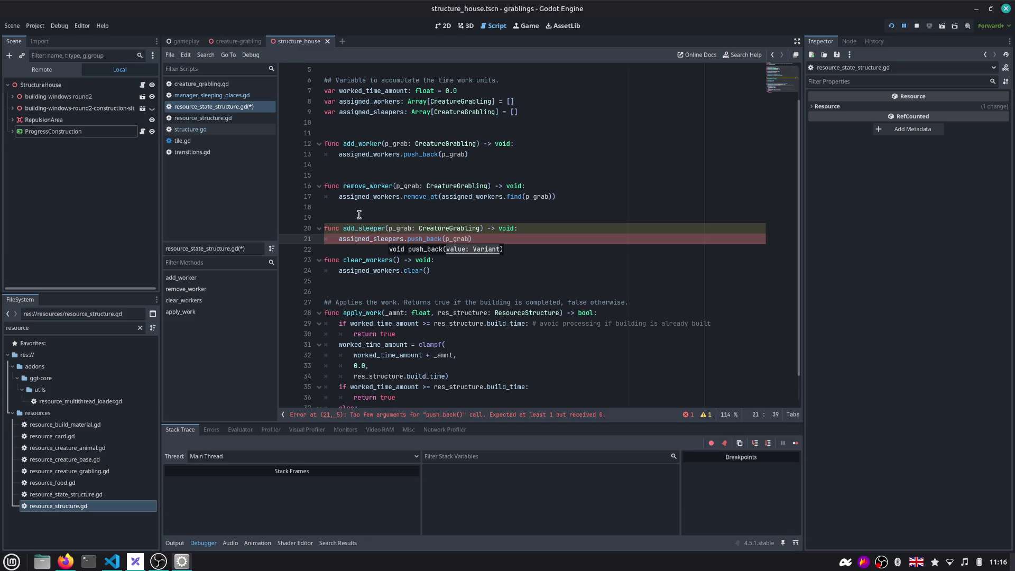
key("End")
key("Return")
key("Return")
key("Up")
key("Up")
key("Up")
key("End")
key("Return")
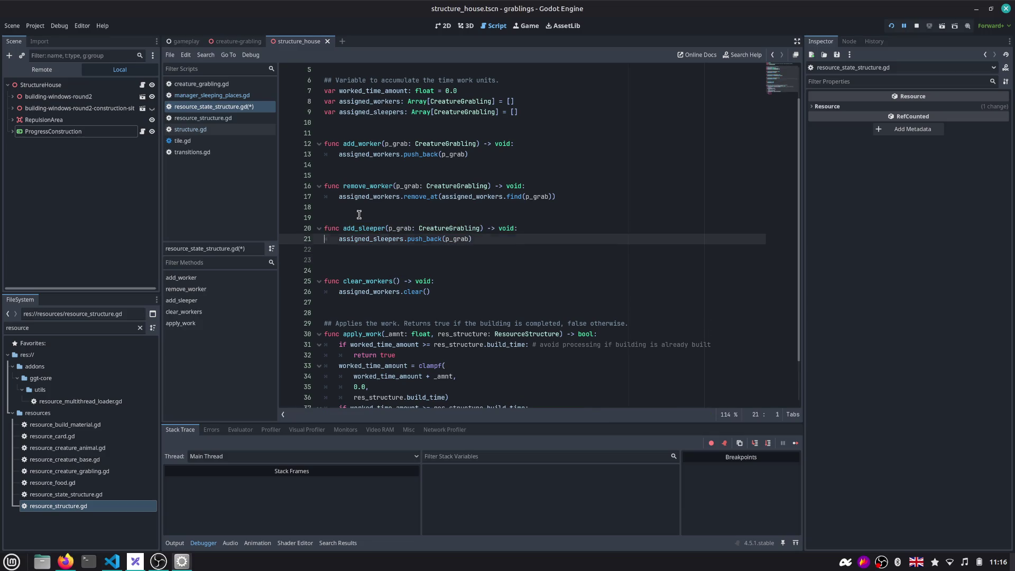
type("#")
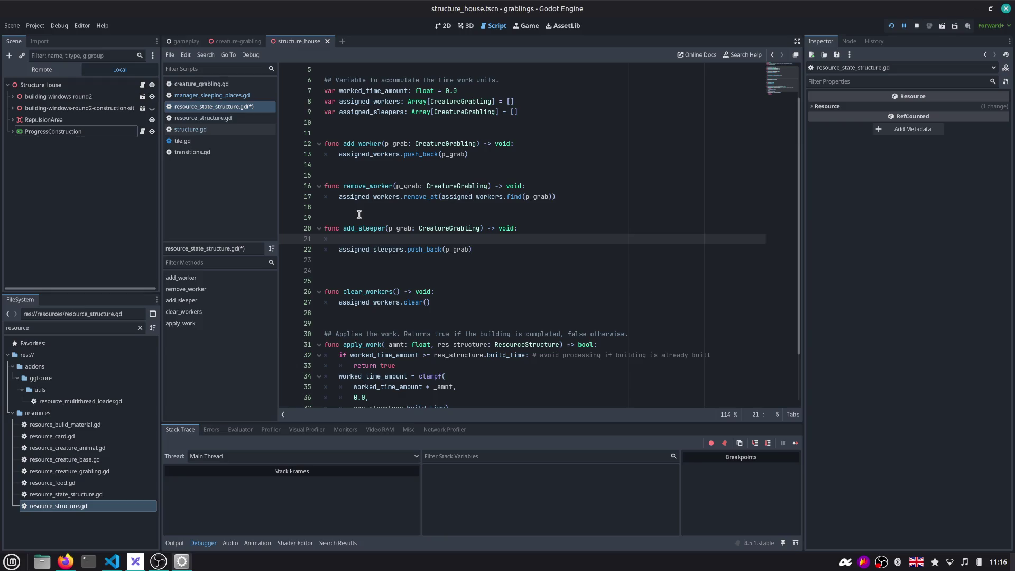
scroll(358, 214, "up", 2)
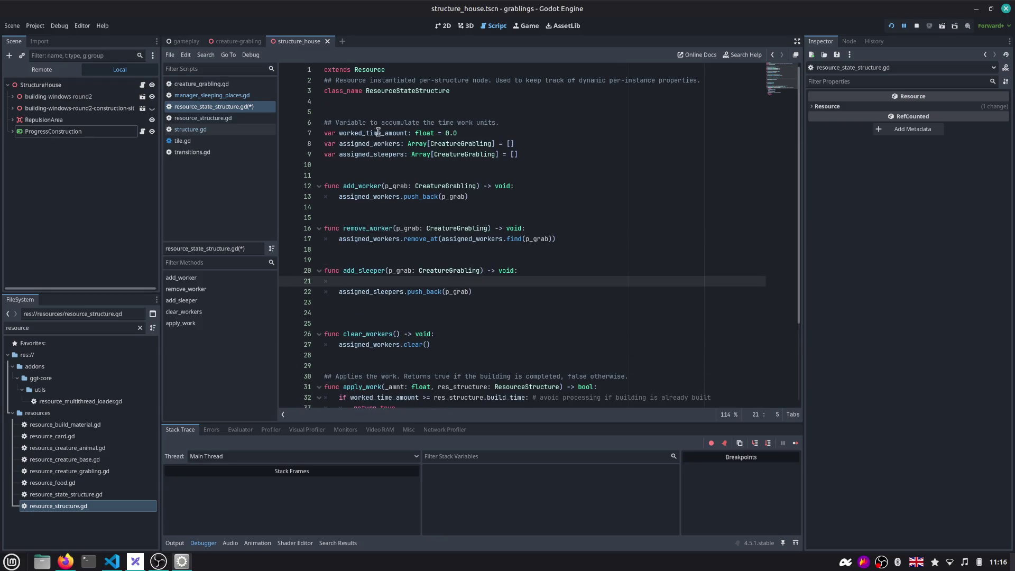
scroll(384, 165, "down", 3)
scroll(383, 165, "down", 1)
Review res_structure and its ResourceStructure type, then switch to the whiteboard window
double_click(458, 282)
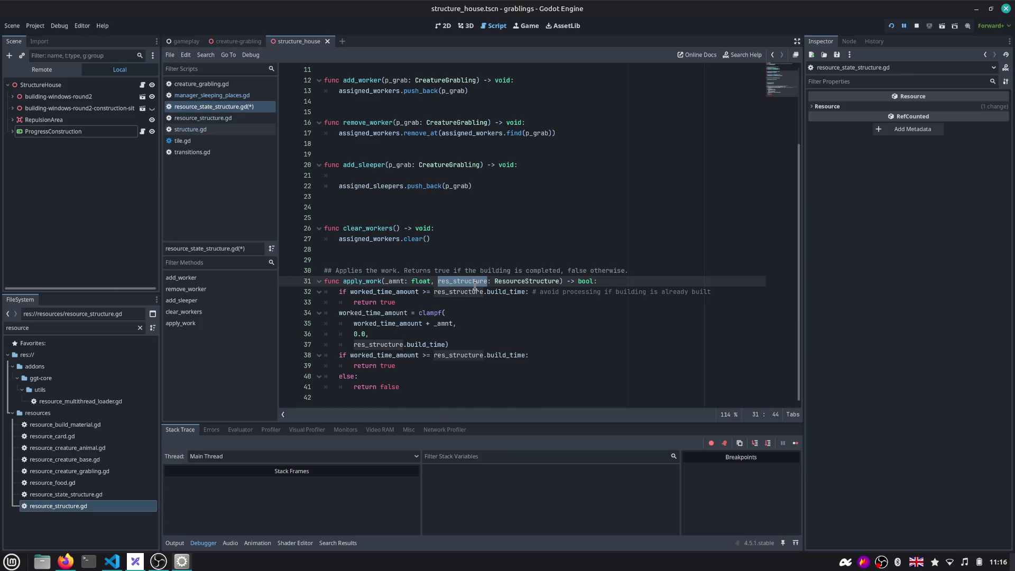
scroll(428, 229, "up", 3)
scroll(447, 305, "down", 2)
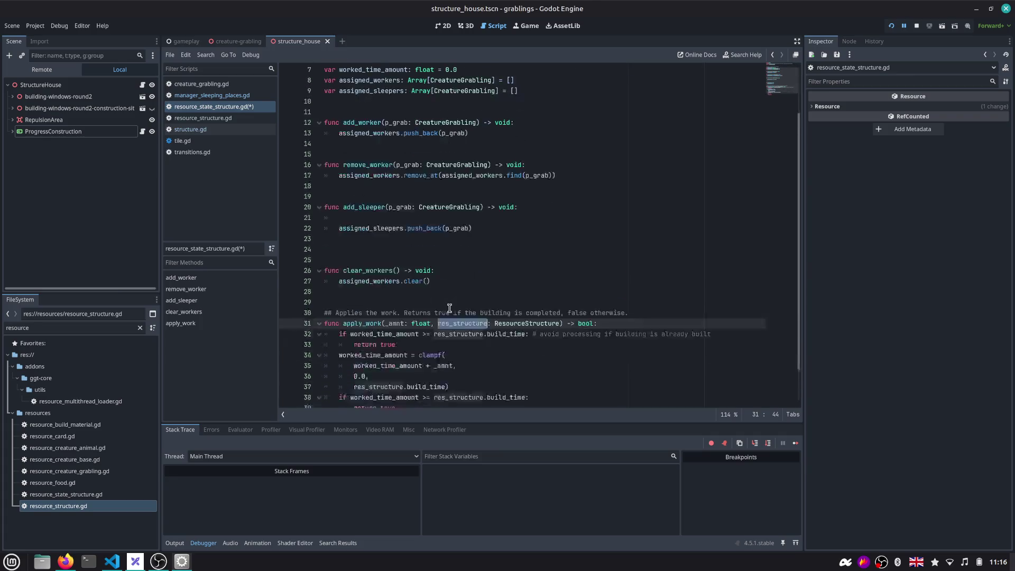
double_click(531, 326)
scroll(516, 315, "up", 2)
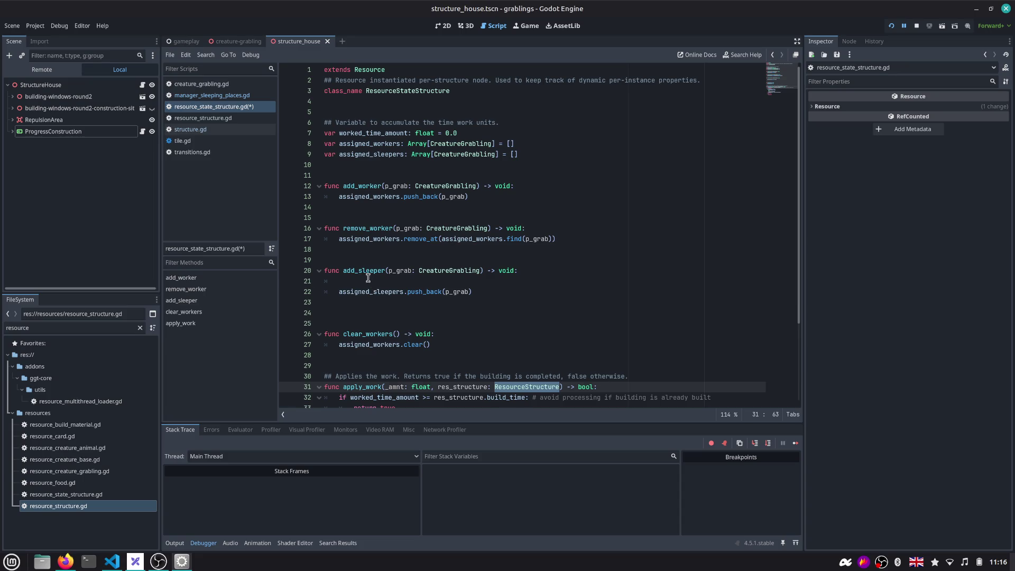
key("alt+Tab")
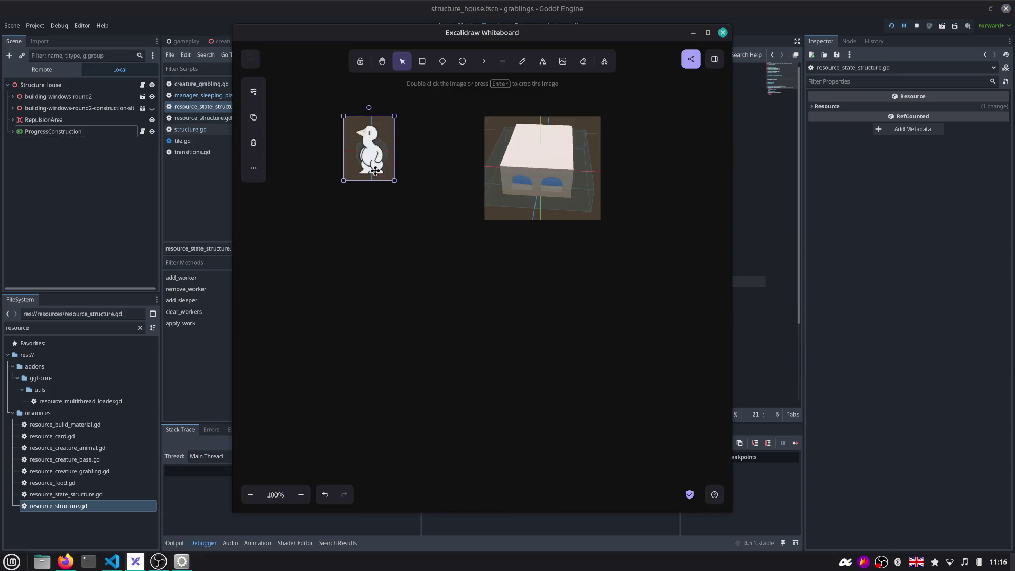
Sketch arrows both ways between the penguin and house pictures, then undo both
left_click(482, 61)
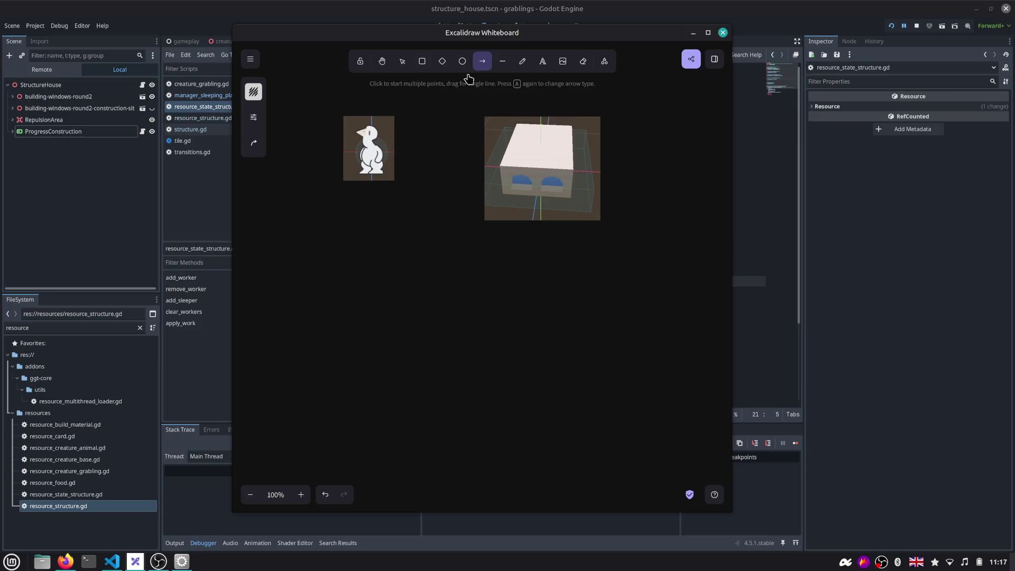
left_click_drag(402, 151, 476, 159)
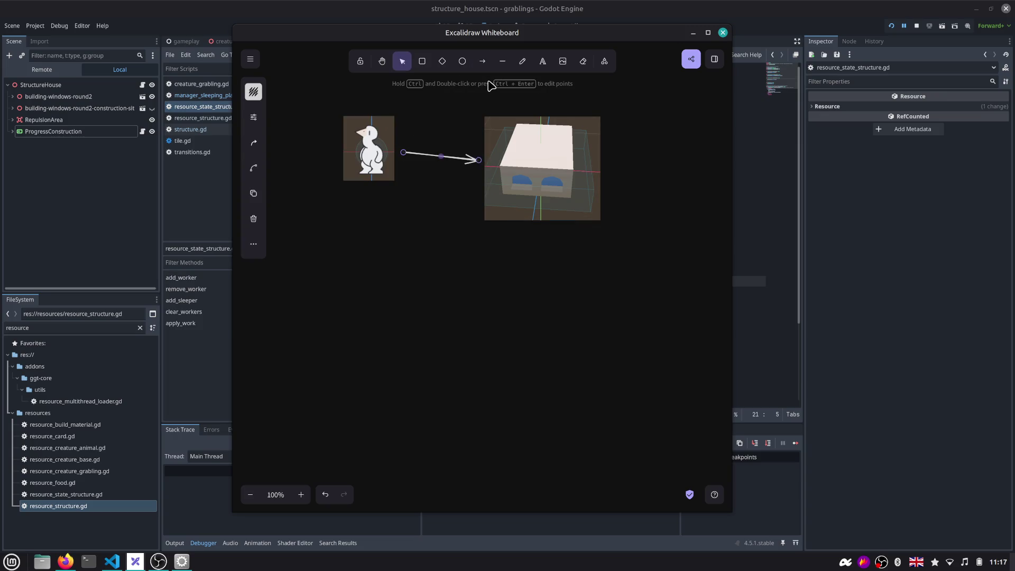
left_click(483, 61)
left_click_drag(479, 182, 400, 182)
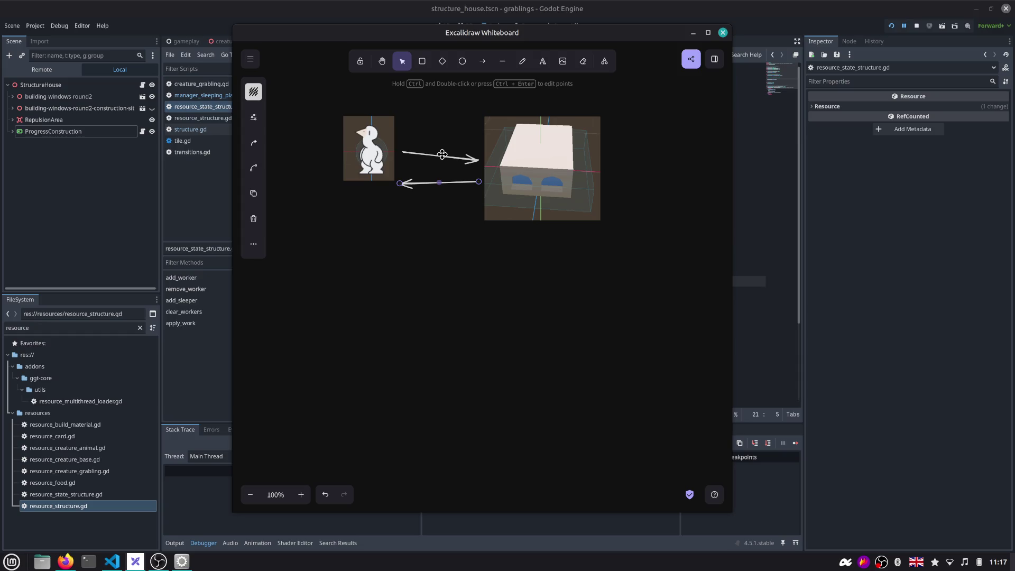
key("ctrl+z")
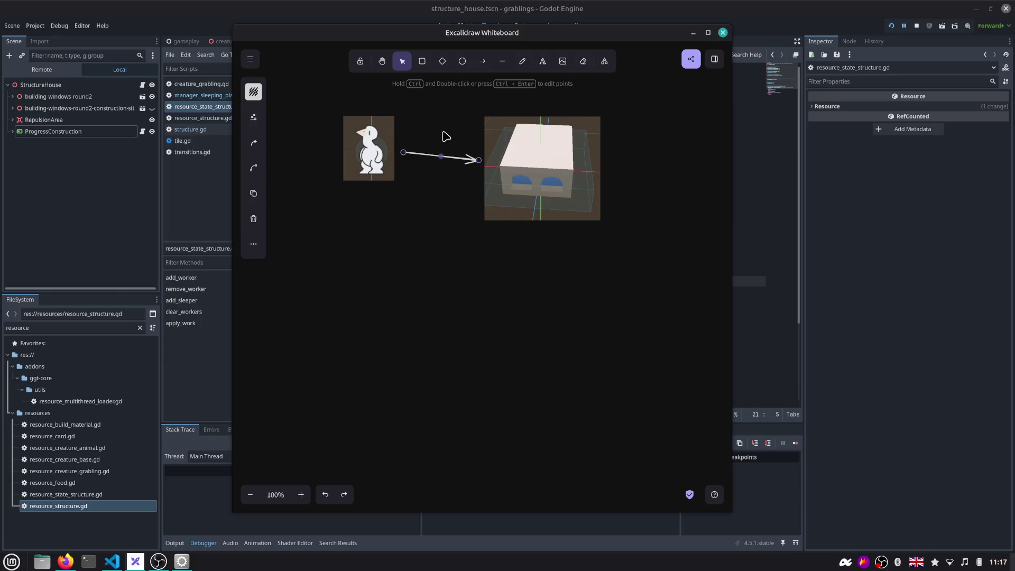
key("ctrl+z")
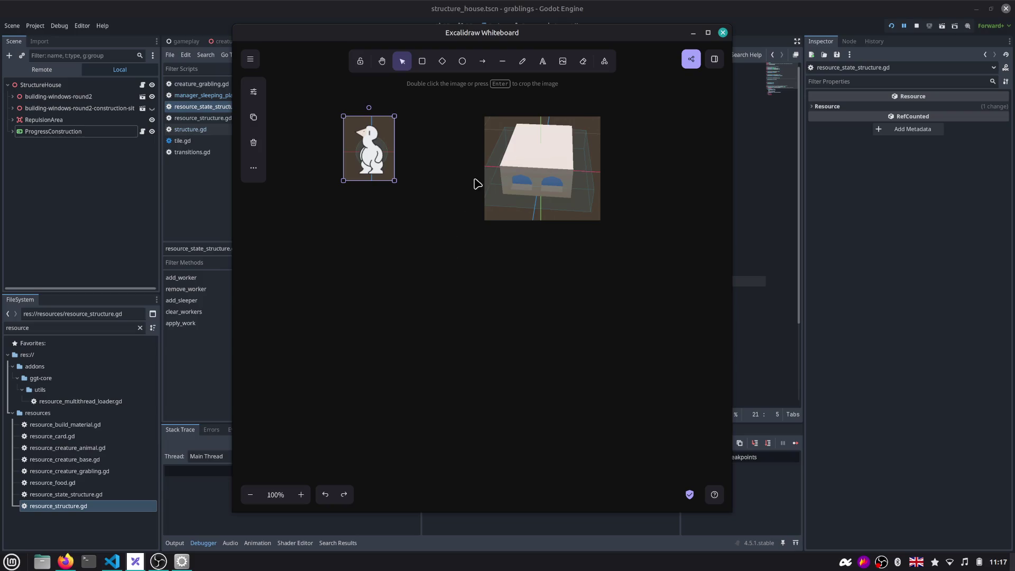
Glance at add_sleeper in Godot, then move the house picture up-left and start a text label
left_click(726, 12)
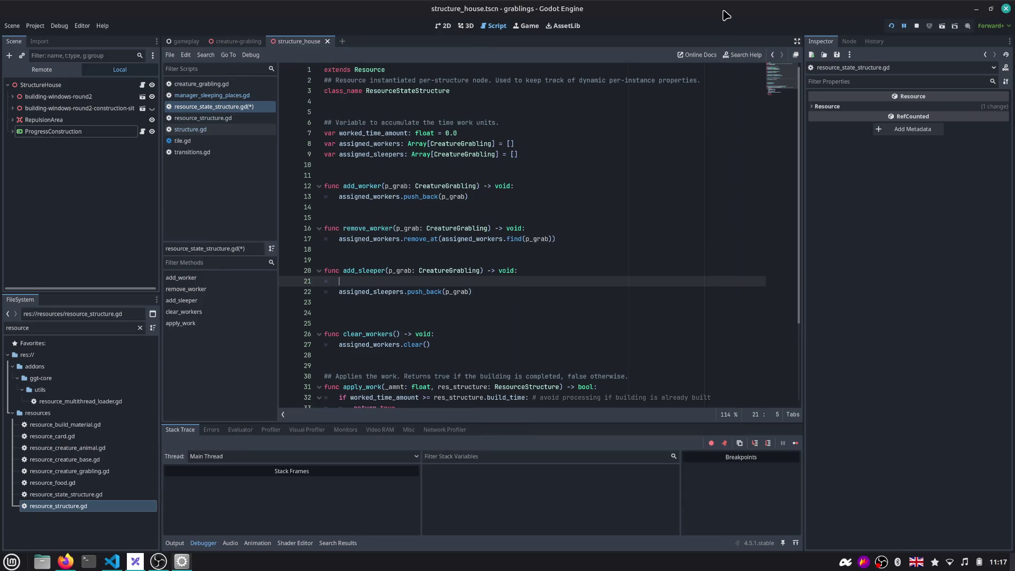
left_click(381, 270)
key("alt+Tab")
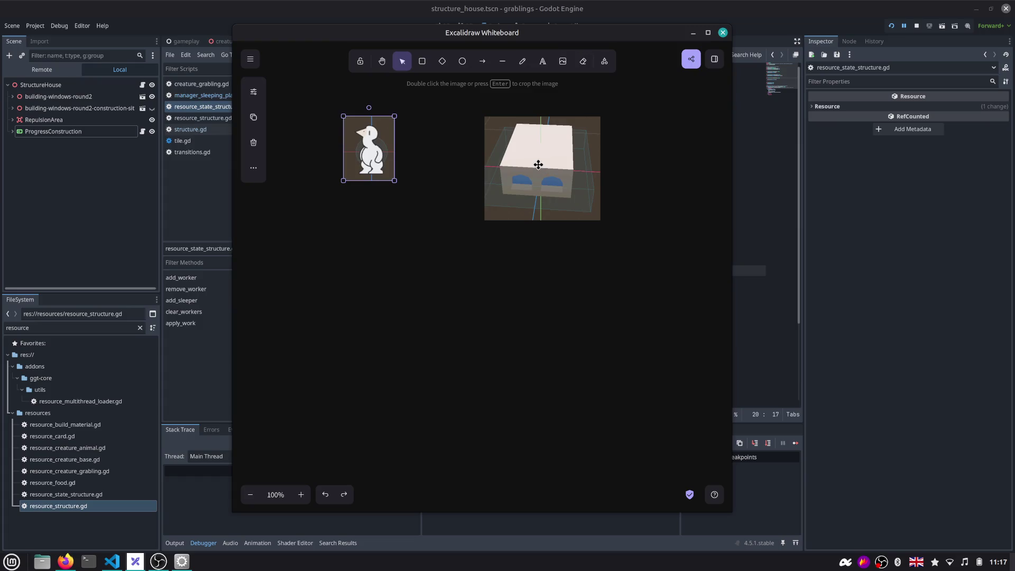
left_click(485, 60)
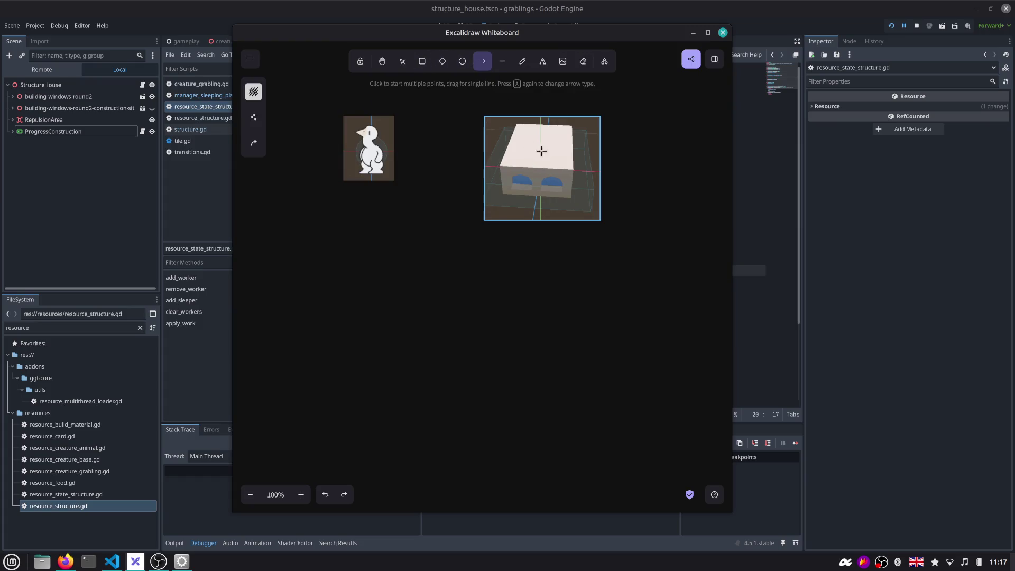
key("v")
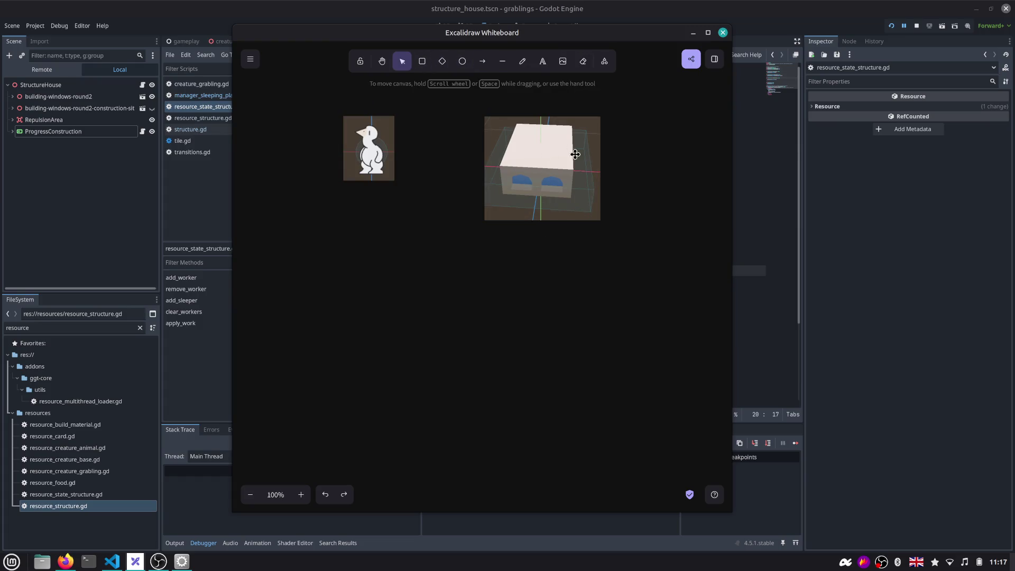
left_click_drag(571, 152, 419, 123)
double_click(524, 121)
Flip between the script editor and the whiteboard, ending on the eraser tool
key("alt+Tab")
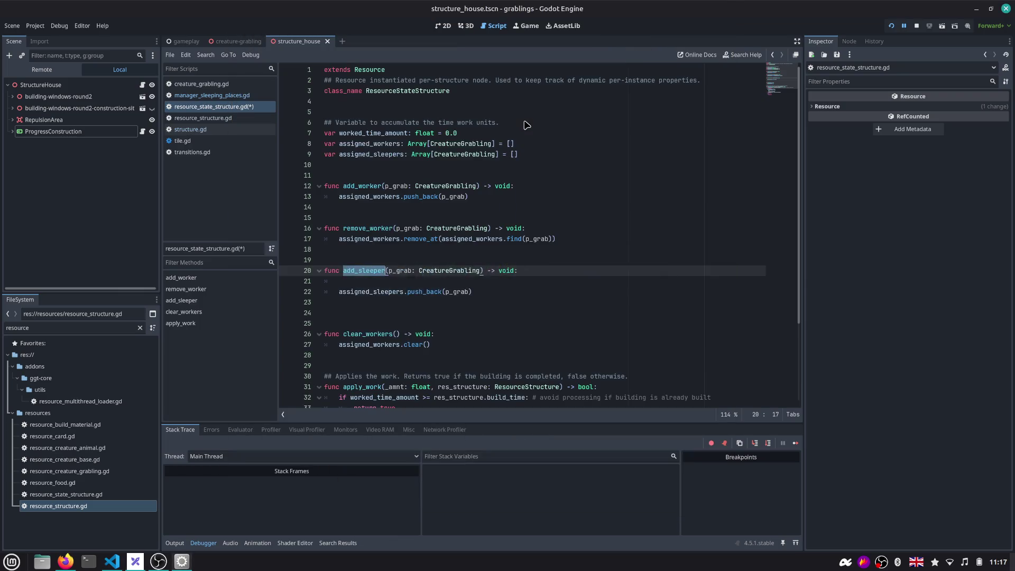
key("alt+Tab")
key("e")
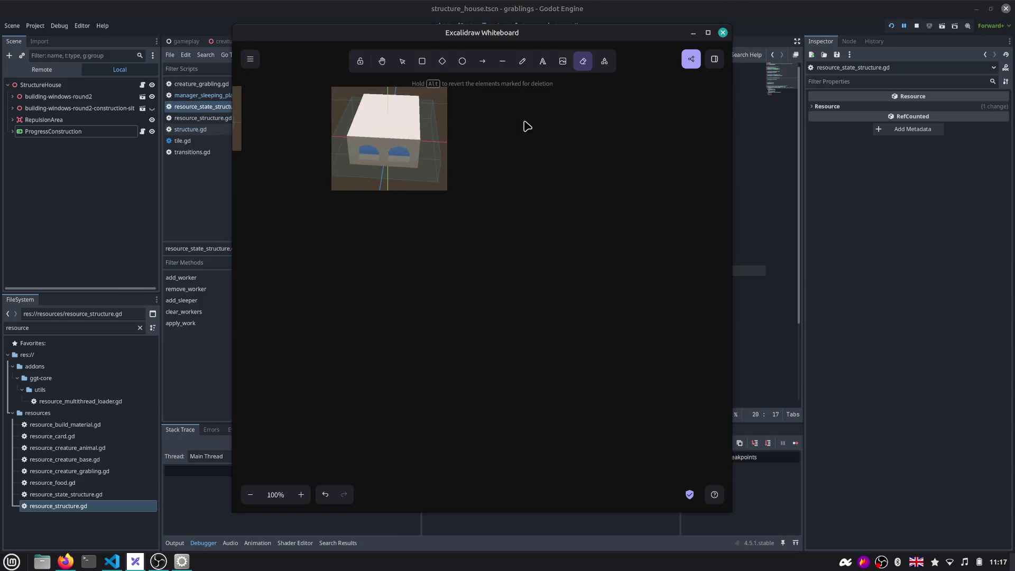
Add a resource_state_structure text label to the canvas, checking the font family and size options
key("v")
double_click(527, 139)
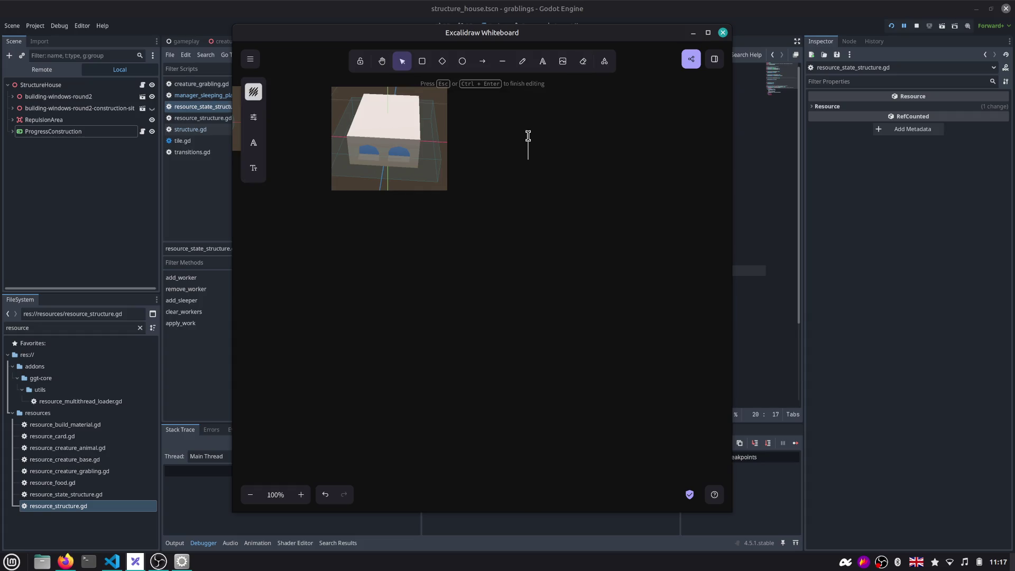
left_click(256, 144)
left_click(255, 169)
type("source_state_struc")
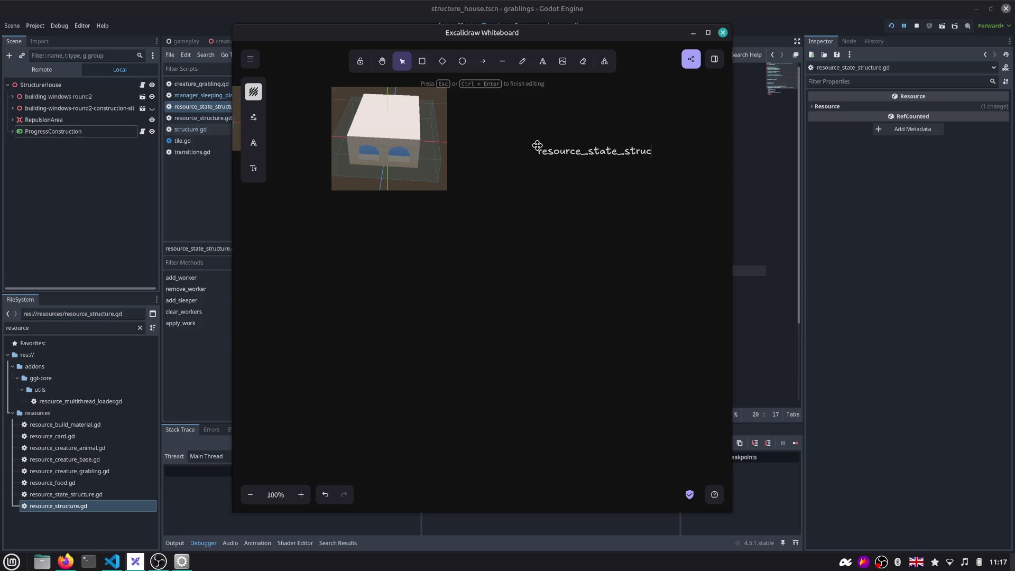
type("true")
type("ure")
key("Escape")
scroll(555, 191, "right", 2)
Draw an arrow up-right from the label to a new resource_structure label, then return to Godot
left_click(510, 149)
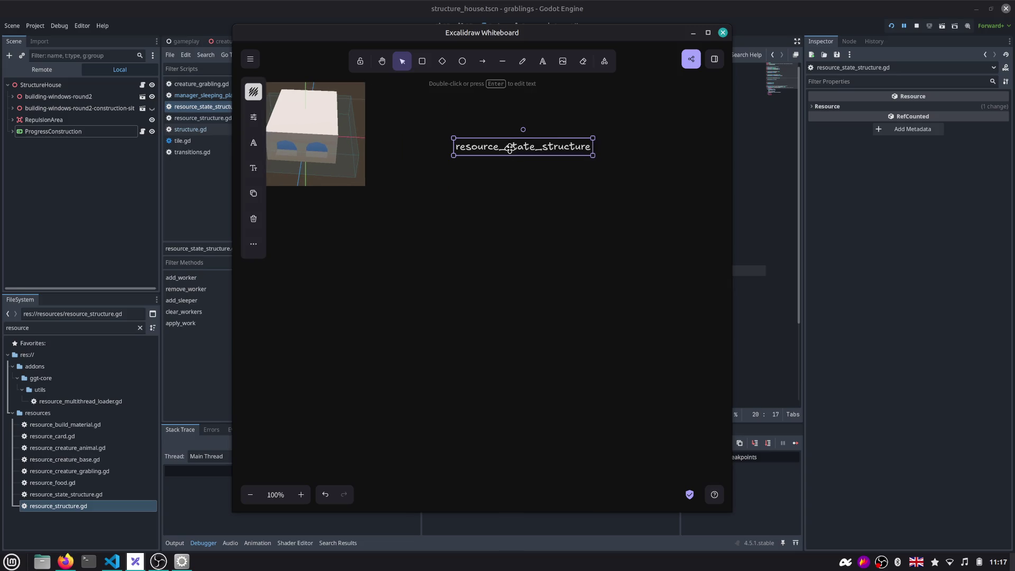
left_click(482, 60)
left_click_drag(591, 146, 640, 125)
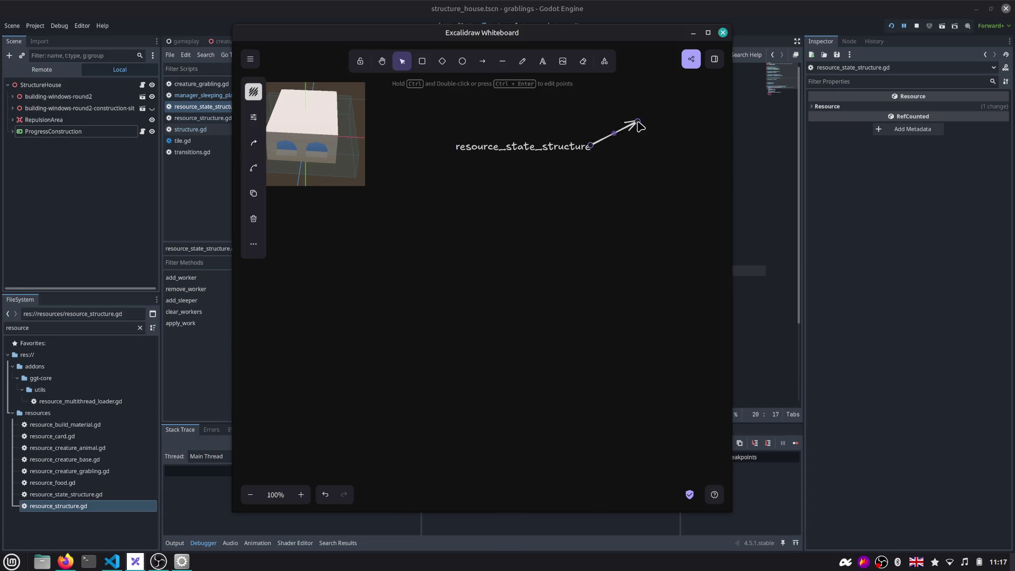
double_click(647, 120)
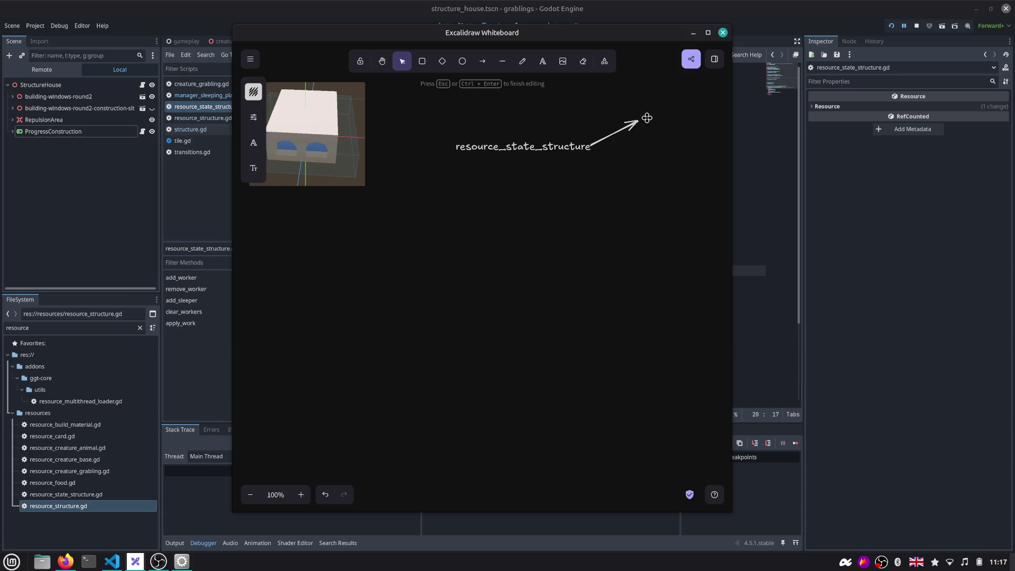
type("resource_s")
type("tructure")
left_click(835, 177)
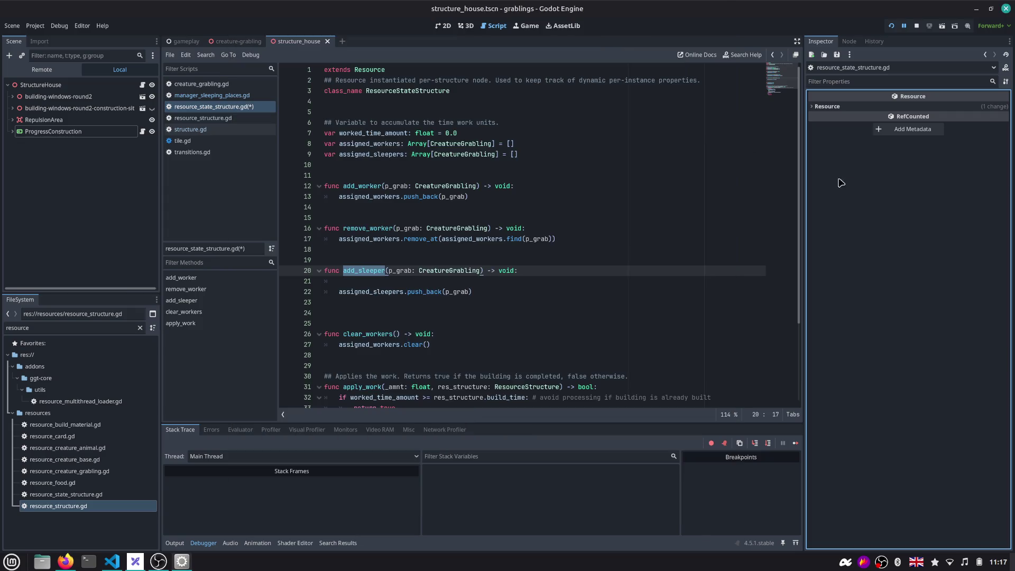
left_click(391, 91)
left_click(206, 117)
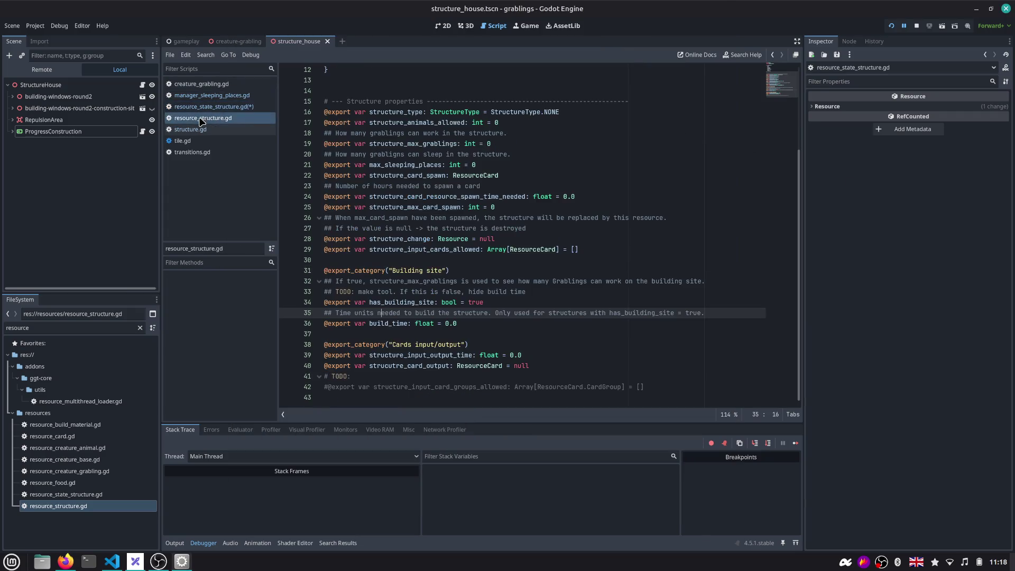
scroll(404, 182, "down", 4)
scroll(397, 339, "up", 4)
left_click(773, 55)
key("alt+Tab")
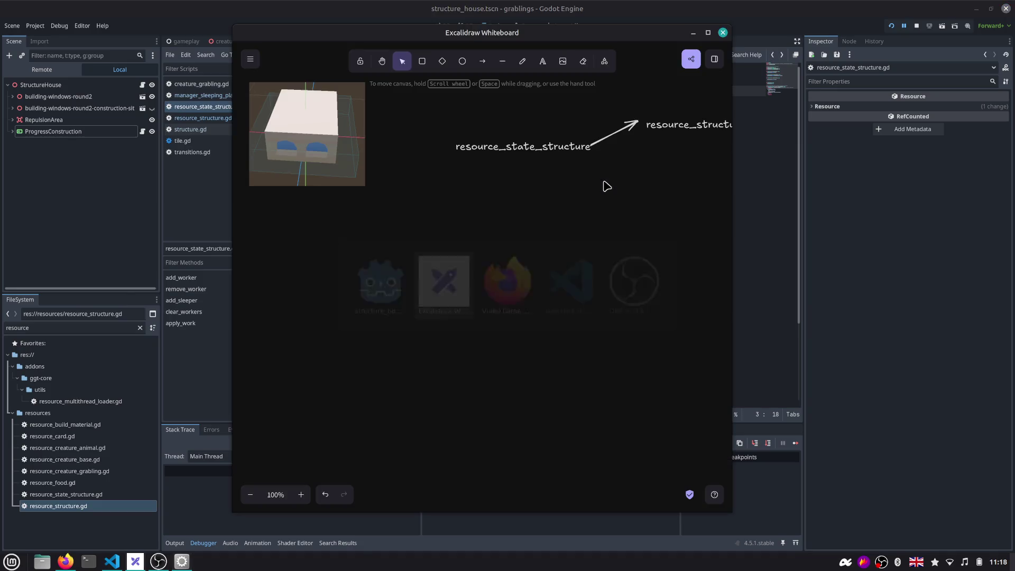
Straighten the resource_state_structure arrow and add a Structure.tscn label below it
left_click_drag(513, 151, 518, 128)
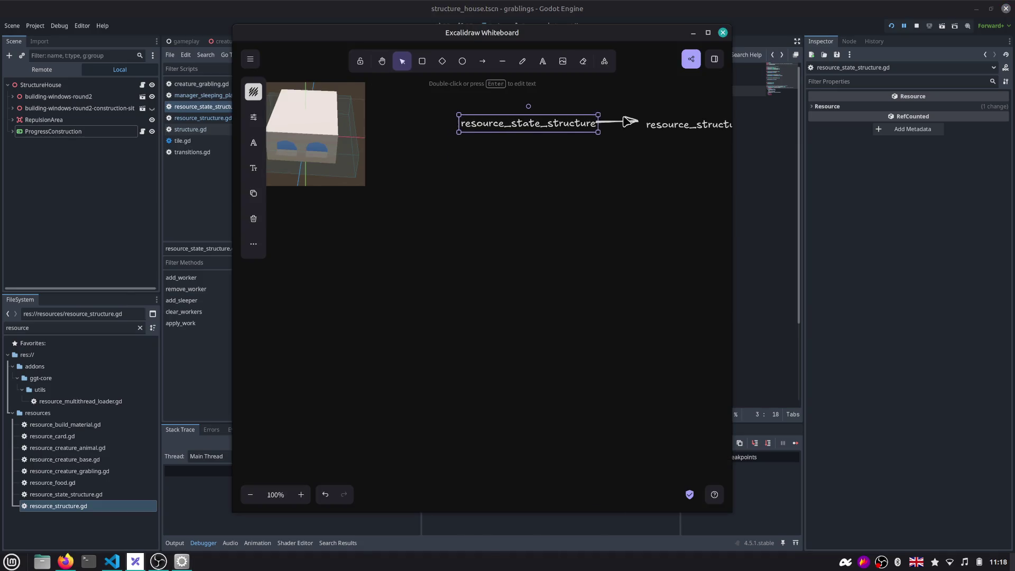
left_click(643, 123)
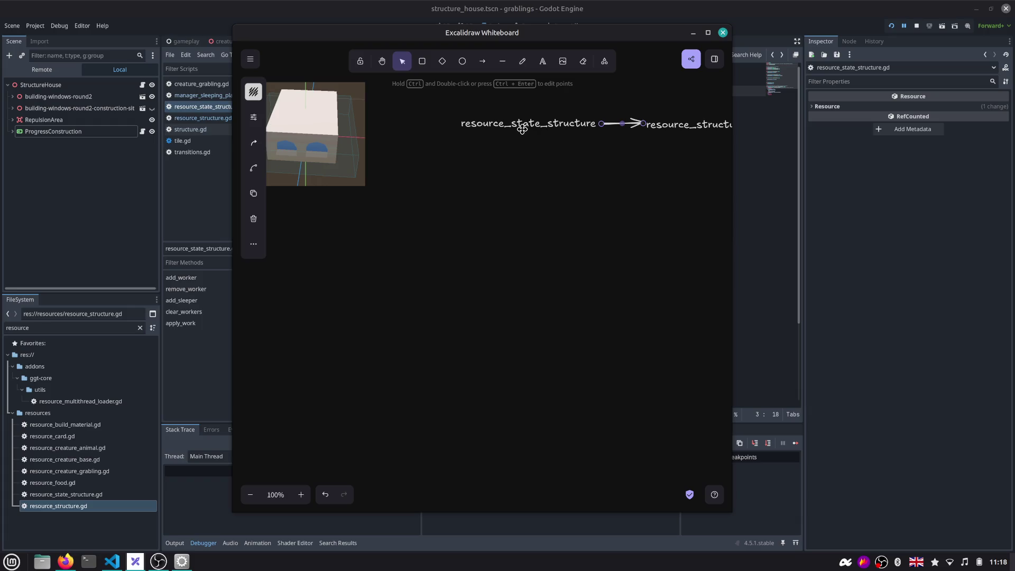
double_click(486, 191)
type("S")
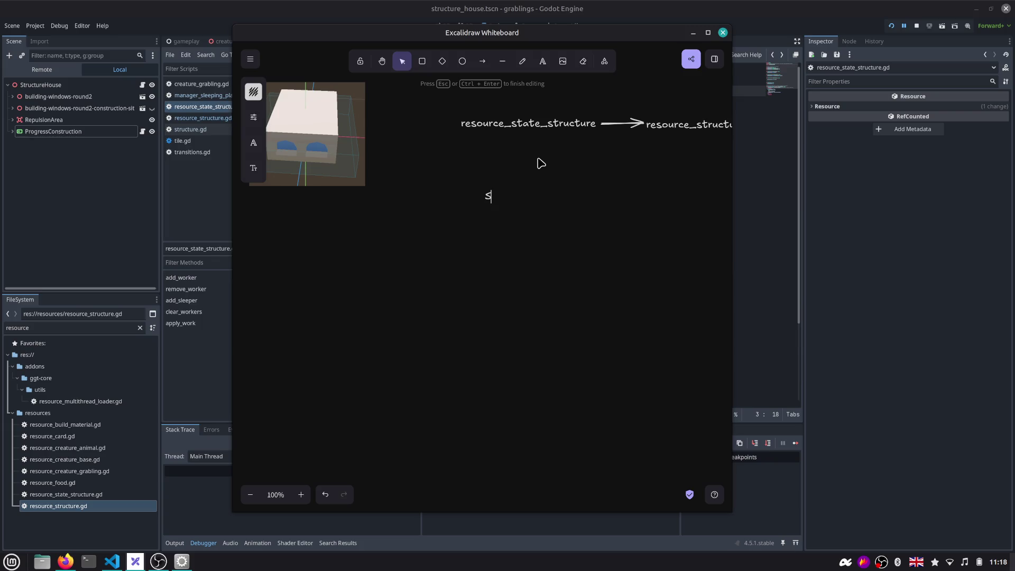
type("tructure.ts")
type("cn")
key("Escape")
Draw arrows from Structure.tscn to both resource_state_structure and resource_structure
left_click(483, 61)
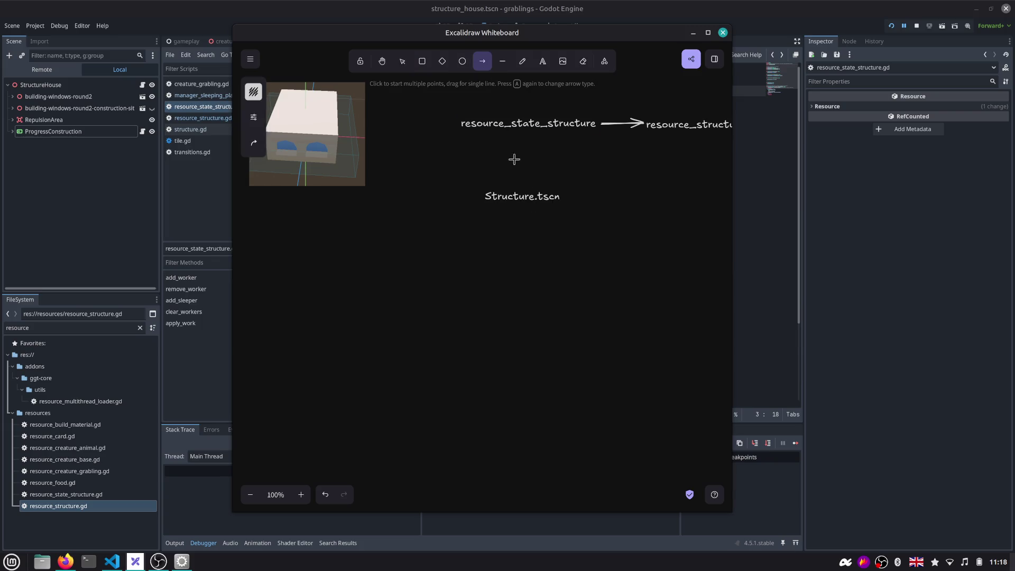
left_click_drag(516, 194, 517, 127)
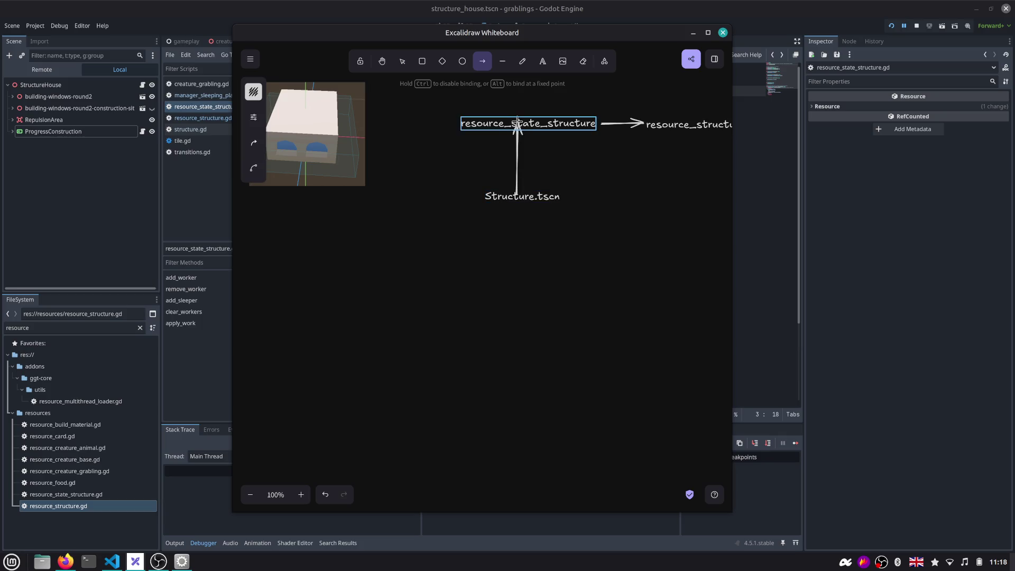
left_click(482, 61)
left_click_drag(535, 178, 662, 135)
scroll(603, 159, "right", 5)
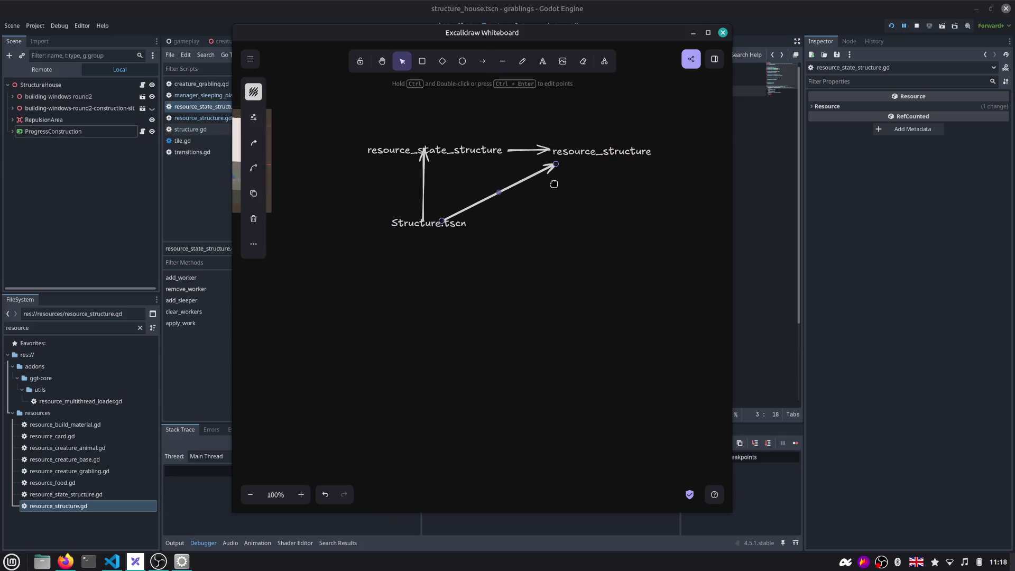
Nudge the label to adjust the vertical arrow's end, then hide the whiteboard to return to the code
mouse_move(435, 150)
left_mouse_down()
mouse_move(435, 141)
mouse_move(412, 154)
left_mouse_up()
left_click(411, 163)
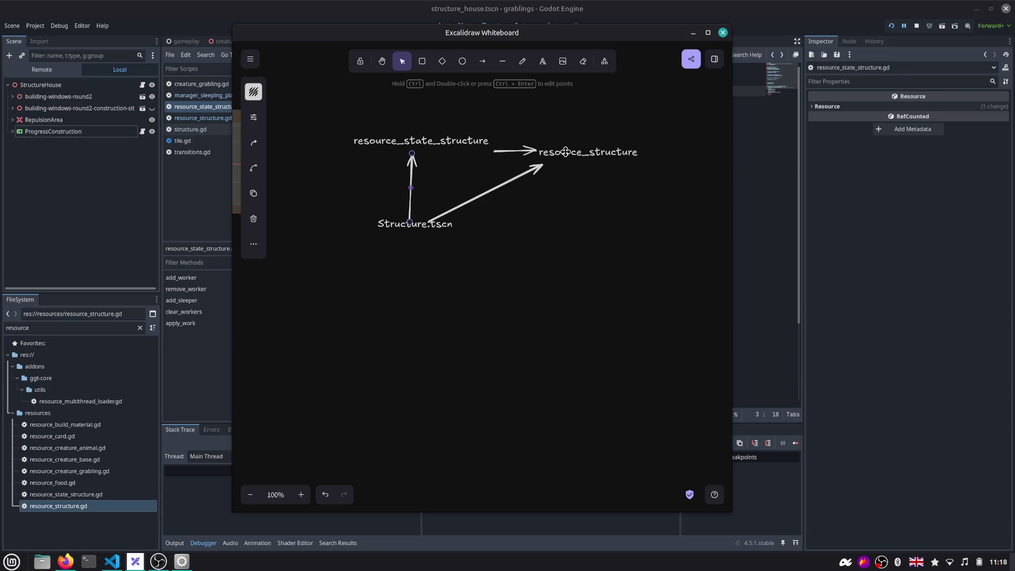
left_click(813, 162)
scroll(435, 127, "down", 3)
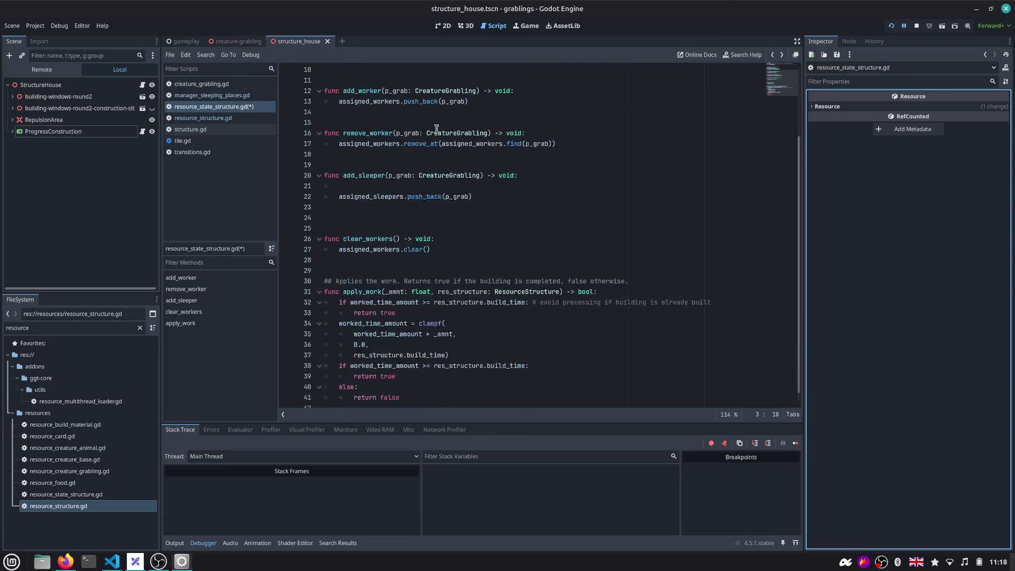
Review apply_work and res_structure, run the game in the embedded Game view, then stop it
double_click(467, 292)
scroll(373, 300, "down", 1)
double_click(359, 281)
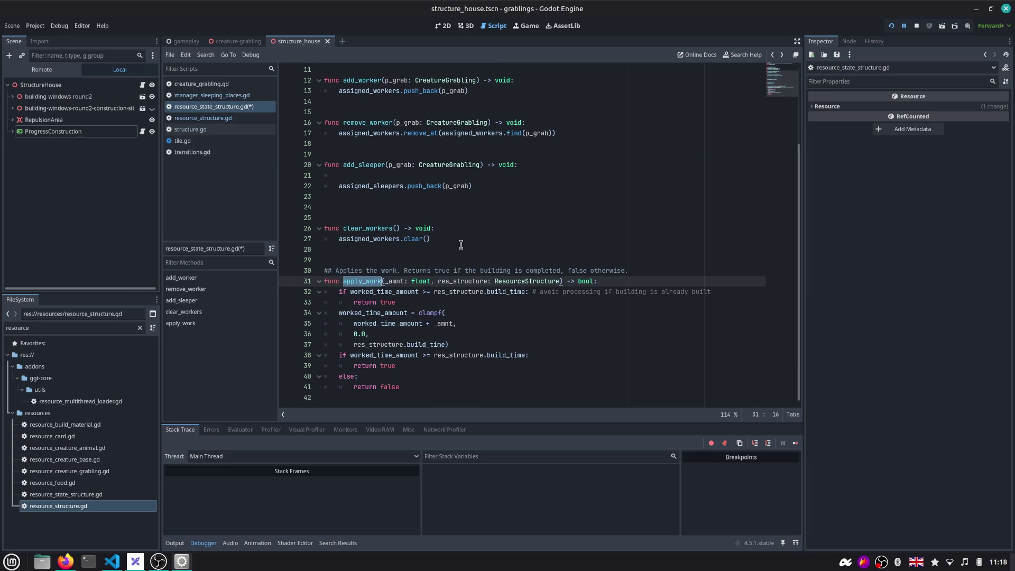
left_click(527, 25)
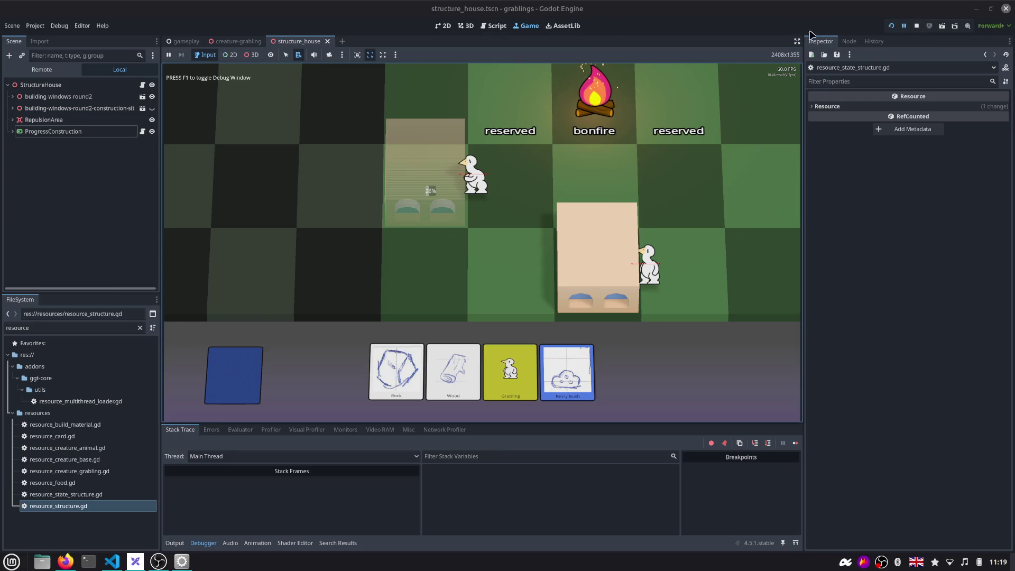
left_click(917, 25)
left_click(405, 270)
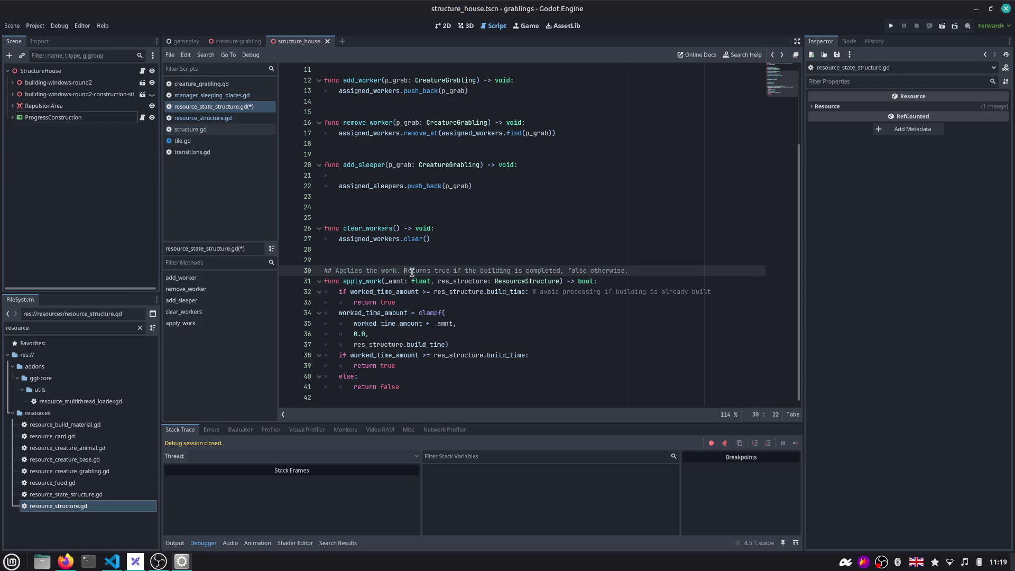
Declare 'var res_structure: ResourceStructure' in resource_state_structure.gd and save
double_click(445, 281)
scroll(445, 258, "up", 3)
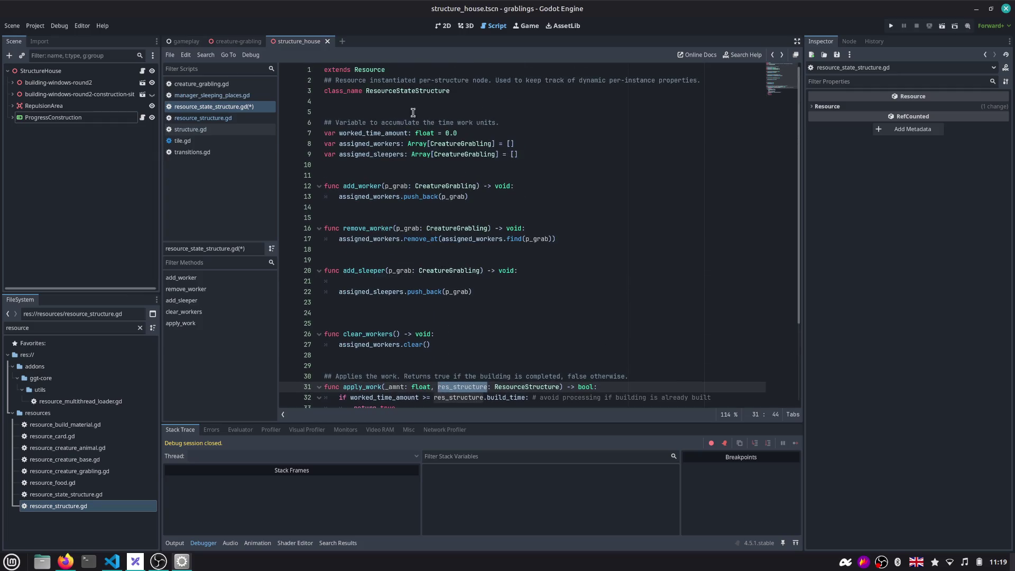
left_click(421, 166)
type("r res_structure")
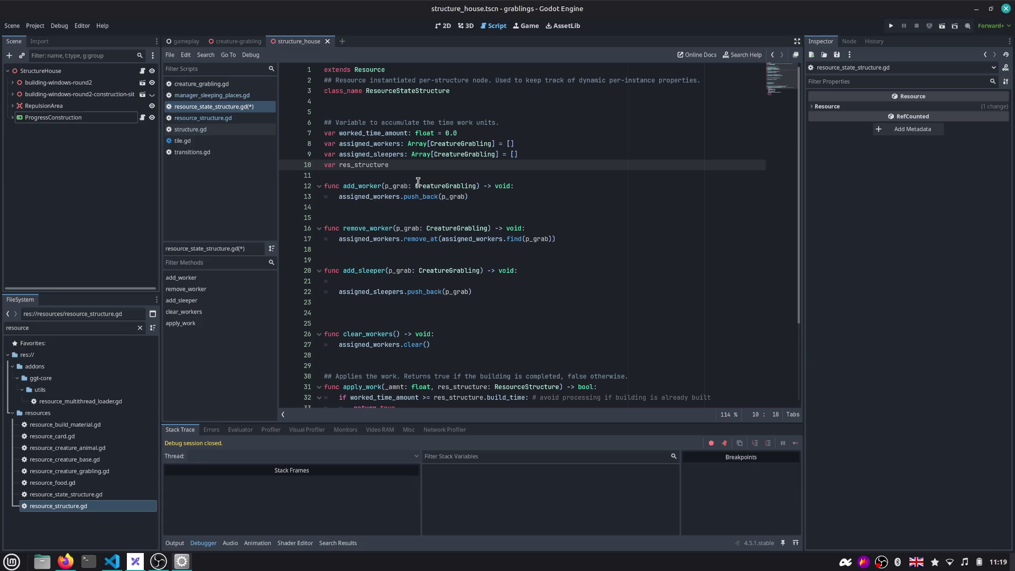
type(": ResourceS")
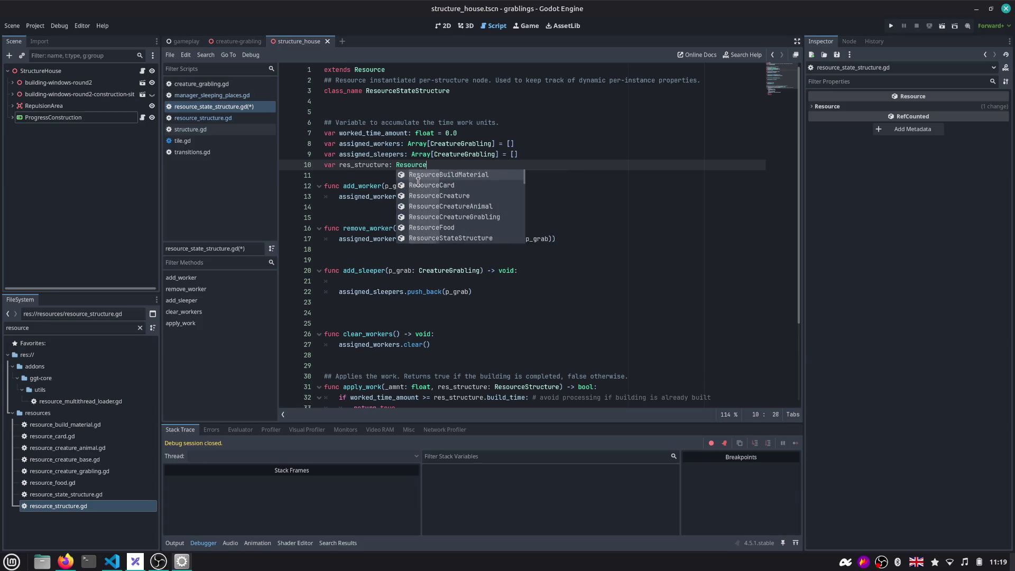
key("Return")
key("Down")
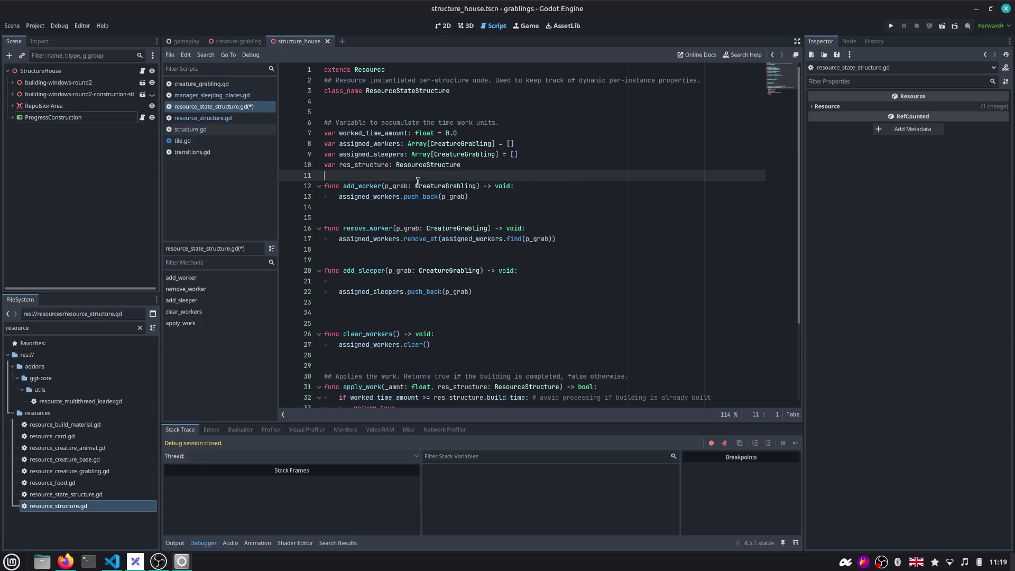
key("Return")
key("ctrl+s")
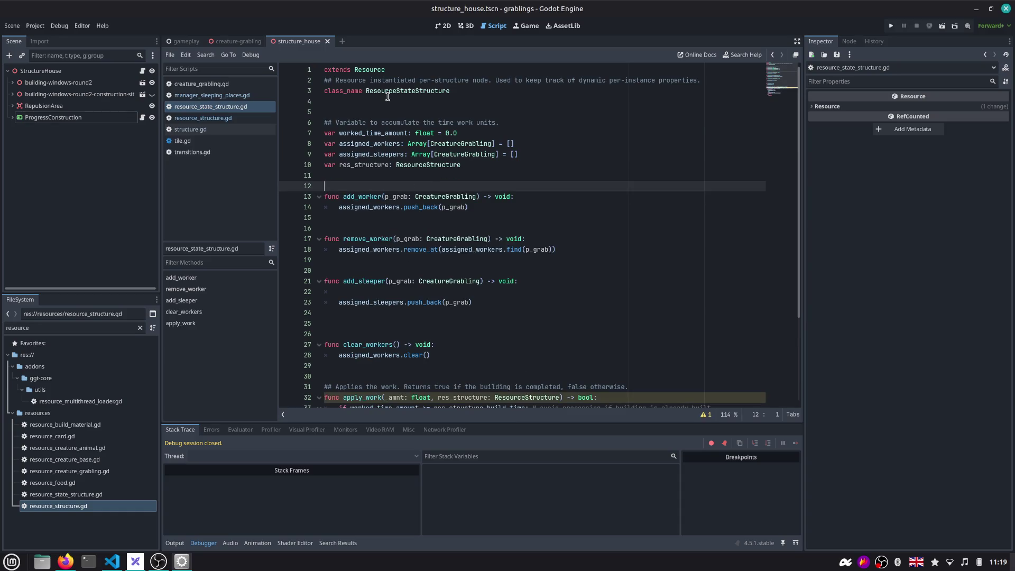
scroll(390, 184, "down", 3)
scroll(389, 183, "up", 3)
scroll(397, 195, "down", 4)
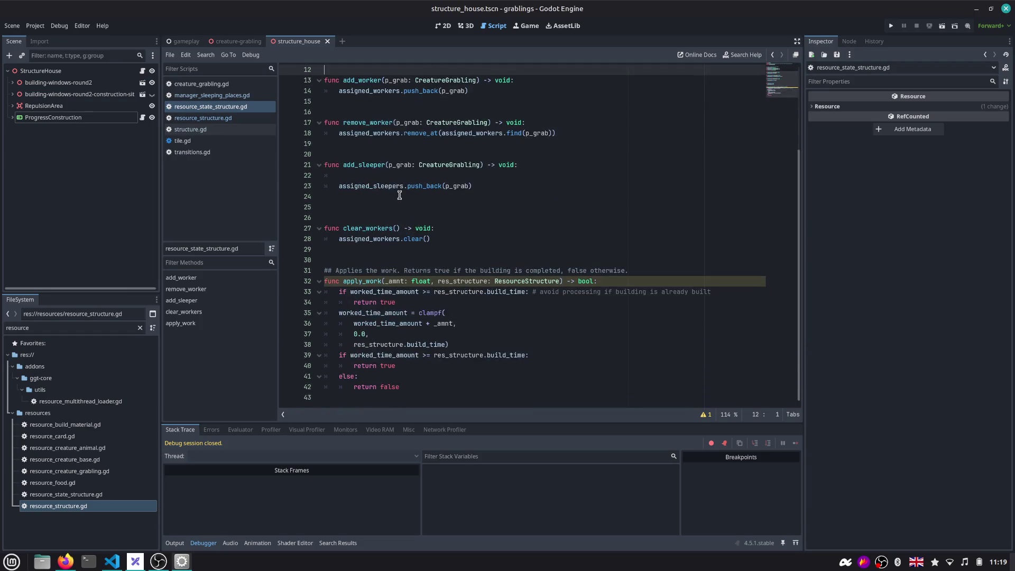
scroll(399, 196, "up", 4)
type("func initialize(res: Resou")
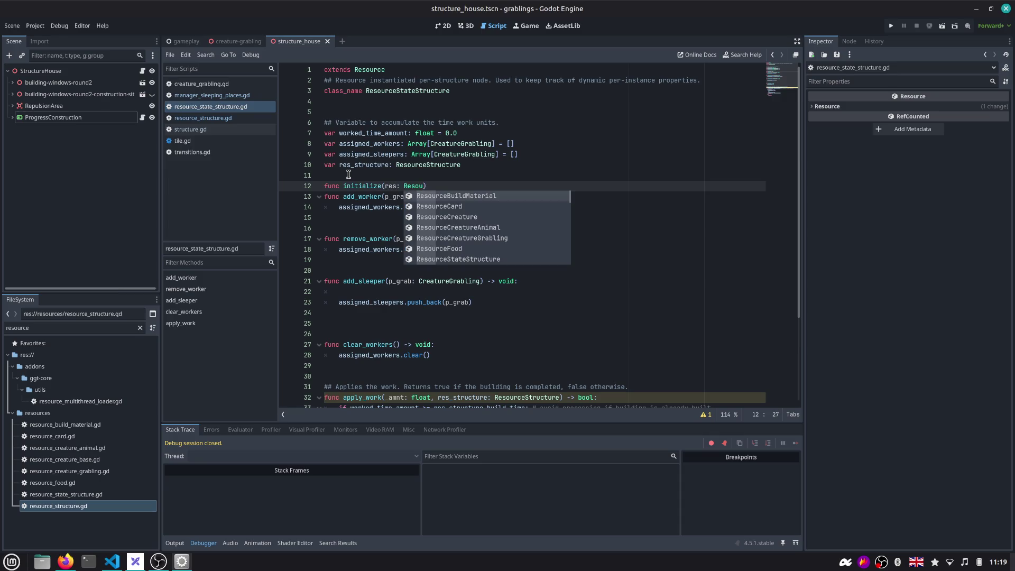
type("rceS")
Add initialize(res: ResourceStructure) that sets res_structure = res only when res is given
key("Return")
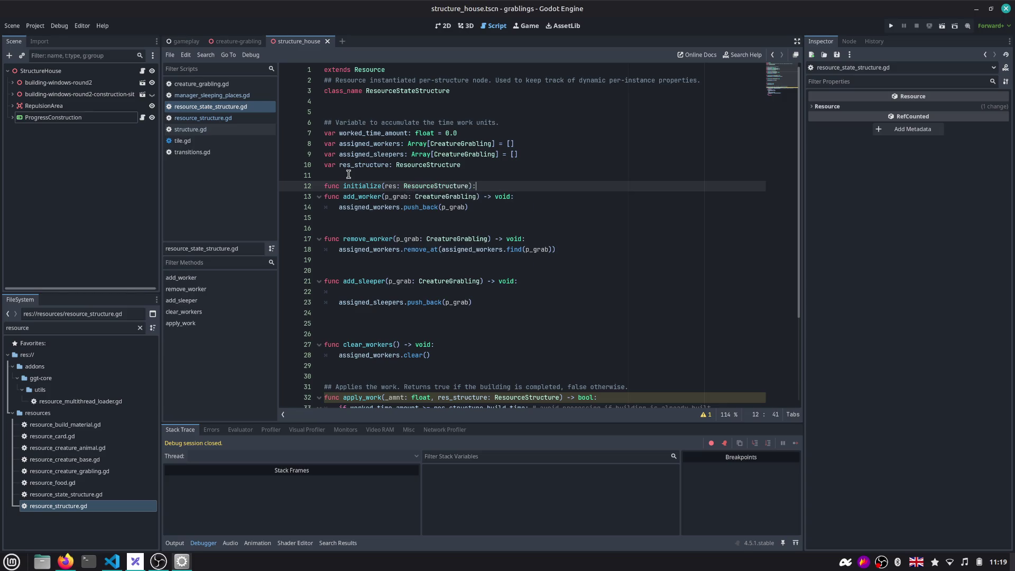
key("Return")
type("res_")
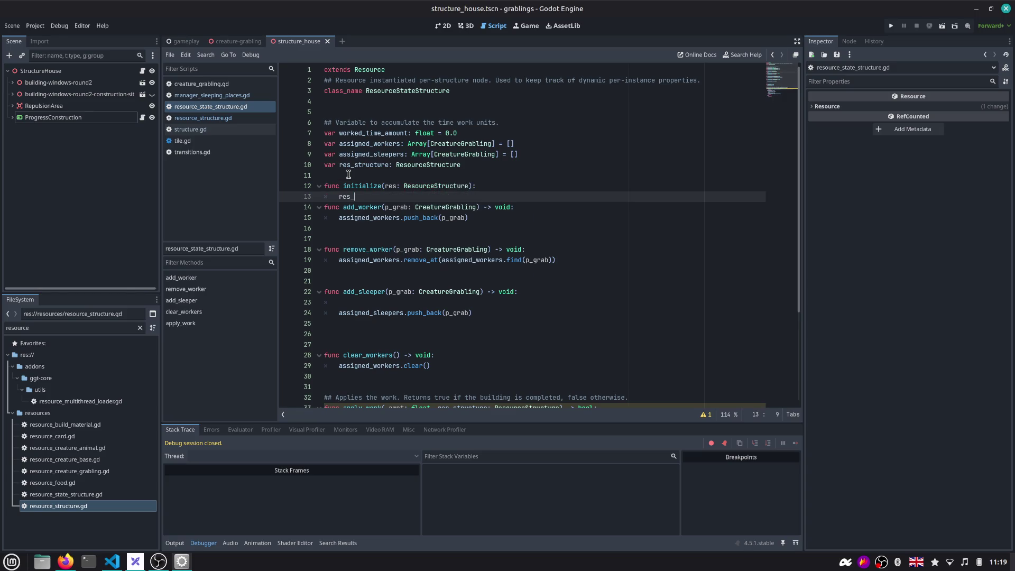
type("str")
key("Return")
type("structure = res")
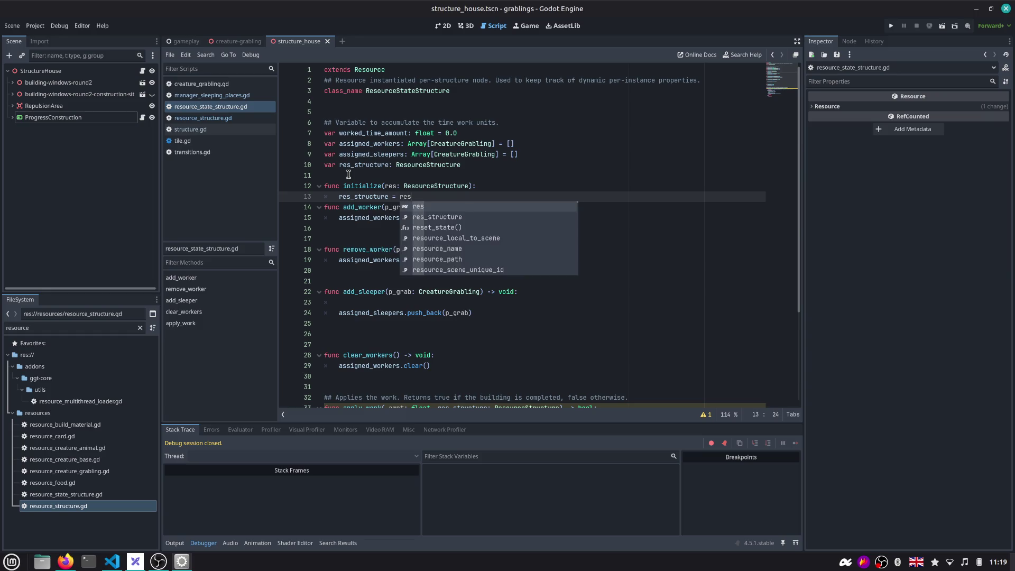
key("Return")
key("Return")
key("Return")
key("Up")
key("Up")
key("Home")
key("Return")
key("Up")
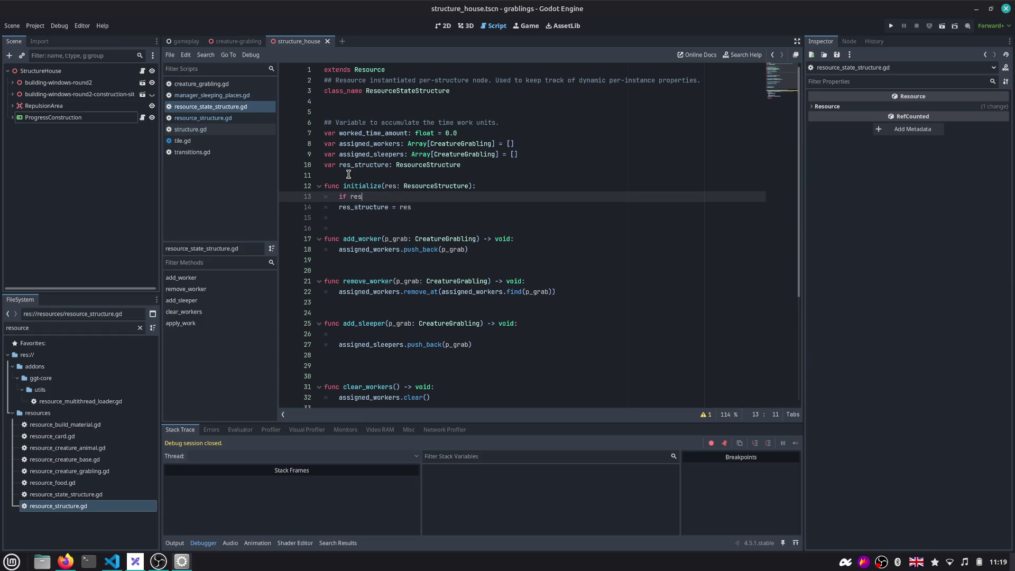
type(":")
key("Down")
key("Tab")
left_click(348, 175)
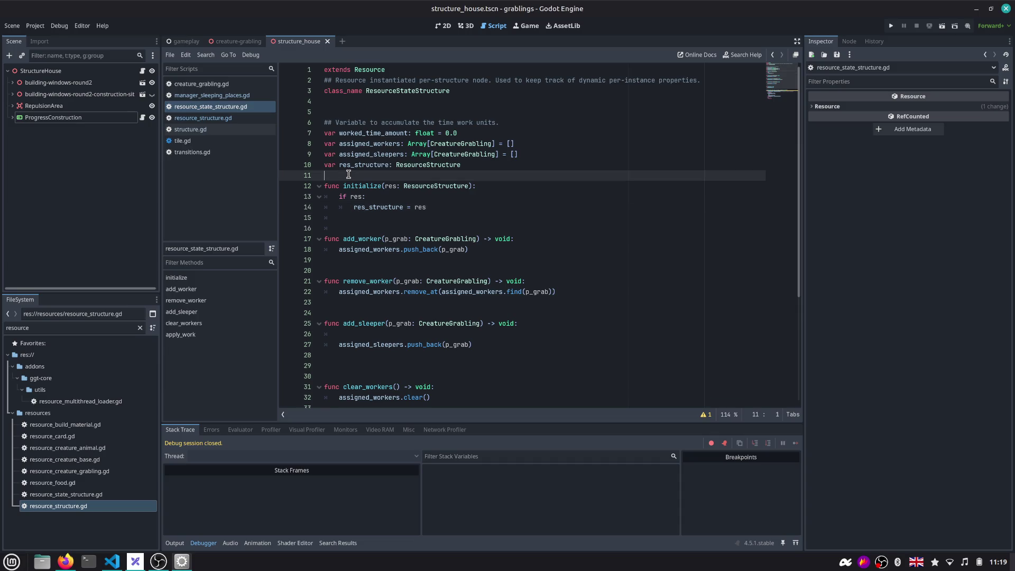
Tidy spacing around initialize, save the state script and switch to structure.gd
key("Return")
left_click(388, 196)
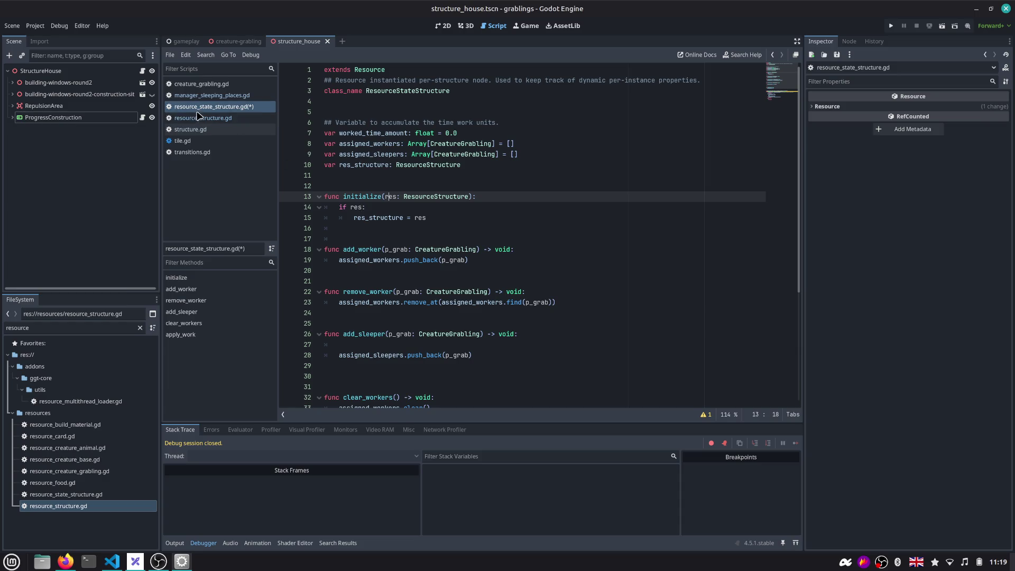
left_click(386, 144)
key("ctrl+s")
left_click(225, 129)
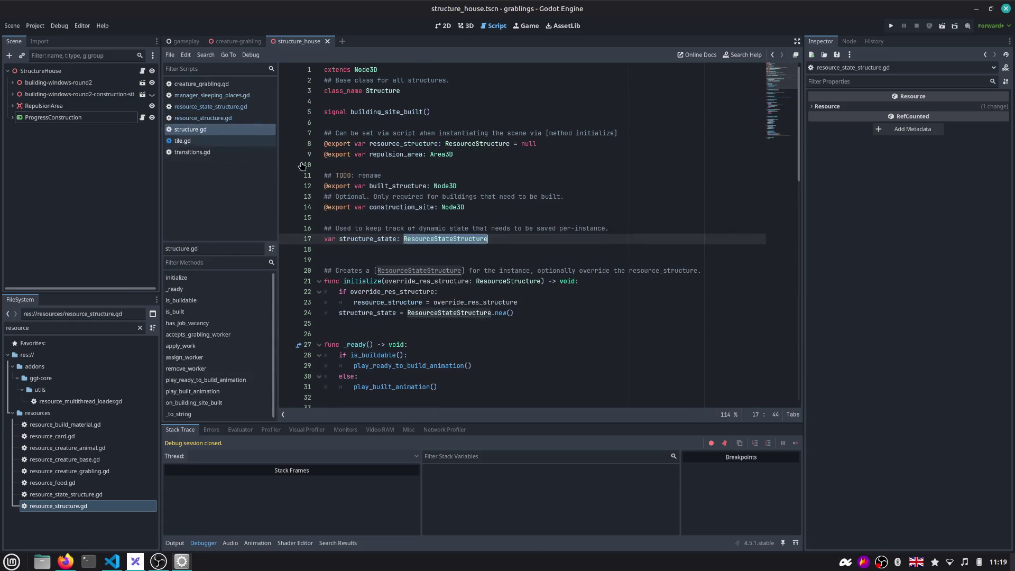
scroll(302, 166, "down", 3)
Call structure_state.initialize(resource_structure) in structure.gd's initialize and save
left_click(375, 213)
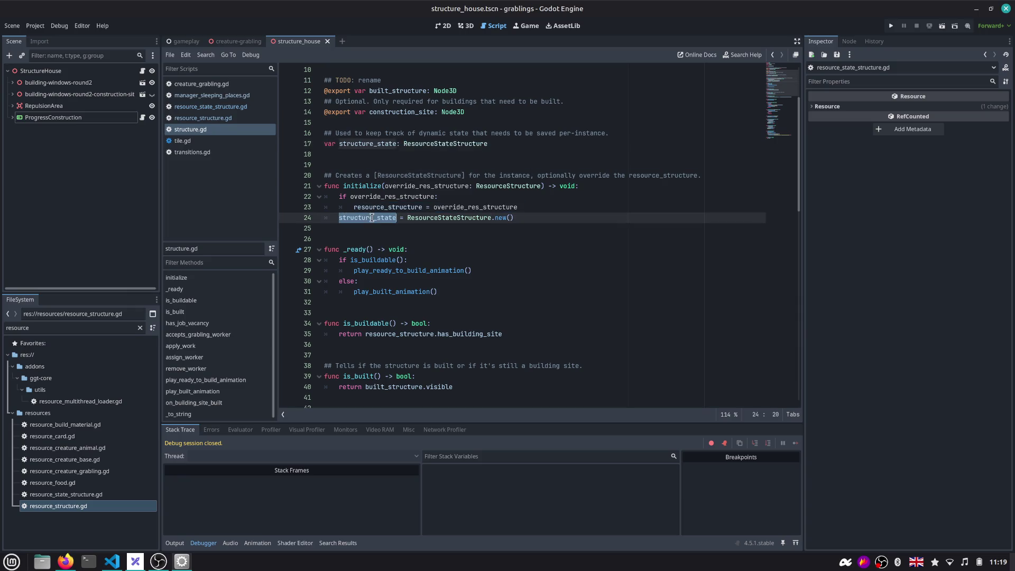
left_click(527, 214)
key("Return")
type("structure_state.")
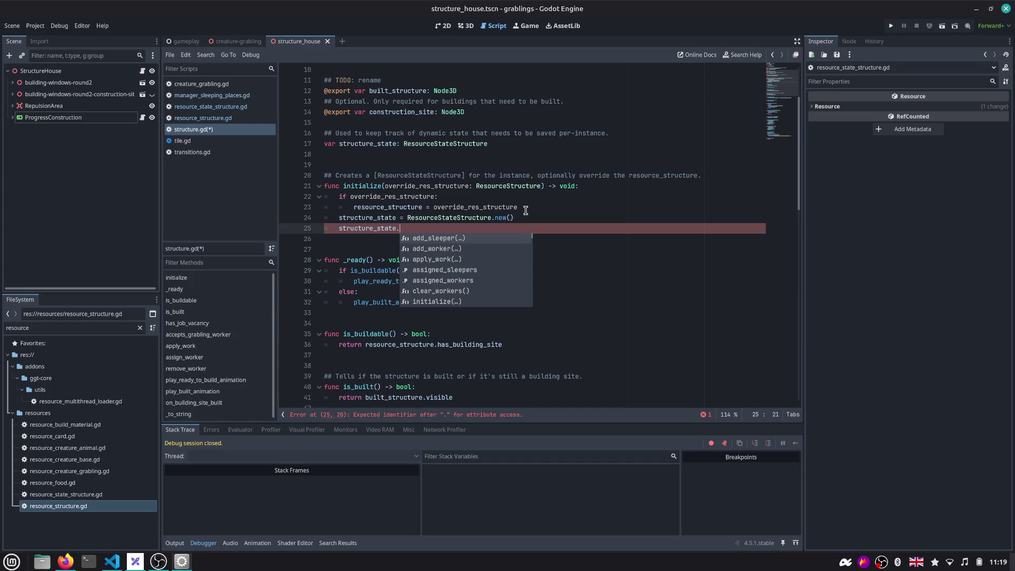
type("in")
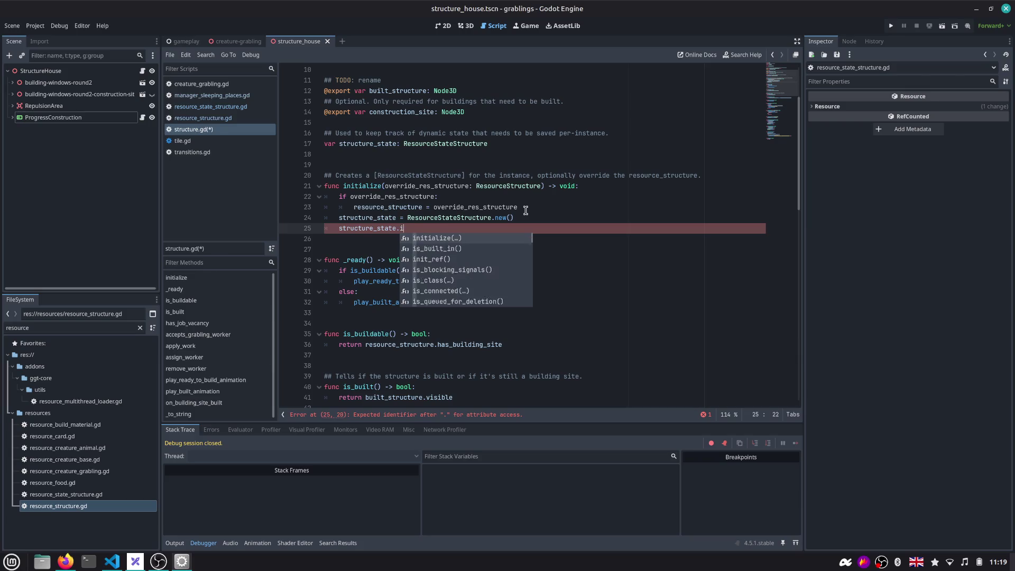
key("Return")
type("stru")
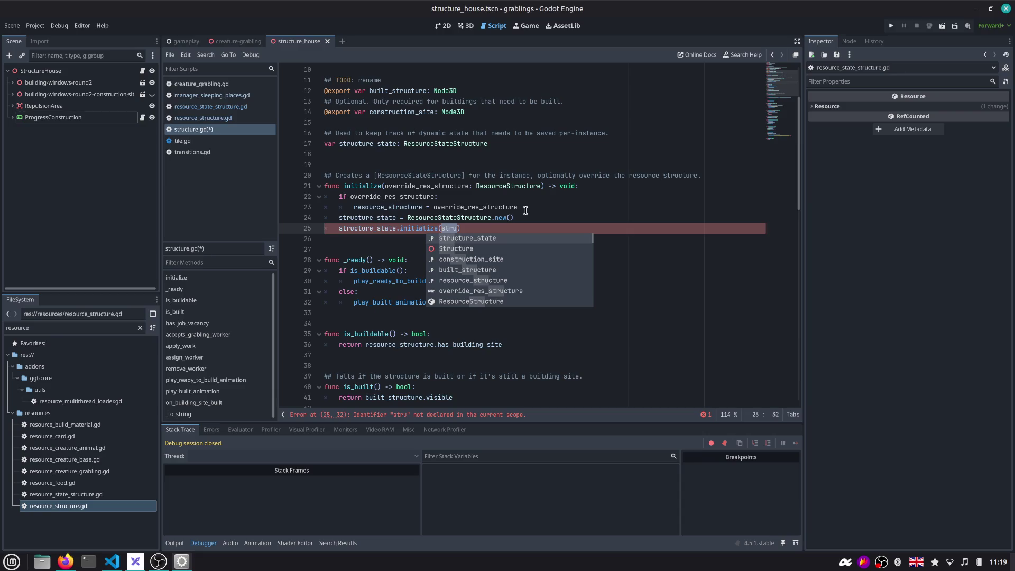
type("resou")
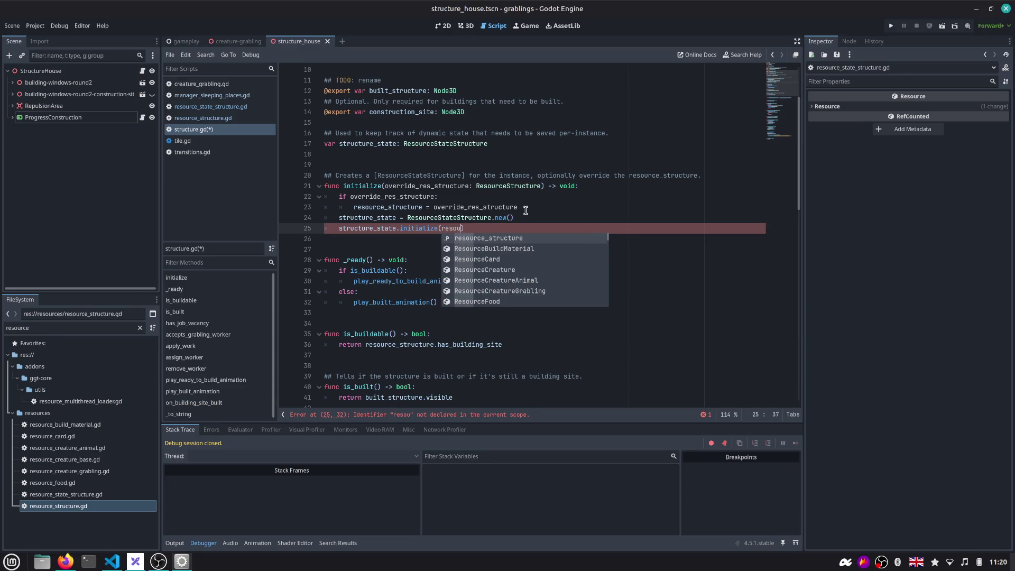
key("Return")
key("BackSpace")
key("BackSpace")
key("BackSpace")
type("rce_ss")
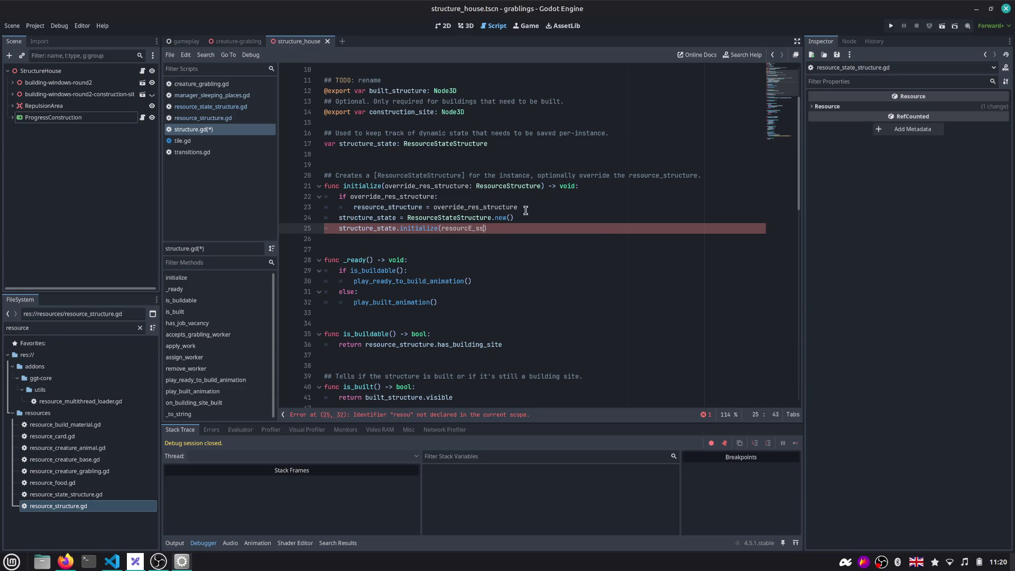
key("BackSpace")
key("BackSpace")
key("BackSpace")
type("_structure")
key("ctrl+s")
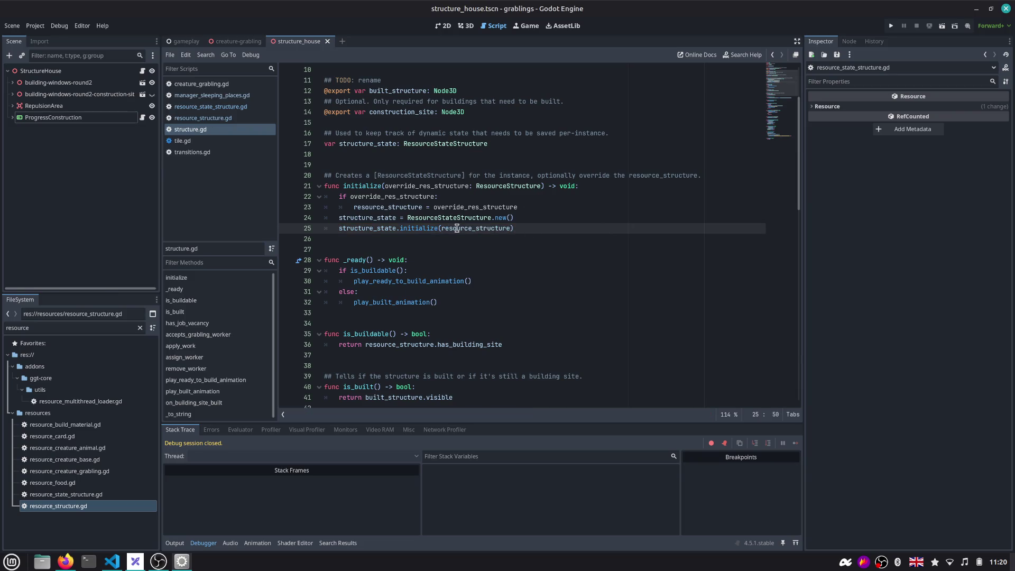
Review occurrences of resource_structure, structure_state and apply_work in structure.gd
double_click(457, 229)
scroll(456, 229, "down", 2)
double_click(382, 198)
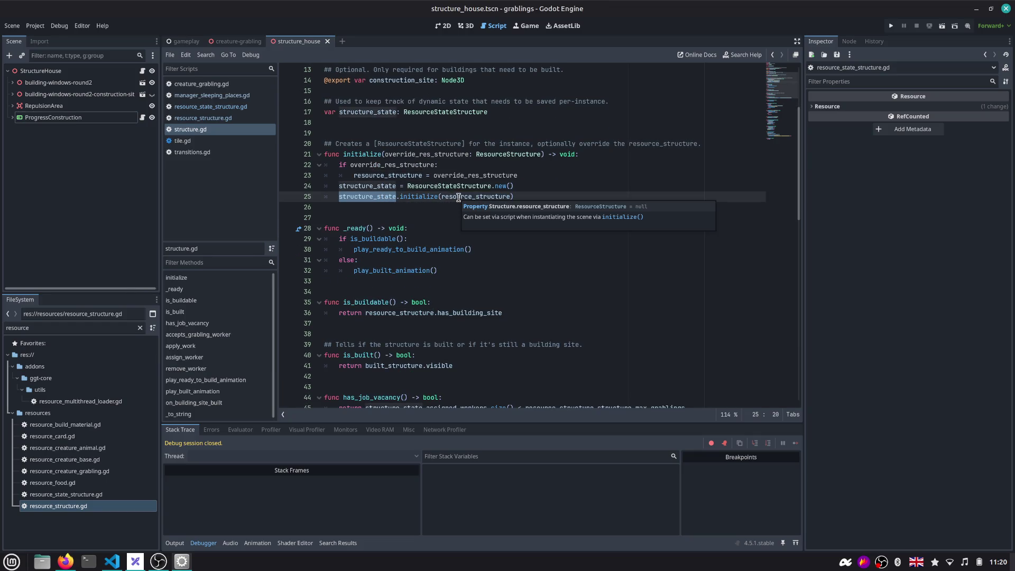
double_click(458, 196)
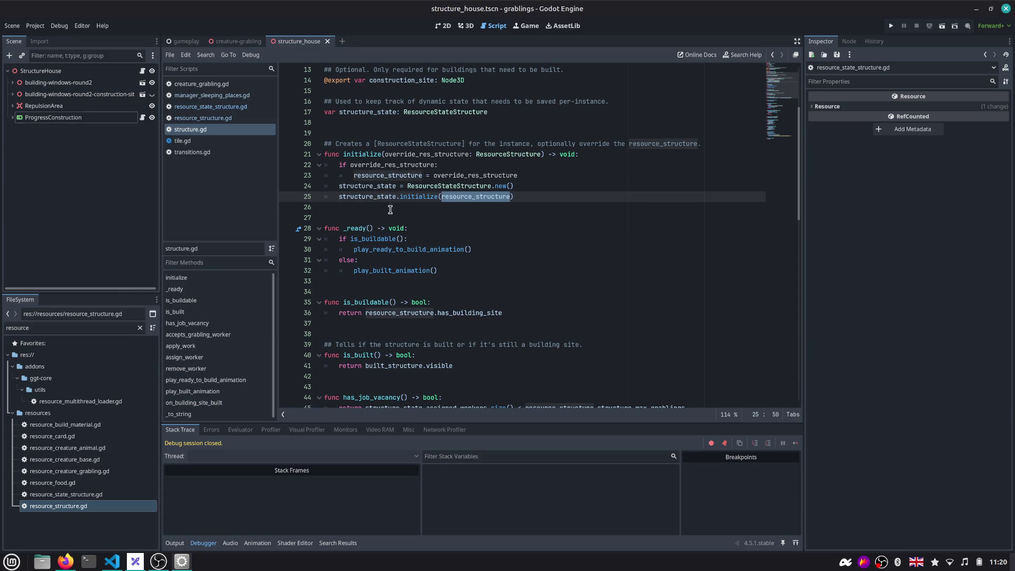
scroll(393, 222, "down", 5)
scroll(399, 235, "down", 3)
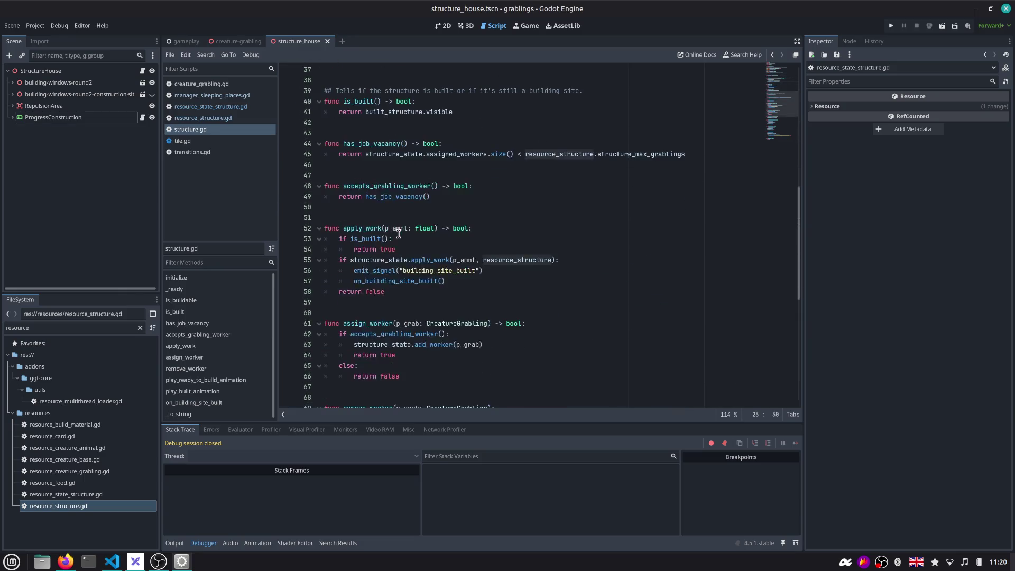
double_click(370, 229)
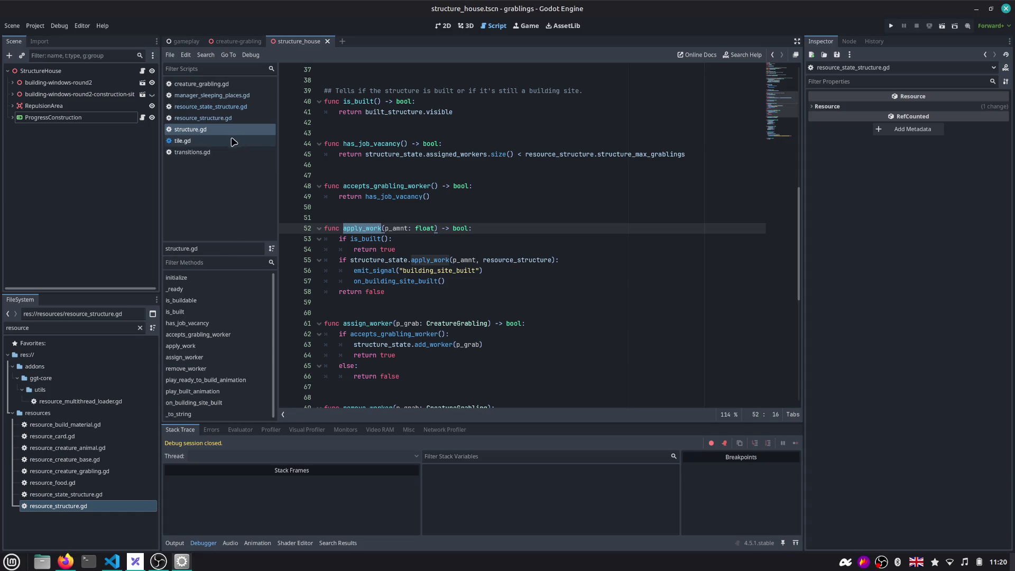
Guard add_sleeper with 'if res_structure.max_sleeping_places > assigned_sleepers.size()' and indent push_back
left_click(209, 106)
scroll(357, 204, "down", 2)
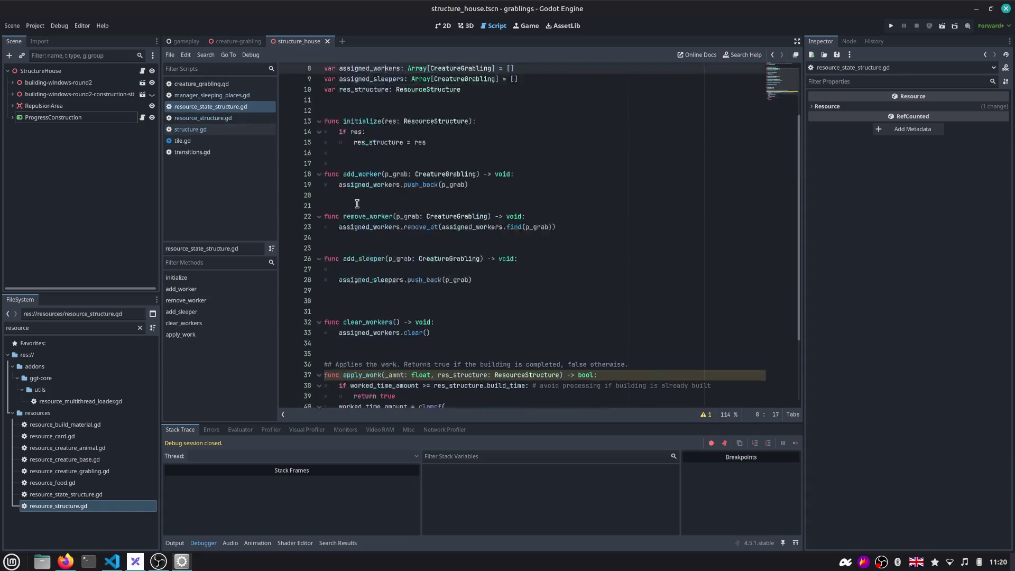
scroll(364, 209, "down", 1)
scroll(365, 208, "down", 2)
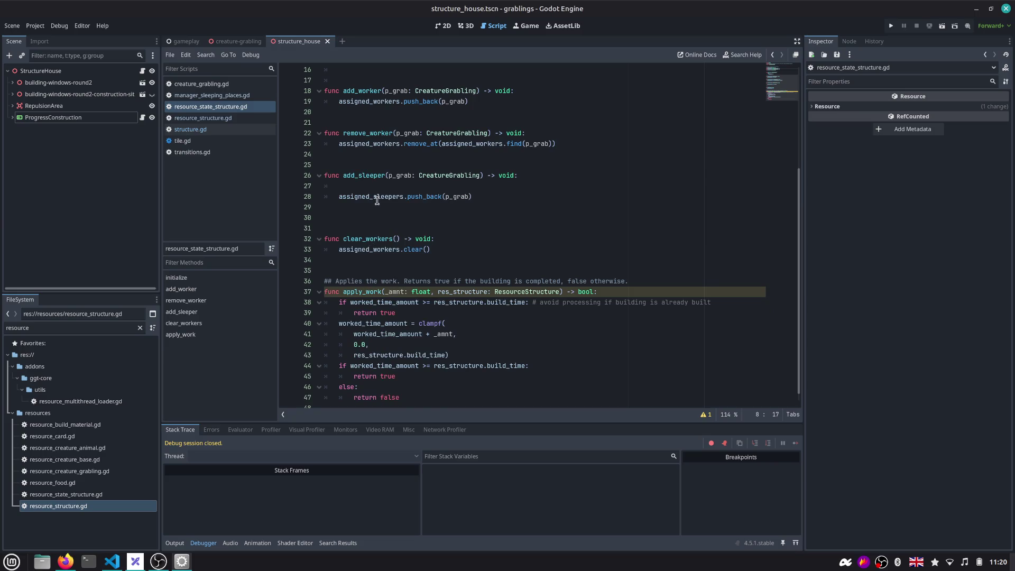
left_click(432, 184)
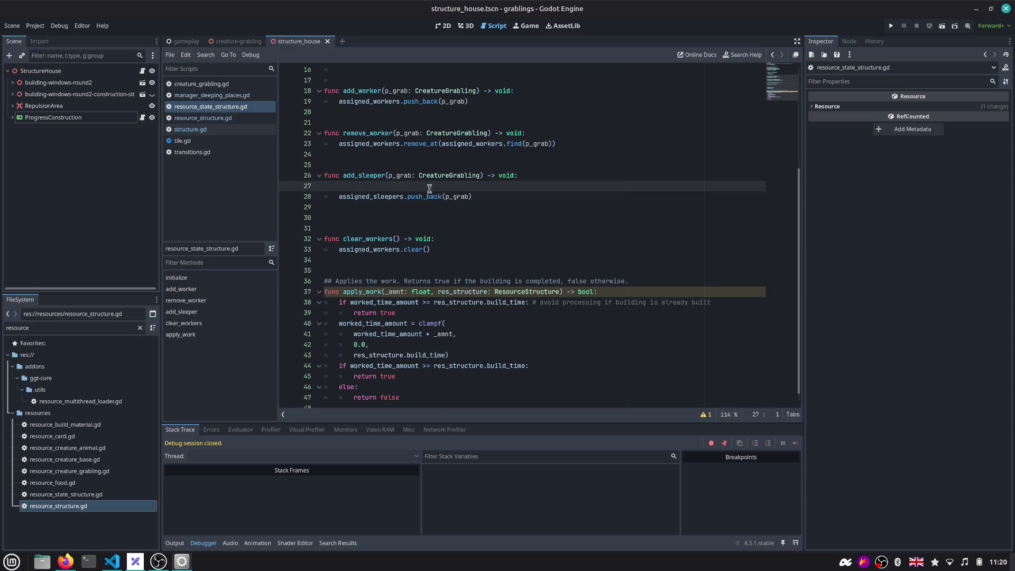
key("Tab")
type("_st")
key("Return")
type("max")
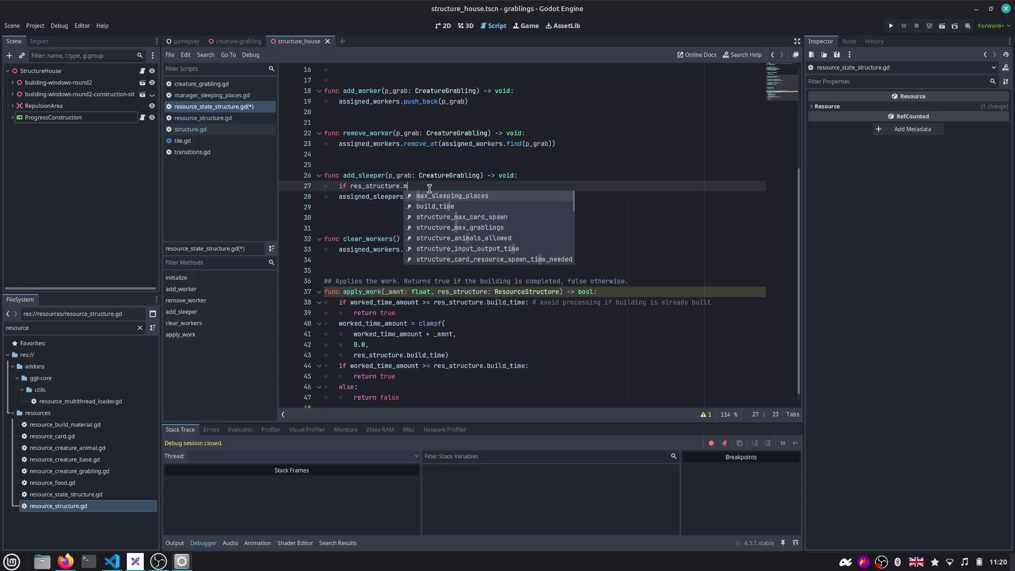
key("Return")
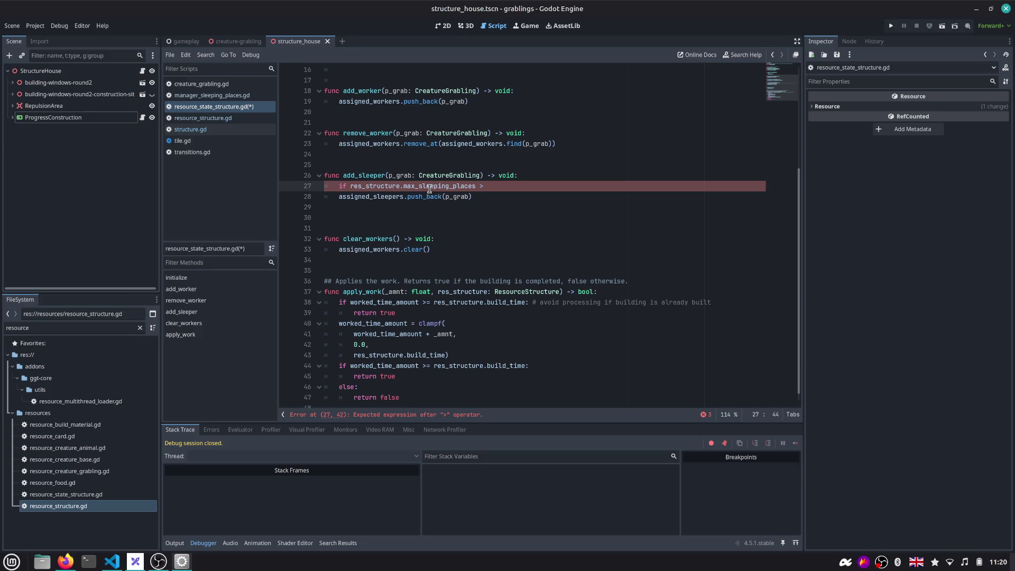
type("assi")
key("Return")
type(".si")
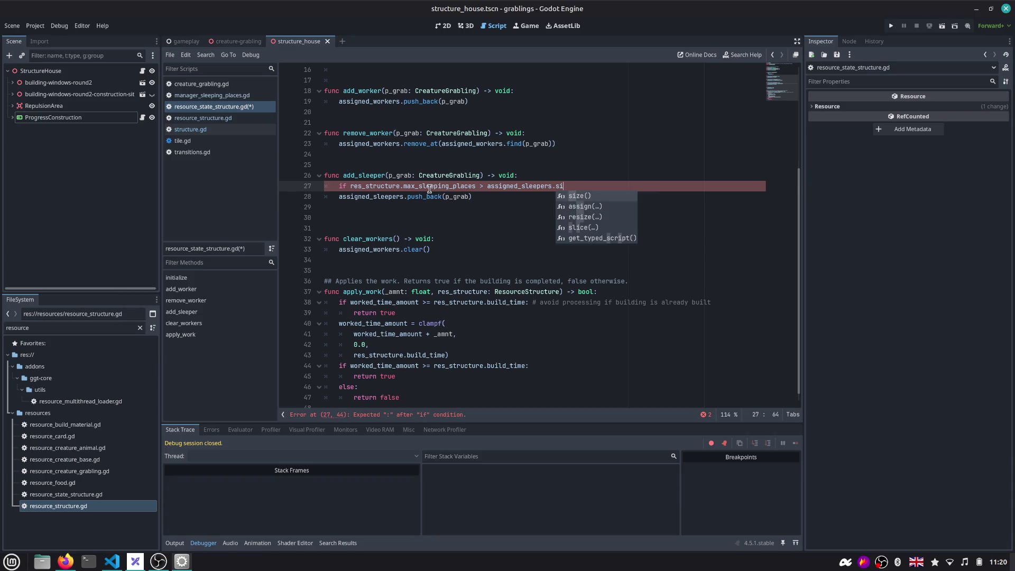
key("Return")
key("Down")
key("Home")
key("Tab")
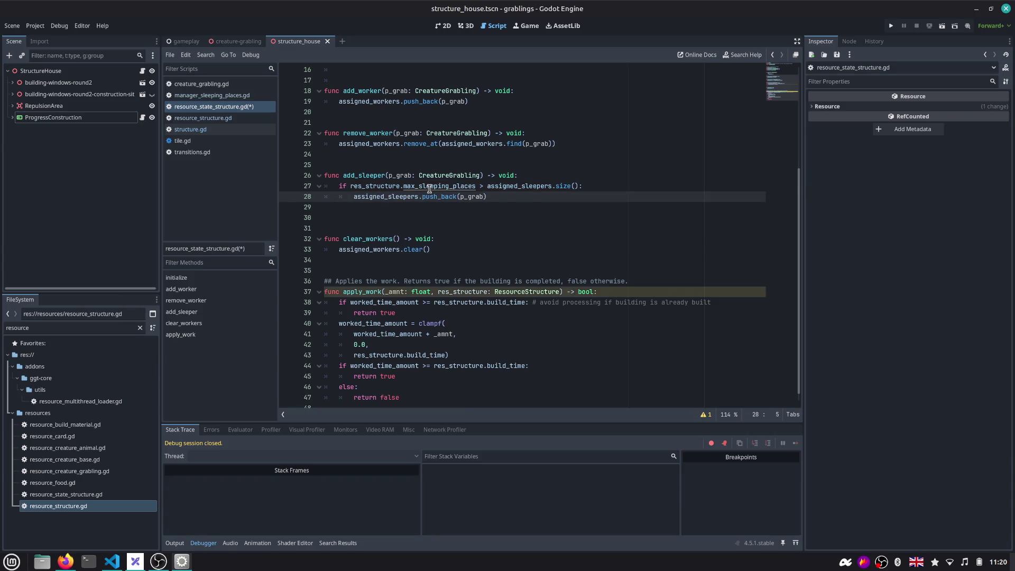
key("Up")
Check both sides of the comparison by selecting max_sleeping_places and assigned_sleepers.size()
key("ctrl+Right")
key("Right")
key("ctrl+shift+Right")
key("ctrl+shift+Right")
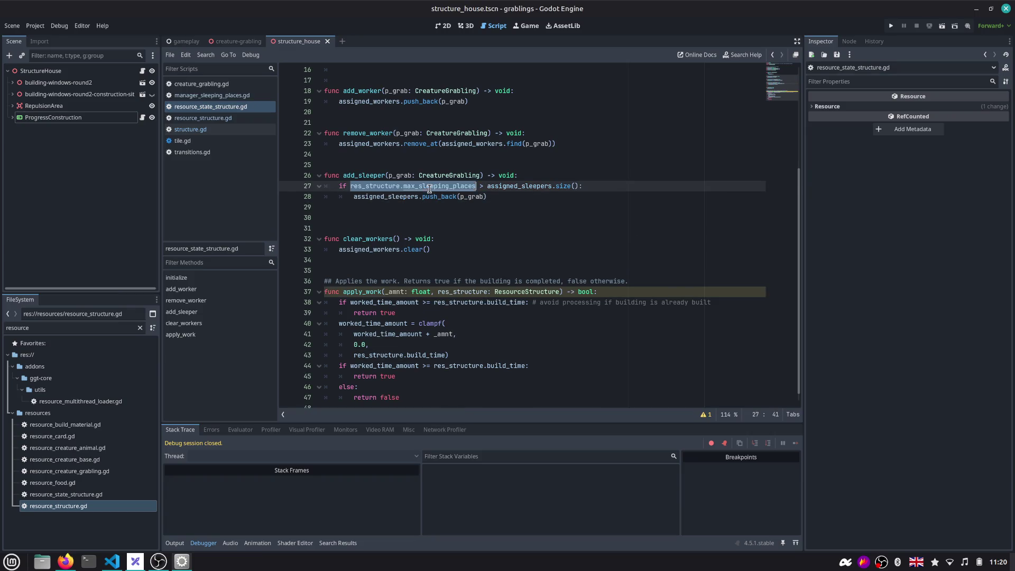
key("ctrl+shift+Right")
key("ctrl+shift+Right")
key("ctrl+shift+Left")
key("shift+Left")
key("shift+Left")
key("shift+Left")
left_click(486, 187)
key("ctrl+shift+Right")
key("ctrl+shift+Right")
key("ctrl+shift+Right")
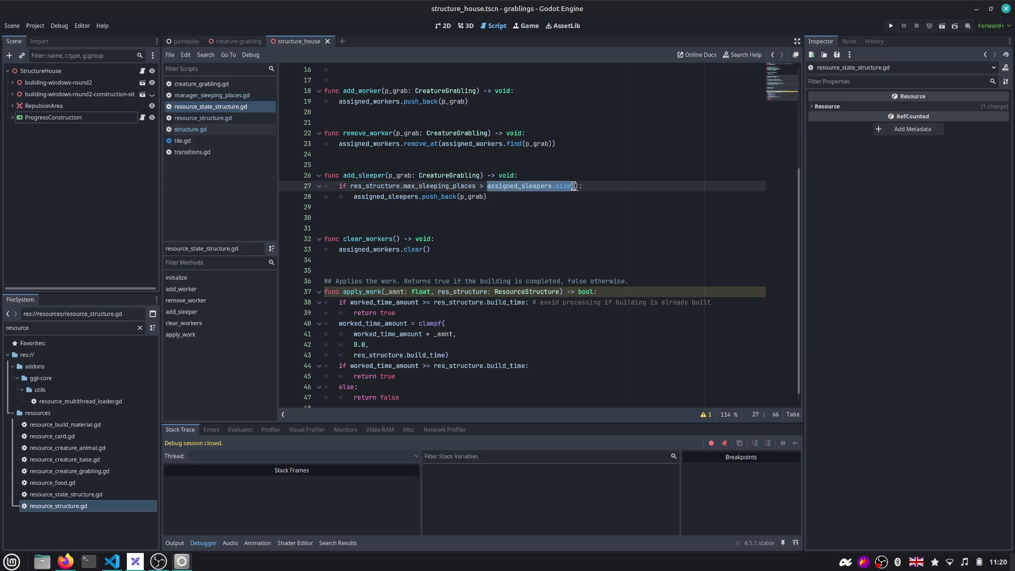
key("shift+Left")
left_click(547, 186)
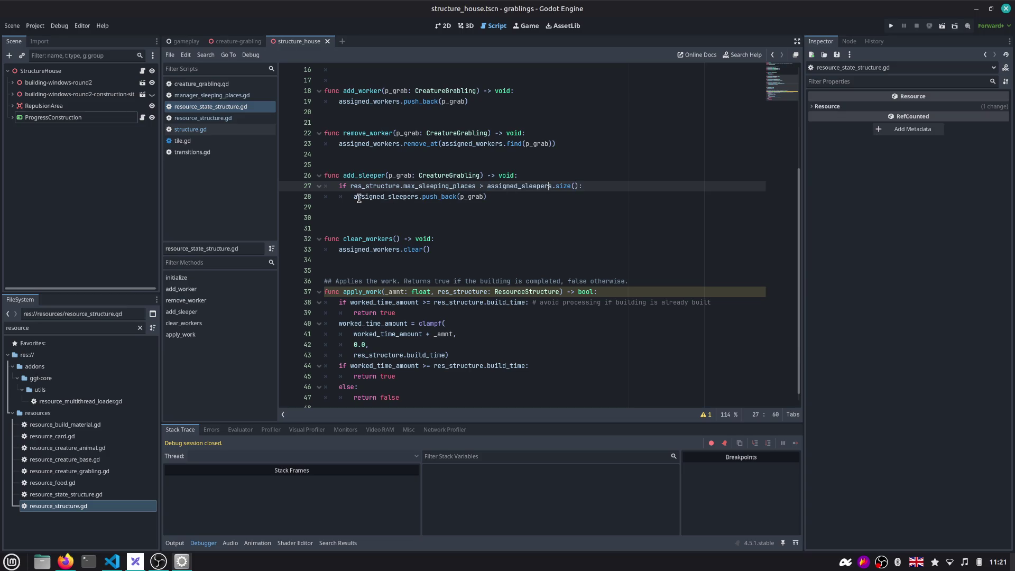
Add an empty else branch after push_back and switch to manager_sleeping_places.gd
left_click_drag(358, 196, 500, 198)
left_click(500, 205)
key("Return")
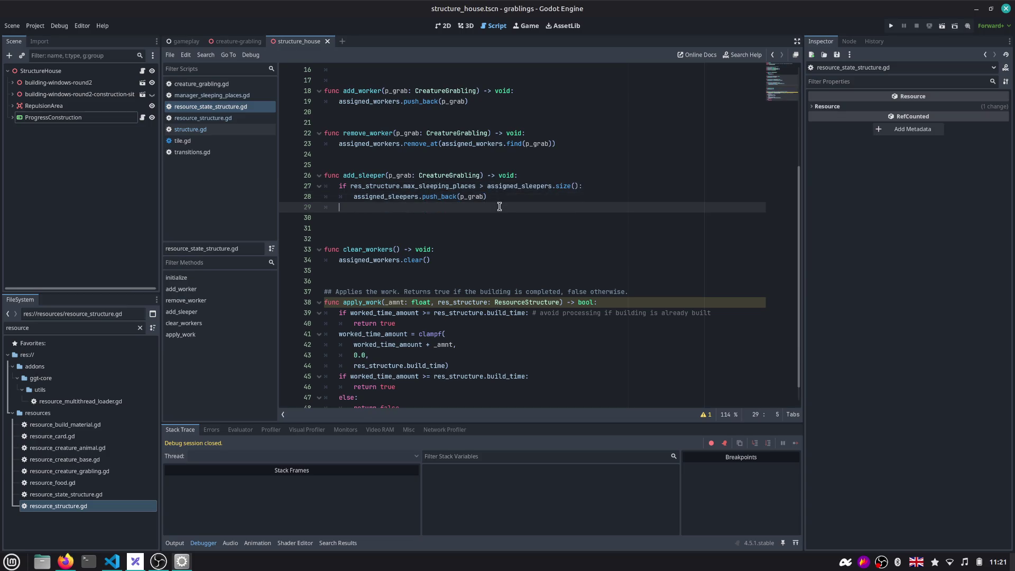
type("else:")
type(":")
key("Return")
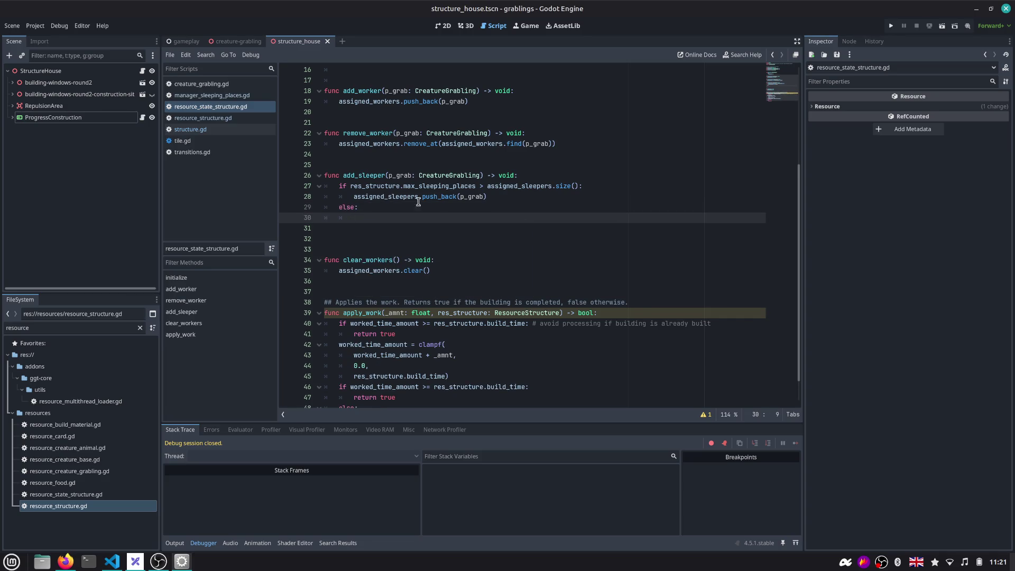
key("alt+Left")
Copy the structure-full print line from the manager into add_sleeper's else branch
left_click(476, 356)
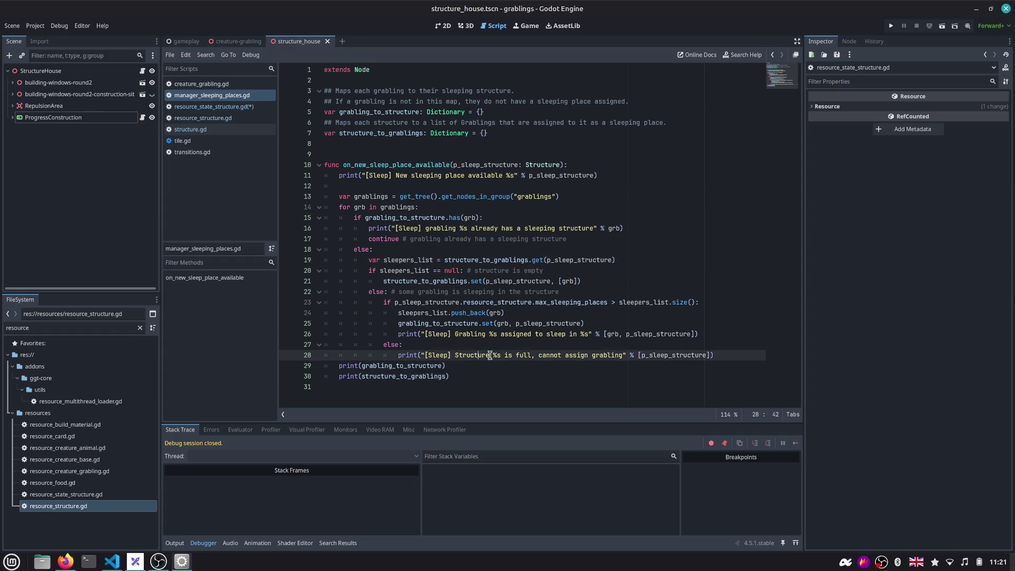
key("End")
key("shift+Home")
key("ctrl+c")
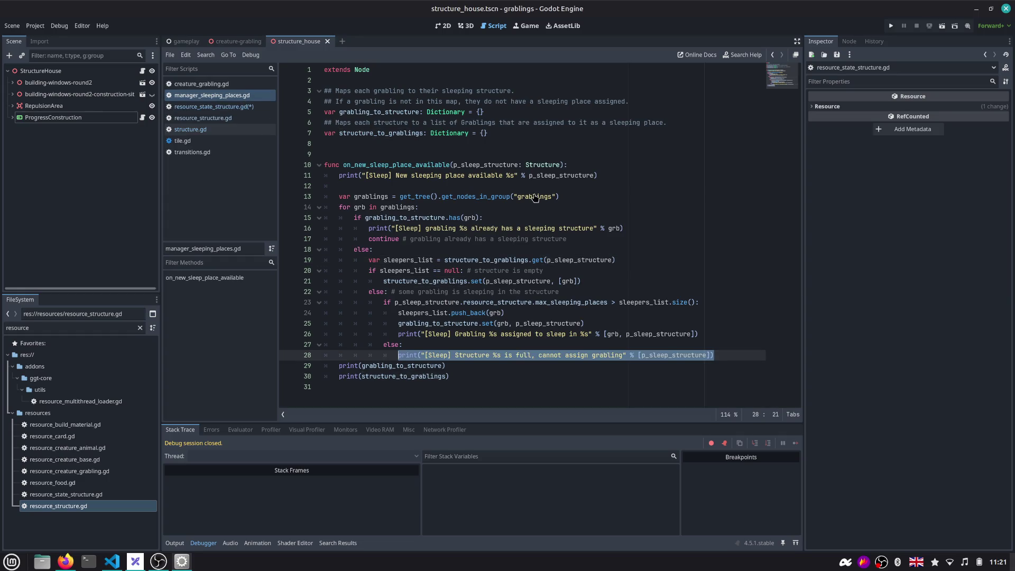
left_click(238, 106)
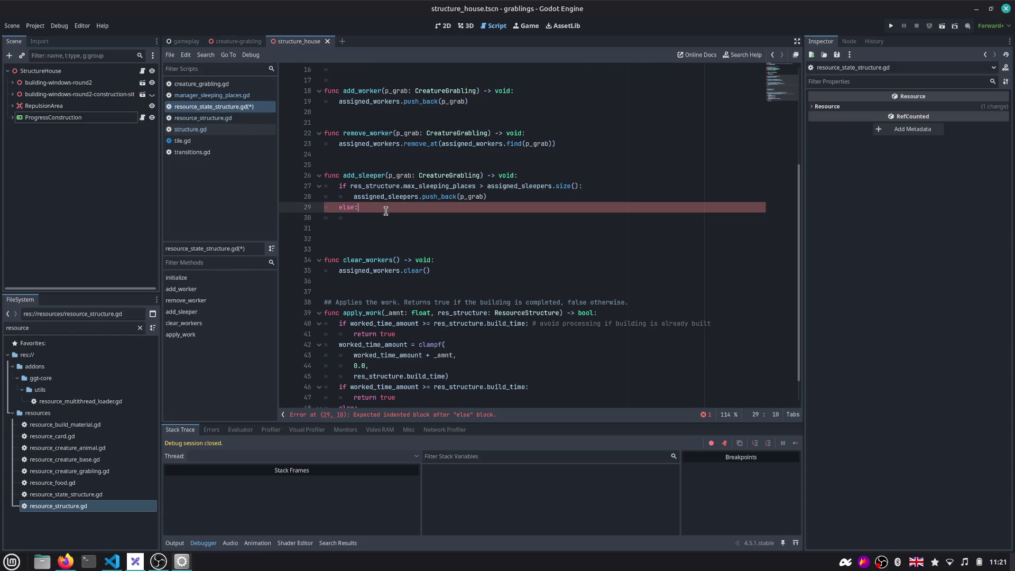
key("ctrl+v")
key("Return")
Replace p_sleep_structure with self in the print, save, and delete the extra blank lines
key("Up")
key("End")
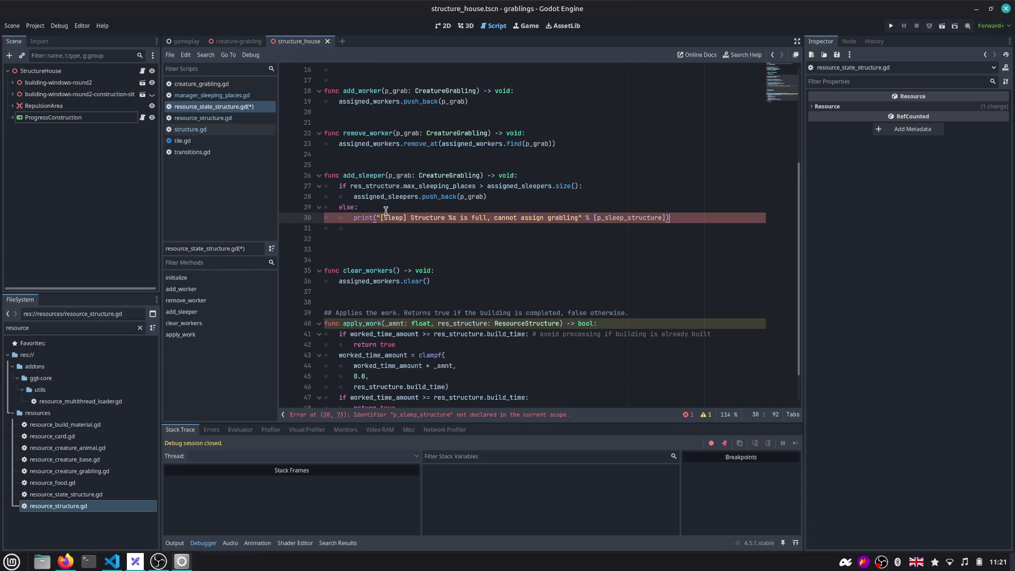
key("Left")
key("ctrl+shift+Left")
type("self")
key("ctrl+s")
key("Down")
key("ctrl+shift+k")
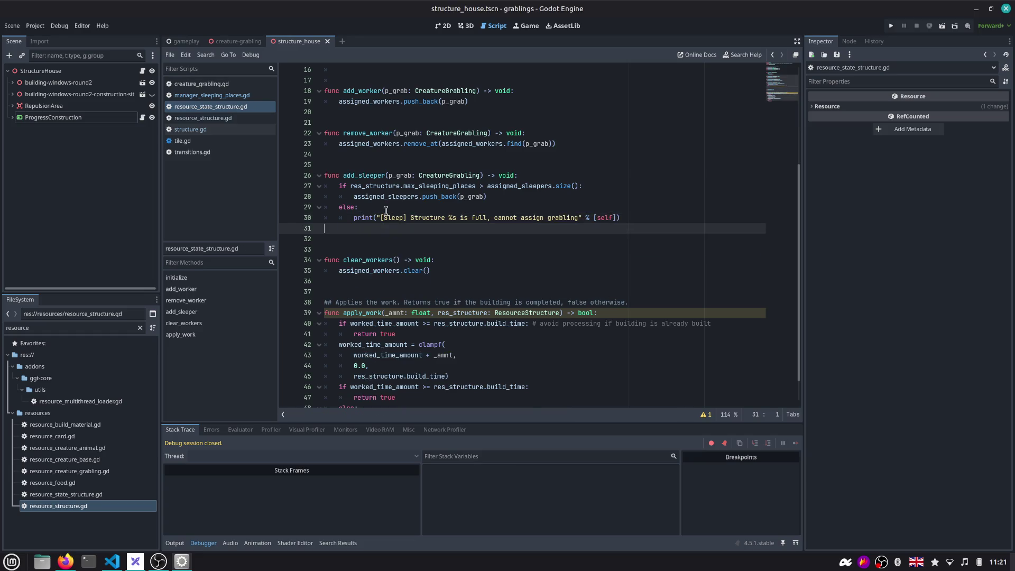
key("ctrl+shift+k")
double_click(365, 177)
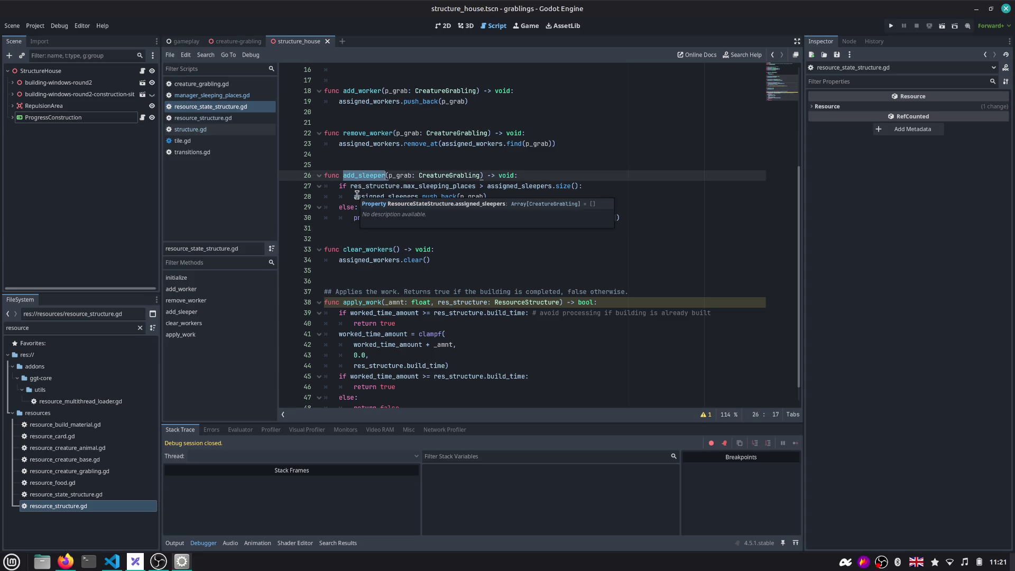
scroll(363, 221, "up", 2)
scroll(363, 238, "down", 3)
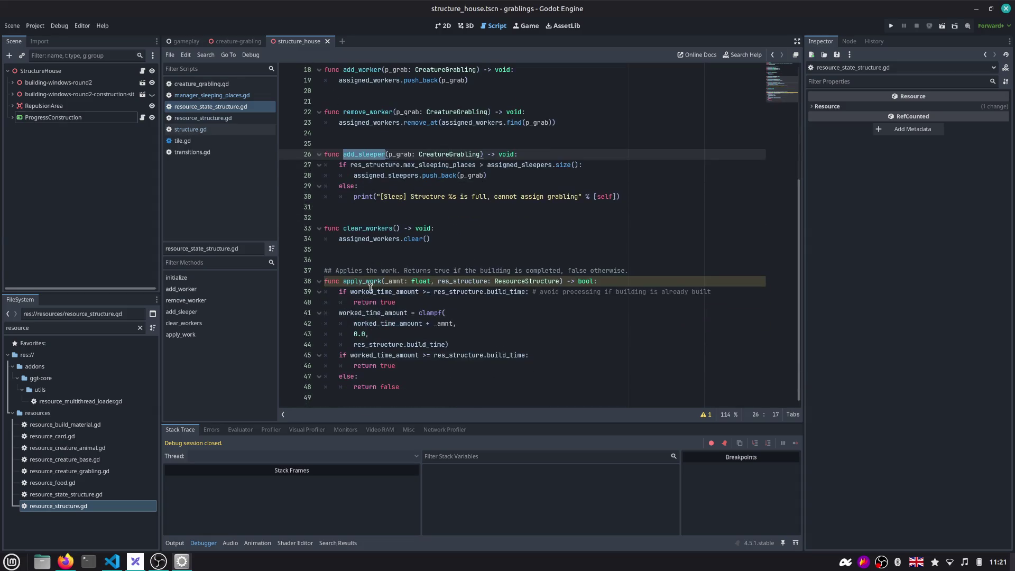
Remove the res_structure parameter so apply_work takes only _amnt: float
double_click(360, 281)
double_click(454, 281)
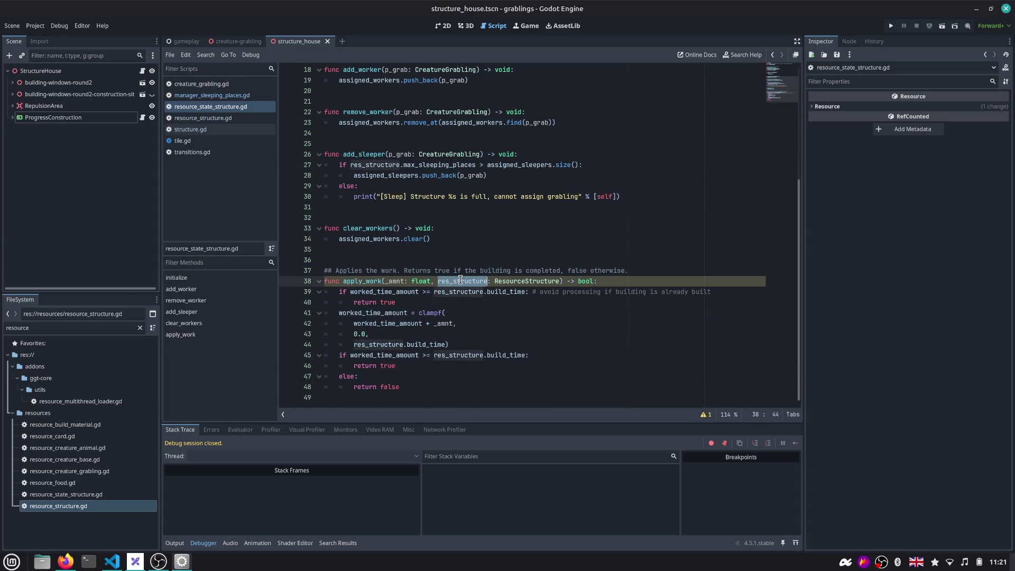
key("Left")
key("ctrl+shift+Right")
key("ctrl+shift+Right")
key("ctrl+shift+Right")
key("Delete")
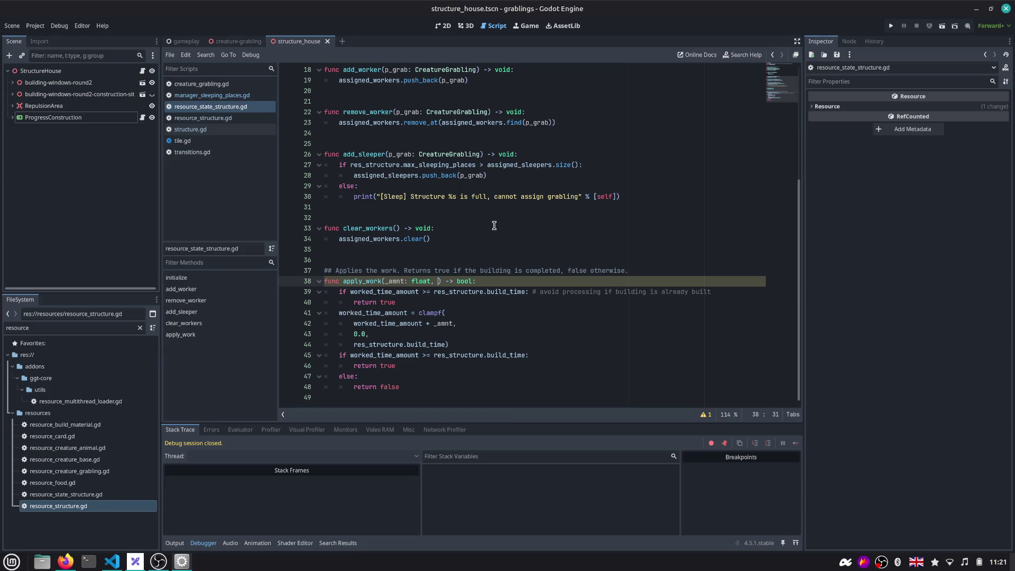
key("BackSpace")
key("BackSpace")
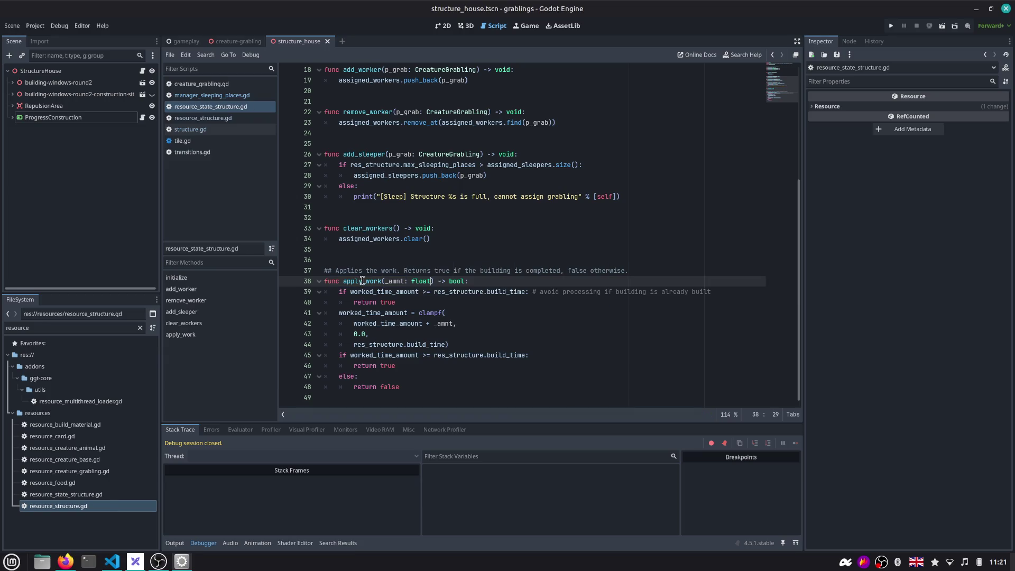
Start a project-wide Find in Files for apply_work
double_click(361, 282)
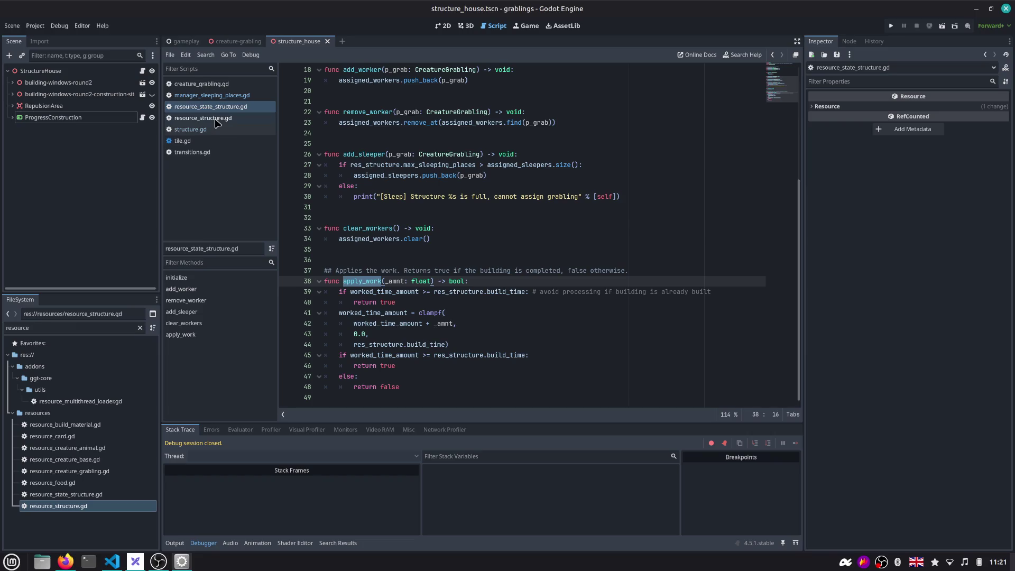
key("ctrl+shift+f")
type("(")
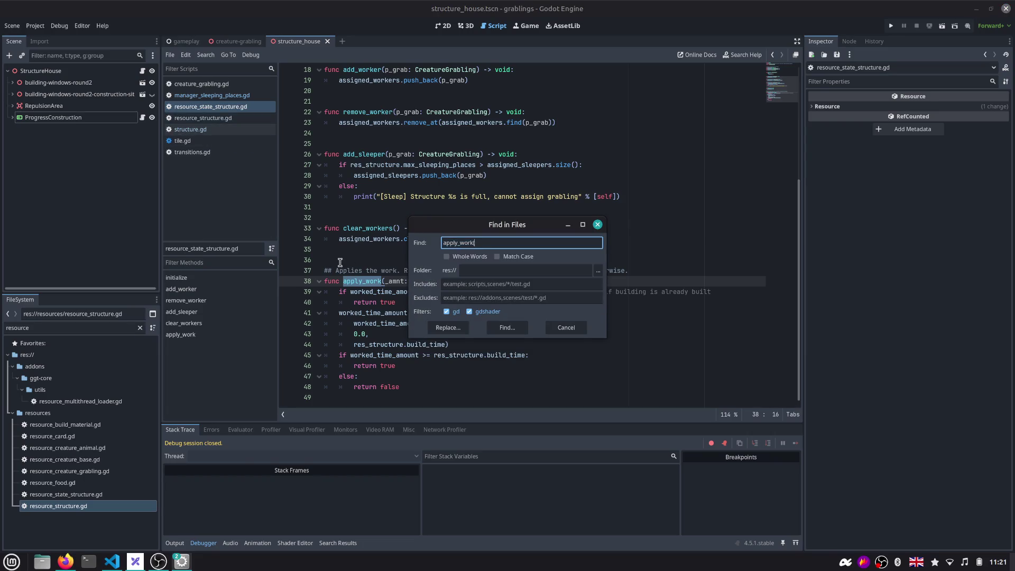
Drop the resource_structure argument from the apply_work call on line 55 of structure.gd
key("Return")
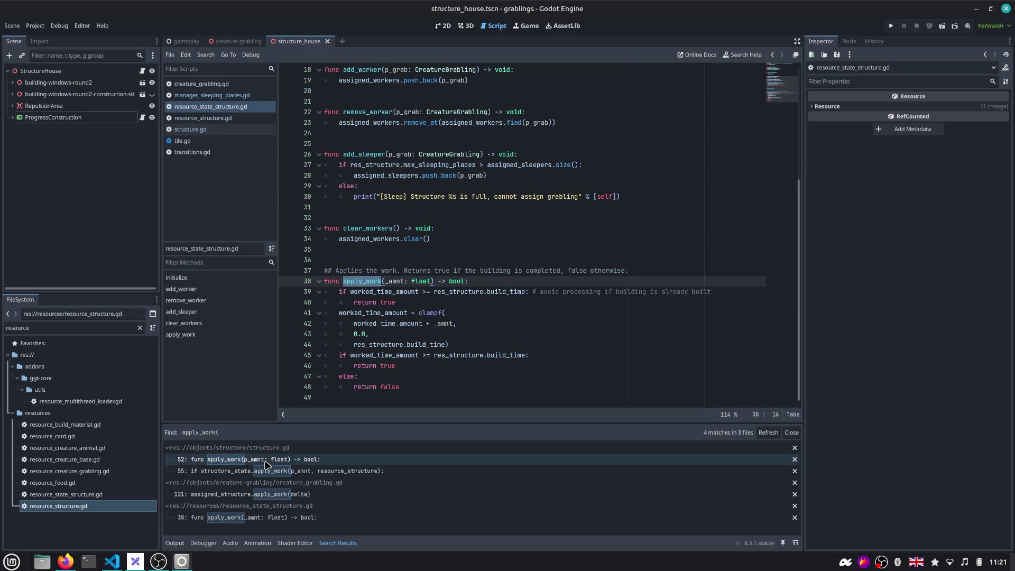
left_click(269, 470)
double_click(507, 264)
key("BackSpace")
key("BackSpace")
key("BackSpace")
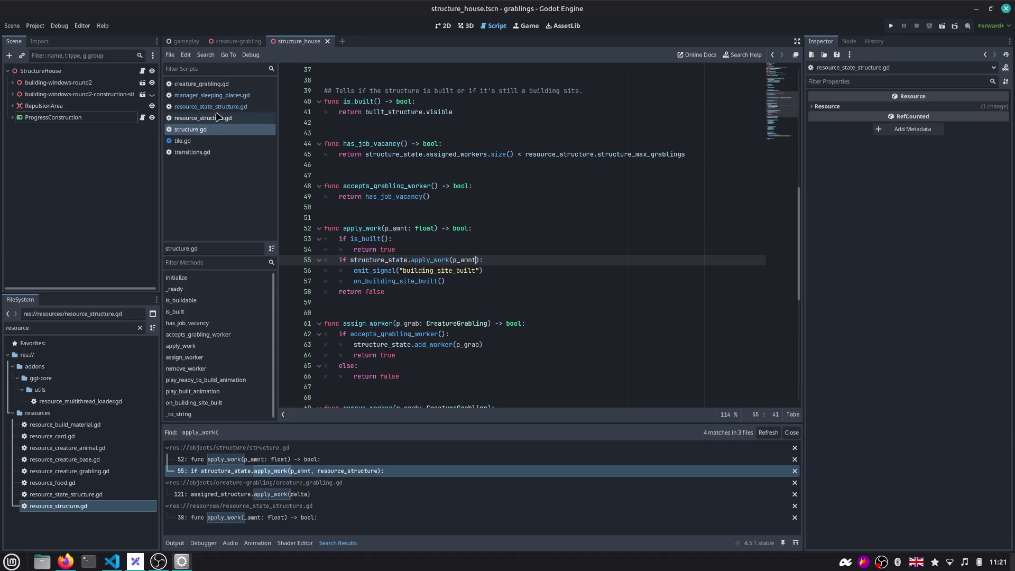
Browse the sleeping-places manager and state scripts to find on_new_sleep_place_available
left_click(213, 95)
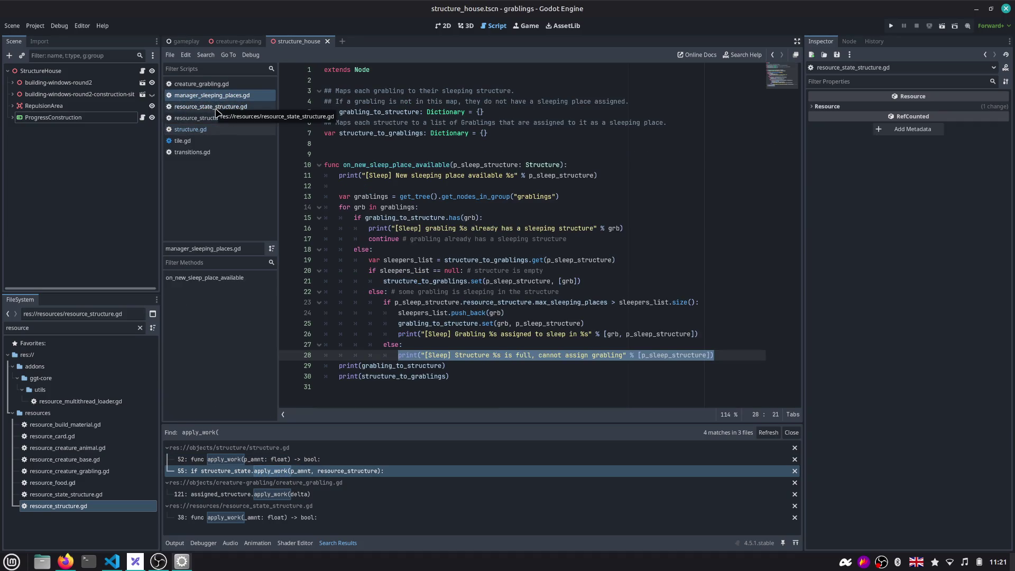
left_click(444, 238)
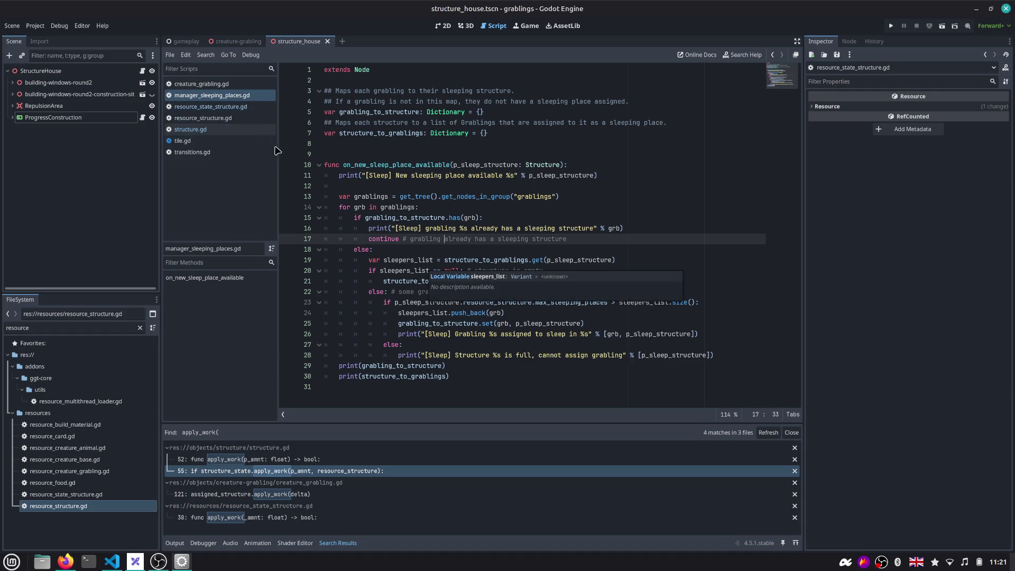
left_click(236, 108)
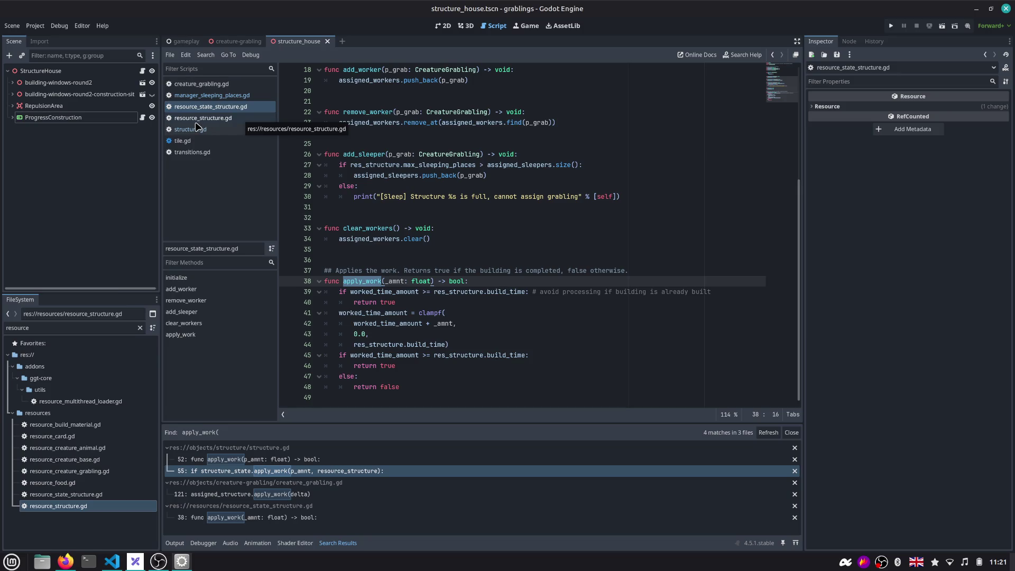
scroll(355, 165, "up", 3)
scroll(354, 165, "up", 3)
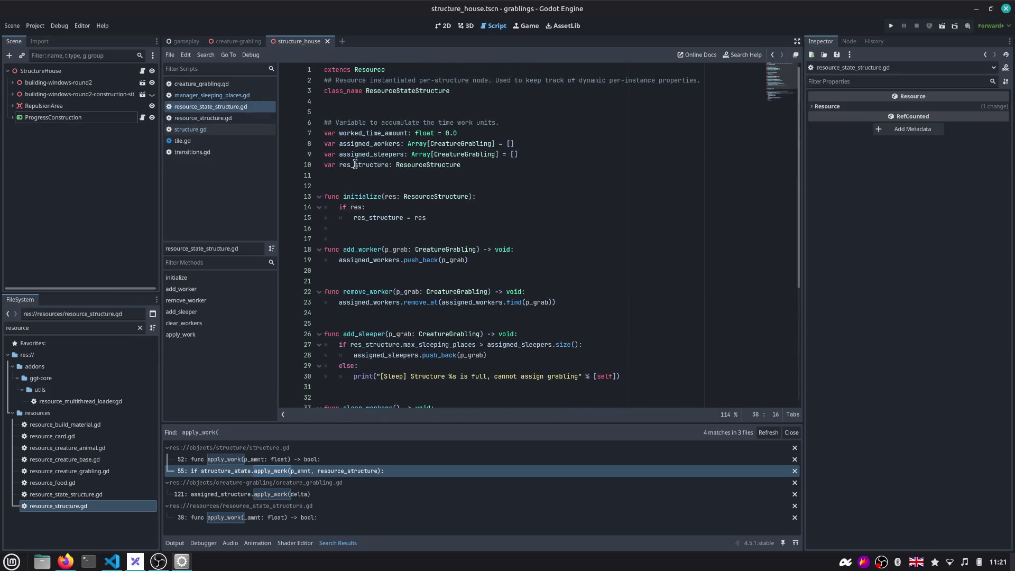
scroll(354, 164, "down", 3)
scroll(355, 165, "down", 3)
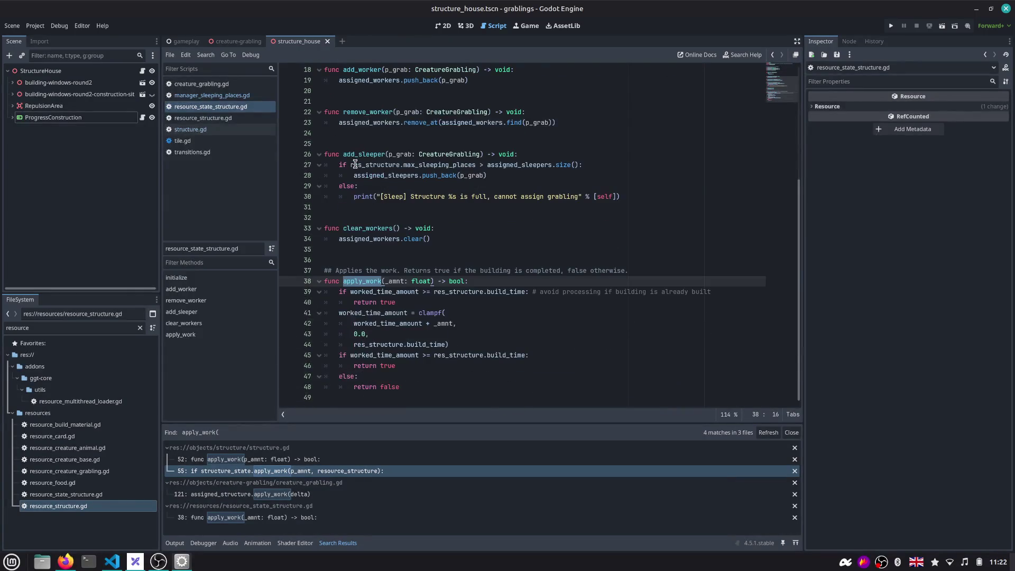
left_click(213, 94)
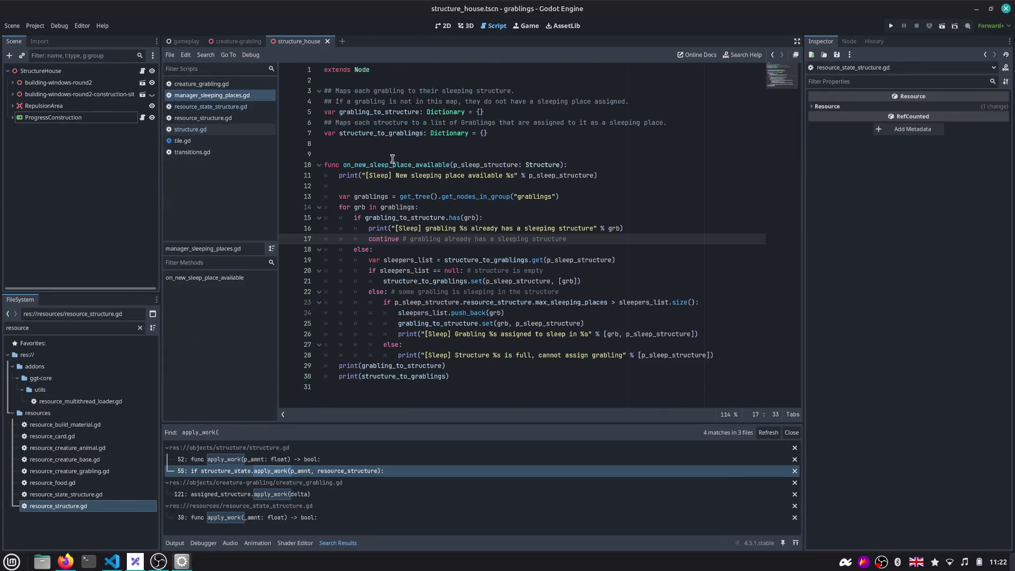
double_click(392, 163)
Search the project for on_new_sleep_place_available and open its call site in structure.gd
key("ctrl+shift+f")
key("Return")
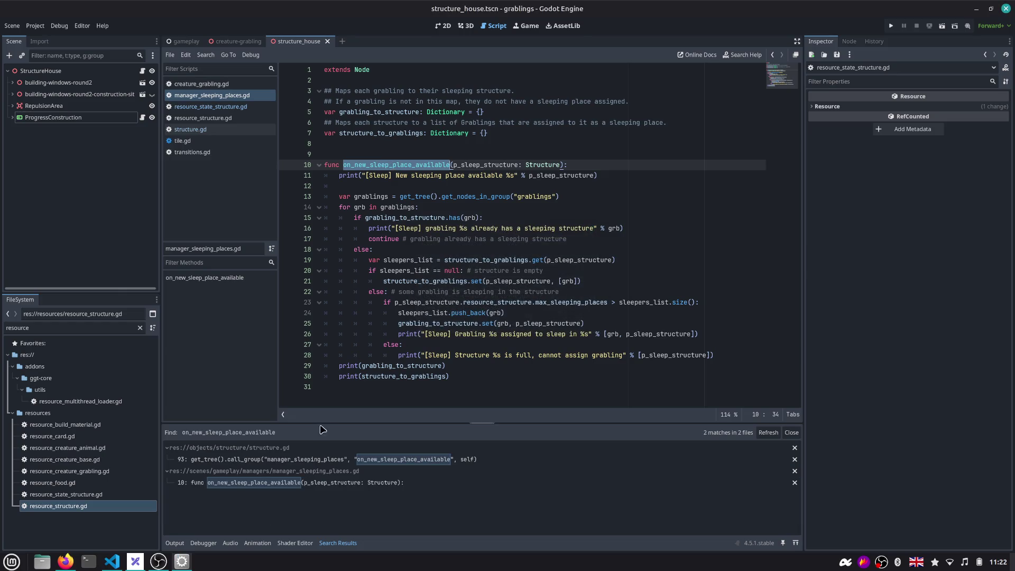
left_click(279, 460)
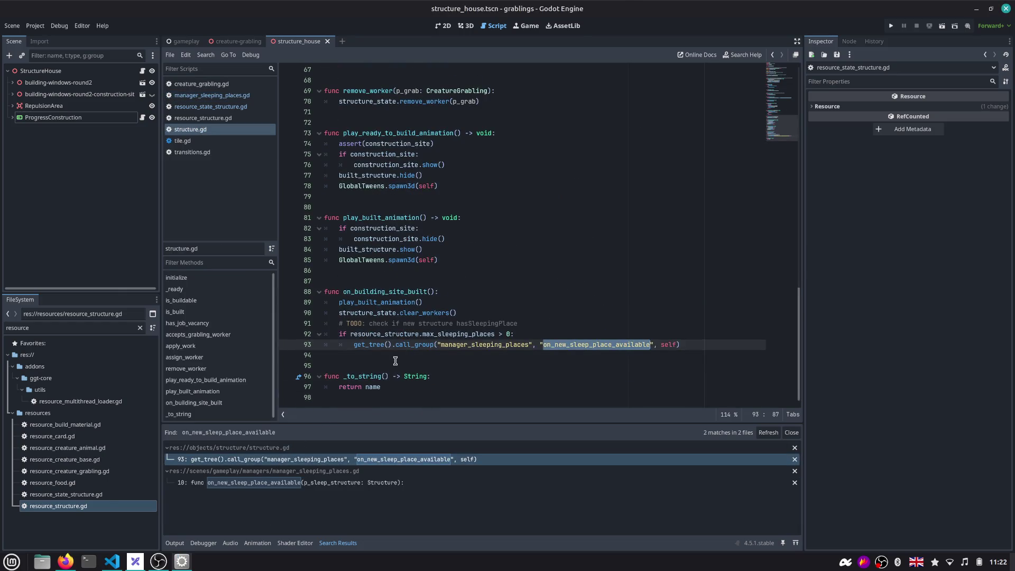
Add a structure_state.add_sleeper() call below the group call in on_building_site_built
left_click(464, 346, "shift")
key("End")
key("Return")
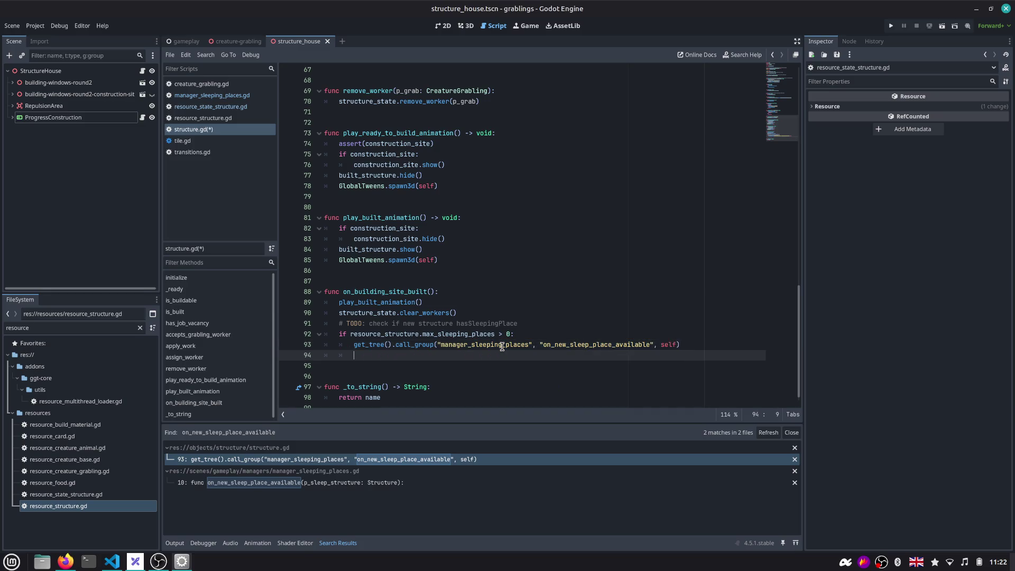
type("stru")
key("Return")
type(".")
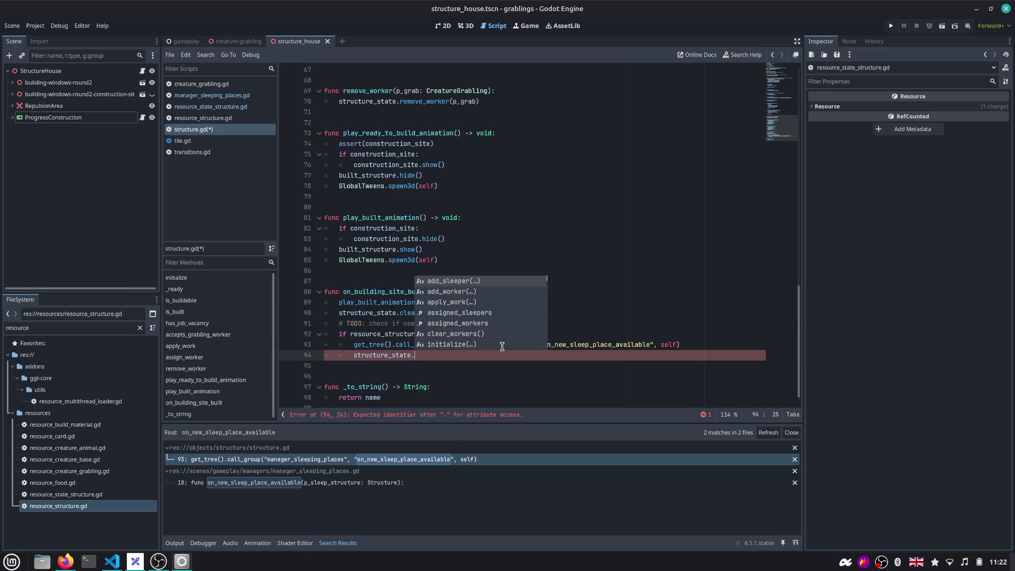
key("Return")
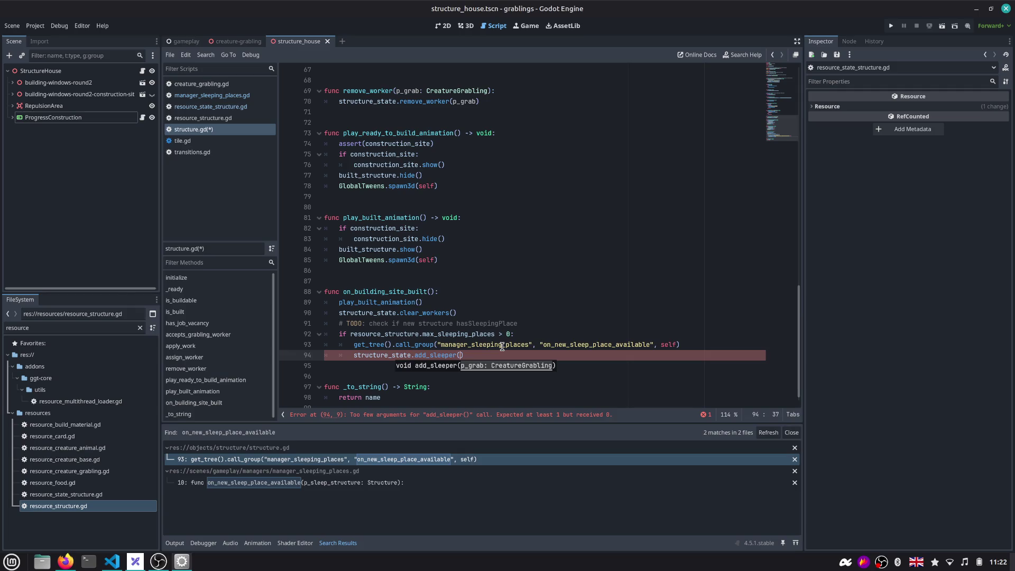
key("Escape")
key("Up")
key("End")
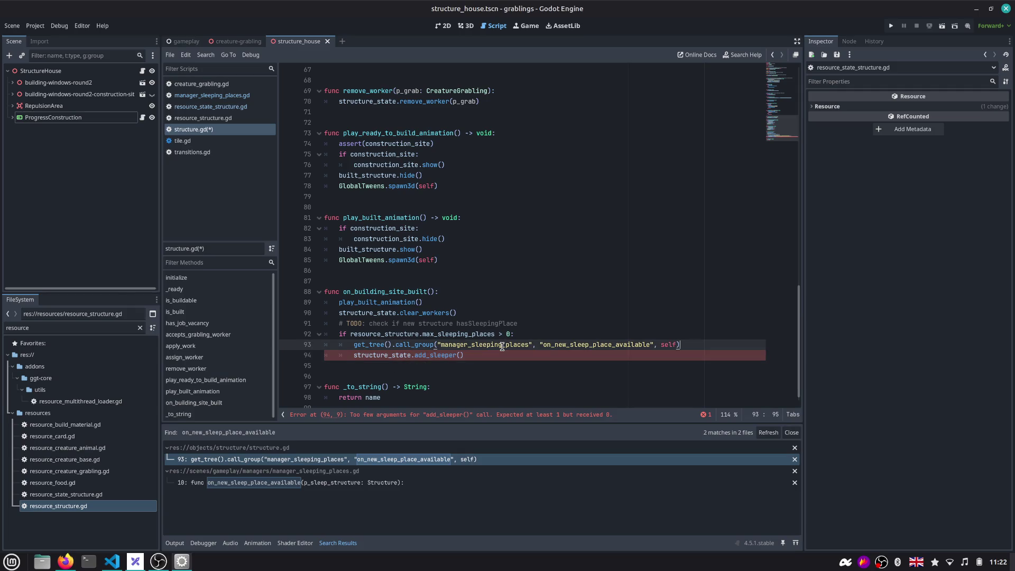
Create 'func assign_sleepers() -> void' and pull the add_sleeper call into its body
key("Return")
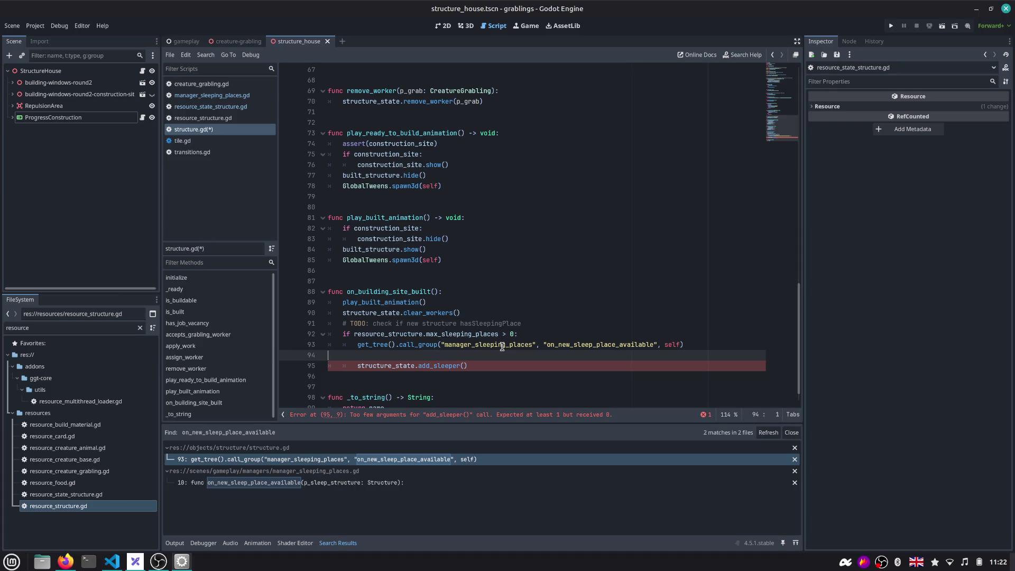
key("Return")
key("Return")
key("BackSpace")
type("func ")
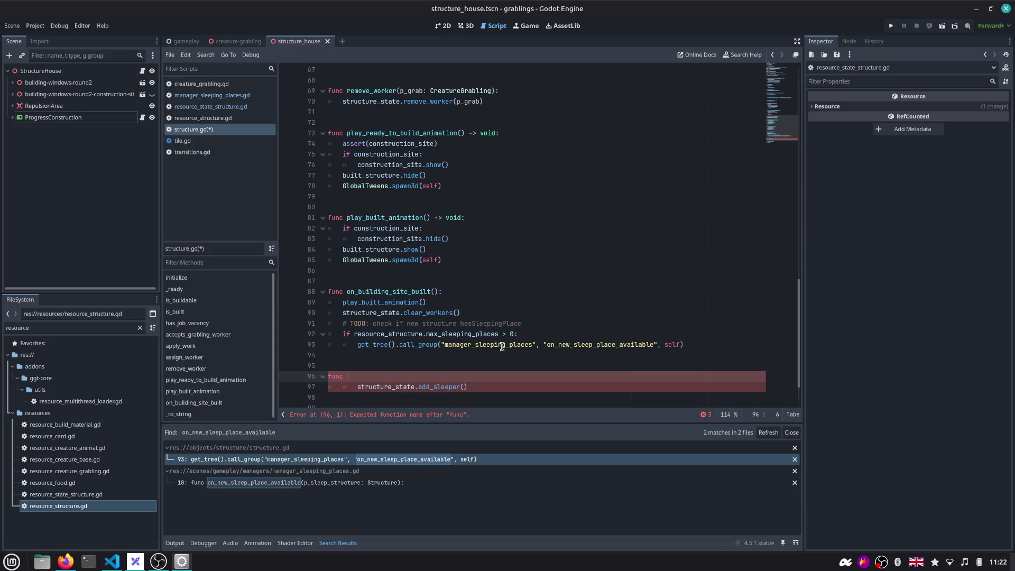
type("ign_")
type("sleepers")
type("():")
key("Return")
key("Up")
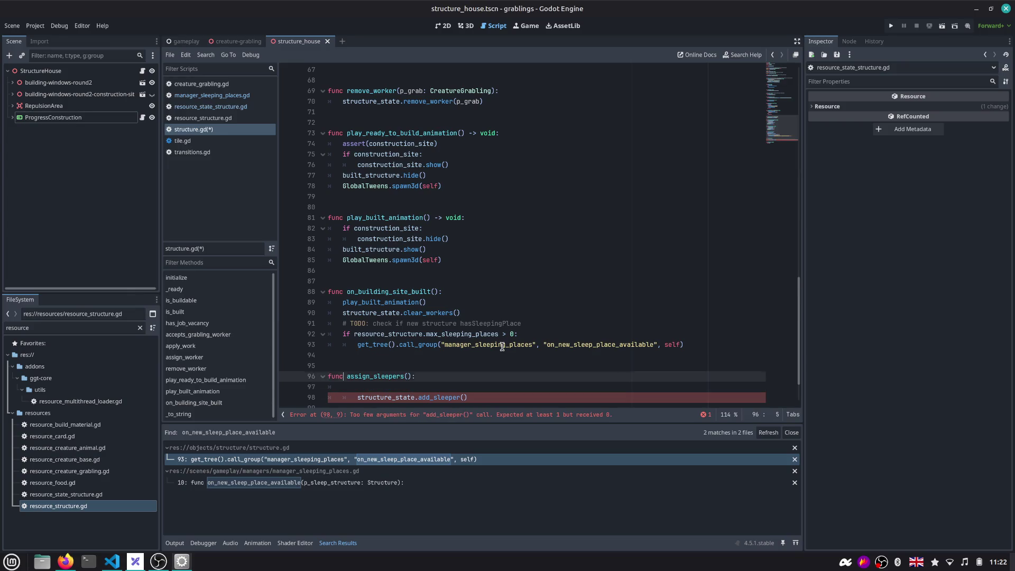
type("> void")
key("Down")
key("Down")
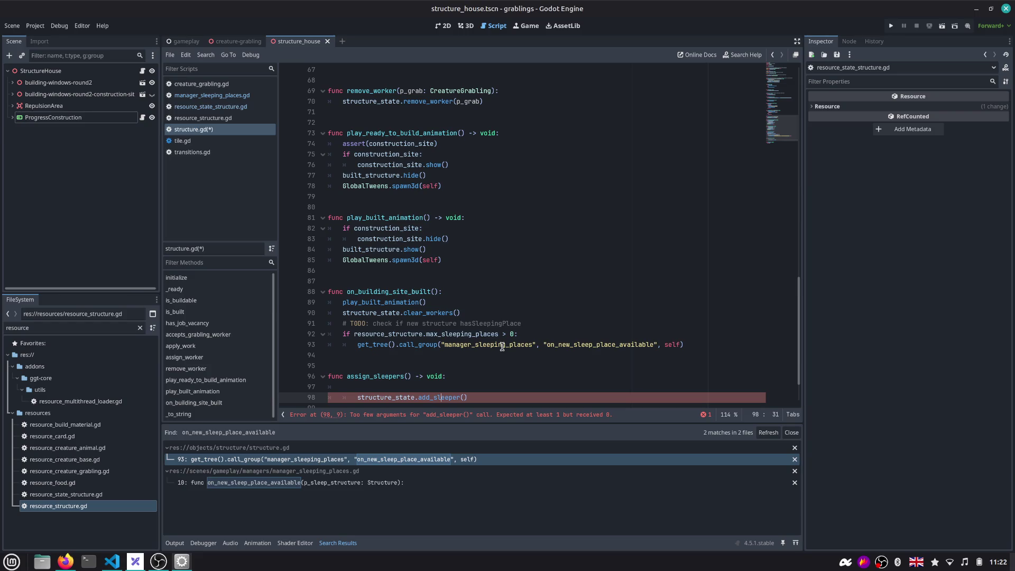
key("Home")
key("BackSpace")
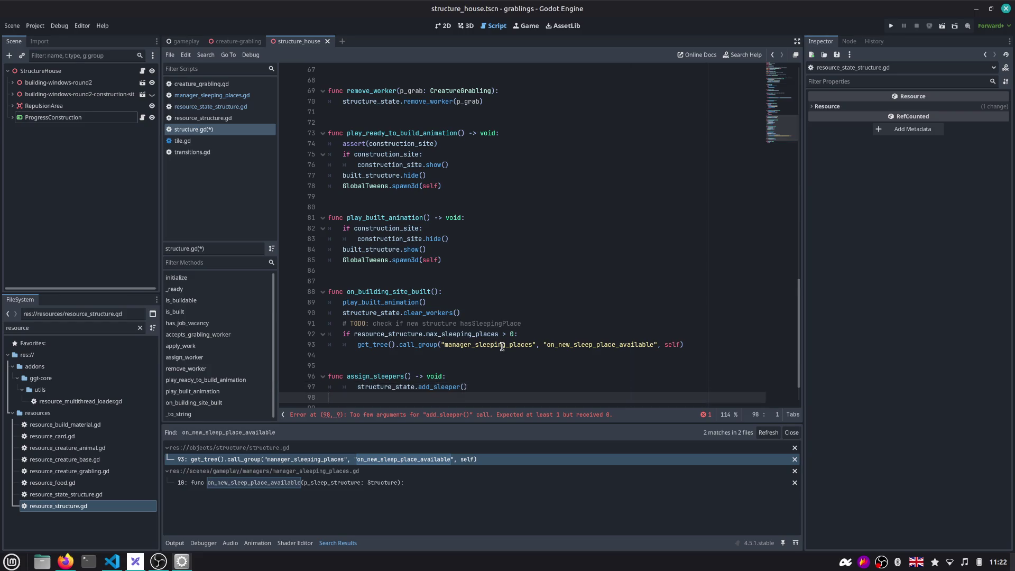
key("BackSpace")
key("BackSpace")
Space out the new function and review structure_state on line 97
key("Return")
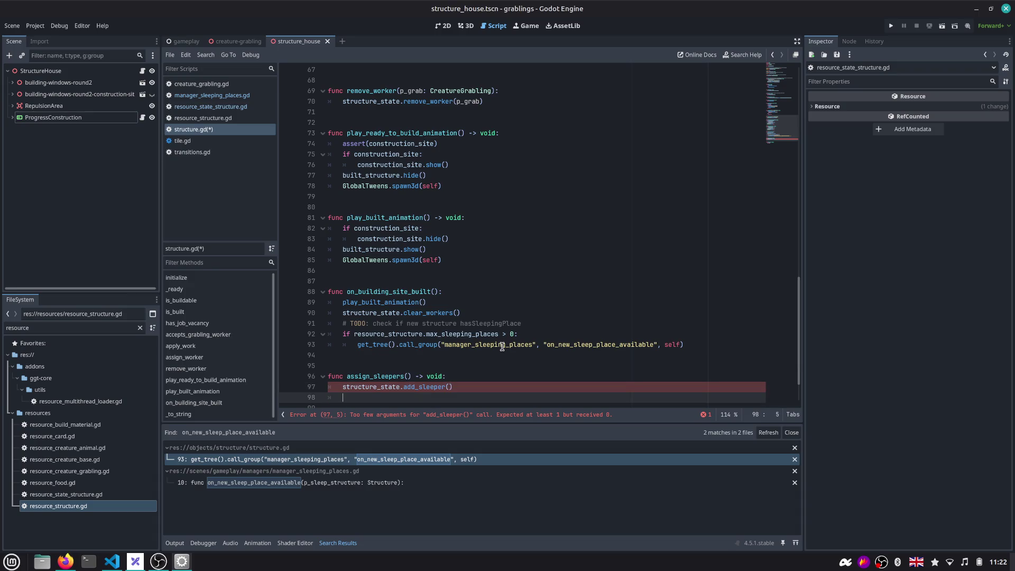
key("Up")
scroll(501, 347, "down", 3)
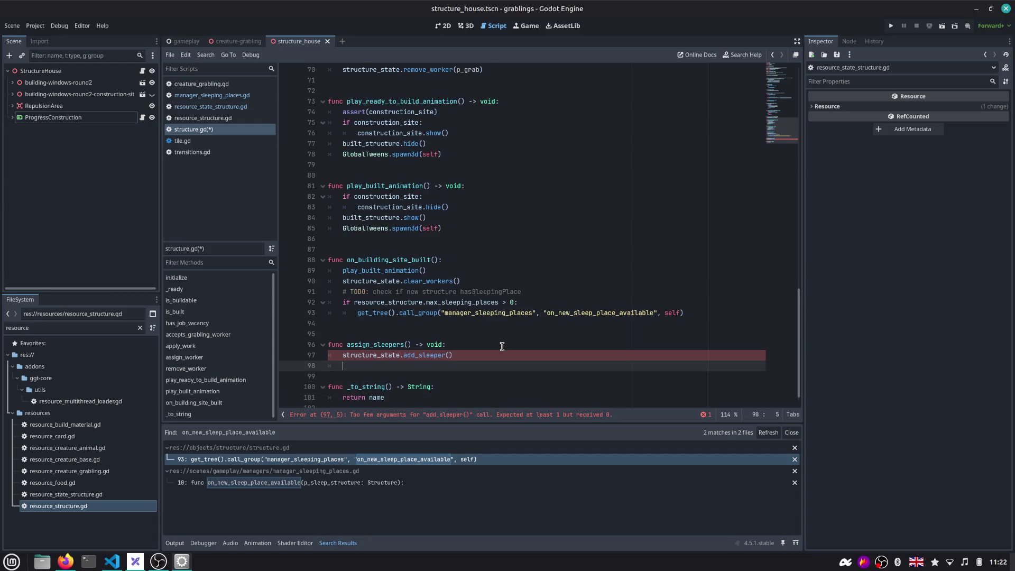
key("Up")
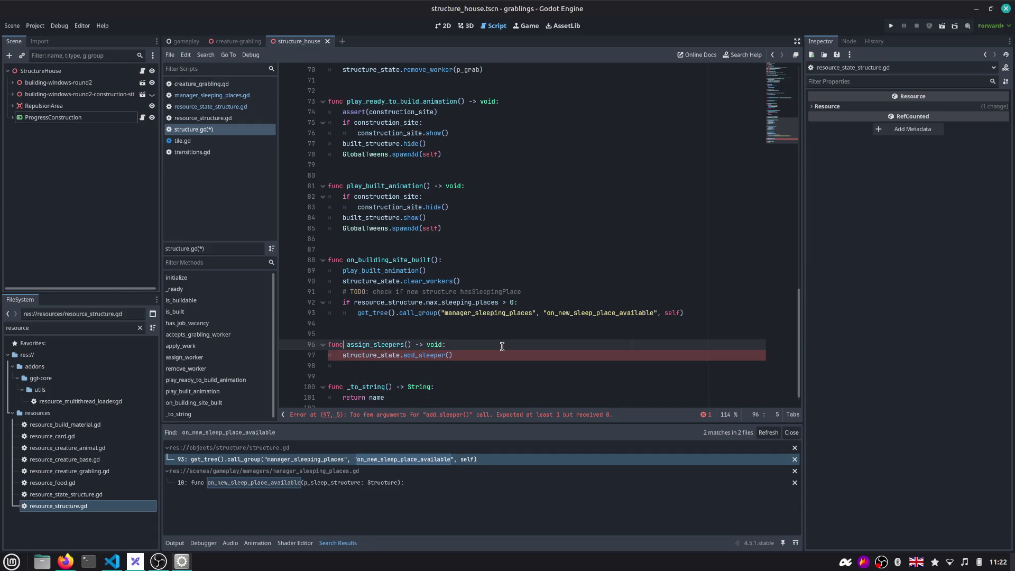
double_click(361, 354)
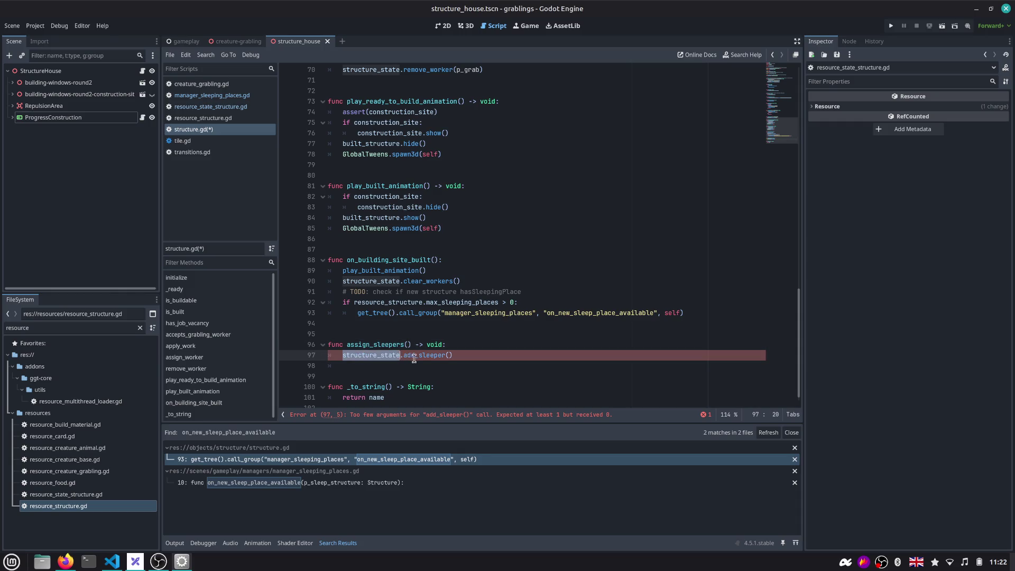
scroll(426, 354, "down", 1)
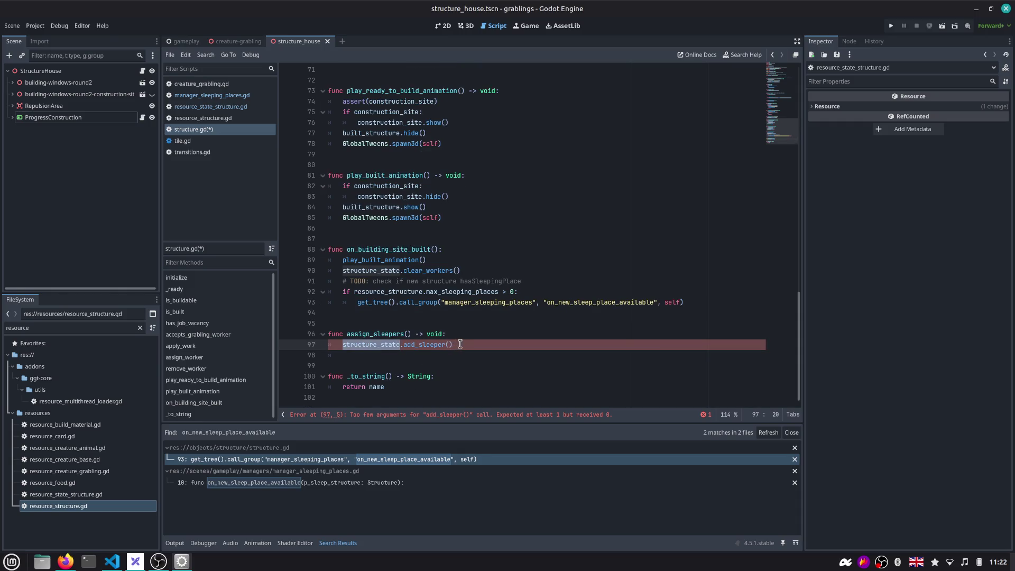
left_click(503, 334)
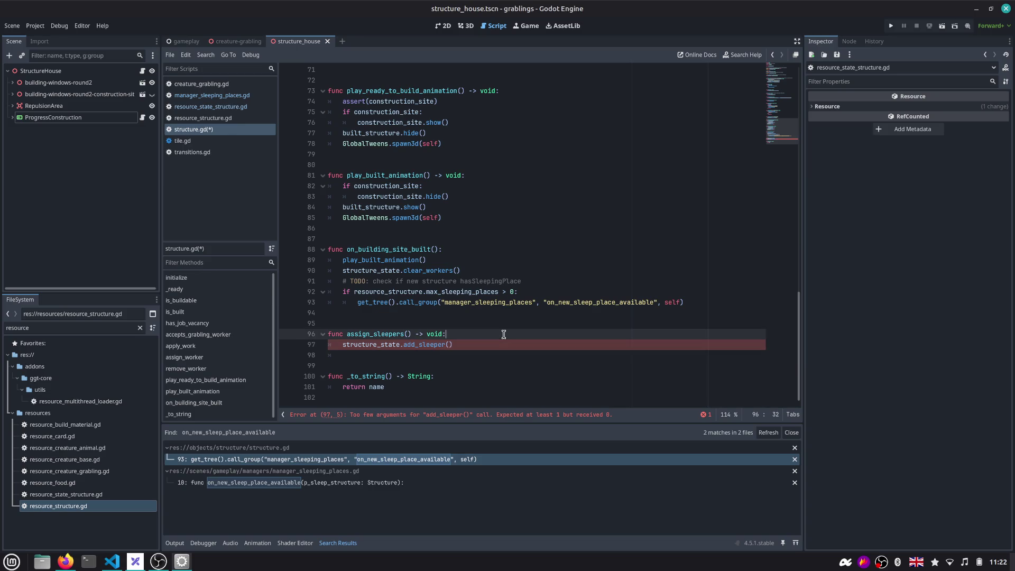
Loop 'for grb in get_tree().get_nodes_in_group("grablings")' with add_sleeper nested inside it
key("Return")
type("for ")
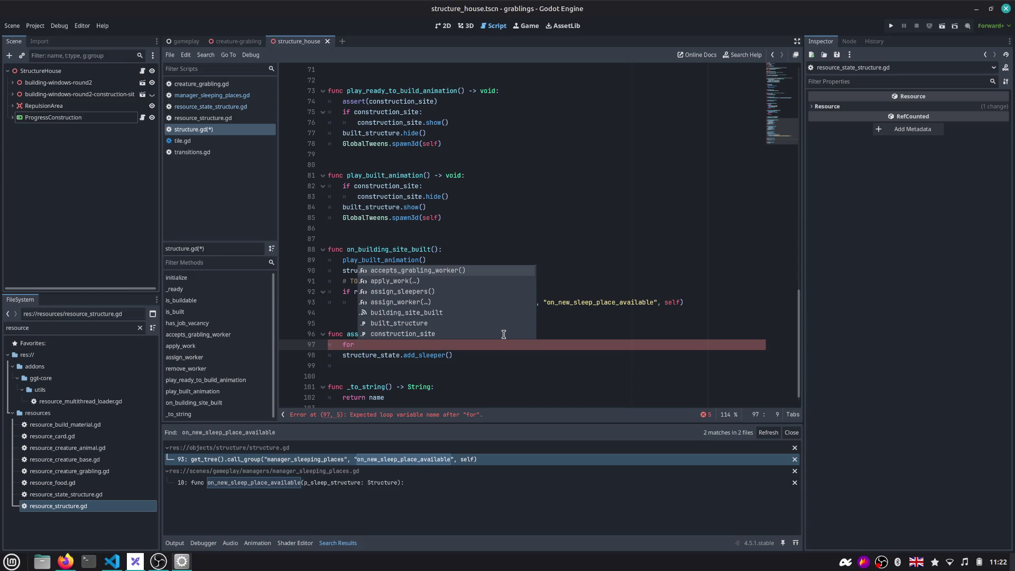
type("grb")
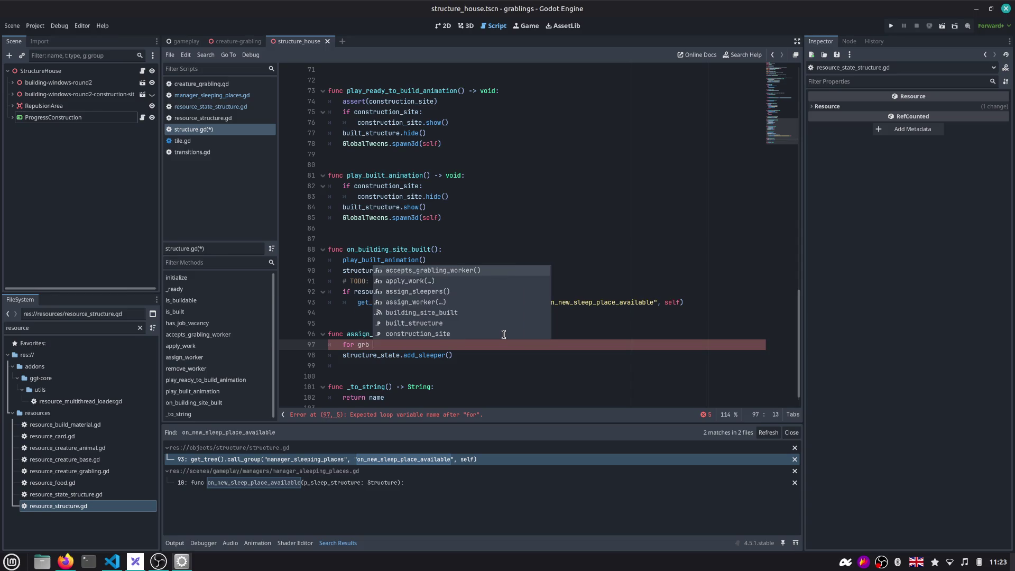
type(" in get_t")
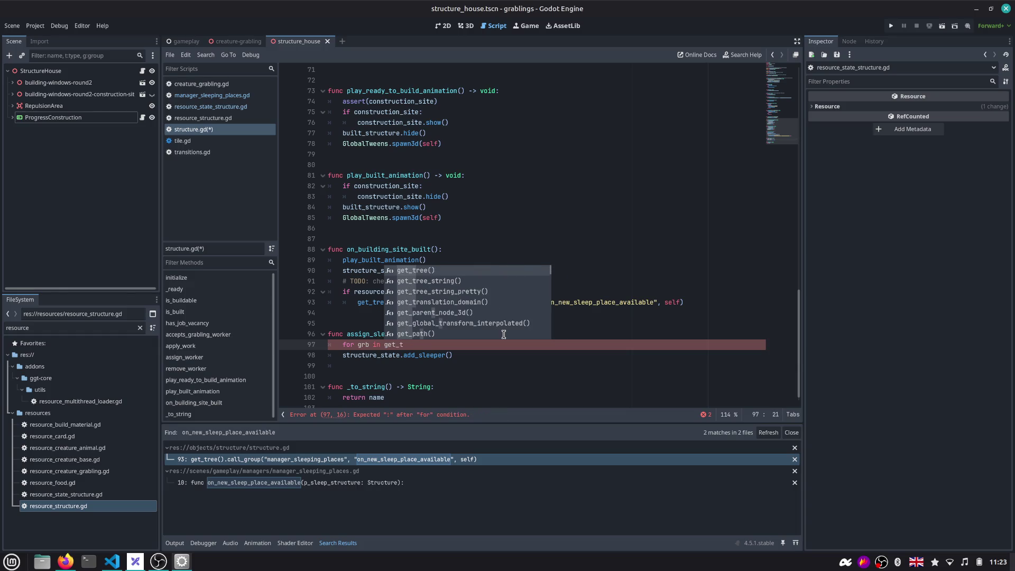
type("ree().get_node")
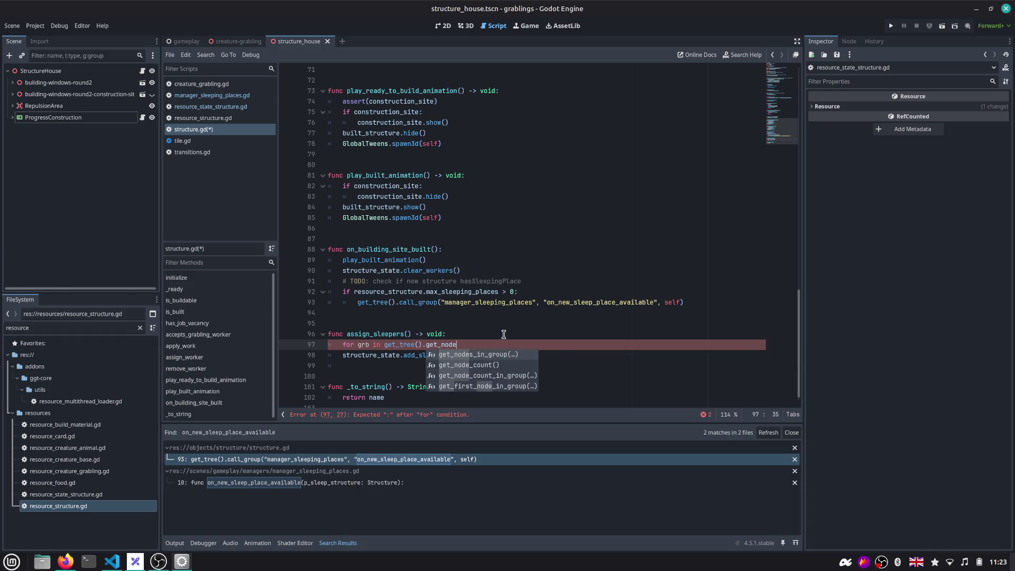
key("Return")
type("\"grablings\"):")
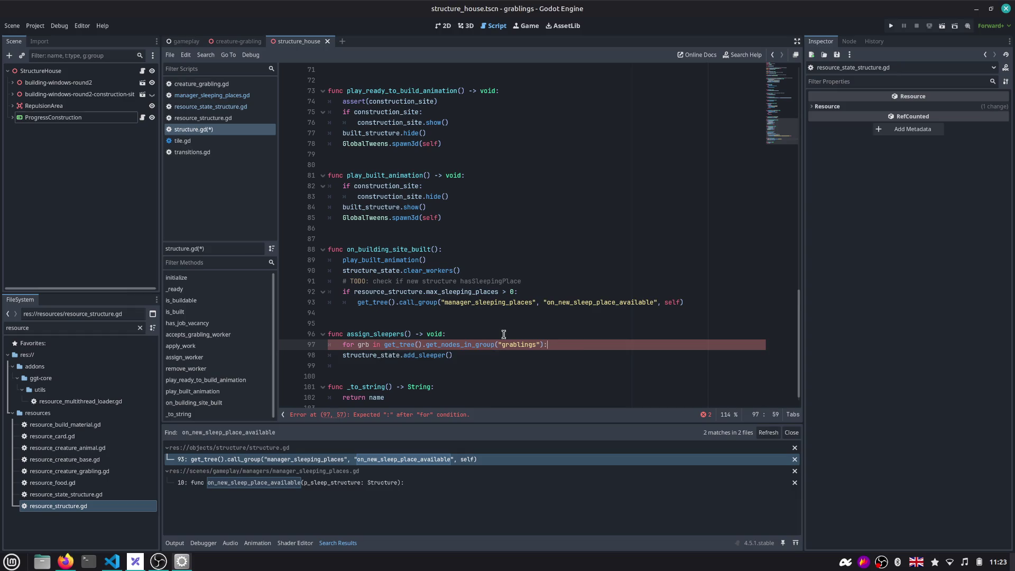
key("Down")
key("Home")
key("Tab")
key("Down")
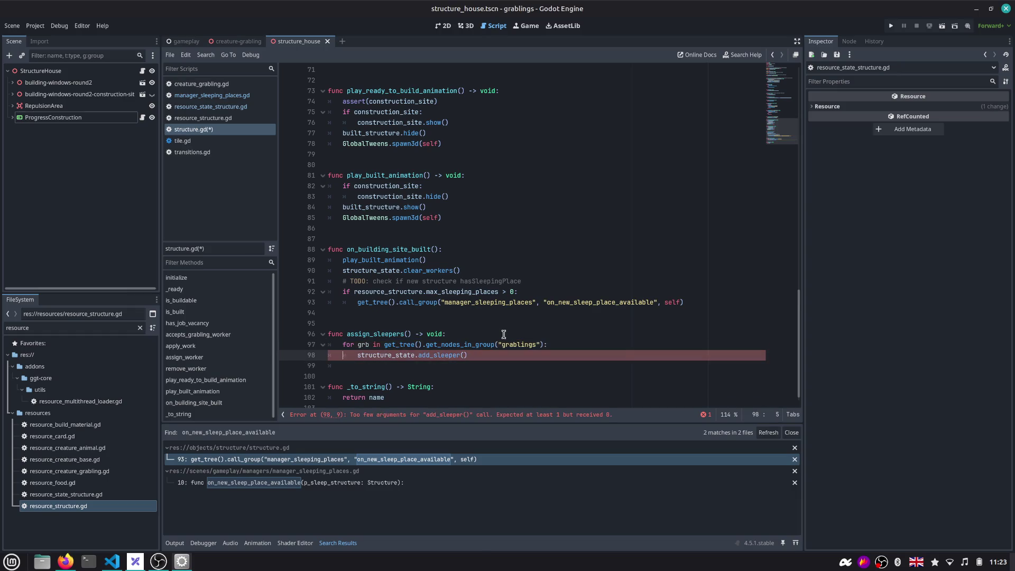
key("Up")
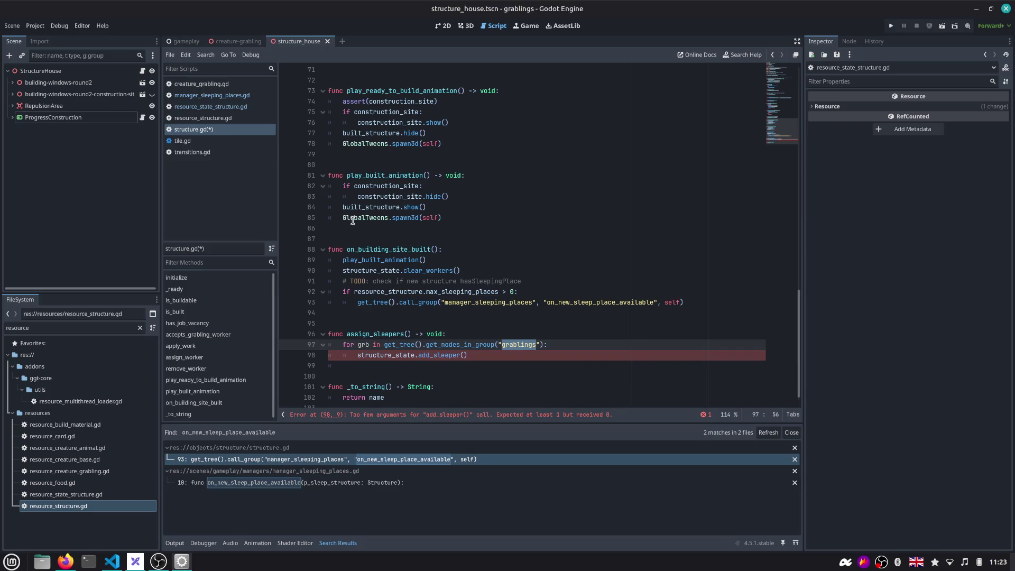
left_click(238, 41)
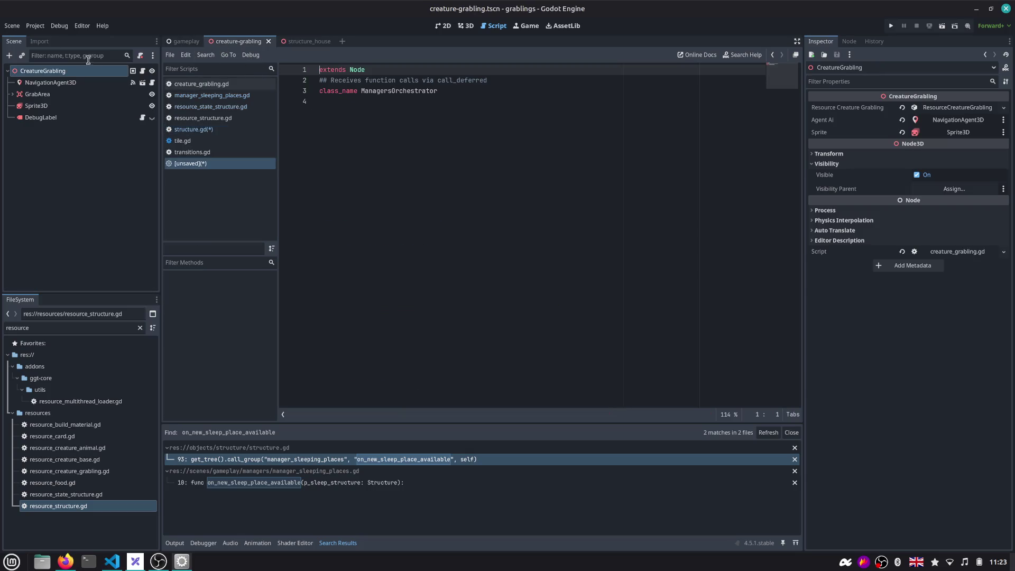
Check the 'grablings' group in the Node dock, then return to structure.gd
left_click(848, 40)
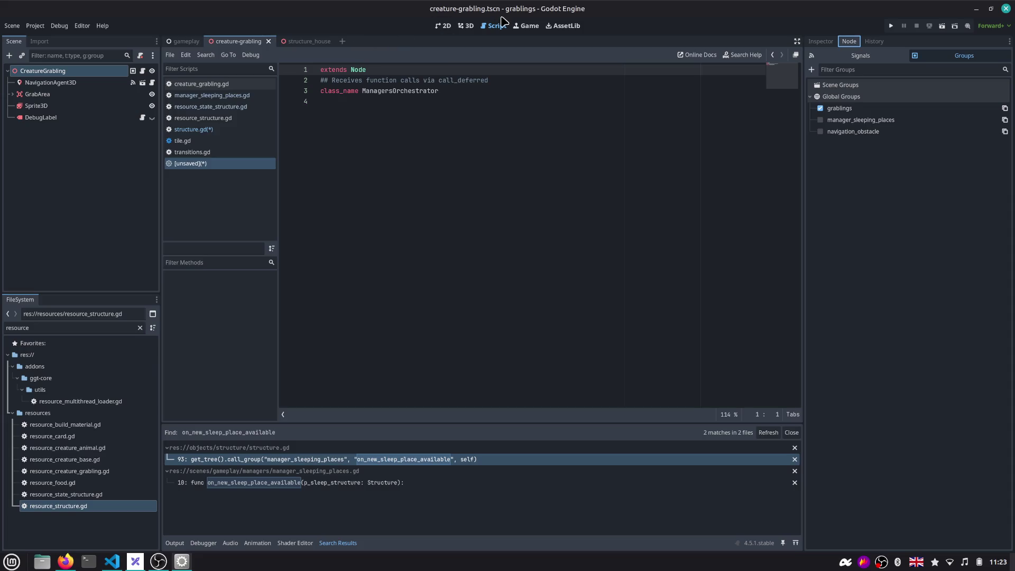
left_click(226, 128)
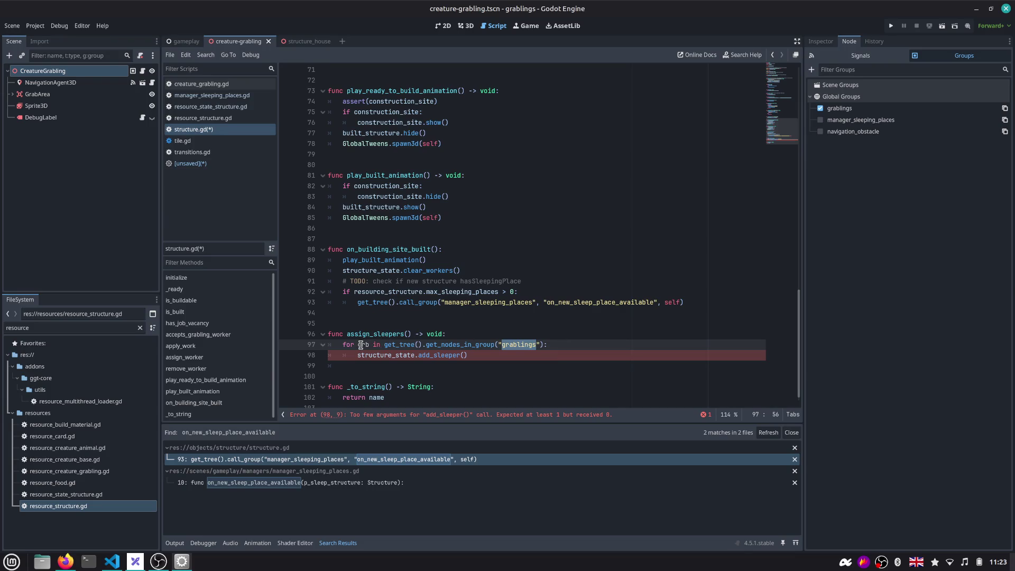
Pass grb into structure_state.add_sleeper(grb) and save structure.gd
left_click(479, 355)
type("g")
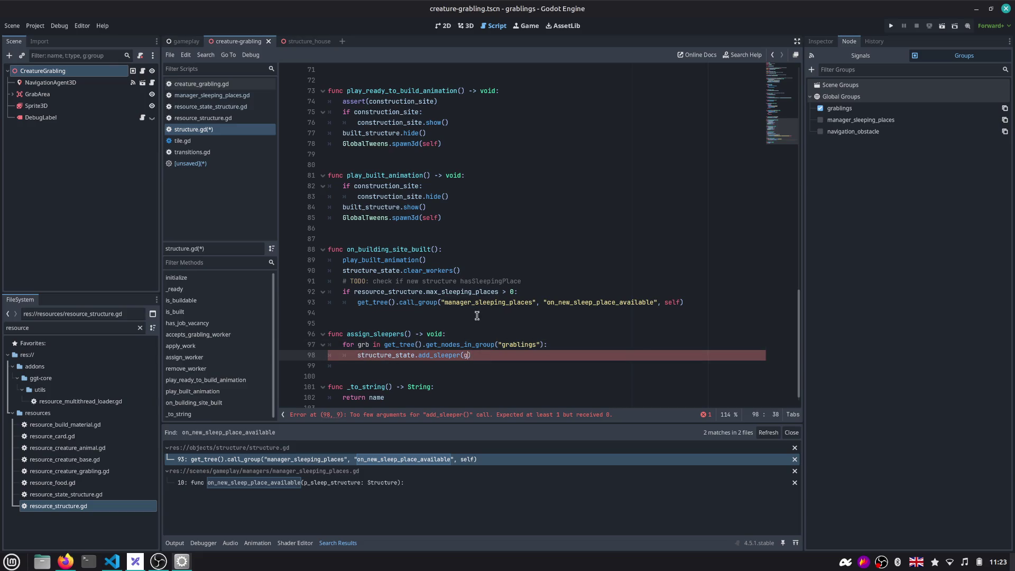
type("rb")
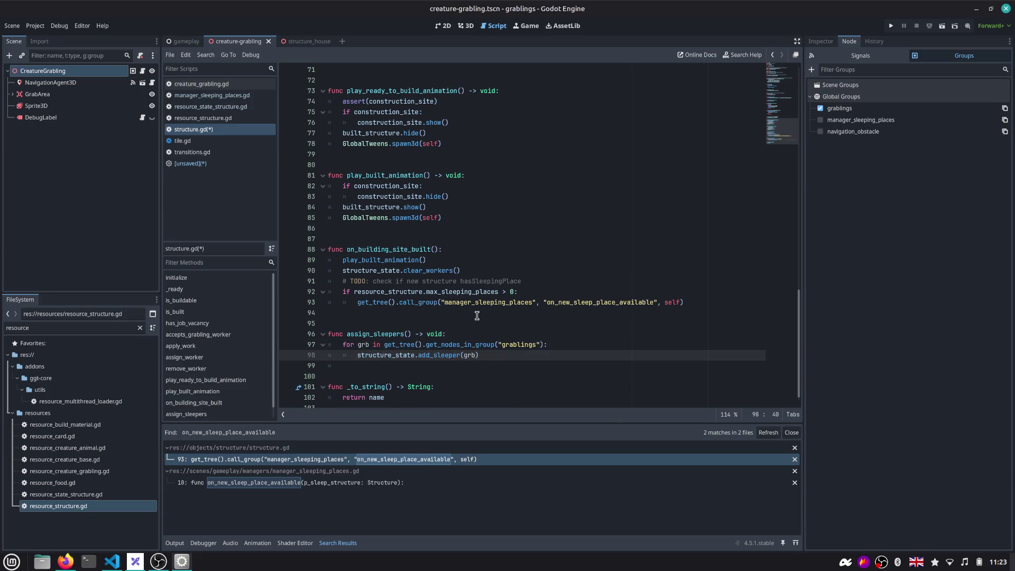
scroll(477, 316, "down", 1)
double_click(442, 347)
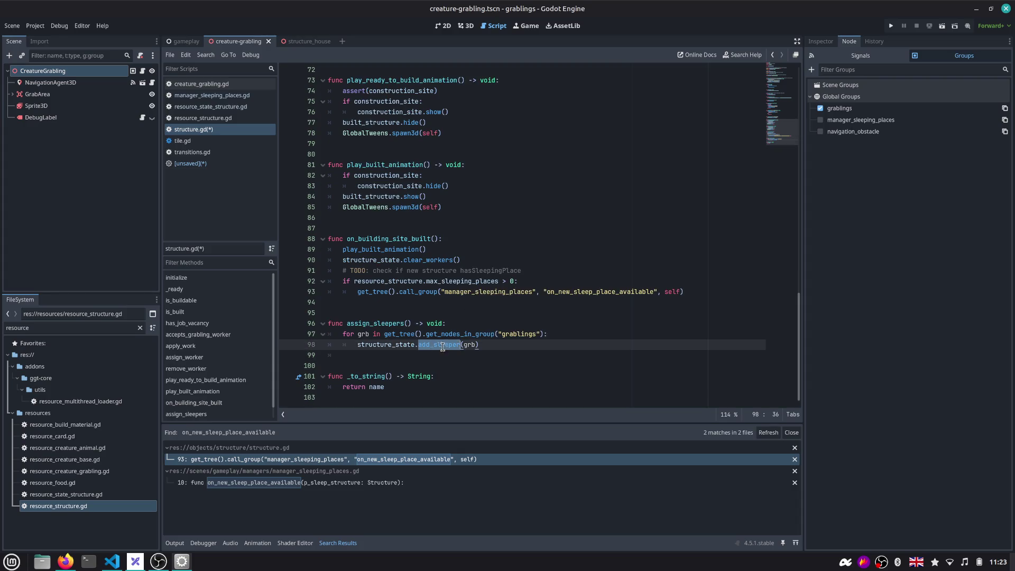
key("ctrl+s")
Open an empty line inside the loop, drop the stray 'if', and add blank lines below the function
left_click(564, 336)
key("Return")
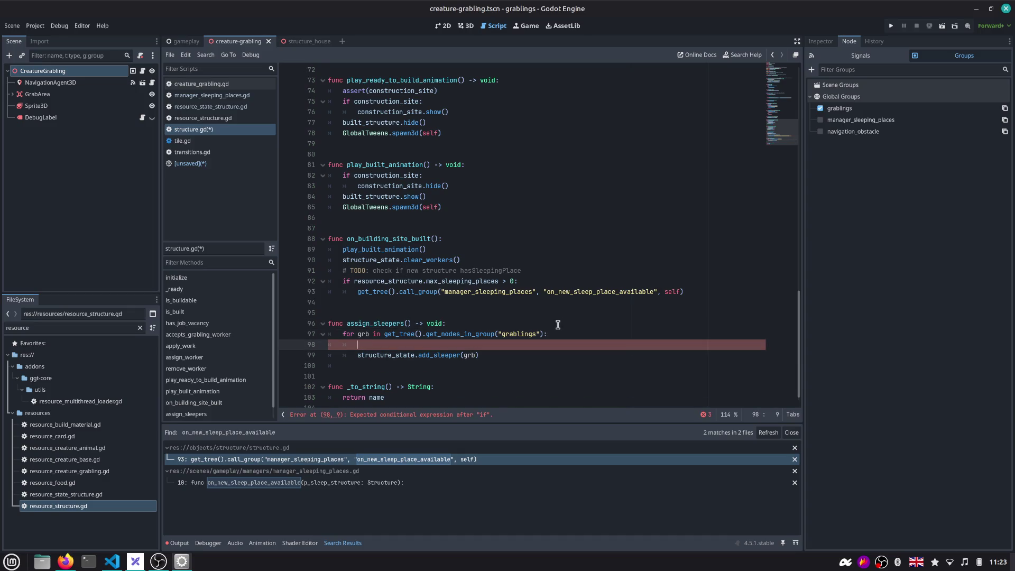
key("BackSpace")
key("BackSpace")
key("BackSpace")
key("shift+Home")
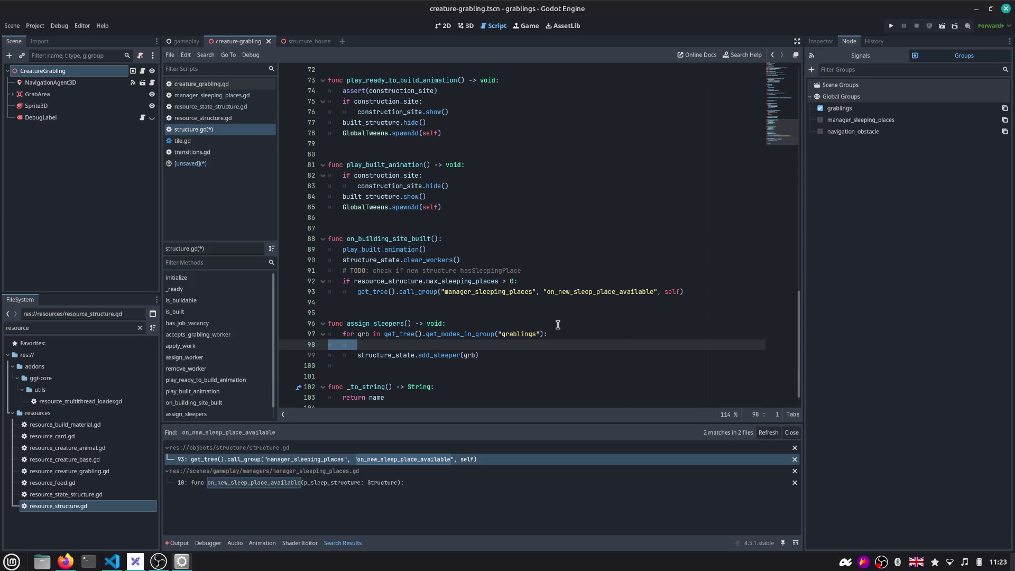
key("Down")
key("Down")
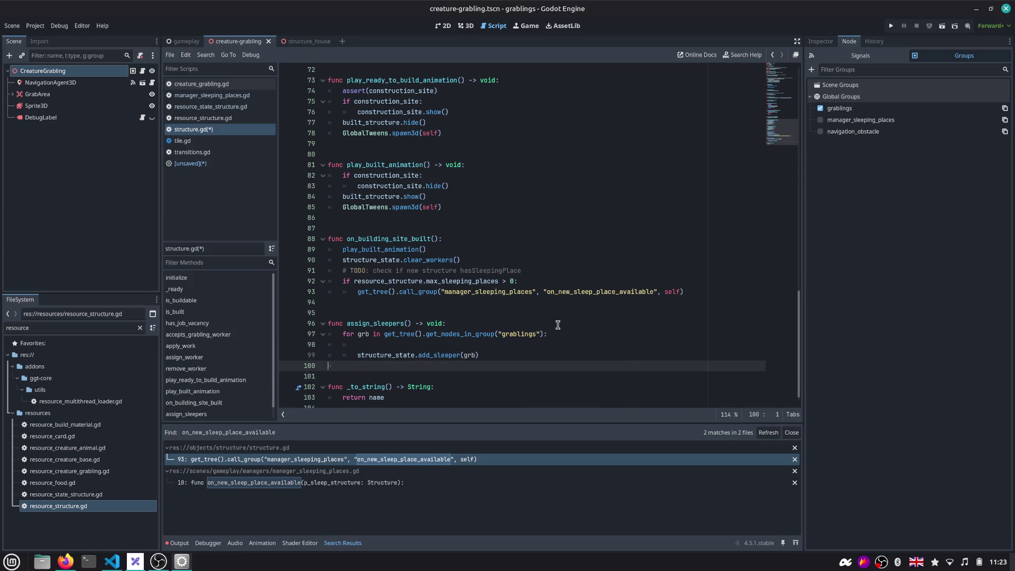
key("Return")
key("Return")
type("func get_")
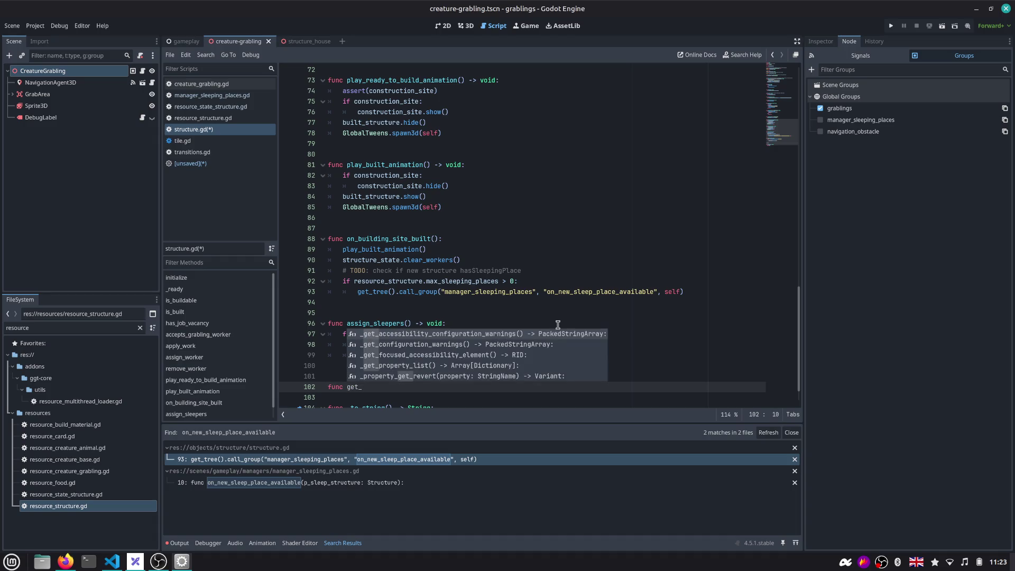
type("grab")
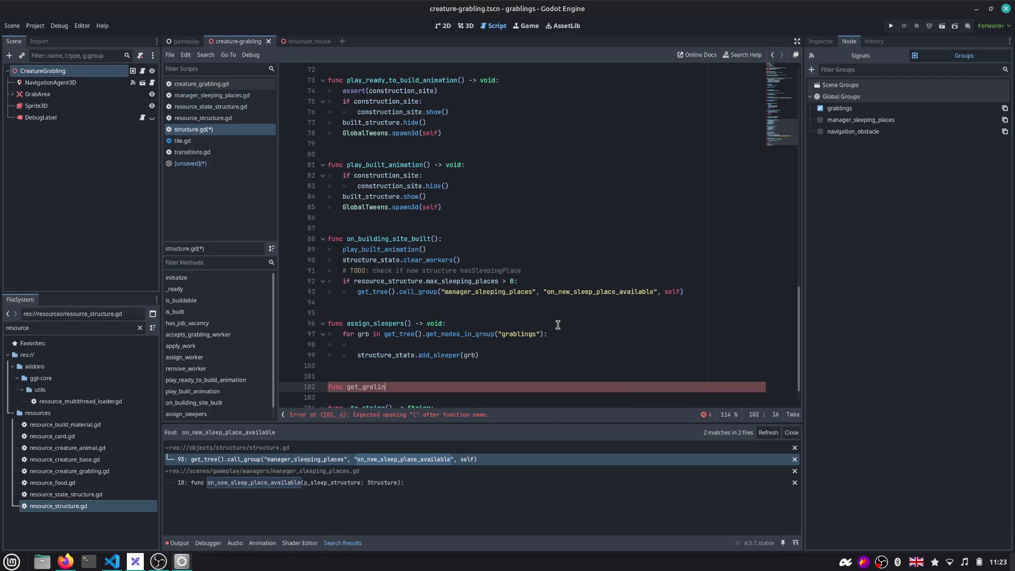
type("lings_wi")
type("thout ")
type("eeping_place(")
type(" -> void:")
Declare get_grablings_without_a_sleeping_place with return type Array[CreatureGrabling]
key("Left")
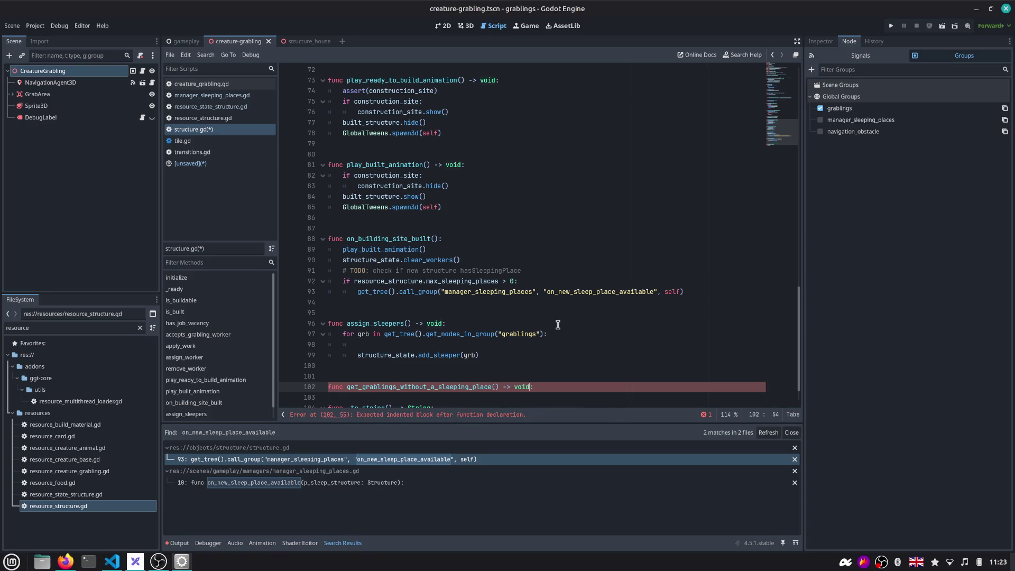
key("BackSpace")
key("BackSpace")
key("BackSpace")
type("Array")
type("[")
type("Cret")
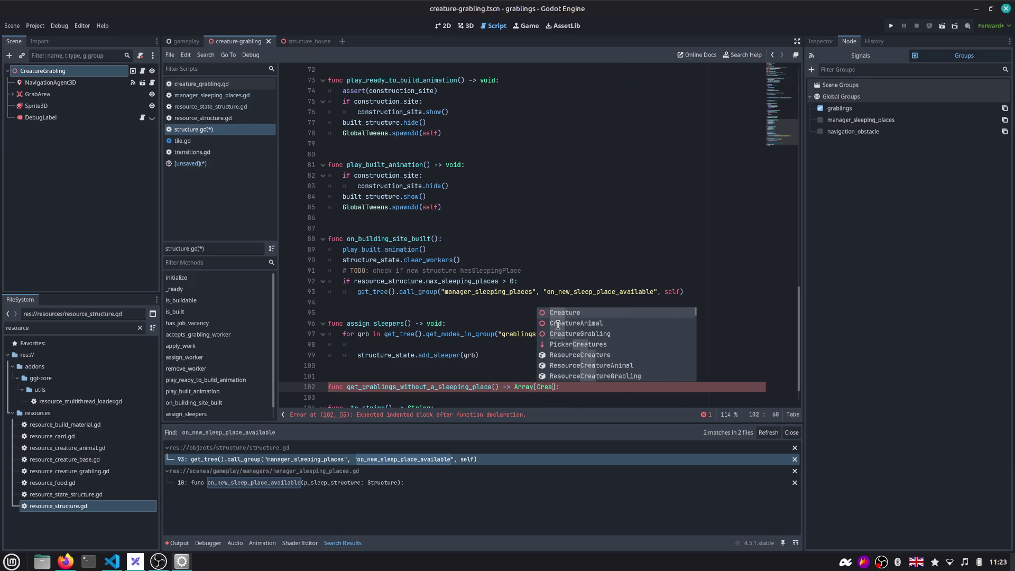
key("Down")
key("Down")
key("Return")
Copy the loop's grablings group lookup into the new function as its return expression
key("Up")
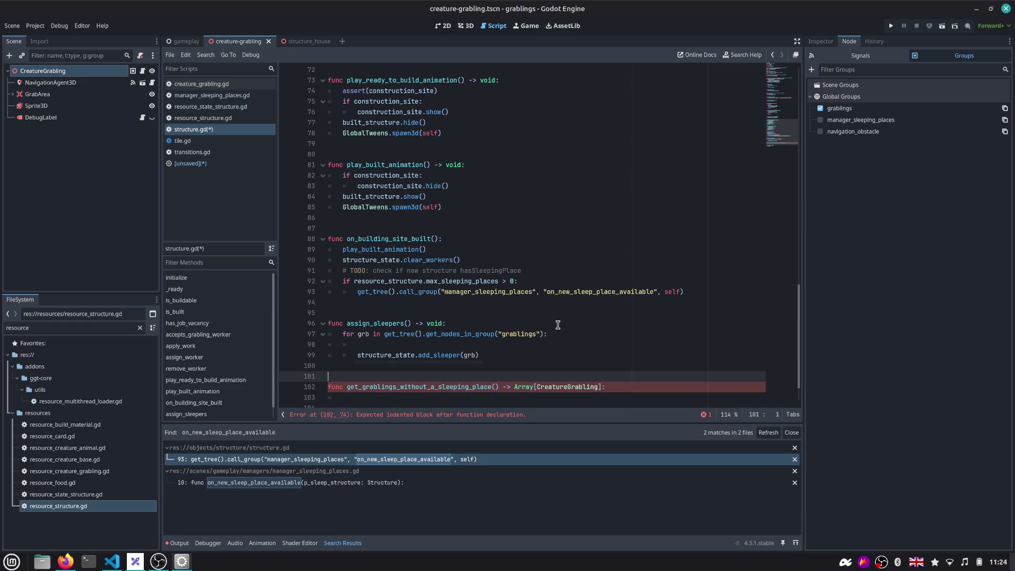
key("Up")
key("Up")
key("Up")
key("Home")
key("shift+Home")
key("ctrl+shift+Right")
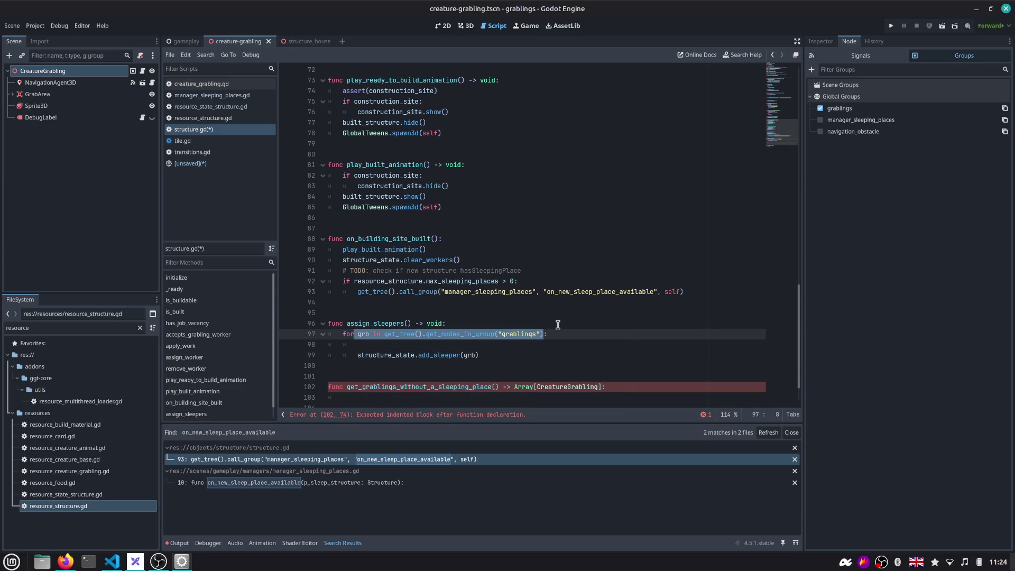
key("ctrl+c")
key("Down")
key("Down")
key("Down")
key("Down")
key("Down")
key("End")
key("Return")
key("ctrl+v")
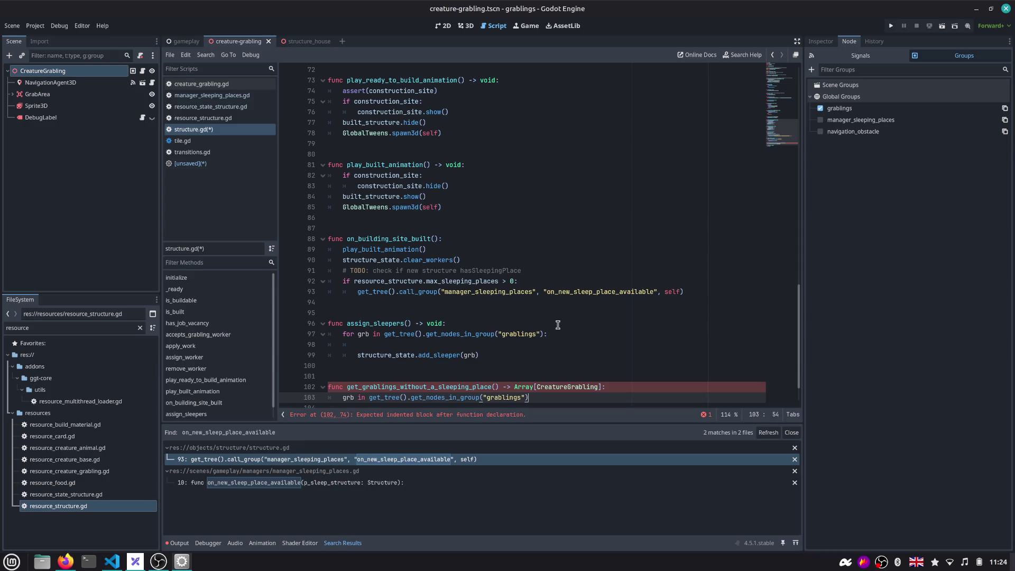
key("Home")
type("return")
key("ctrl+Right")
key("ctrl+Right")
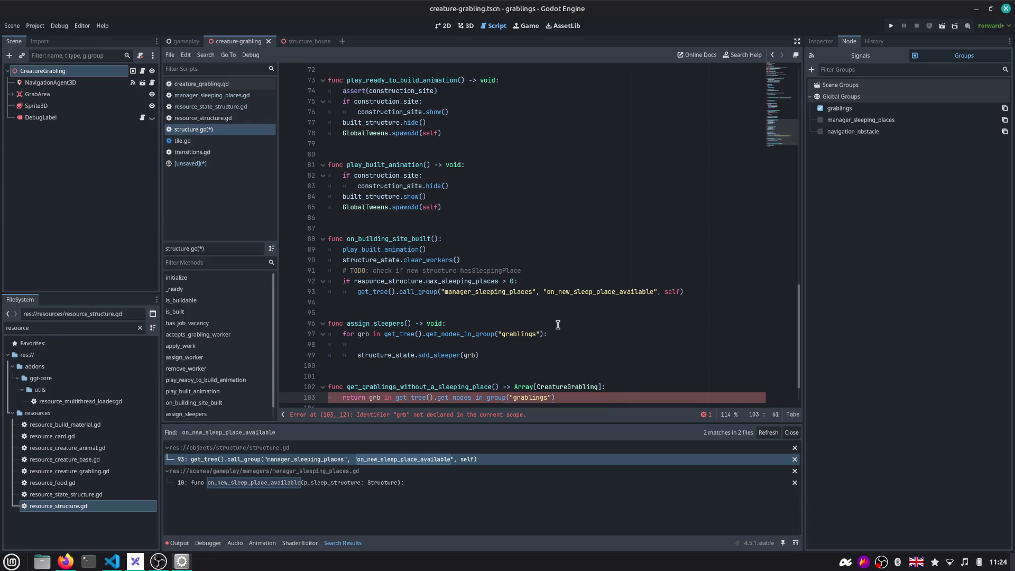
scroll(557, 325, "down", 2)
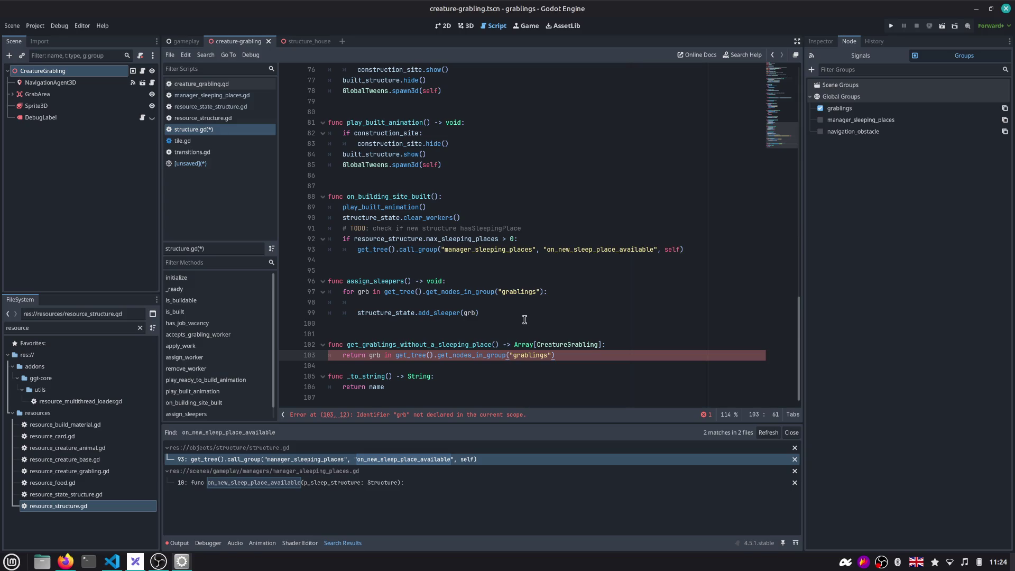
Turn the expression into get_nodes_in_group("grablings").filter with a lambda returning !grb.has_sleeping_place()
key("ctrl+shift+Right")
key("ctrl+shift+Right")
key("Right")
key("ctrl+shift+Left")
key("Delete")
key("Delete")
key("ctrl+Right")
key("ctrl+Right")
key("ctrl+Right")
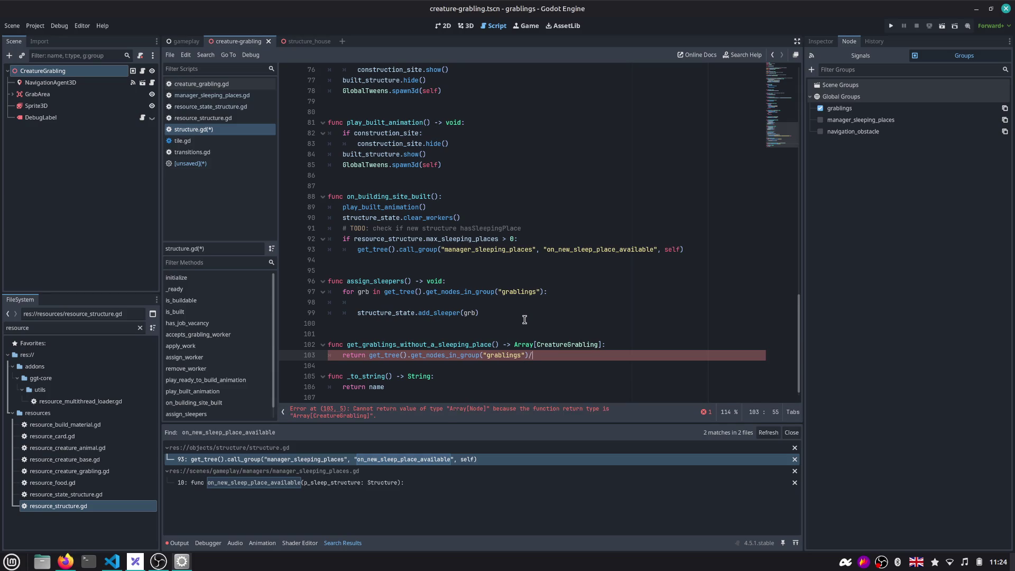
type(".fil")
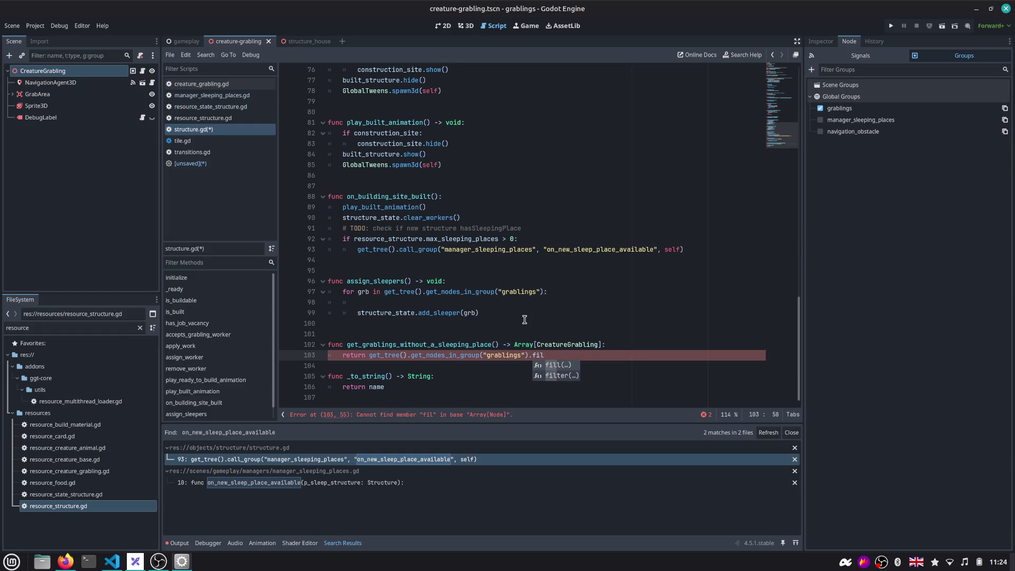
key("Down")
key("Return")
type("func")
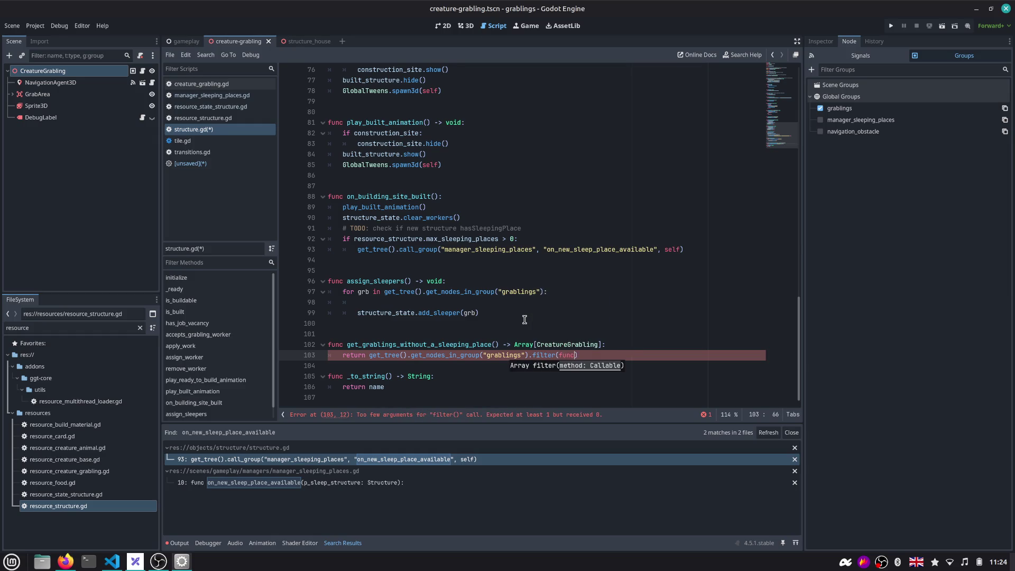
type("(g")
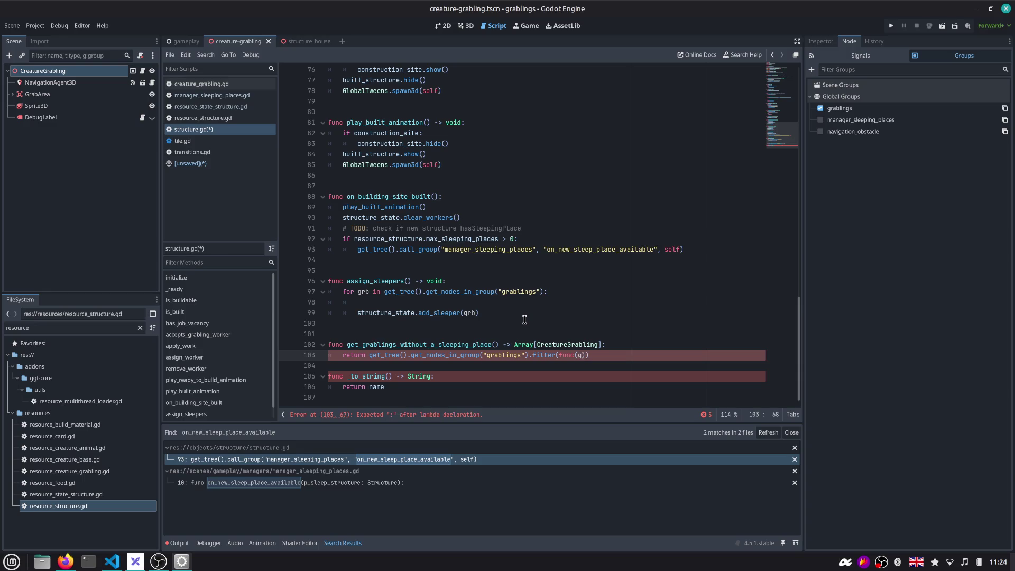
type("rb):")
key("Return")
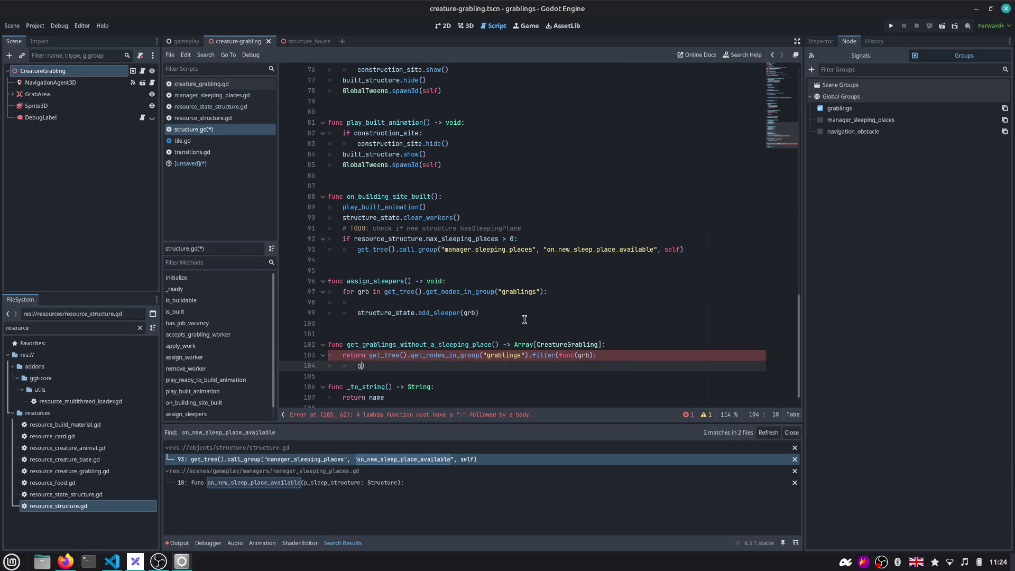
type("grb.")
key("Escape")
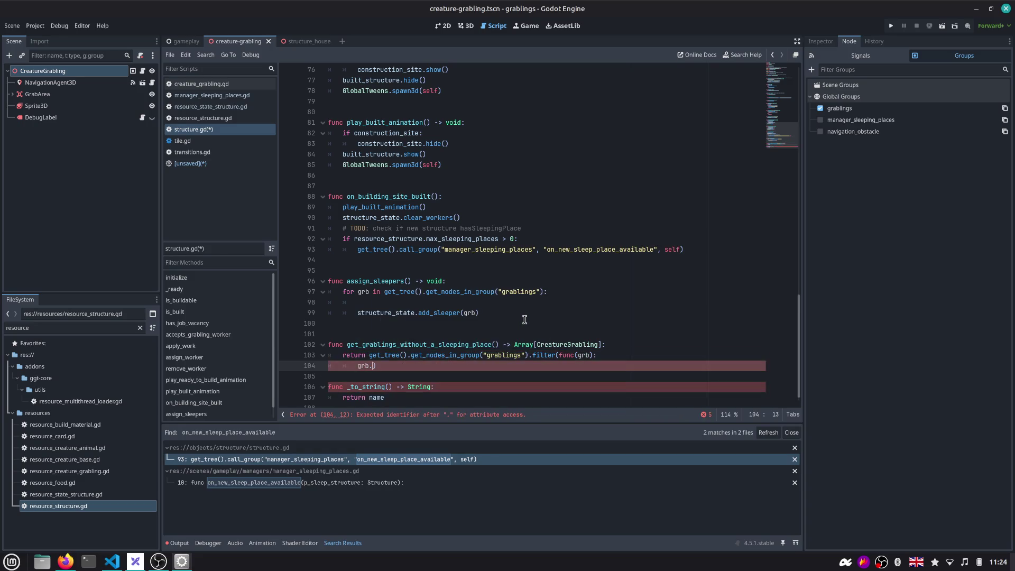
type("has_")
type("sleeping_place")
type("()")
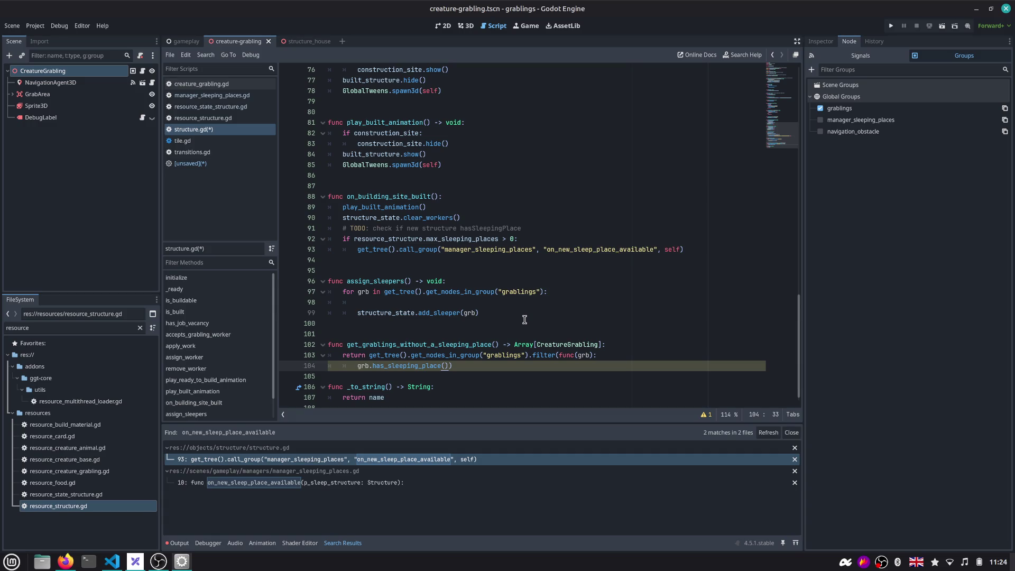
key("Return")
key("Up")
key("Home")
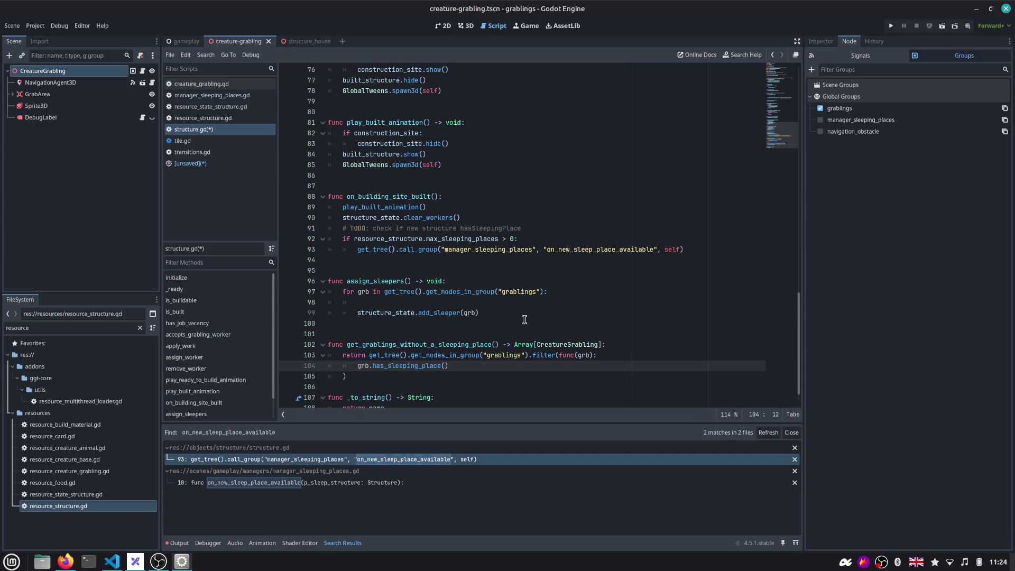
key("Home")
type("!")
double_click(398, 366)
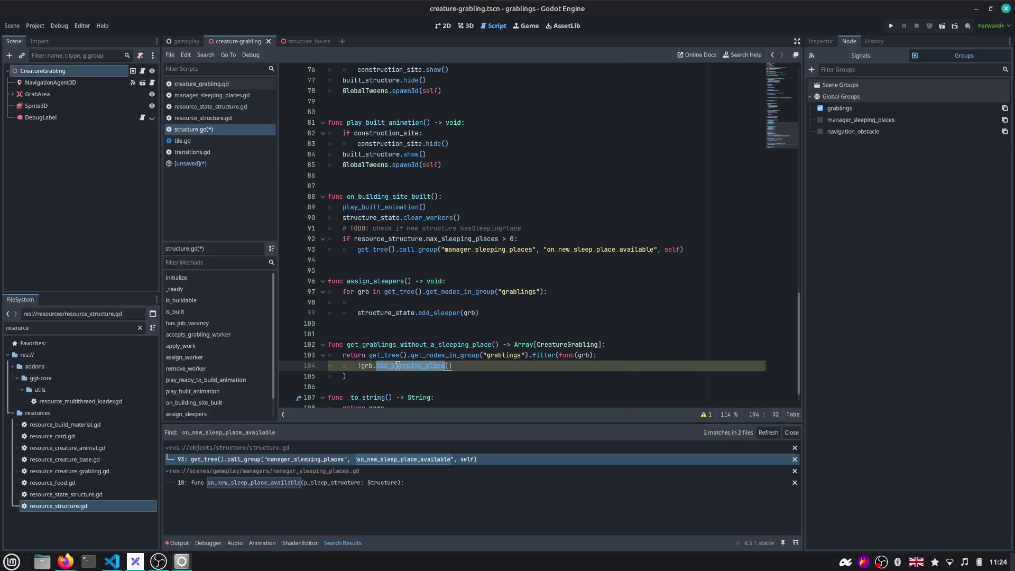
double_click(399, 345)
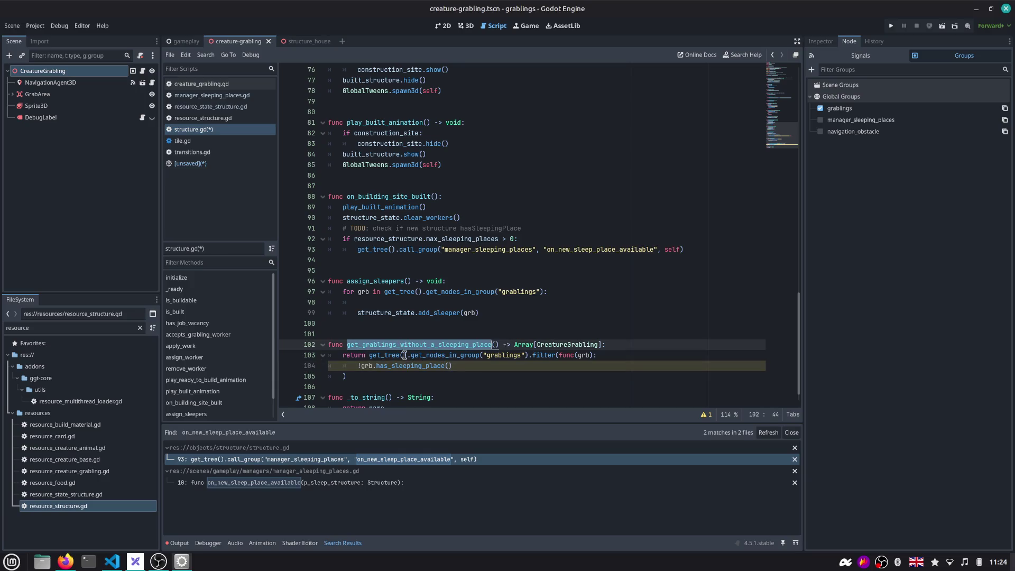
Make assign_sleepers loop over get_grablings_without_a_sleeping_place() and save structure.gd
left_click(391, 293)
key("shift+End")
key("shift+Left")
key("ctrl+v")
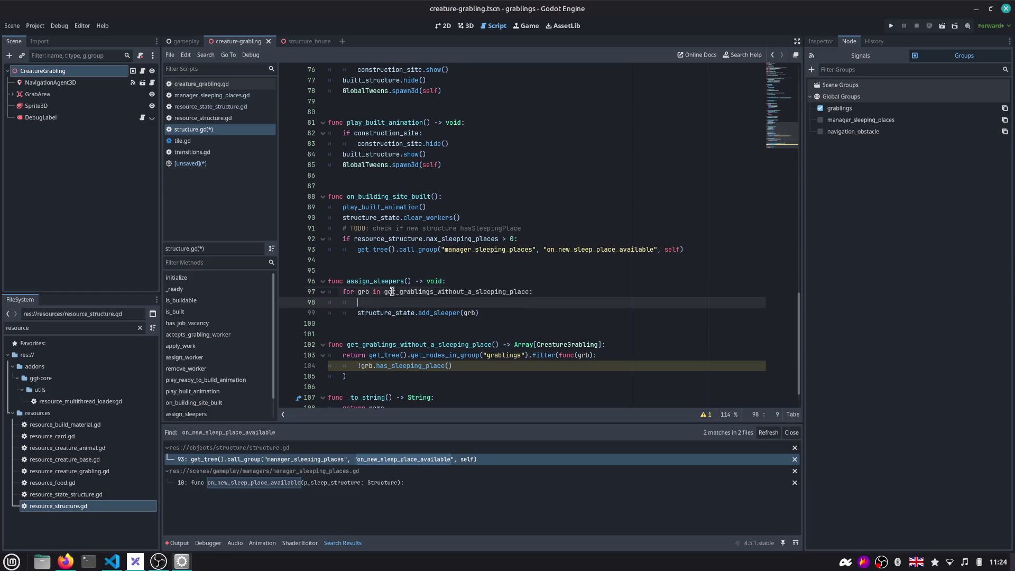
type("()")
key("Down")
key("ctrl+shift+k")
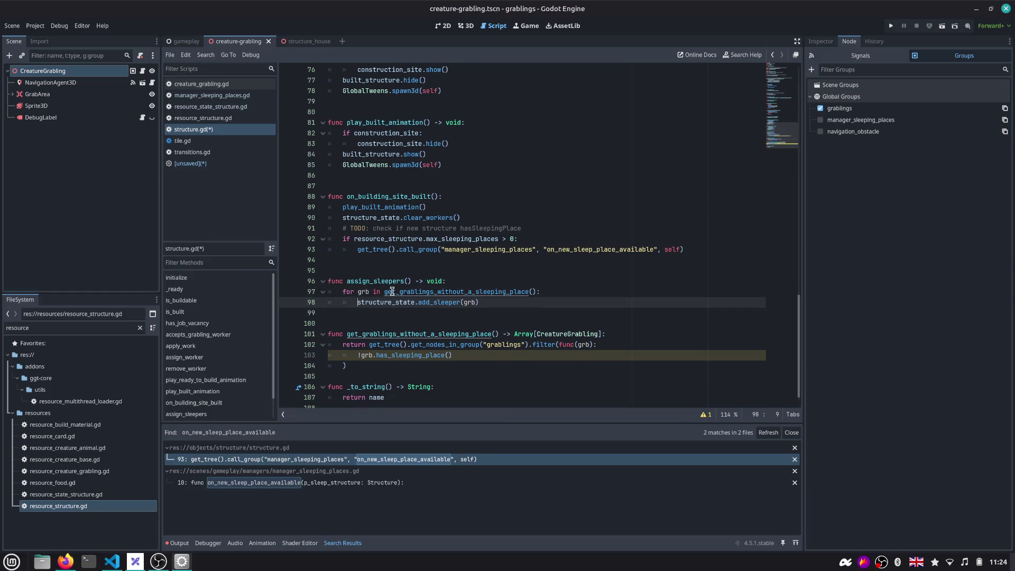
left_click(389, 364)
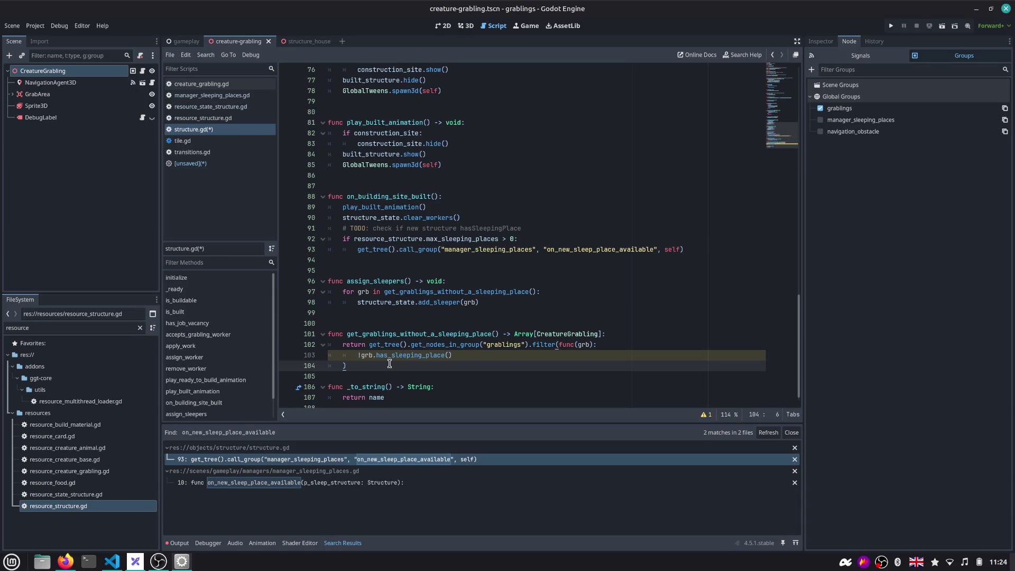
key("Up")
type("return")
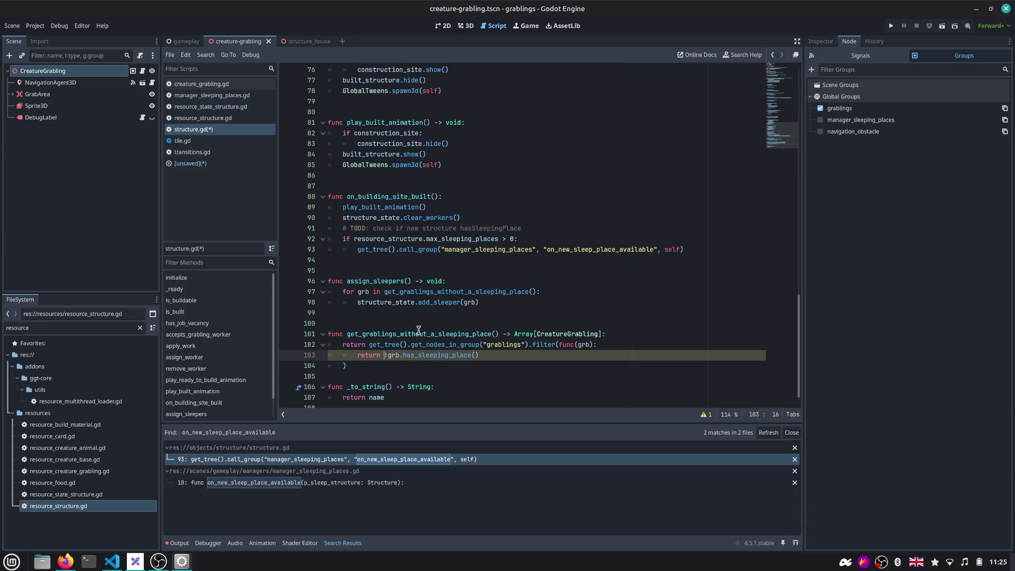
key("ctrl+s")
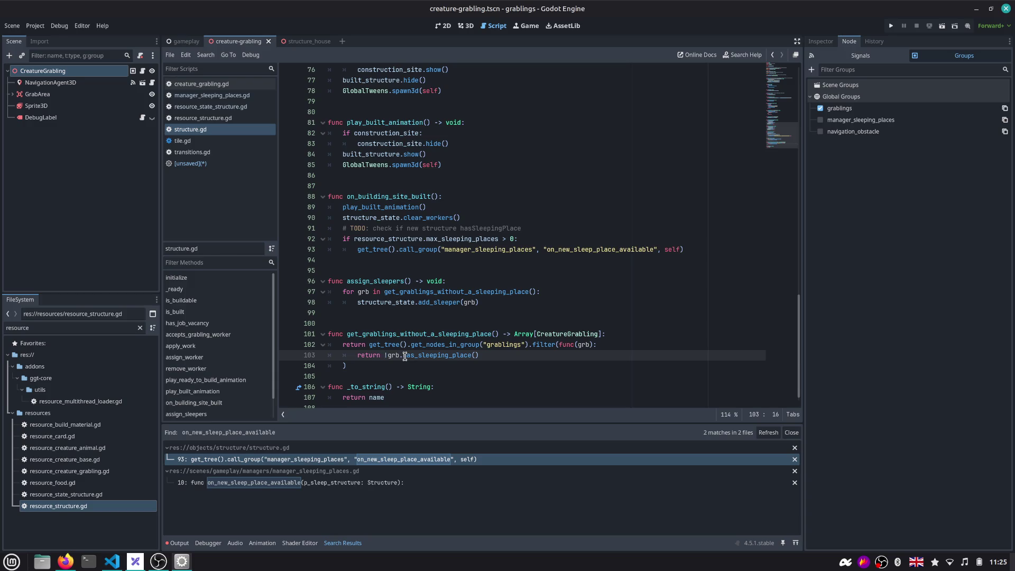
Add a blank line after the helper function and review its definition
left_click(414, 355)
key("Down")
key("shift+Up")
key("shift+Up")
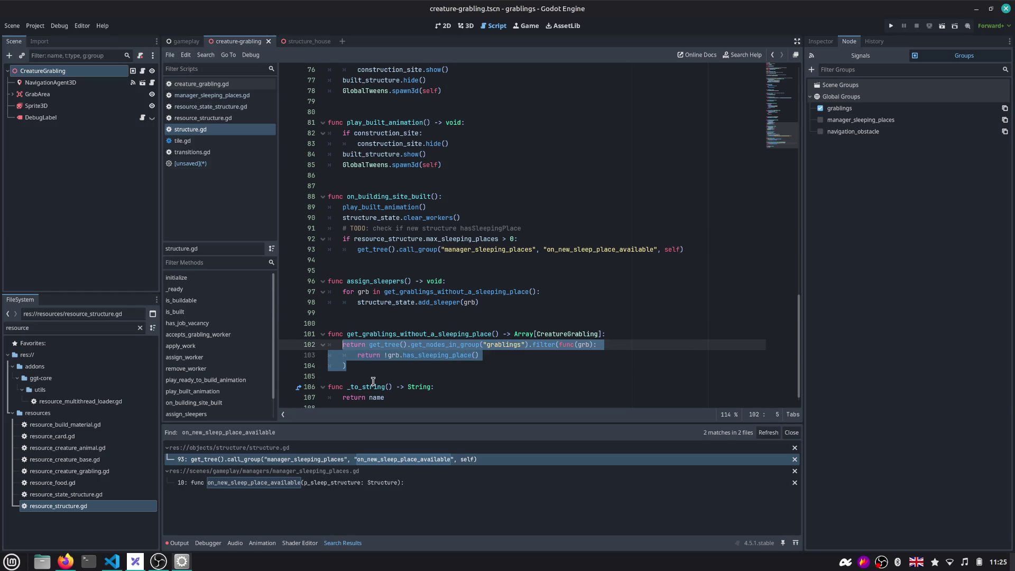
key("Left")
left_click(431, 356)
left_click(429, 366)
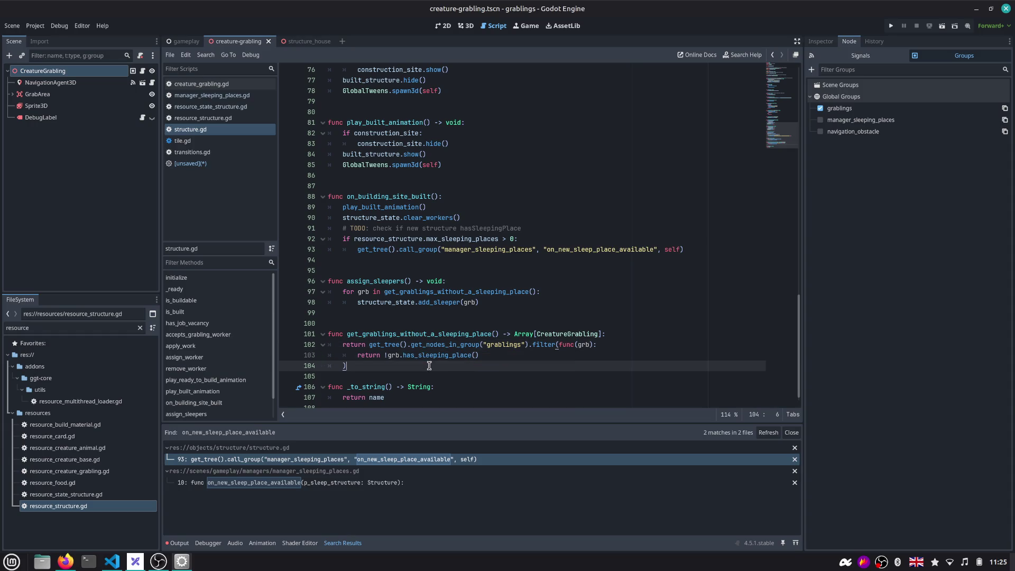
key("Return")
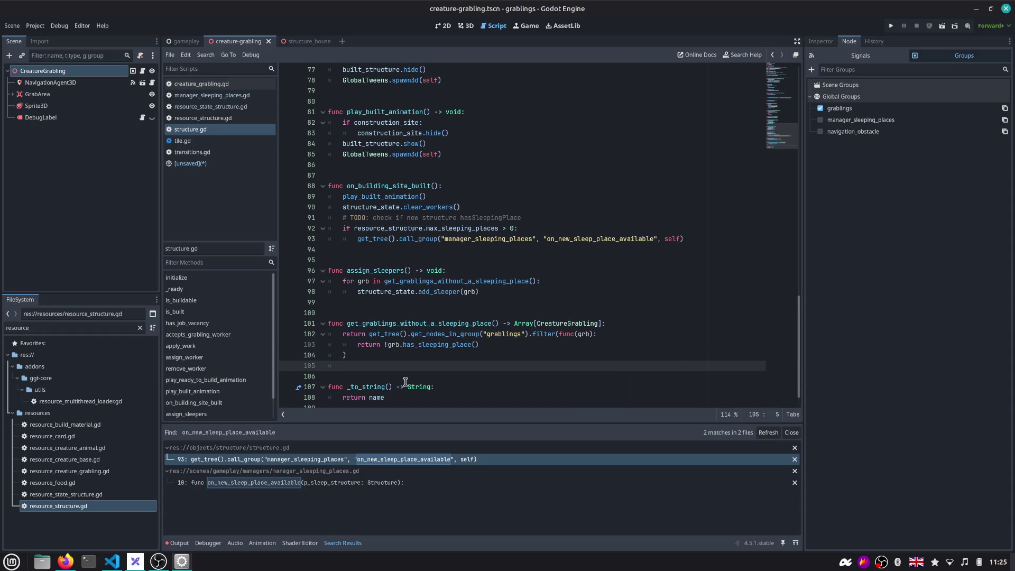
key("BackSpace")
double_click(397, 322)
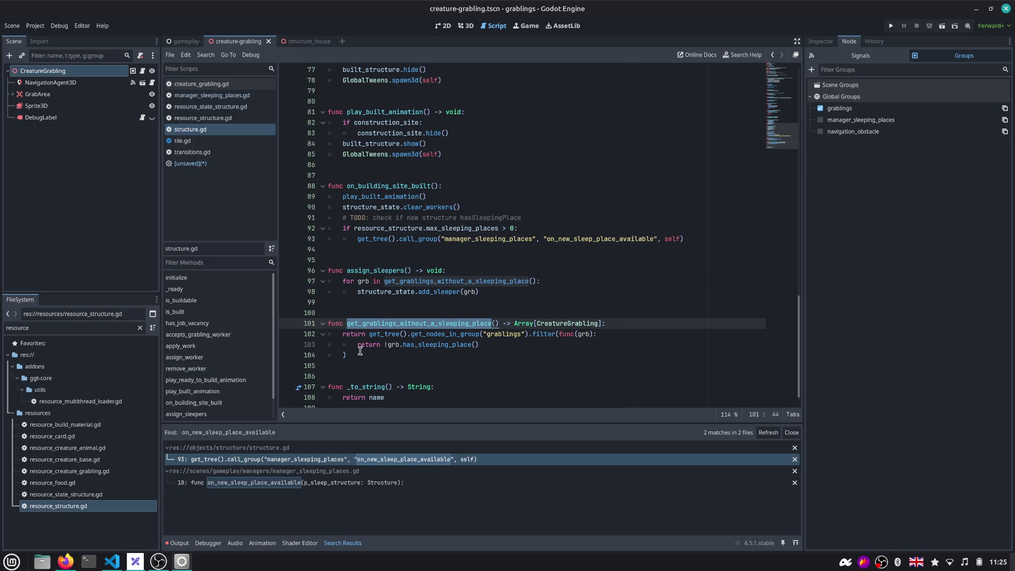
left_click_drag(359, 354, 313, 324)
double_click(408, 326)
key("Right")
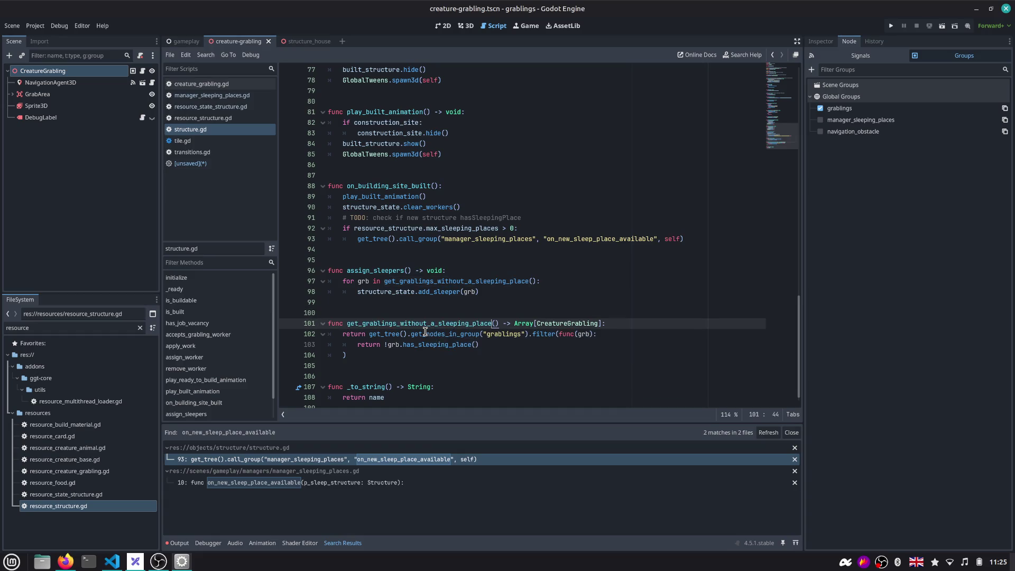
key("ctrl+shift+Left")
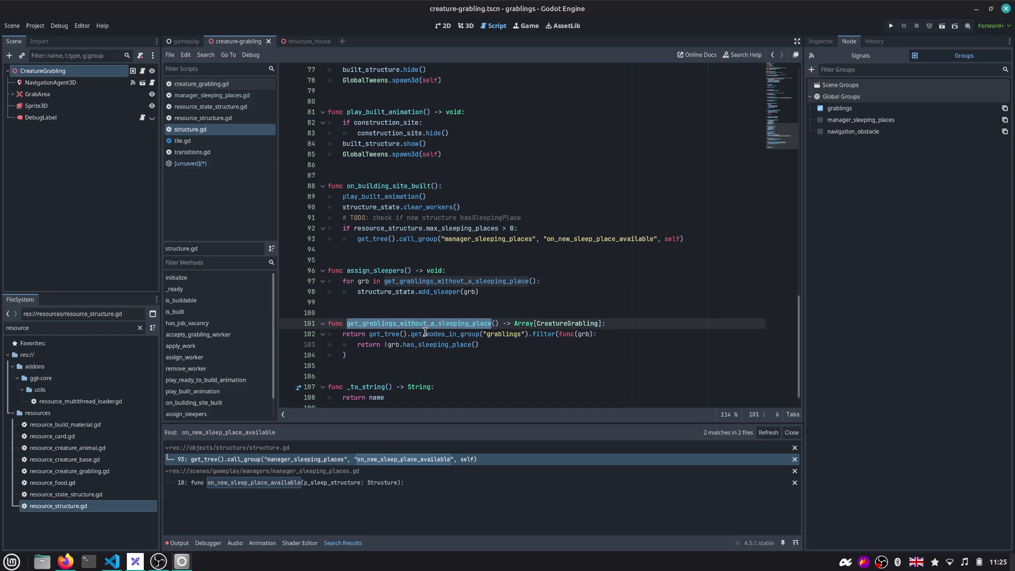
key("Down")
key("Down")
key("Down")
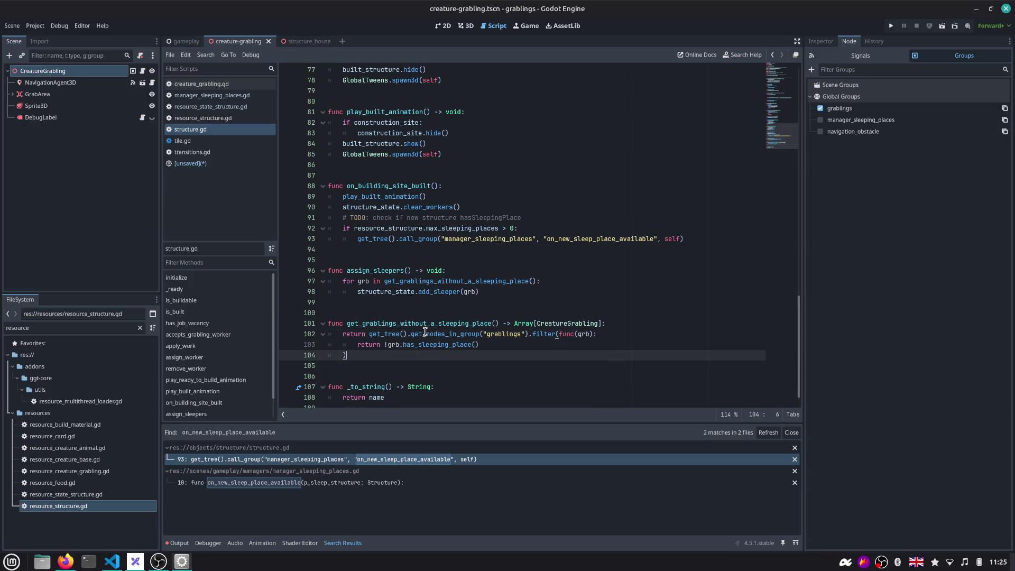
type(".fil")
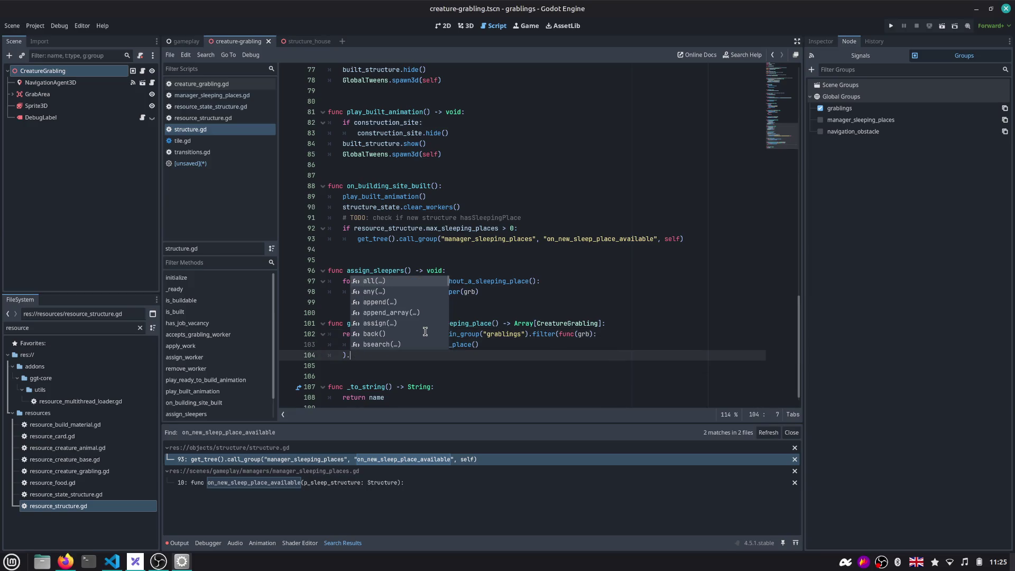
key("Return")
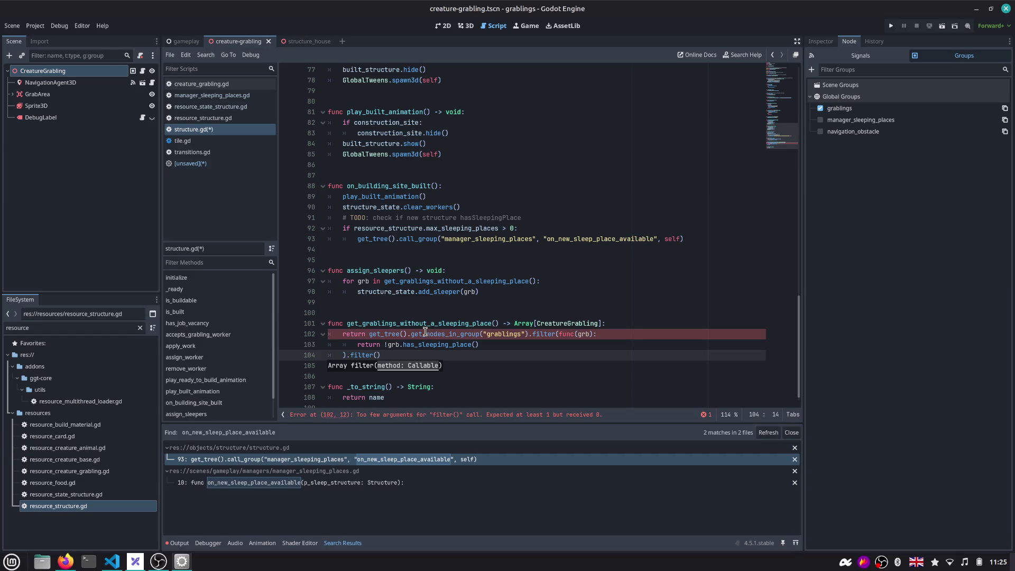
key("Up")
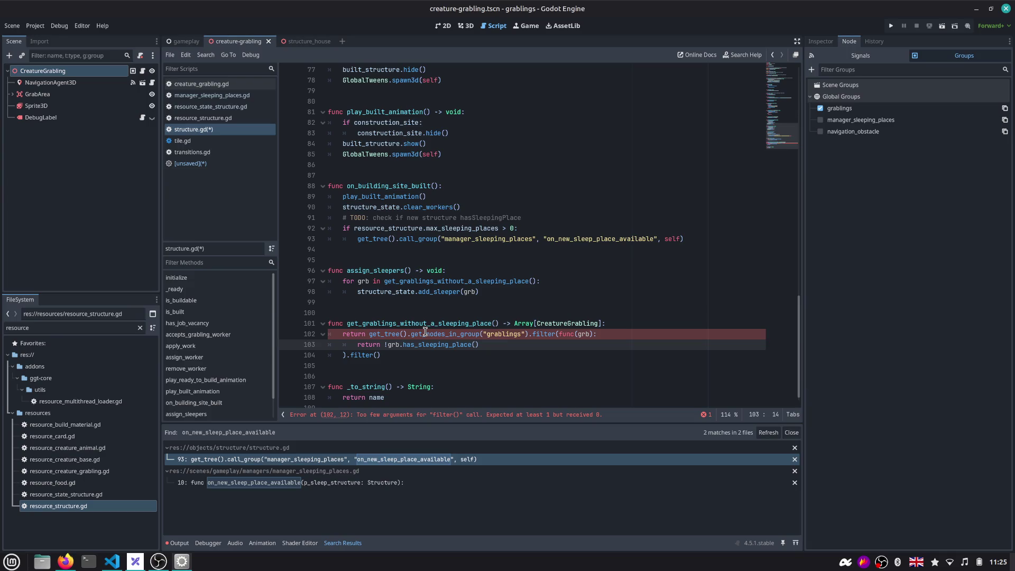
key("Down")
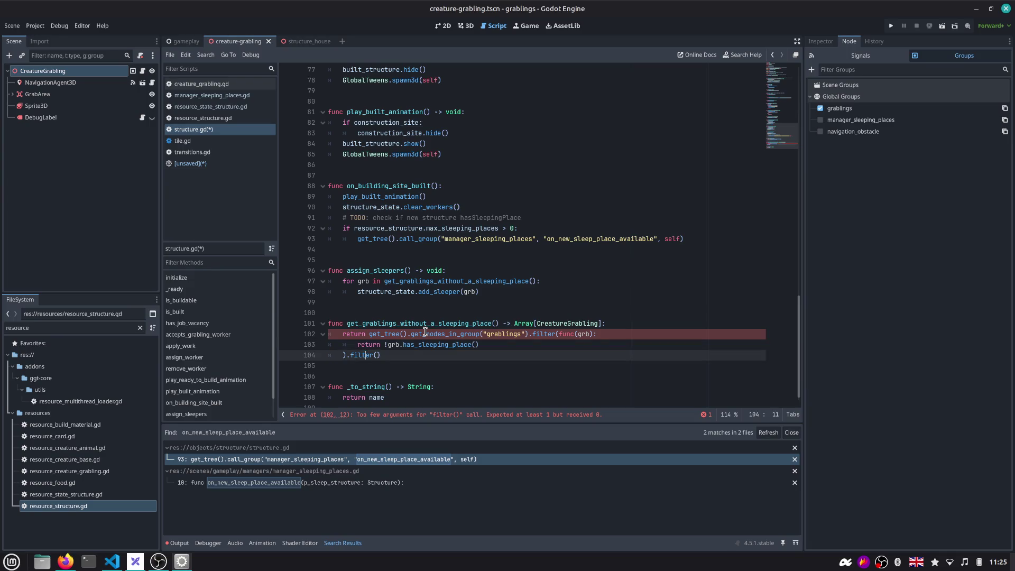
key("shift+ctrl+Left")
key("BackSpace")
key("ctrl+s")
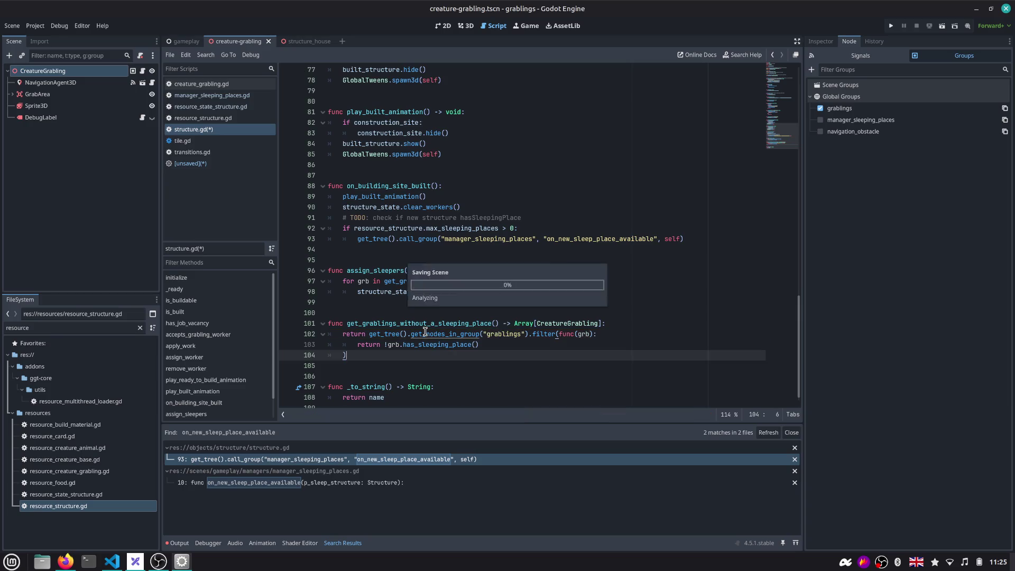
double_click(413, 324)
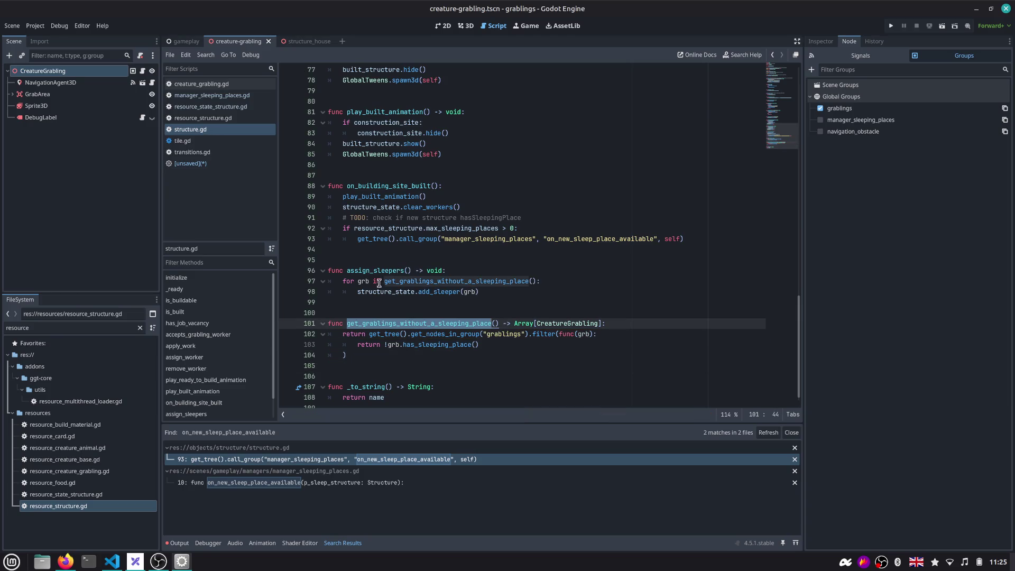
double_click(397, 292)
double_click(463, 292)
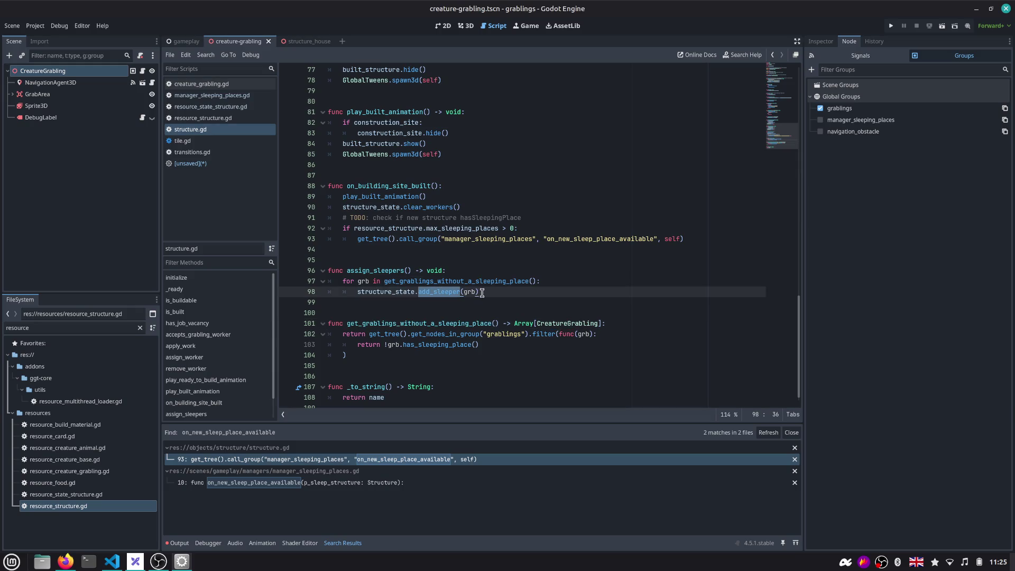
double_click(467, 345)
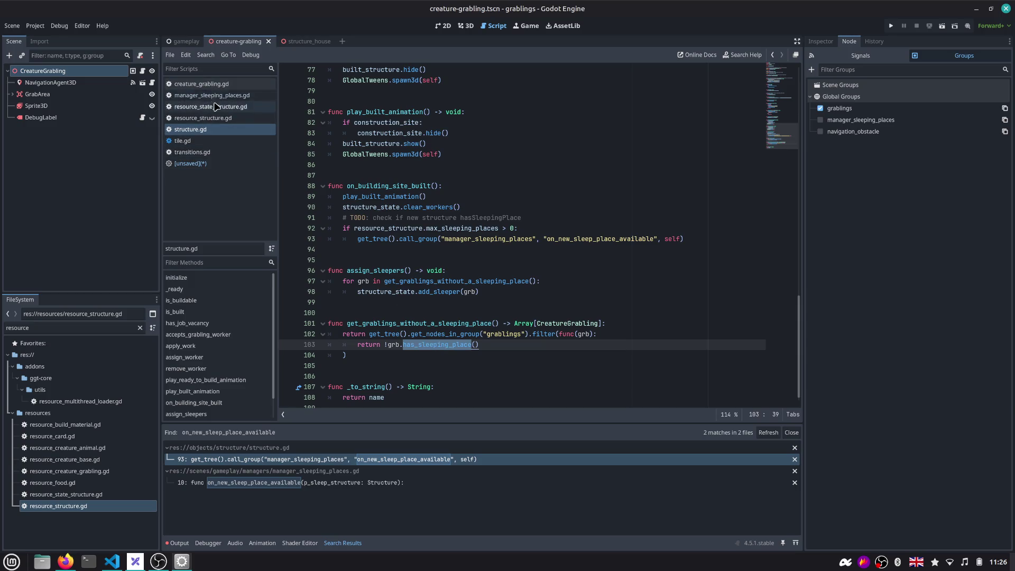
Open creature_grabling.gd from the script list and jump to its is_grabbable function
left_click(215, 67)
type("creat")
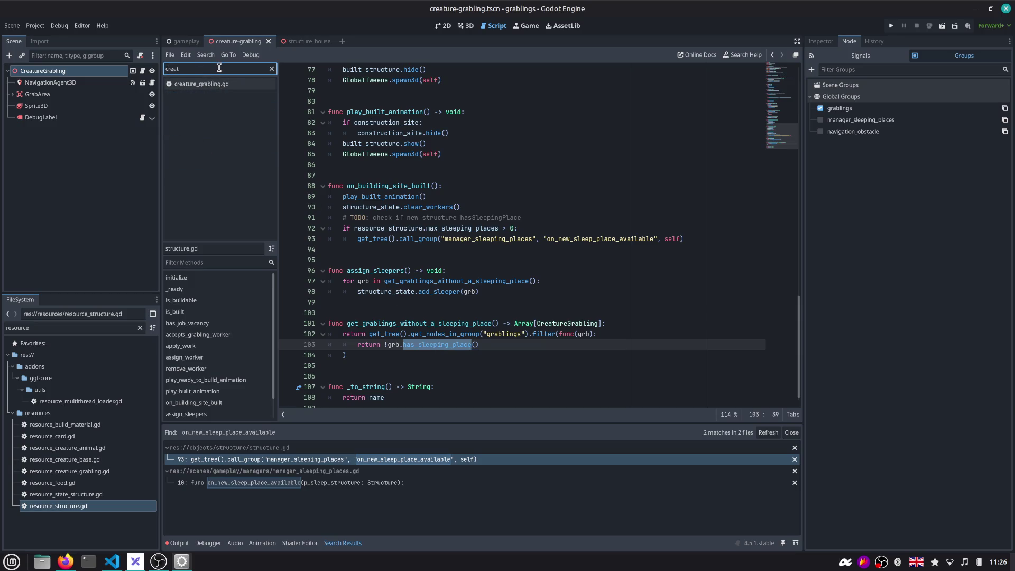
left_click(203, 83)
scroll(398, 191, "down", 5)
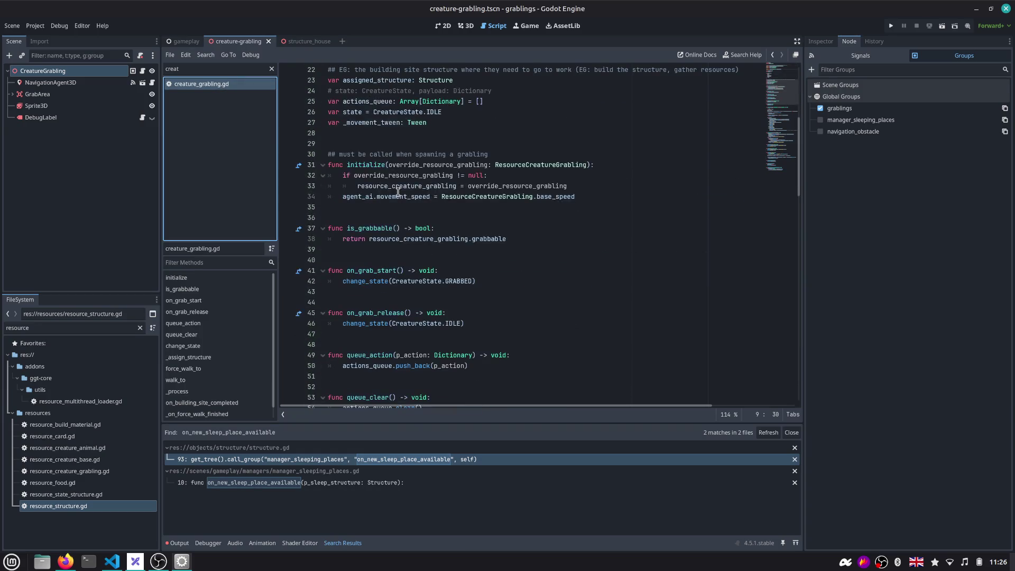
scroll(397, 191, "down", 1)
scroll(393, 195, "down", 4)
scroll(389, 230, "down", 7)
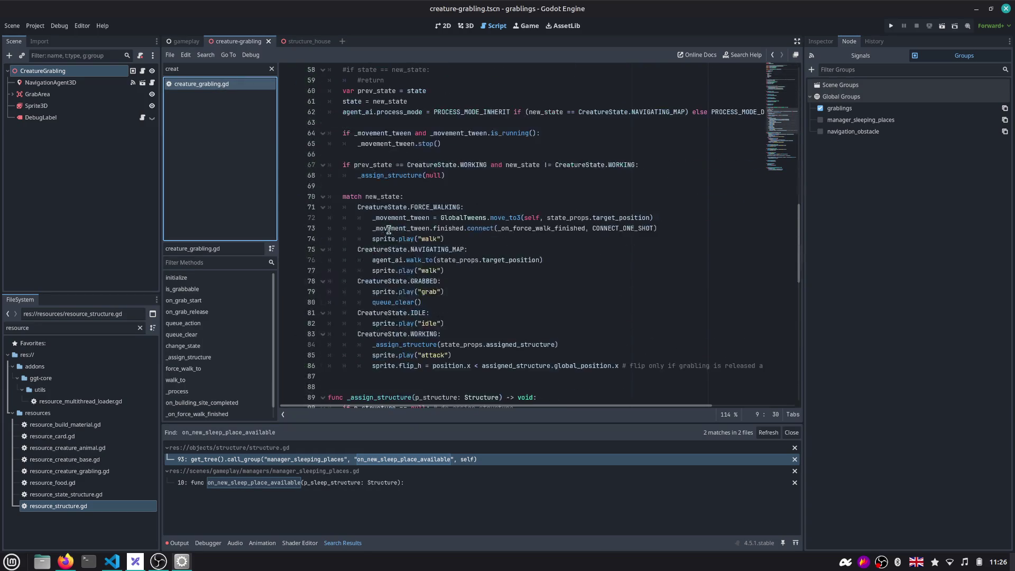
scroll(389, 229, "down", 6)
scroll(388, 229, "down", 3)
scroll(388, 257, "down", 2)
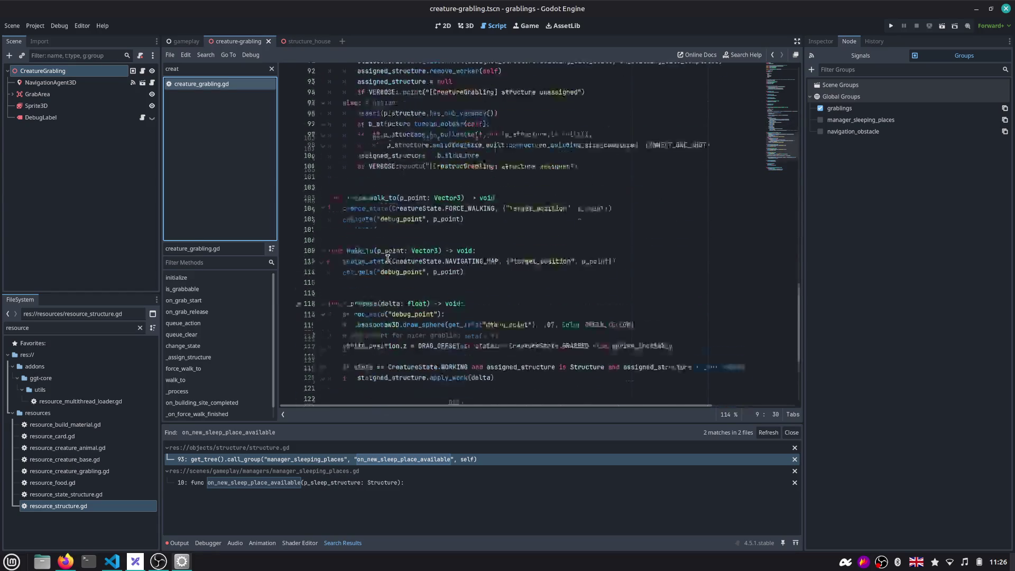
scroll(388, 261, "down", 4)
scroll(388, 260, "down", 1)
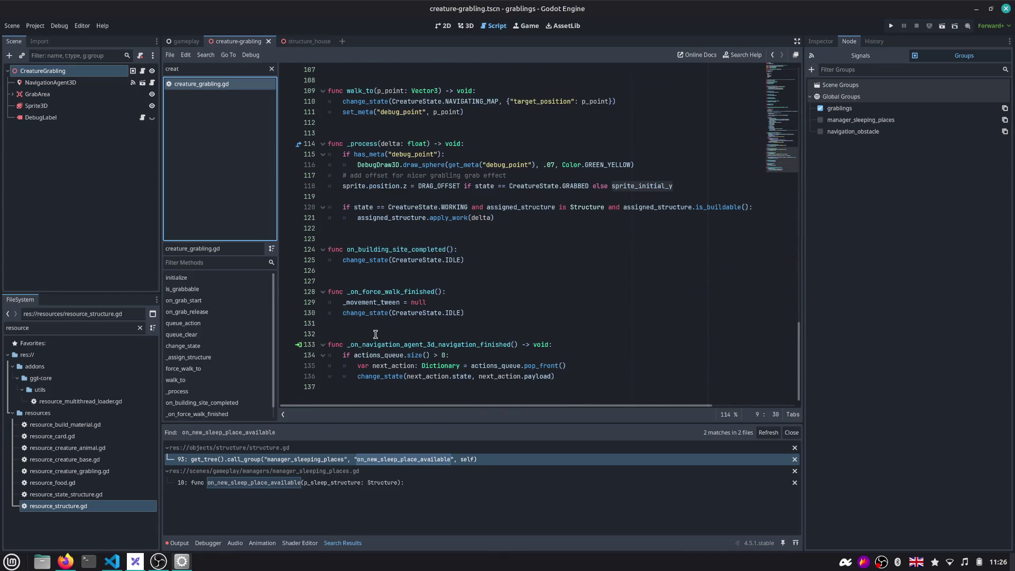
left_click(367, 387)
mouse_move(379, 376)
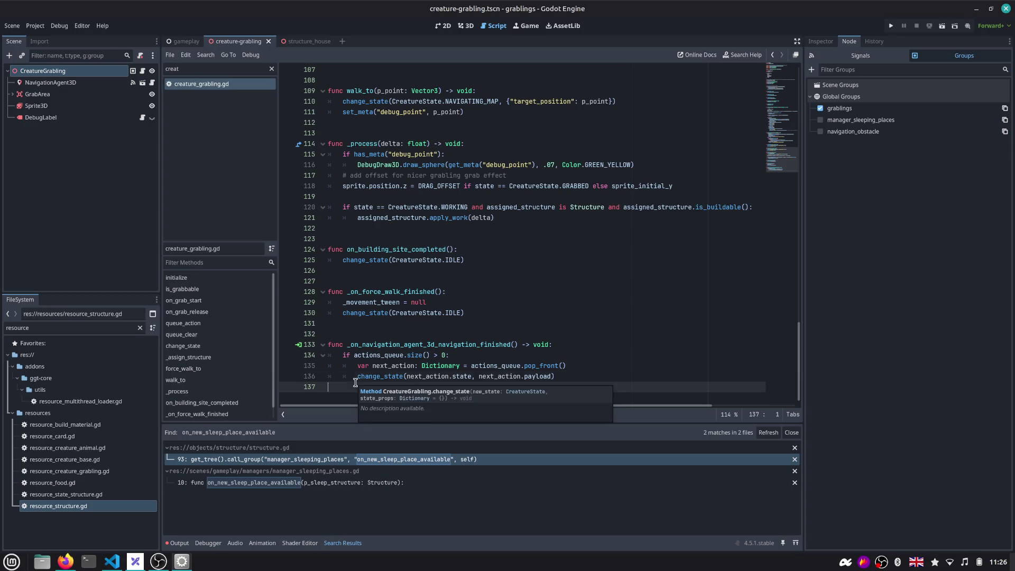
key("Up")
key("Up")
key("Up")
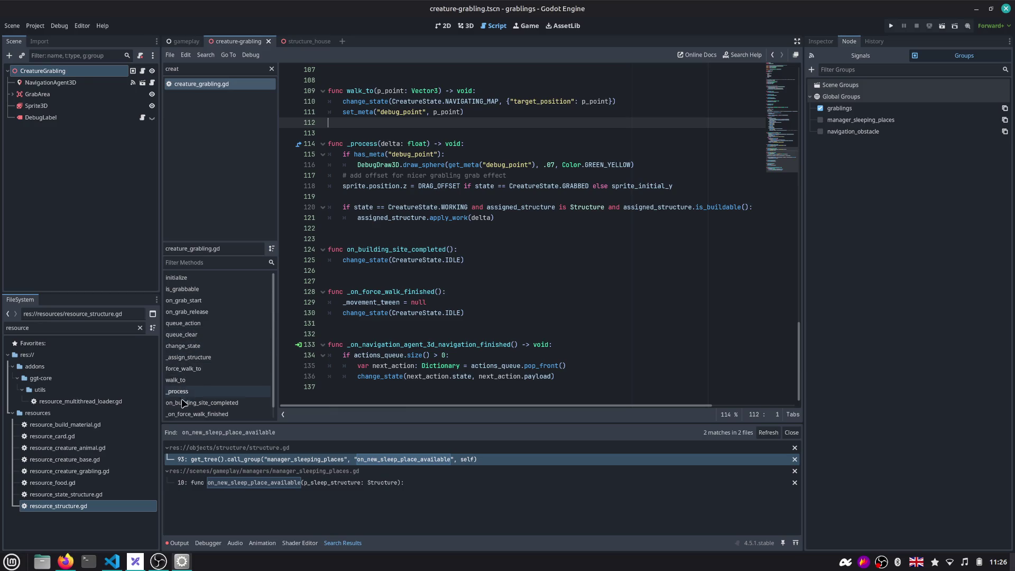
left_click(182, 288)
Add an empty func has_sleeping_place() -> bool below is_grabbable
left_click(352, 249)
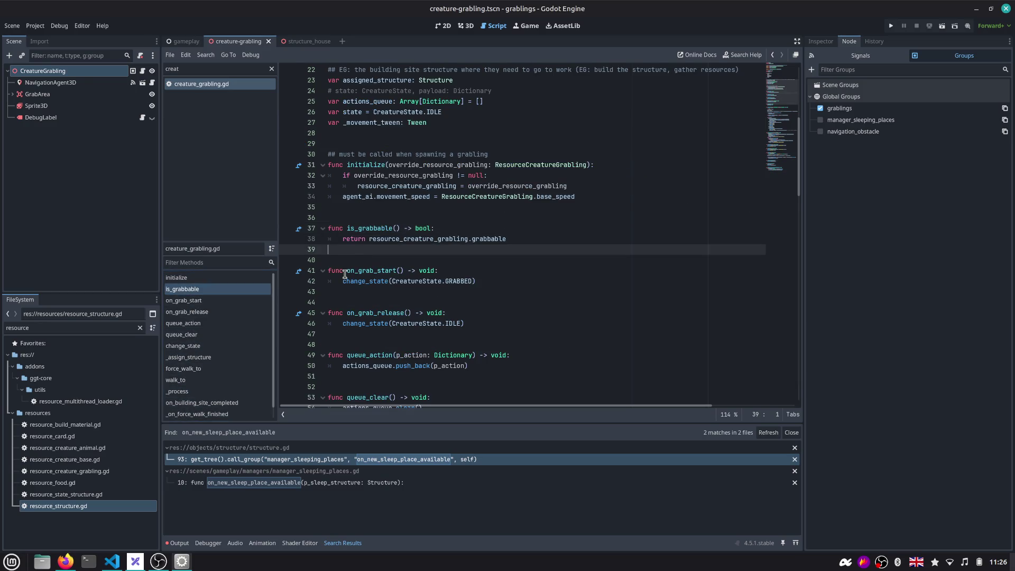
key("Return")
key("Return")
type("func has_sleeping_place")
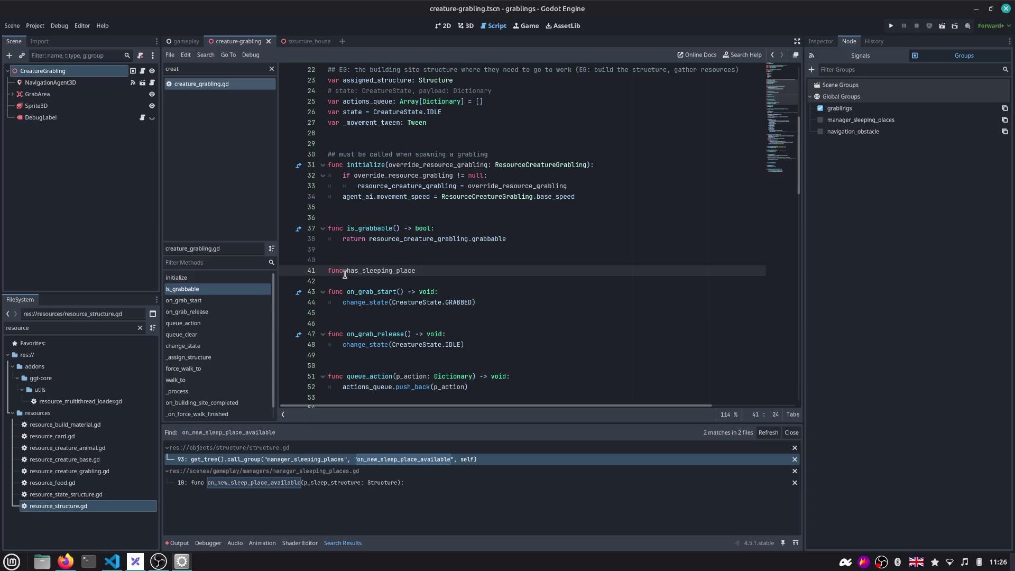
type("() -> b")
type("ool:")
key("Return")
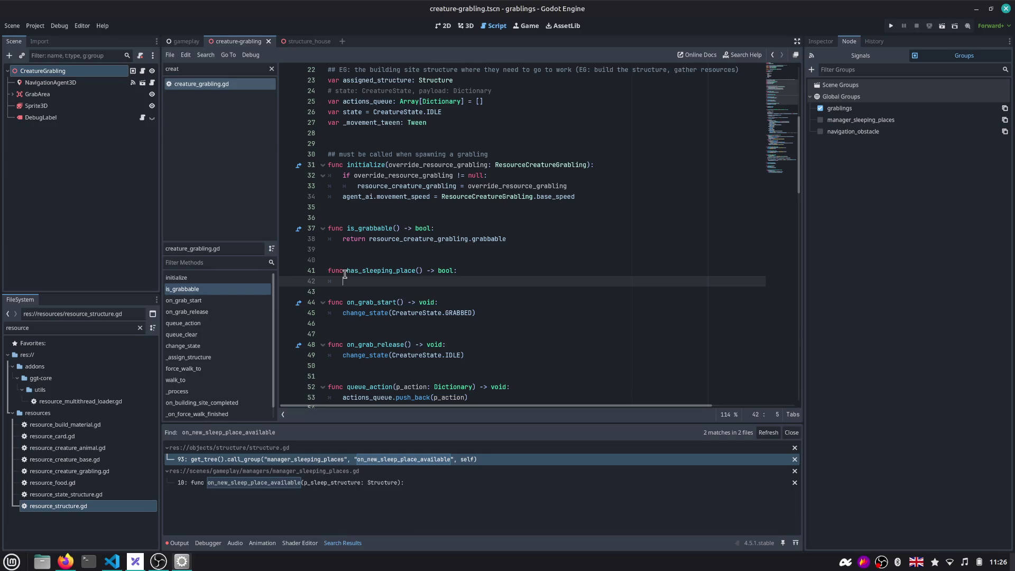
scroll(346, 254, "up", 3)
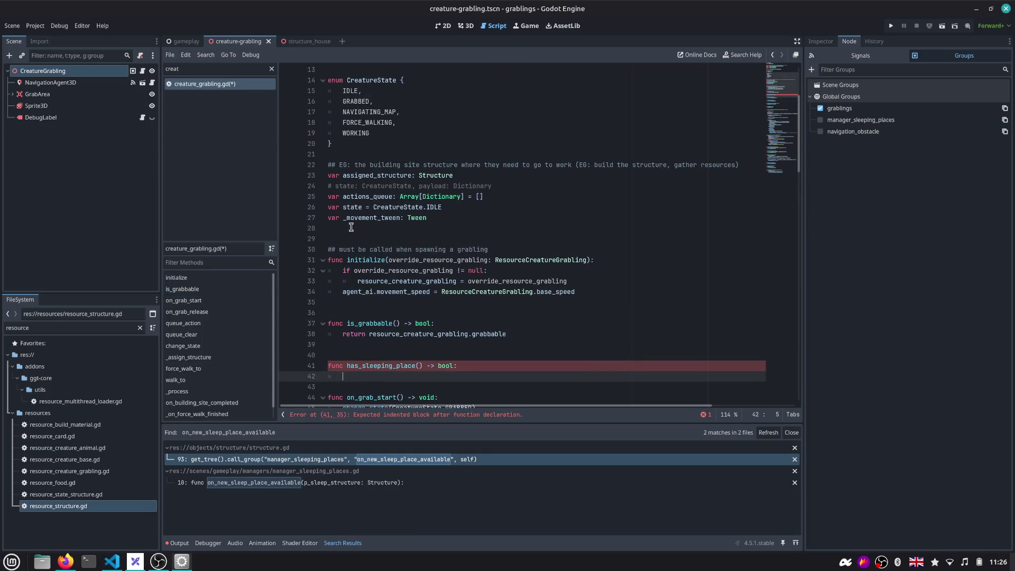
scroll(350, 228, "up", 3)
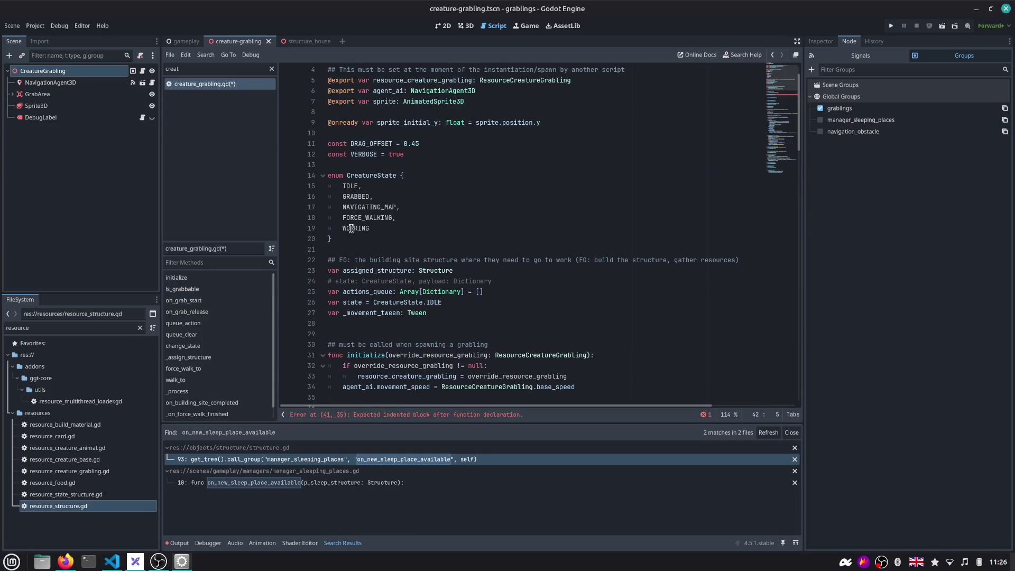
Declare var sleeping_structure after _movement_tween
left_click(354, 321)
key("Return")
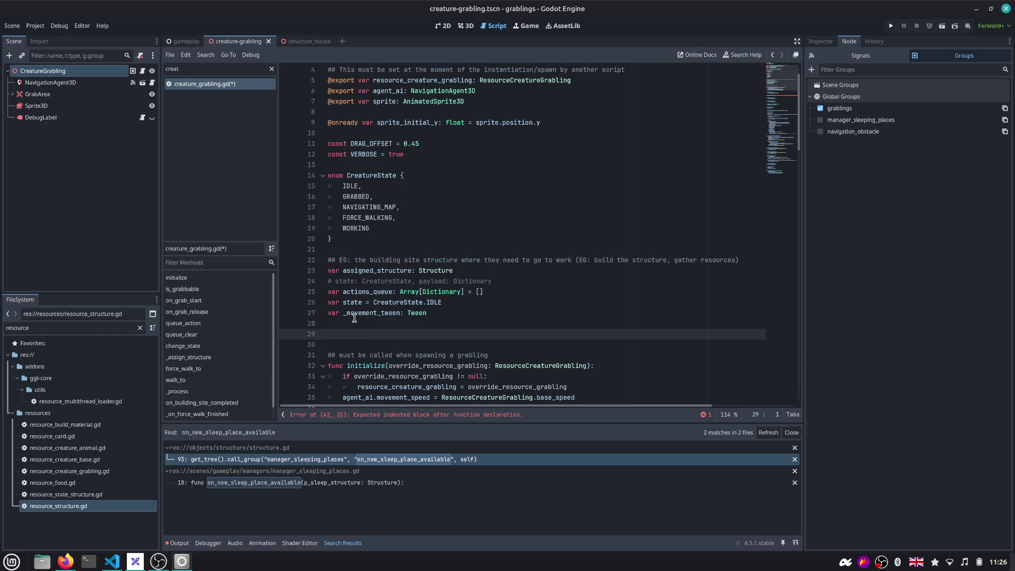
type("var")
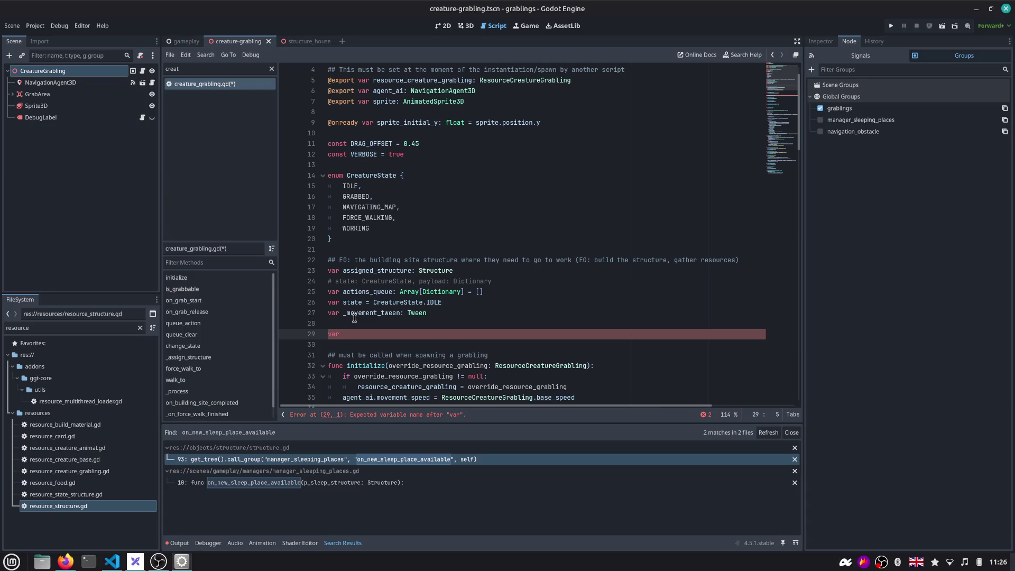
type("struc")
key("ctrl+shift+Left")
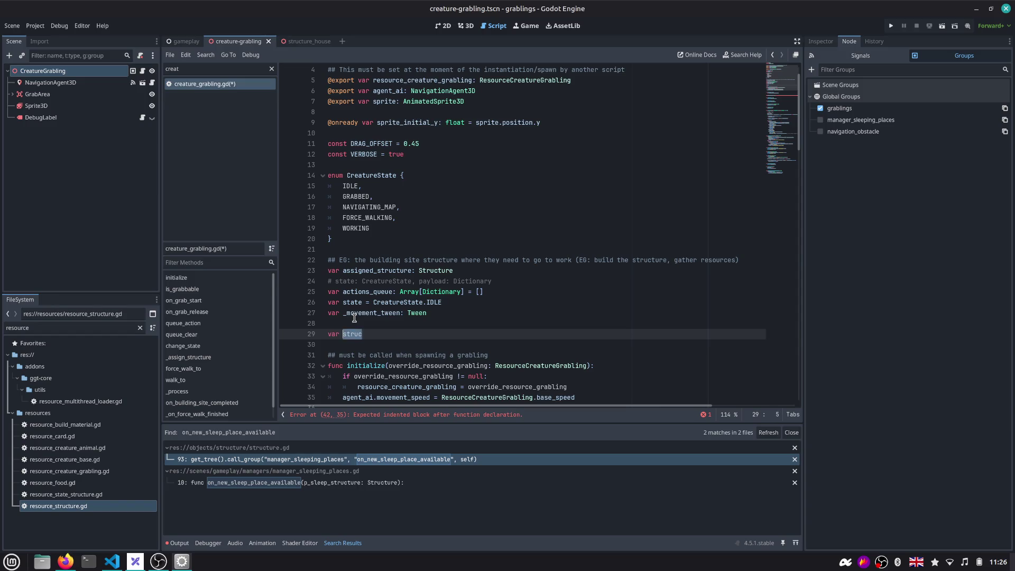
type("sleeping_stru")
type("cture")
key("Return")
key("Up")
key("End")
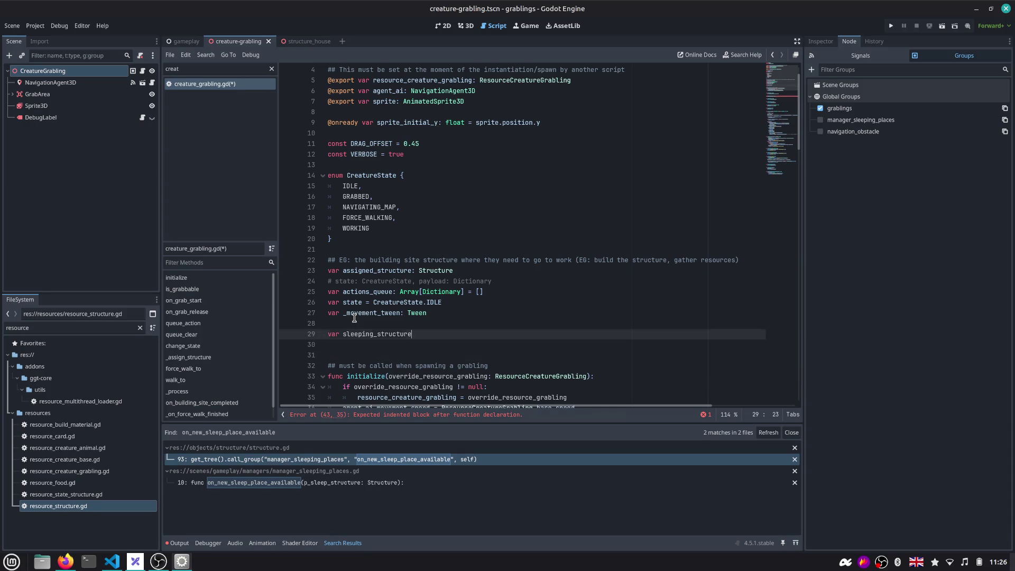
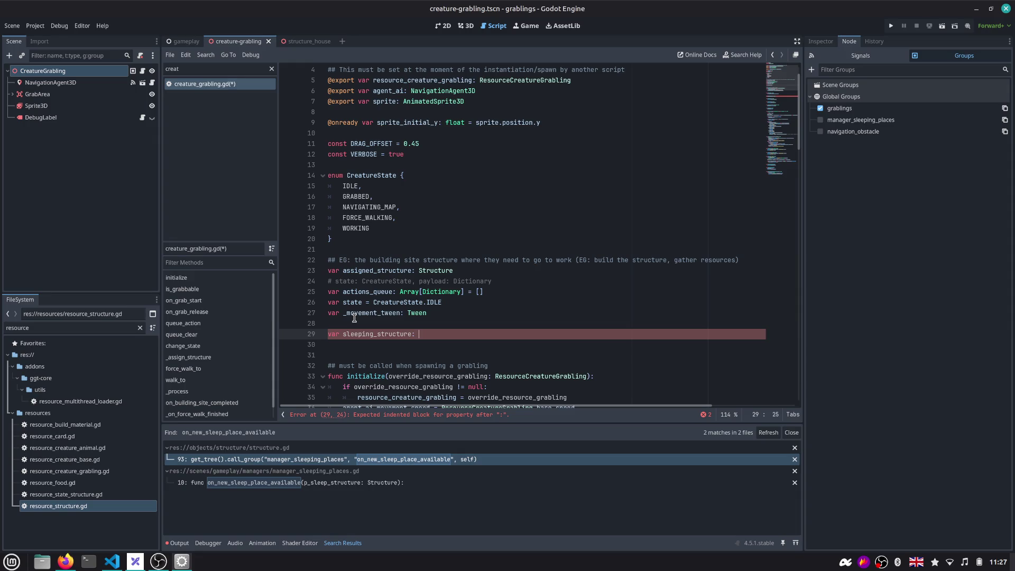
type("Structure")
Type sleeping_structure as Structure with a '## Can be null' comment above it and save
key("Return")
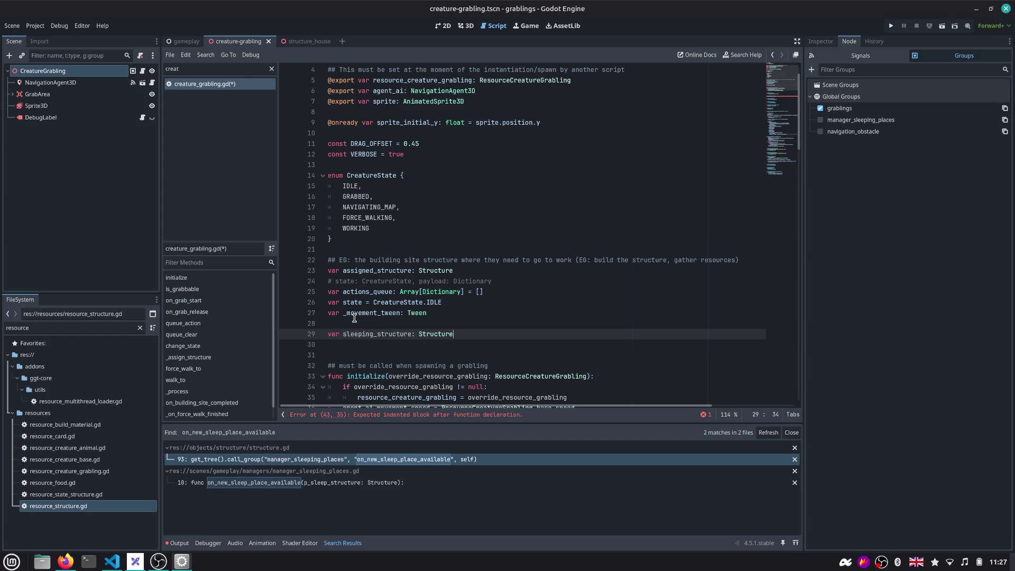
key("Up")
type("## ")
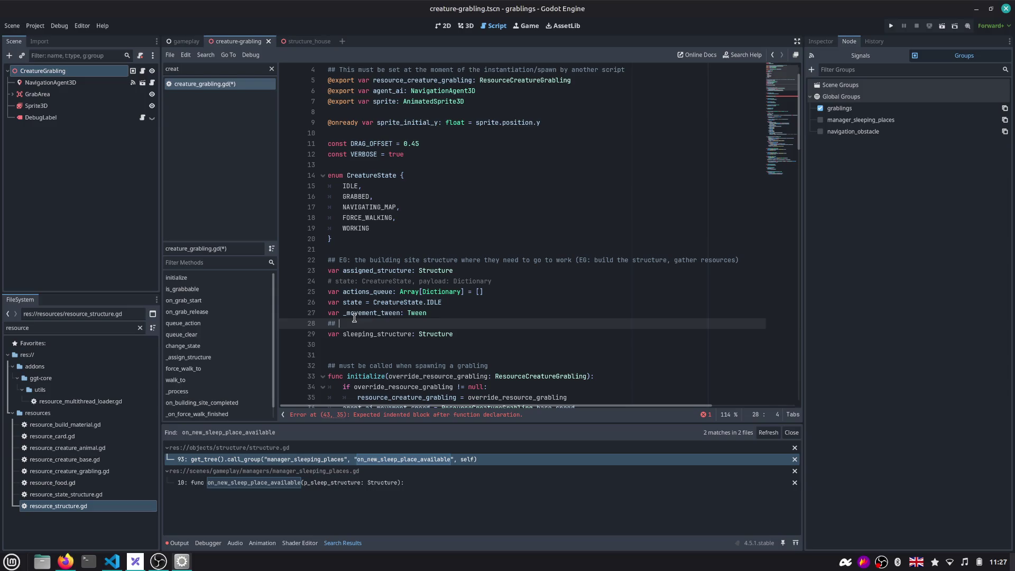
type("Can be null")
key("ctrl+s")
Look up where the Structure type is defined, then return to creature_grabling.gd
double_click(373, 334)
scroll(373, 334, "down", 4)
scroll(380, 336, "down", 3)
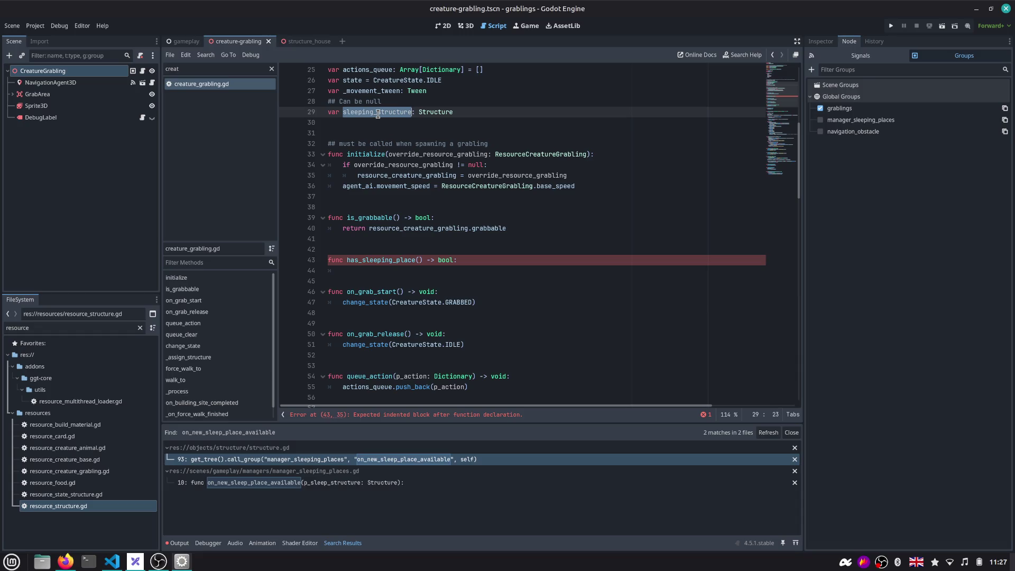
double_click(427, 112)
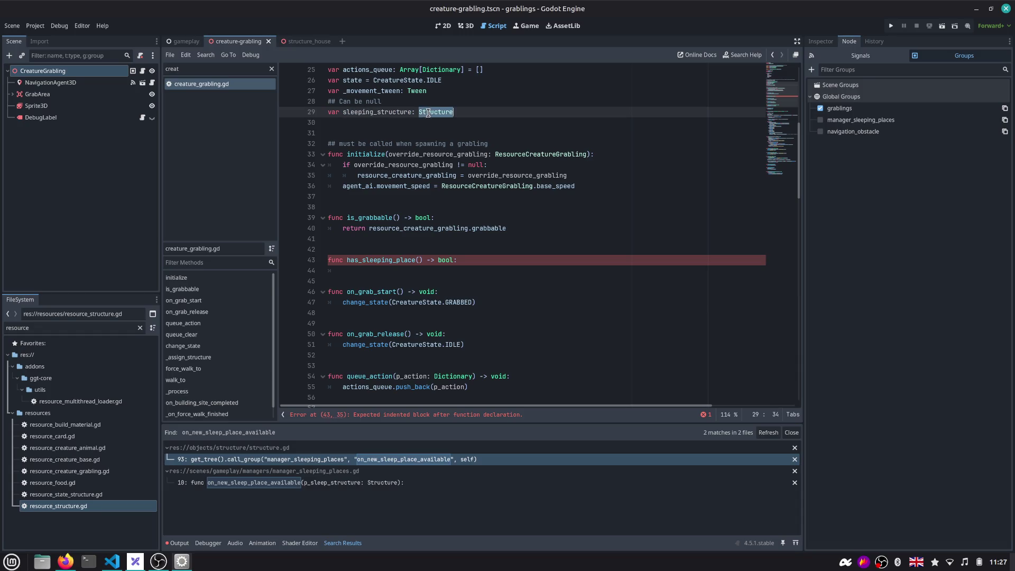
left_click(437, 112)
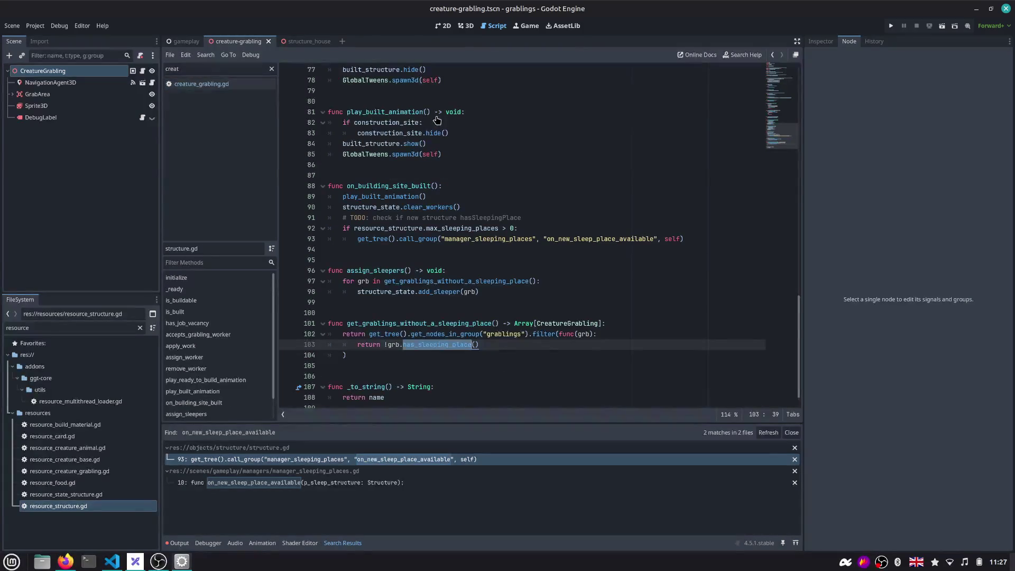
left_click(773, 55)
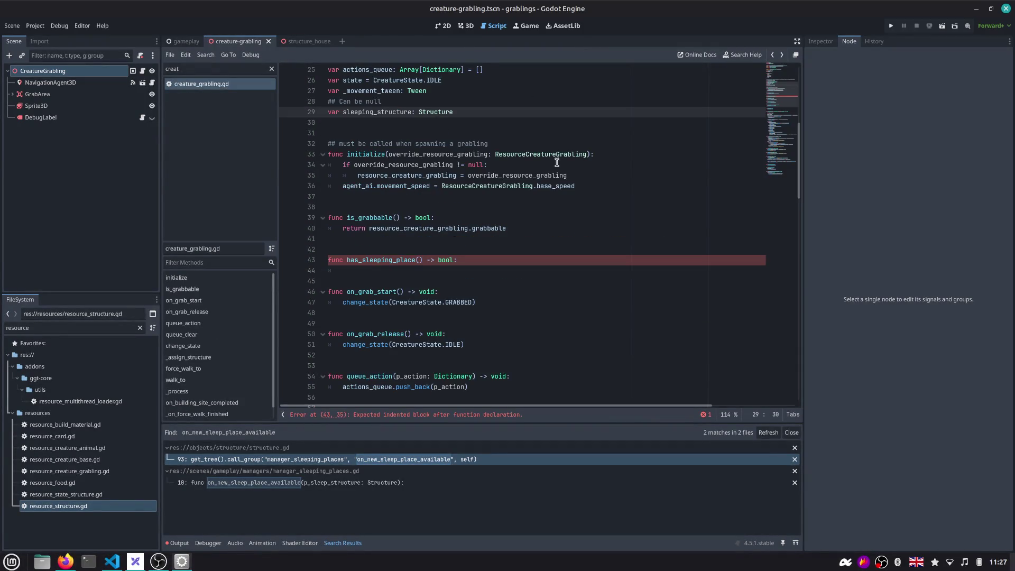
Search the help for Structure and open its class reference page
key("F1")
type("Structure")
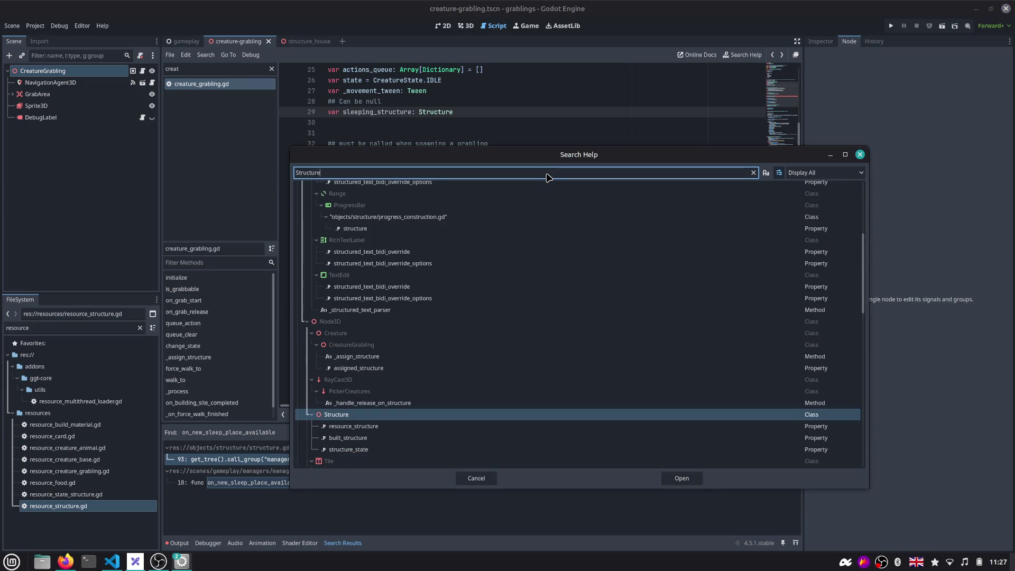
key("Escape")
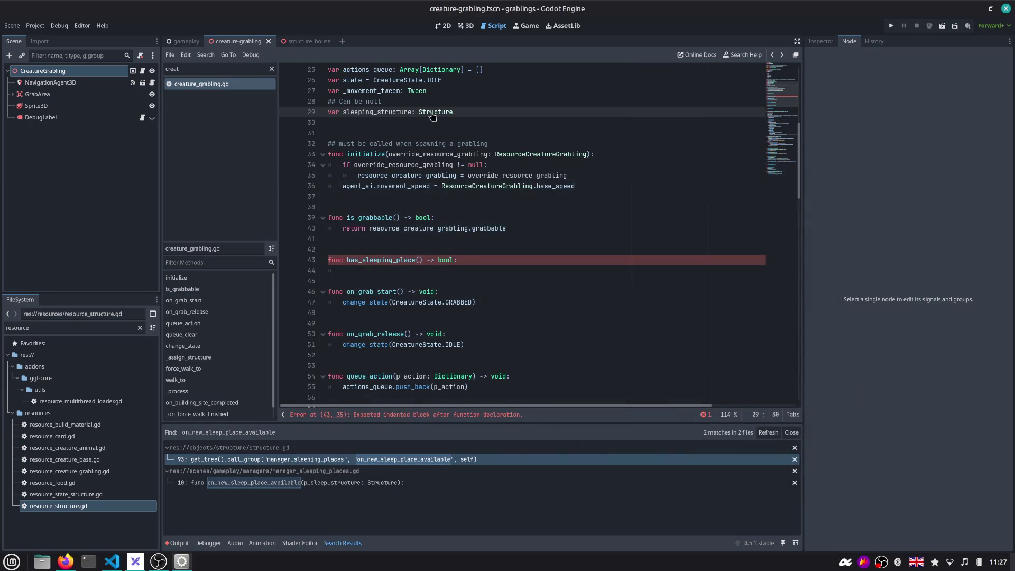
key("F1")
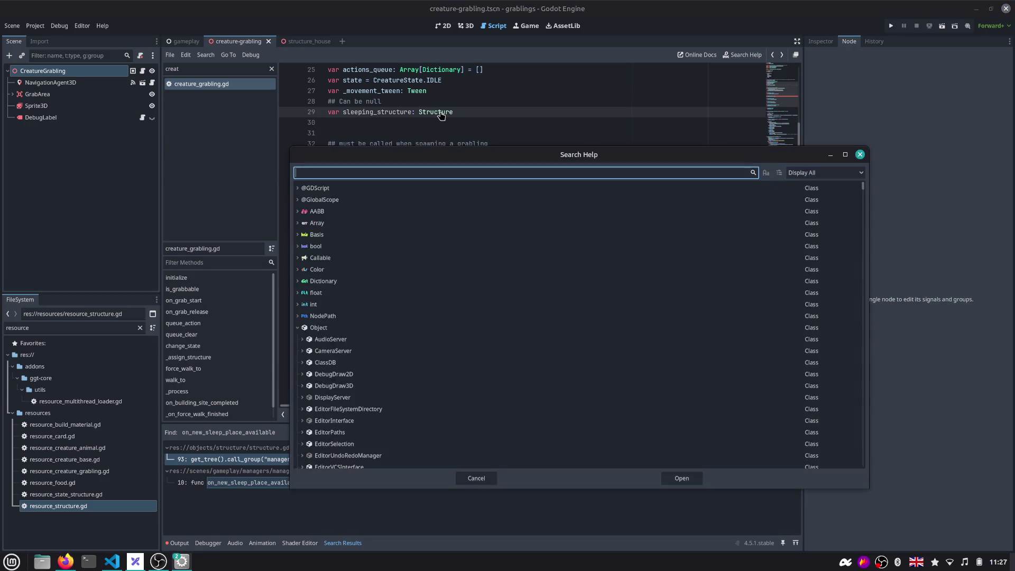
type("Structure")
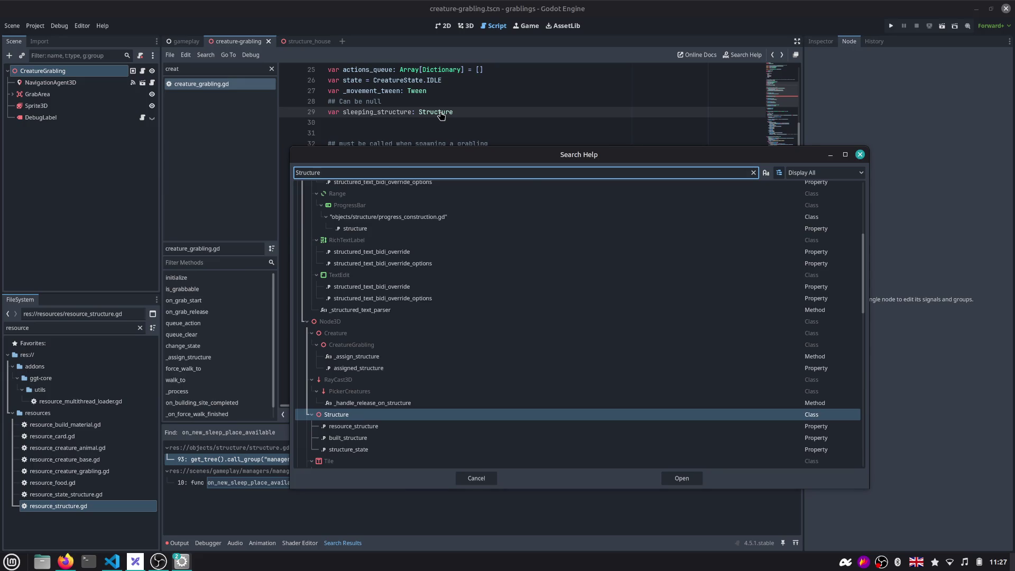
key("Return")
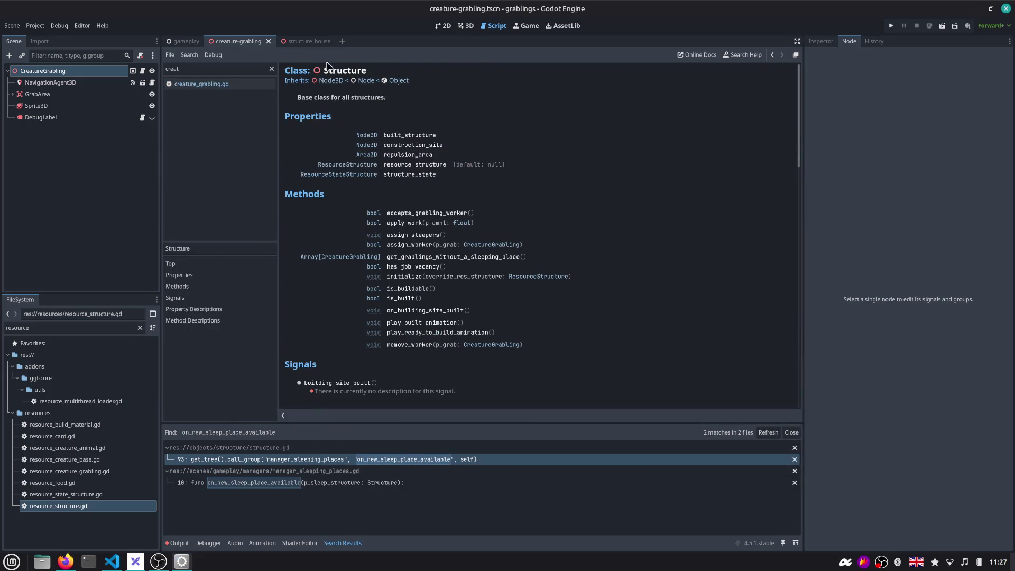
Read through the Structure class methods, then return to creature_grabling.gd
left_click_drag(324, 70, 364, 67)
left_click(347, 98)
scroll(427, 221, "down", 3)
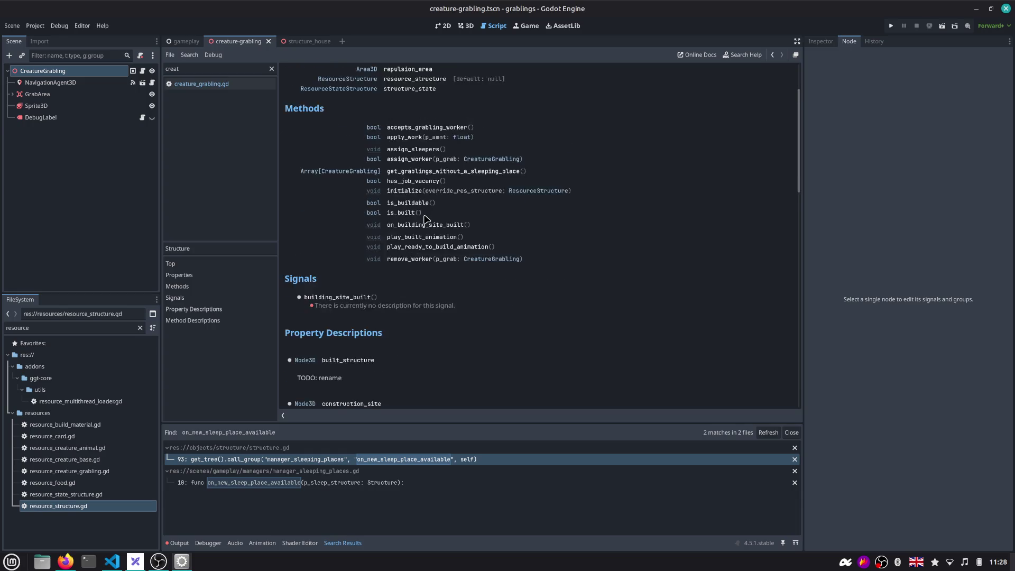
scroll(356, 255, "down", 2)
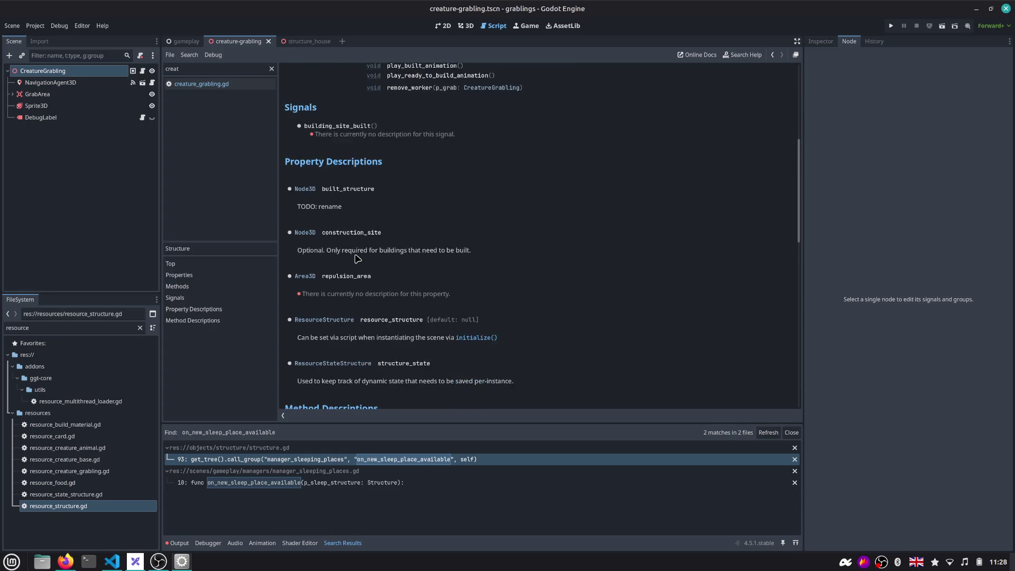
scroll(356, 256, "down", 3)
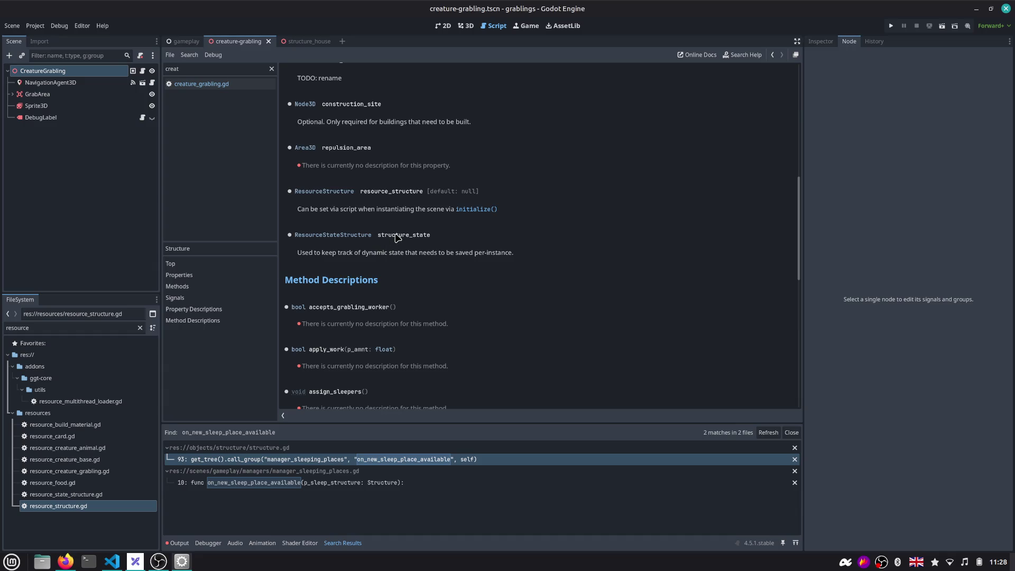
scroll(403, 241, "down", 2)
scroll(402, 241, "down", 1)
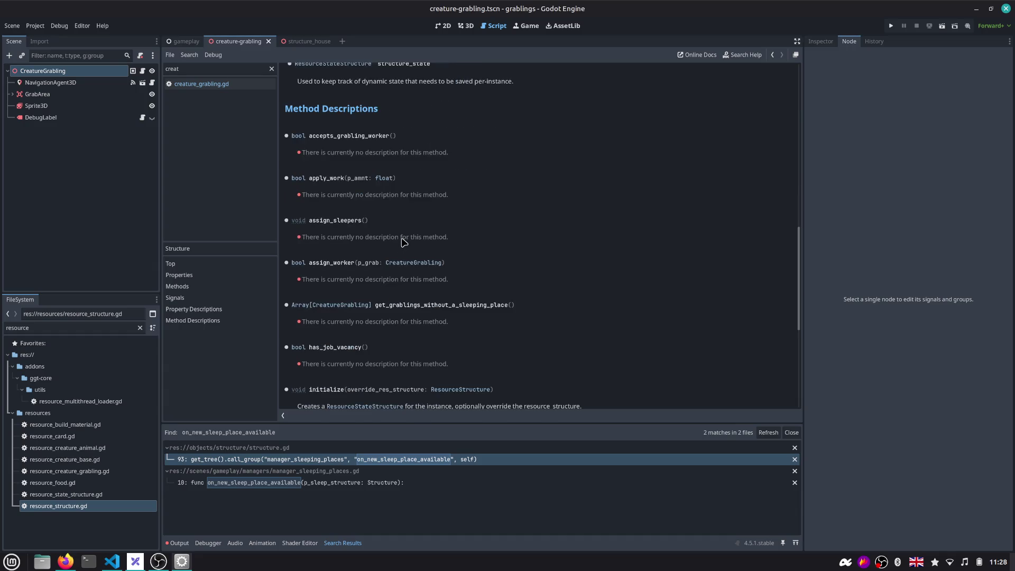
scroll(402, 240, "down", 3)
scroll(403, 240, "down", 1)
scroll(402, 240, "down", 1)
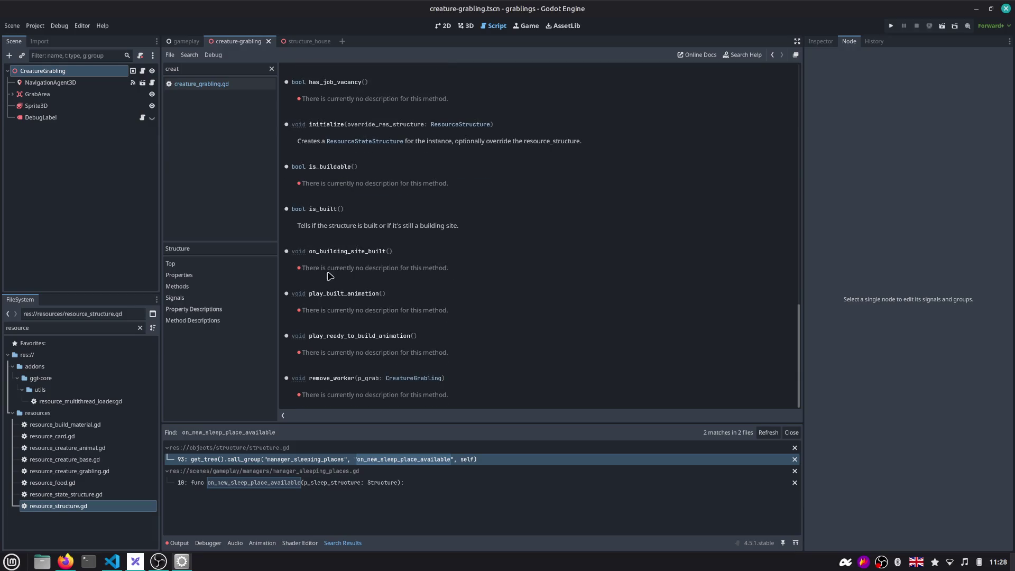
left_click(200, 89)
left_click(271, 68)
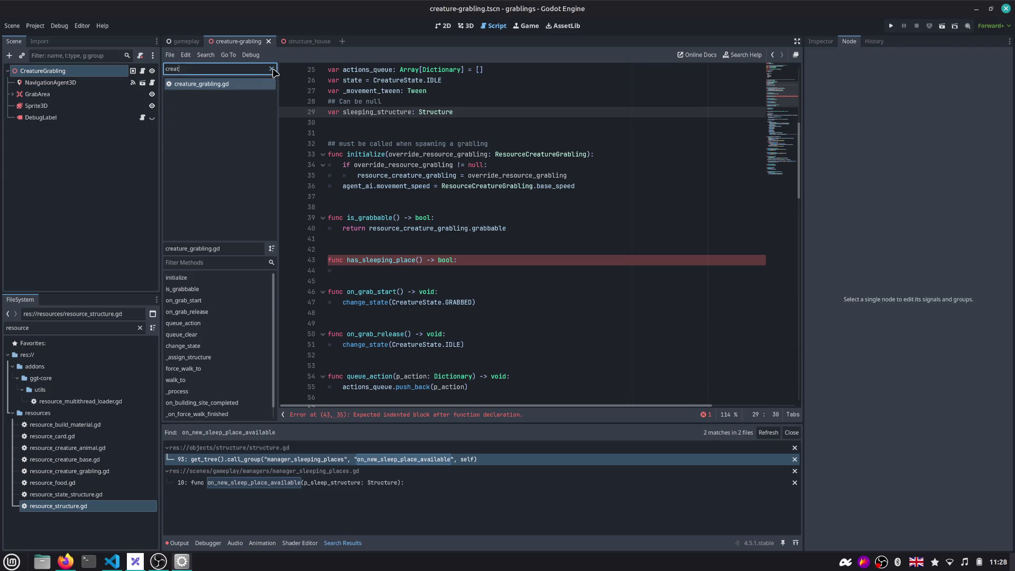
Start the body of has_sleeping_place, checking the Structure reference in between
left_click(481, 260)
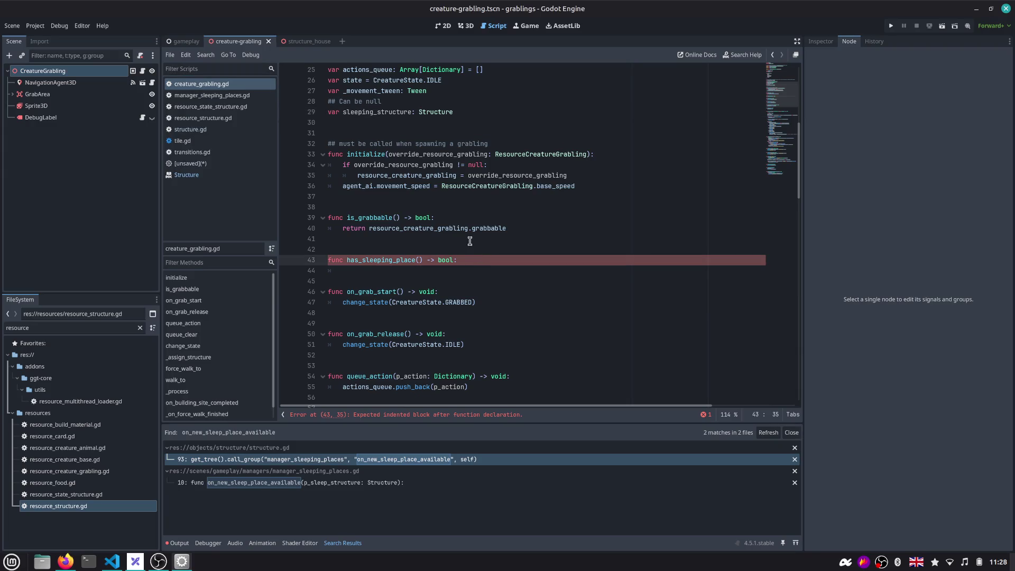
key("Return")
type("return")
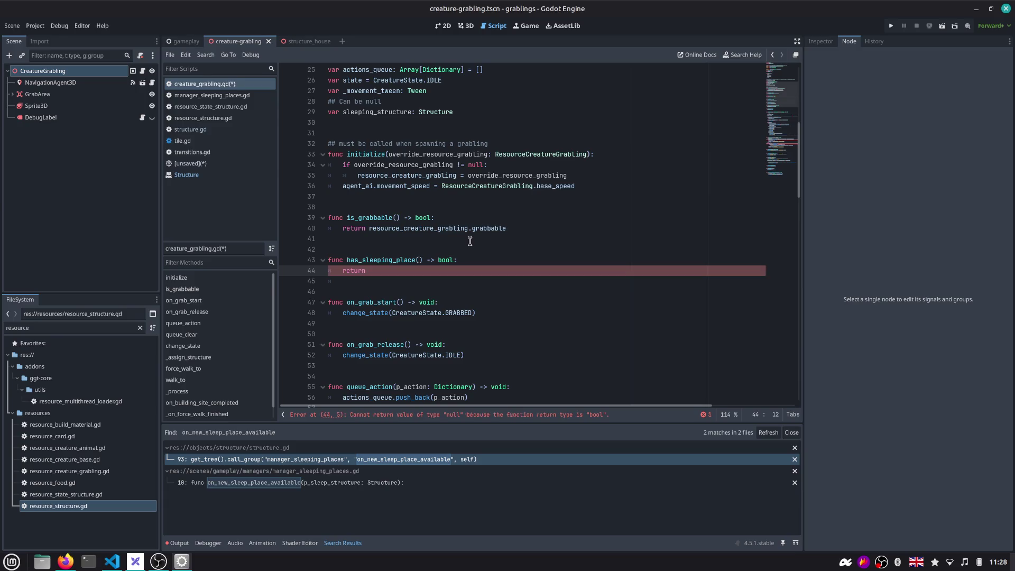
scroll(453, 242, "up", 1)
scroll(454, 242, "up", 2)
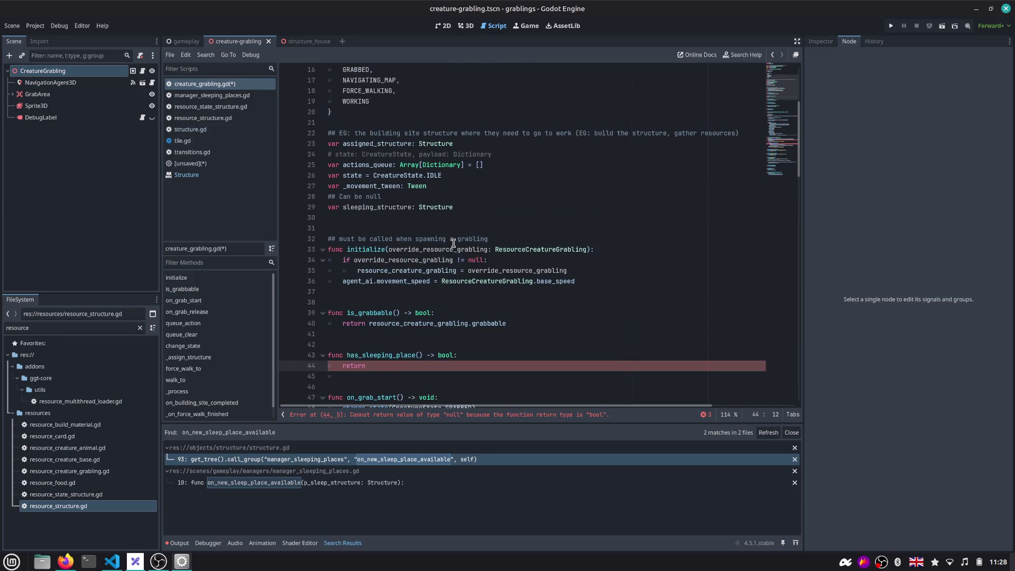
left_click(198, 175)
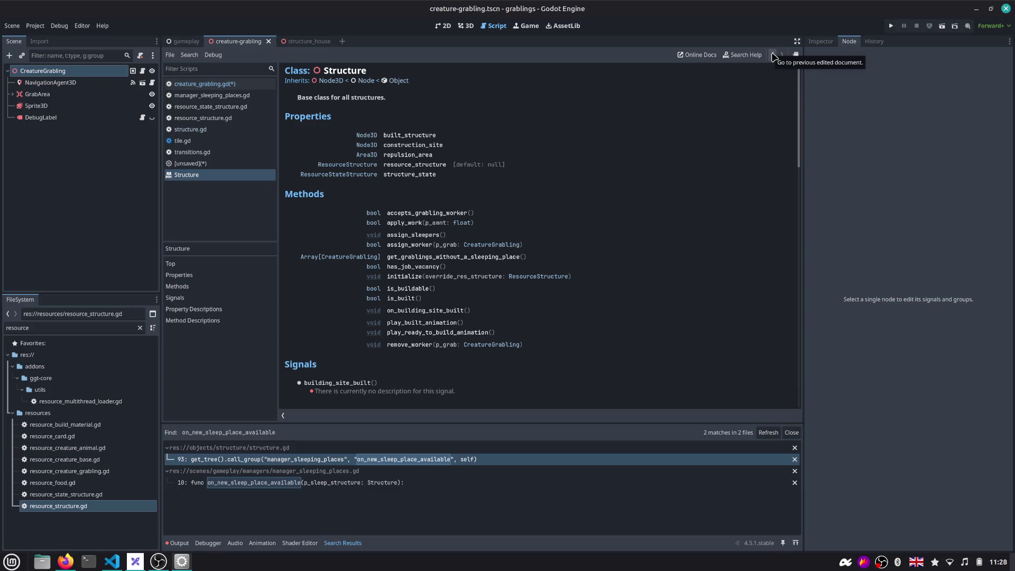
left_click(773, 56)
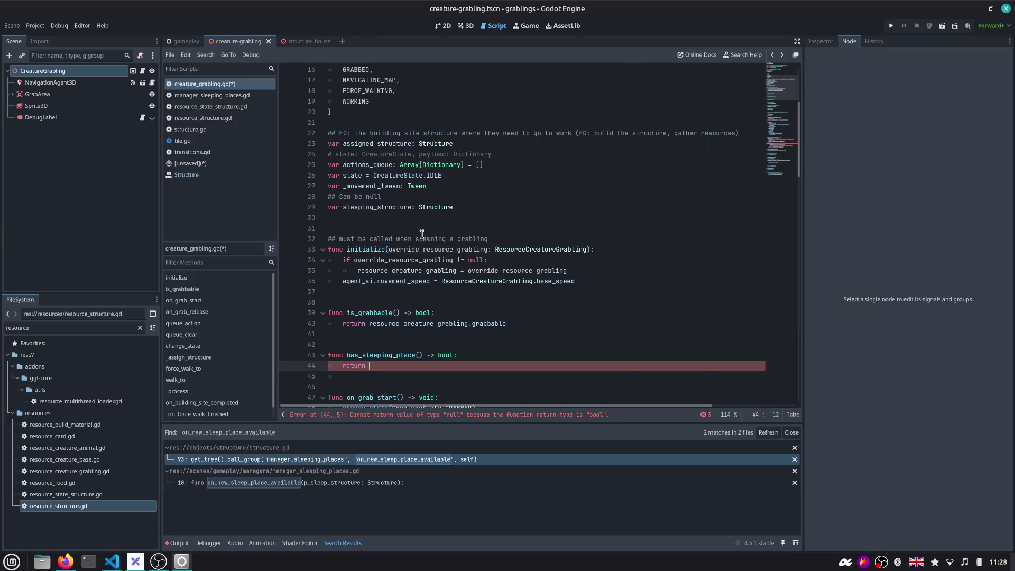
scroll(421, 238, "down", 2)
double_click(392, 293)
scroll(392, 292, "up", 7)
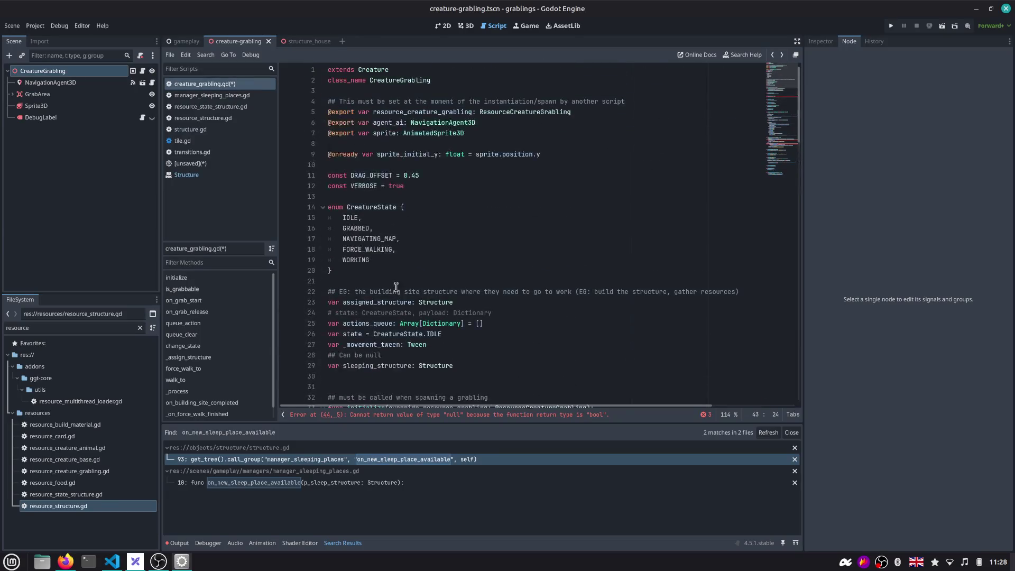
scroll(388, 339, "down", 5)
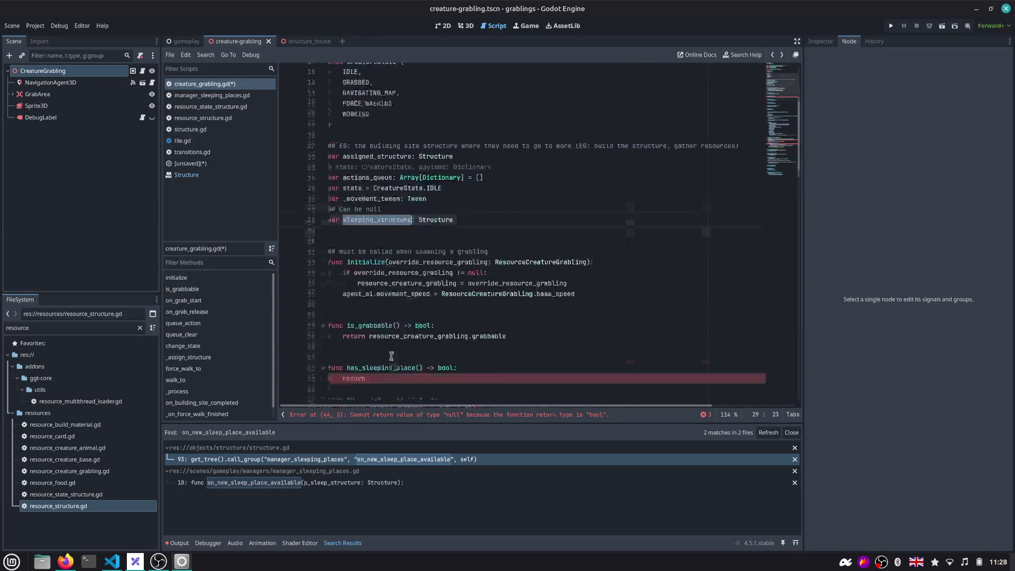
scroll(393, 349, "down", 2)
Make has_sleeping_place return sleeping_structure != null and save the script
left_click(401, 302)
type("sleeping_structure")
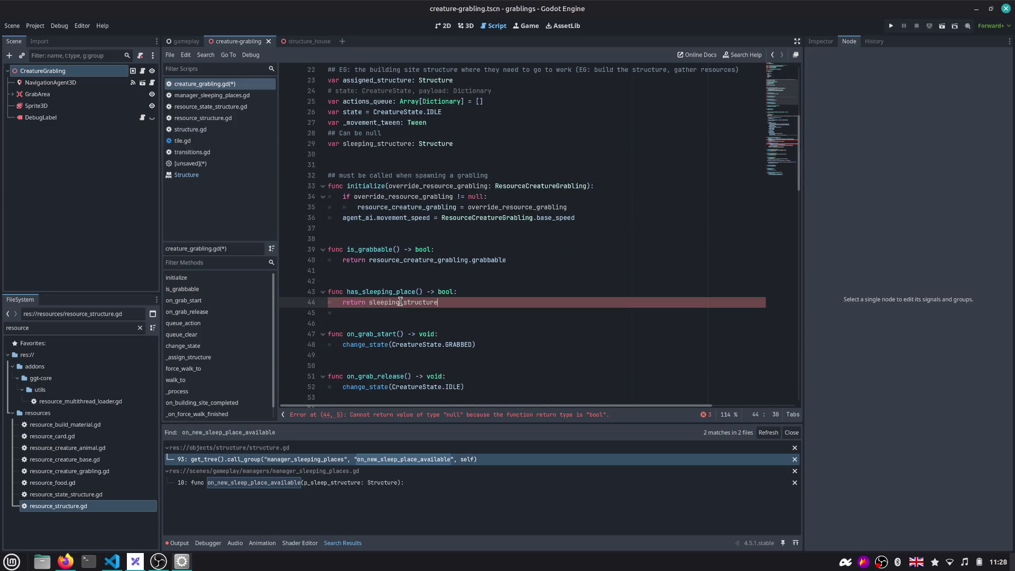
type(" != null")
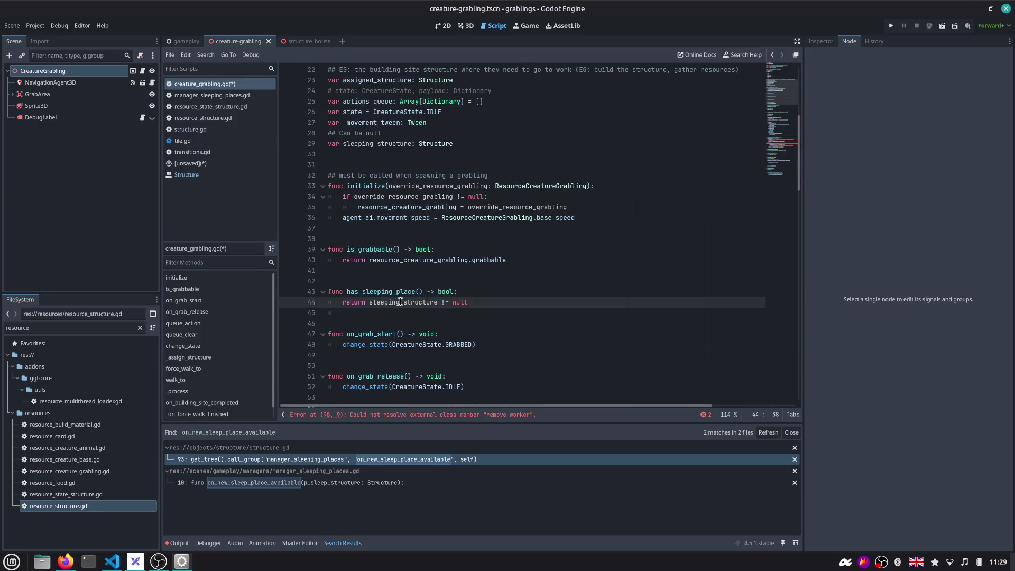
key("Return")
double_click(394, 293)
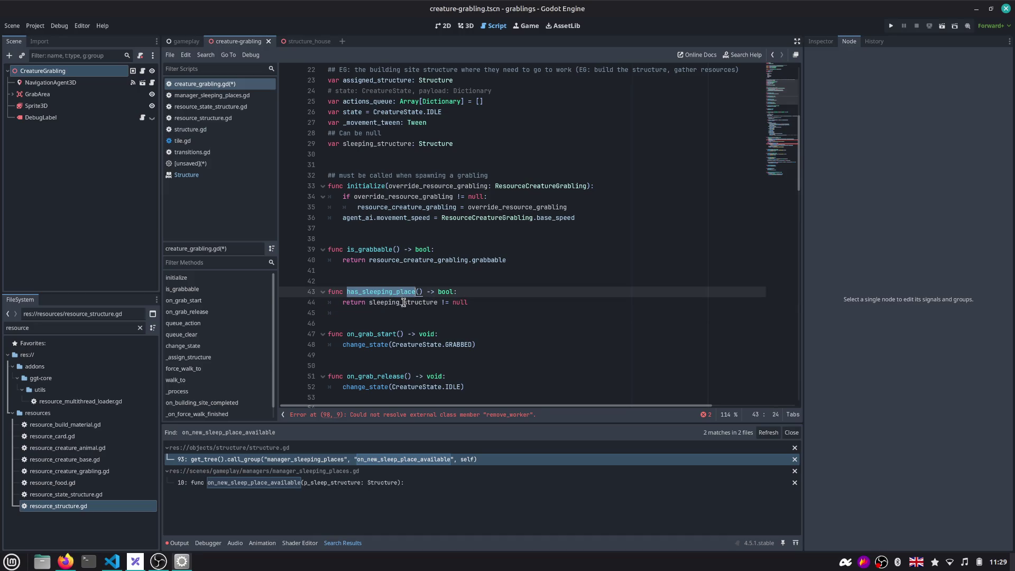
double_click(405, 303)
key("ctrl+s")
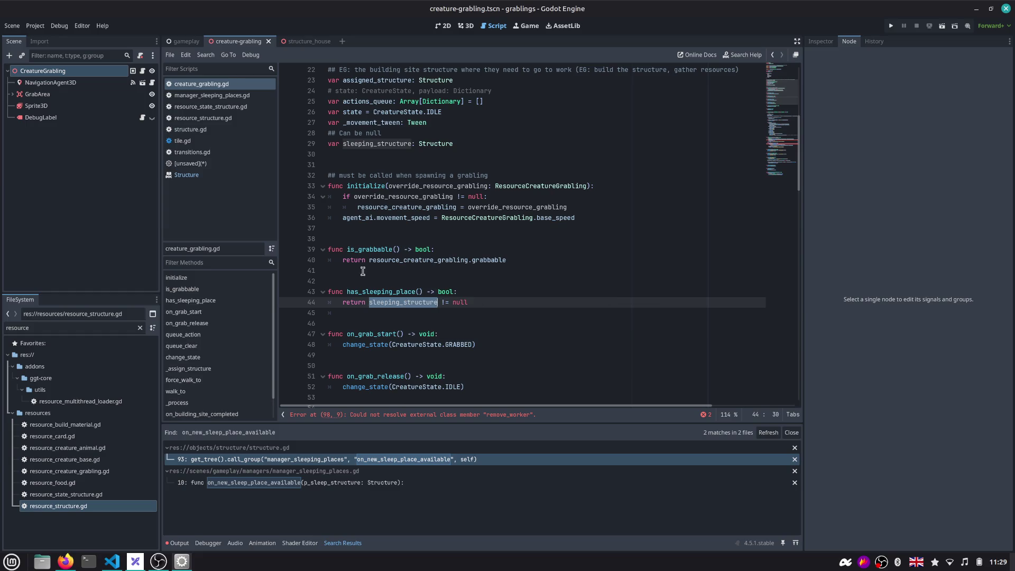
left_click(213, 175)
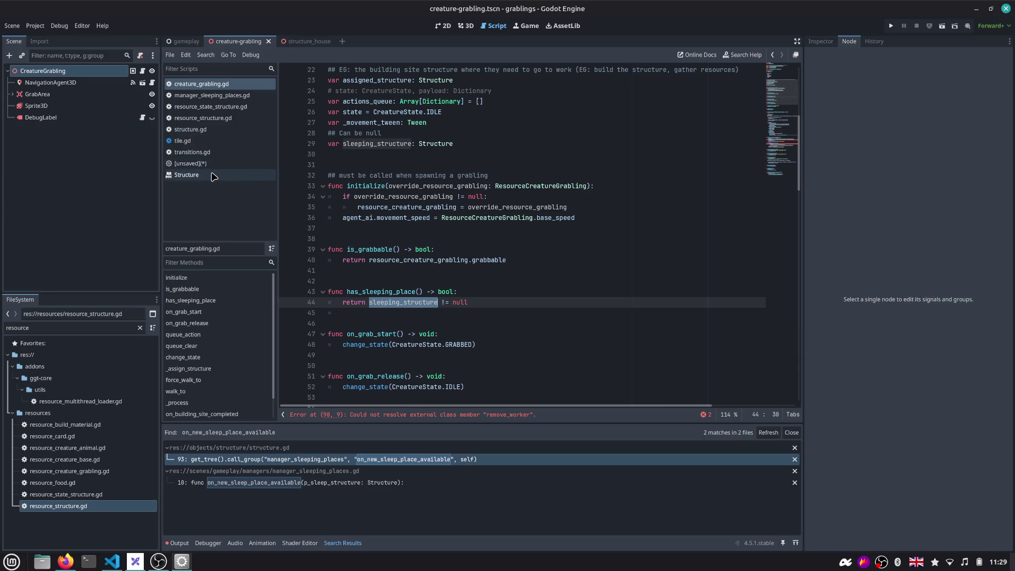
Close the Structure reference, the unsaved scratch script (discarding changes) and unused scripts, leaving structure.gd open
middle_click(212, 175)
left_click(212, 164)
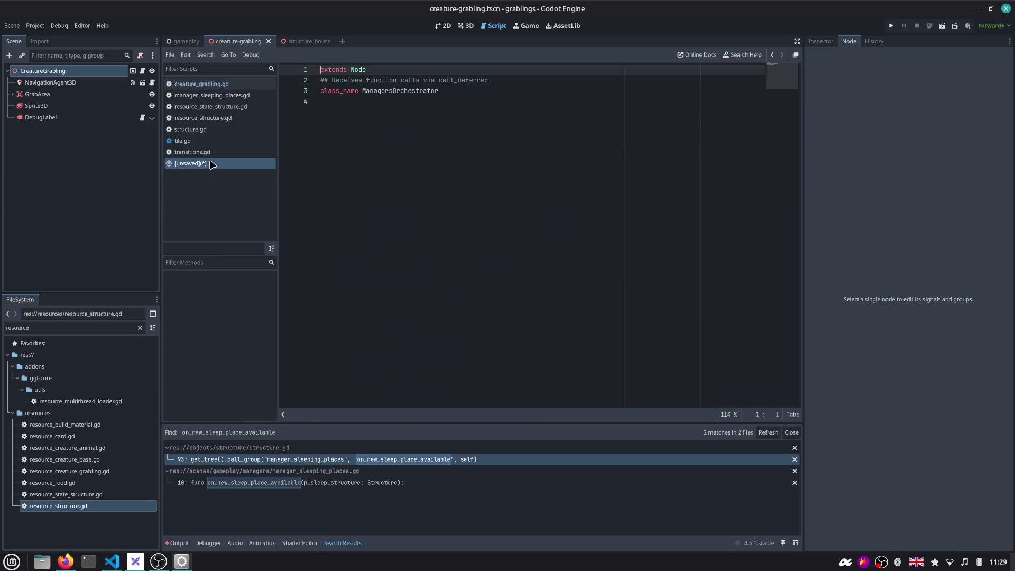
middle_click(211, 163)
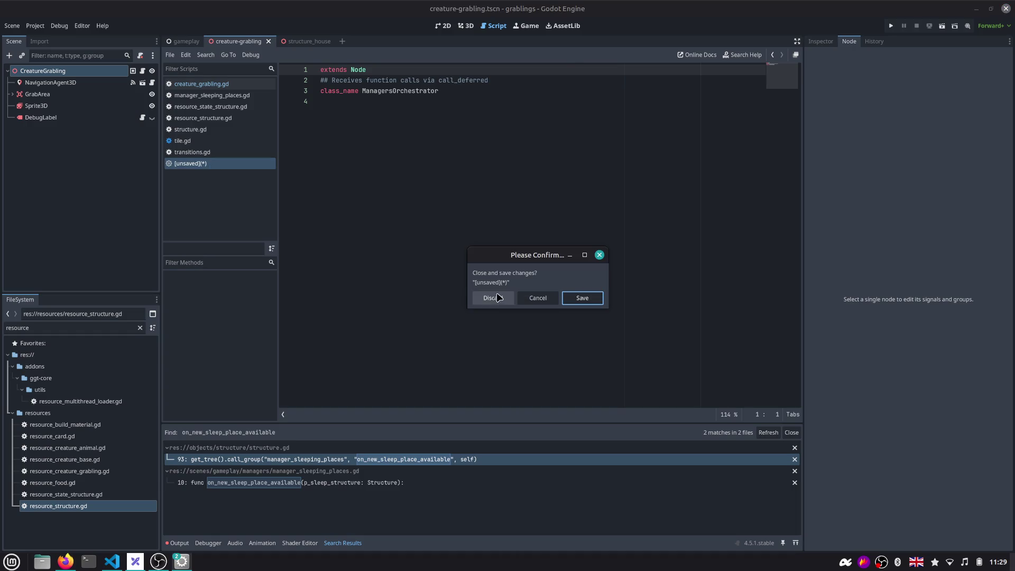
left_click(508, 298)
middle_click(227, 151)
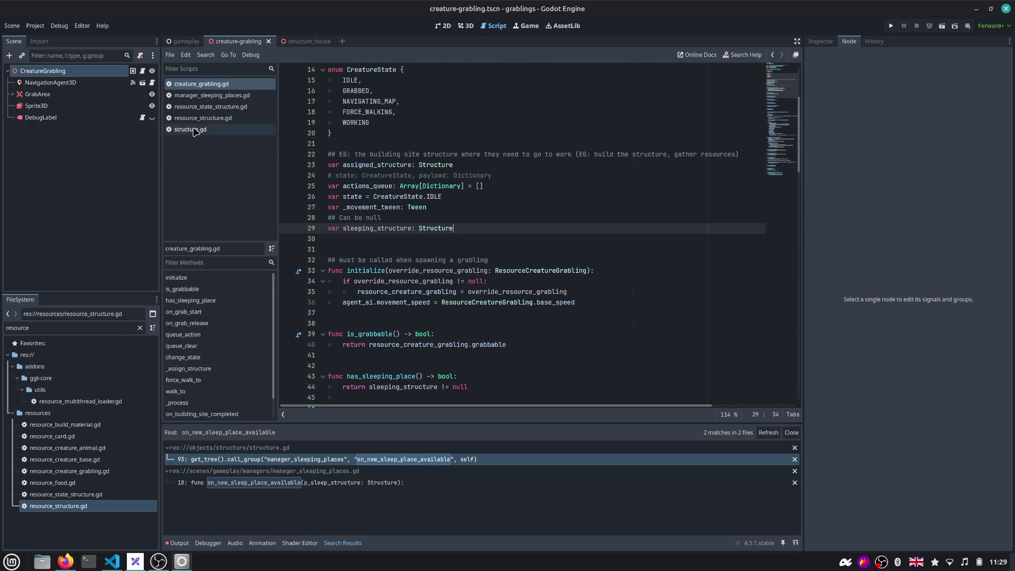
left_click(196, 132)
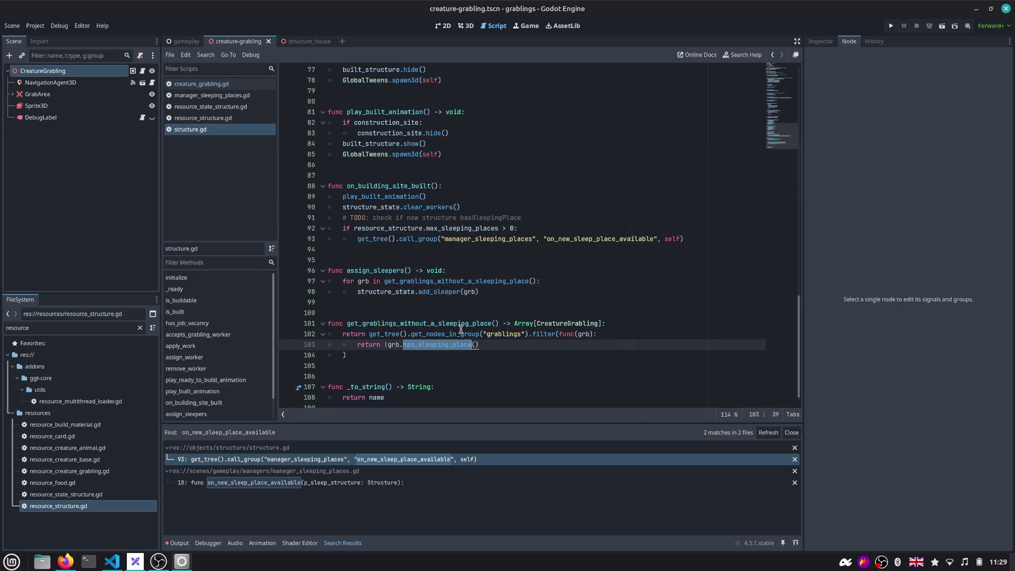
scroll(441, 341, "down", 1)
Review the has_sleeping_place, get_grablings_without_a_sleeping_place and add_sleeper calls in assign_sleepers
left_click(441, 341)
double_click(428, 336)
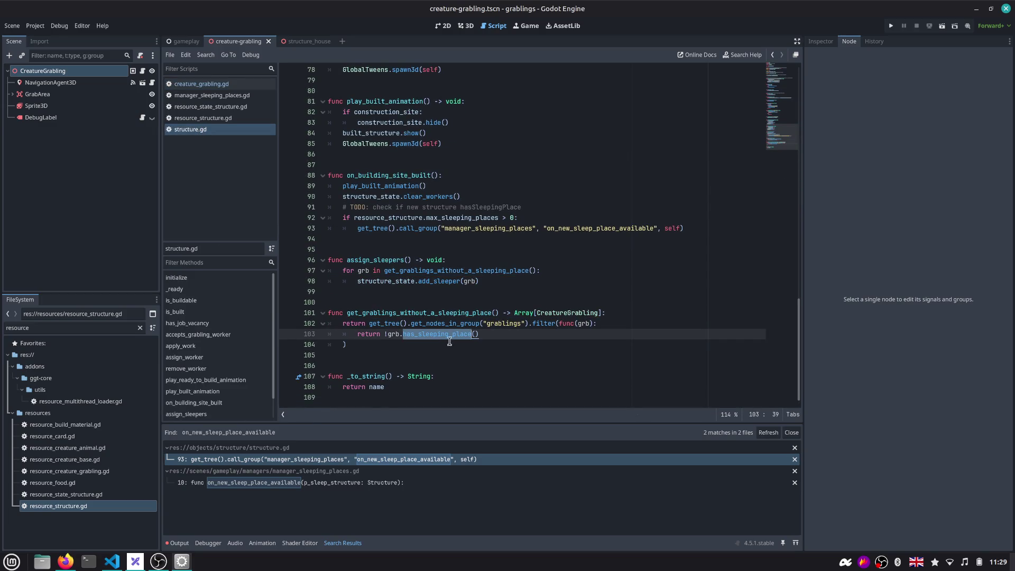
double_click(378, 314)
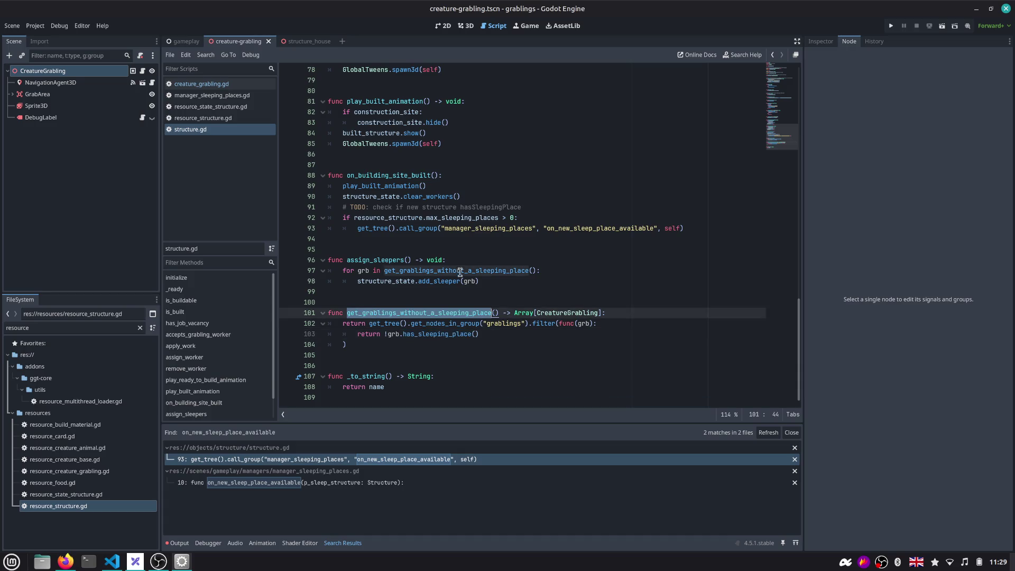
double_click(373, 282)
double_click(439, 282)
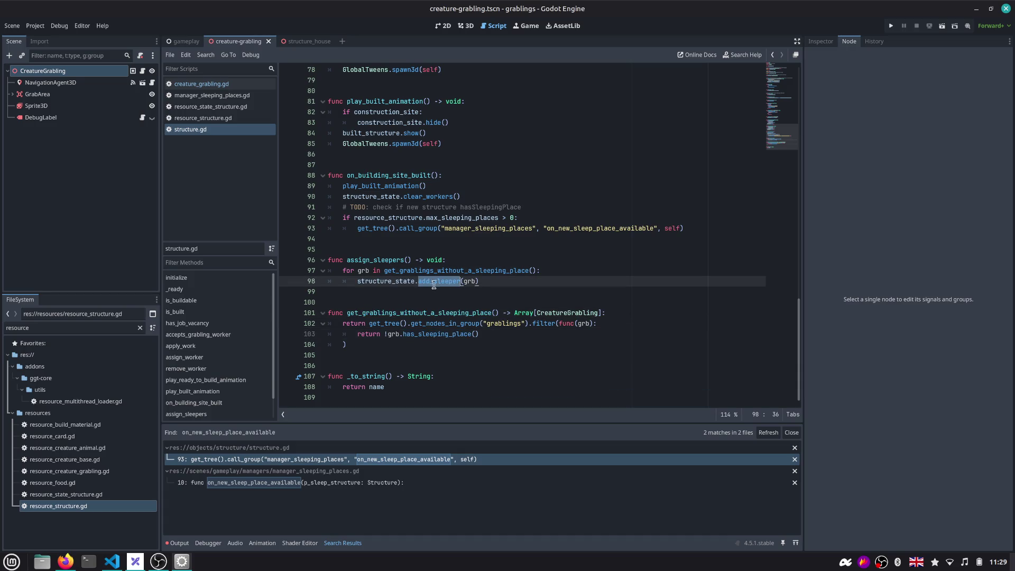
Add an unfinished 'grb.' line under add_sleeper(grb), then switch to creature_grabling.gd
left_click(479, 283)
key("Return")
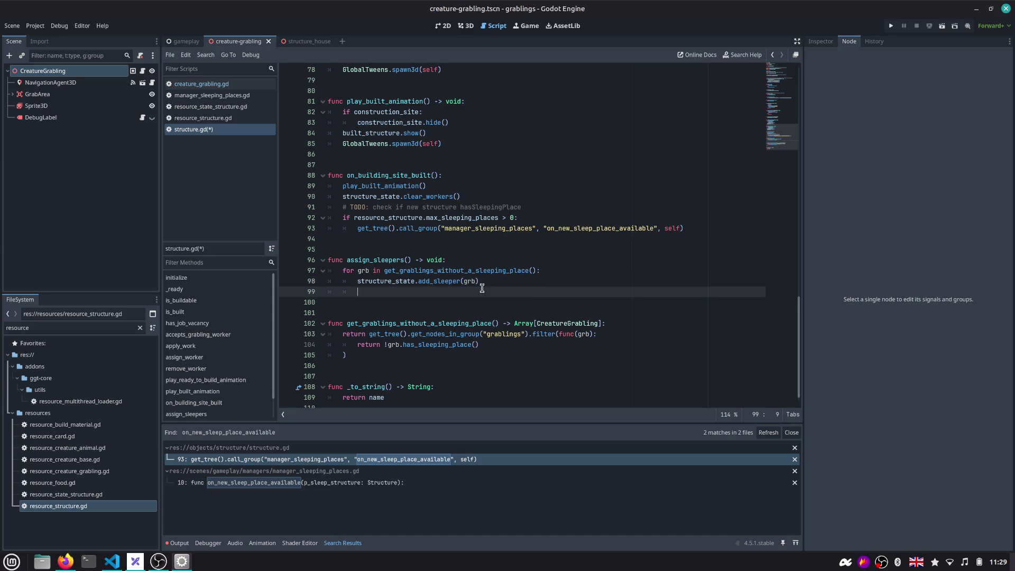
type("grb.")
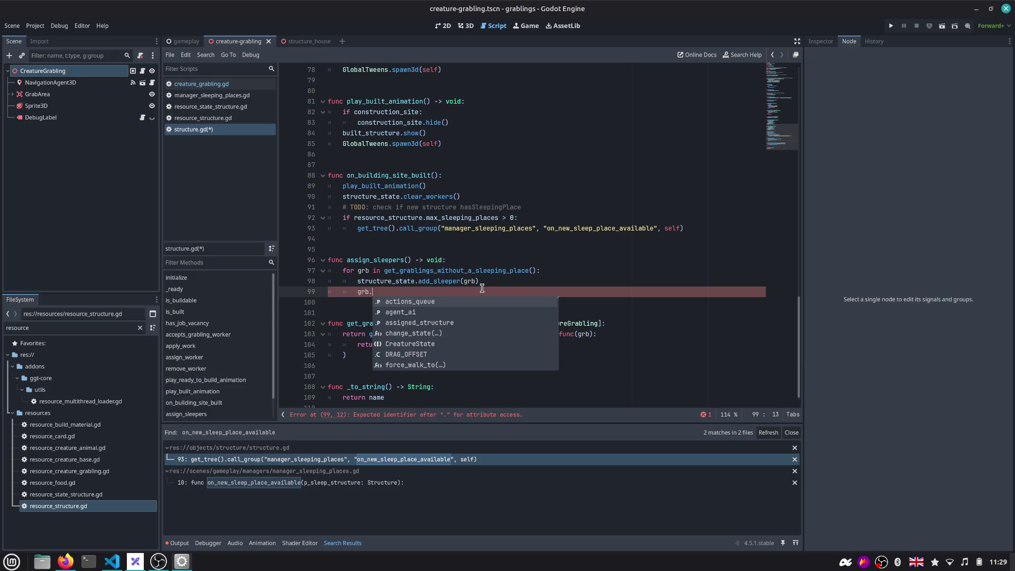
left_click(206, 83)
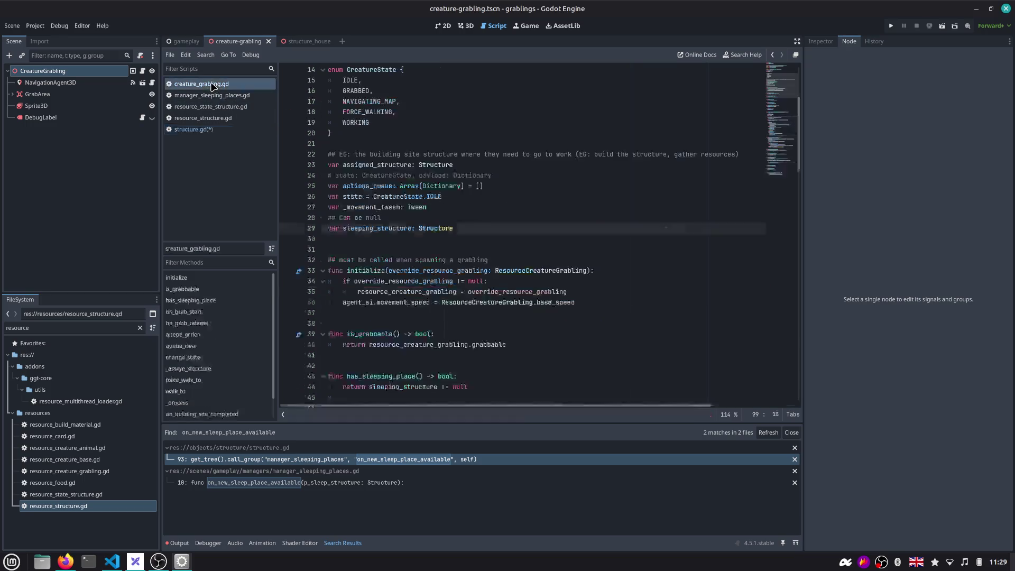
Write assign_sleeping_place below has_sleeping_place with body sleeping_structure = p_sleeping_place
left_click(376, 230)
scroll(381, 234, "down", 5)
left_click(386, 236)
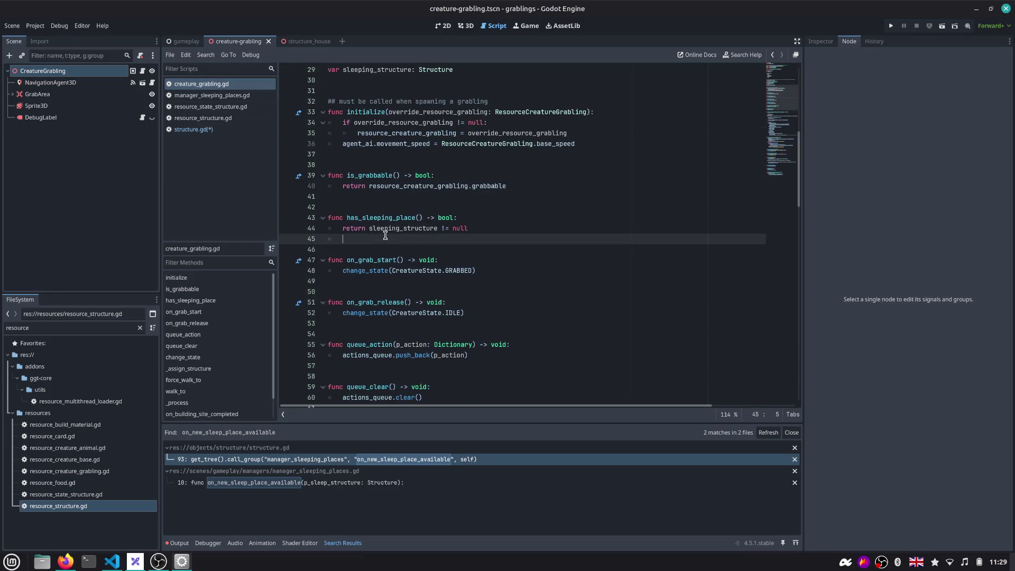
key("Return")
key("Return")
type("func")
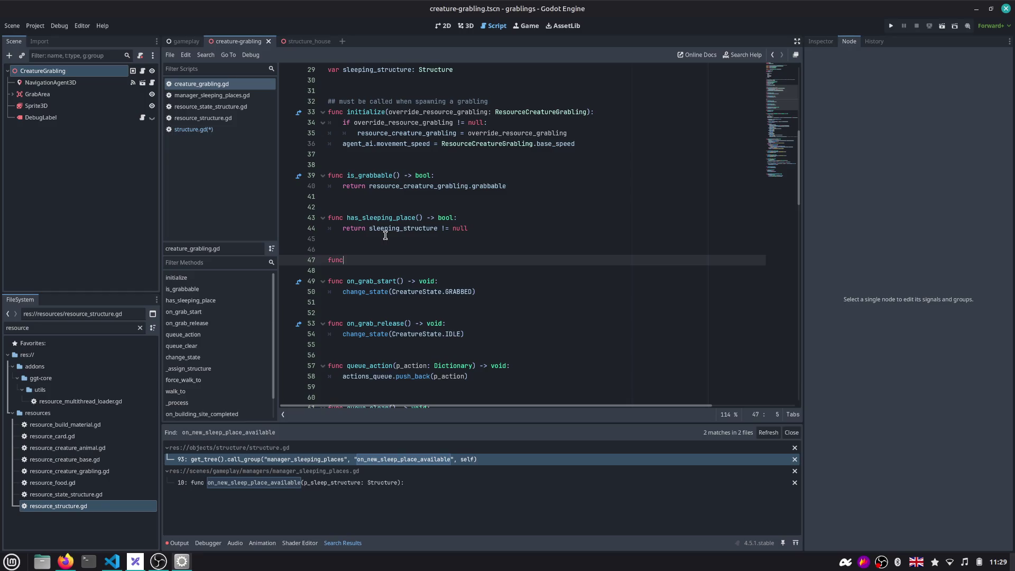
type(" assign_")
type("sleeping_")
type("place() -> ")
type("void:")
key("Return")
type("lee")
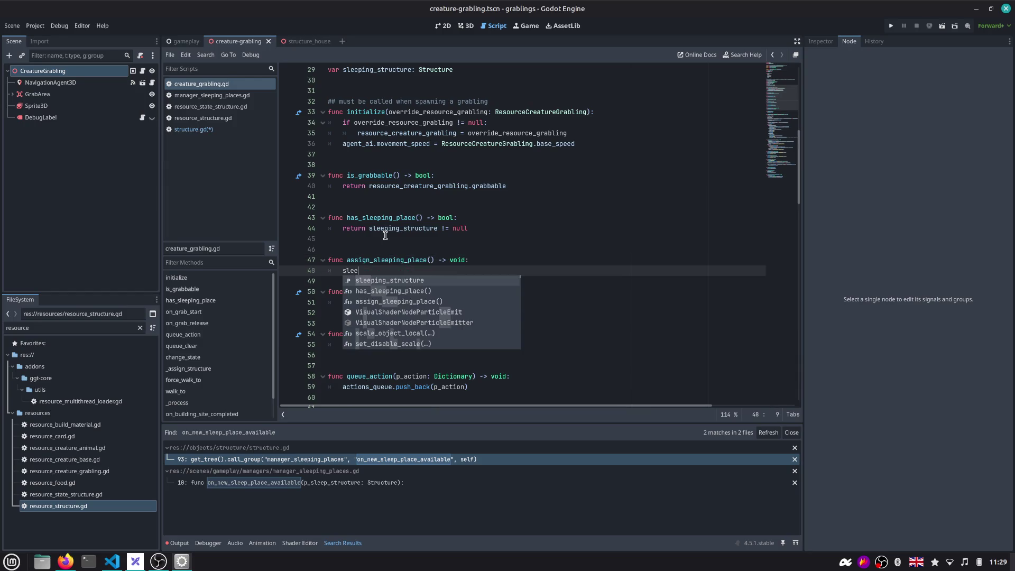
key("Return")
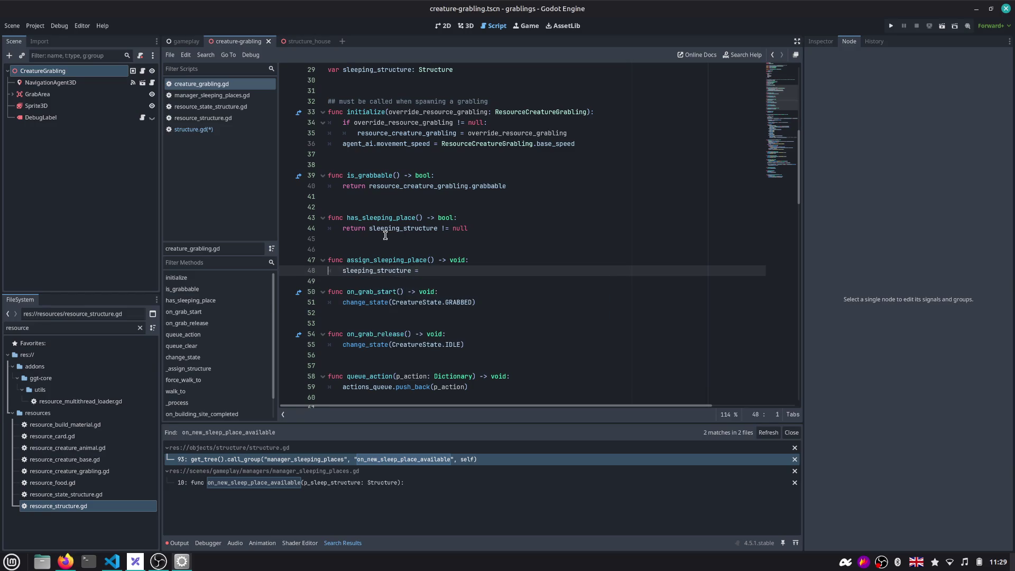
key("Up")
key("Left")
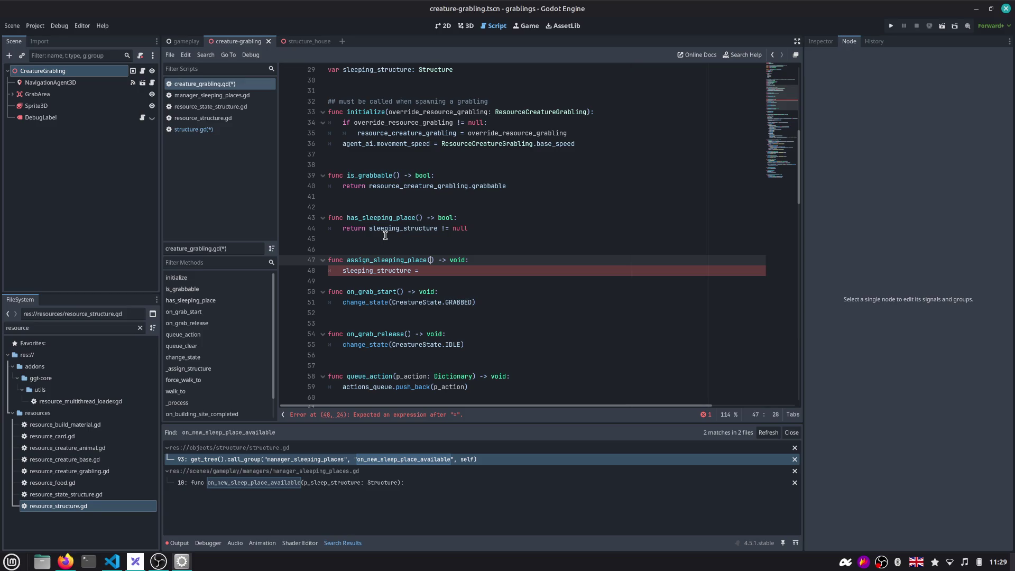
Give it the parameter p_sleeping_place: Structure returning void, then go back to structure.gd
key("Down")
key("Down")
key("Return")
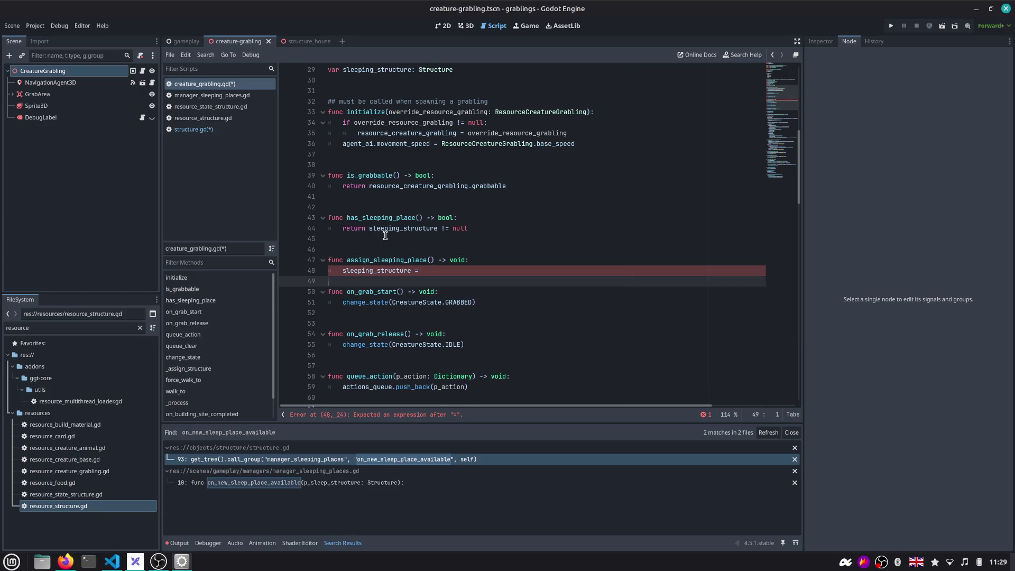
key("Up")
key("Up")
key("End")
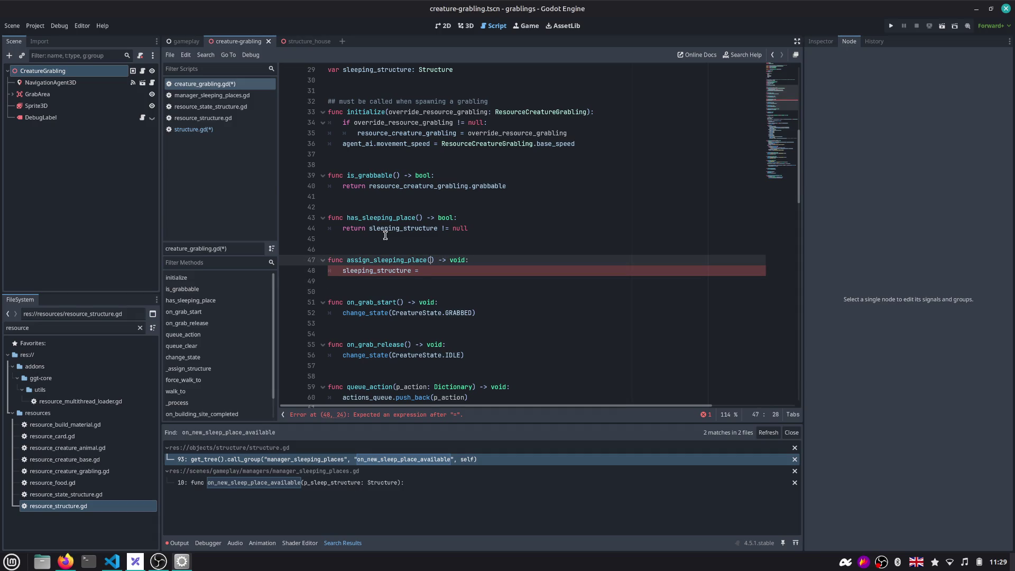
type("p_sleeping_p")
type("lace: Structure")
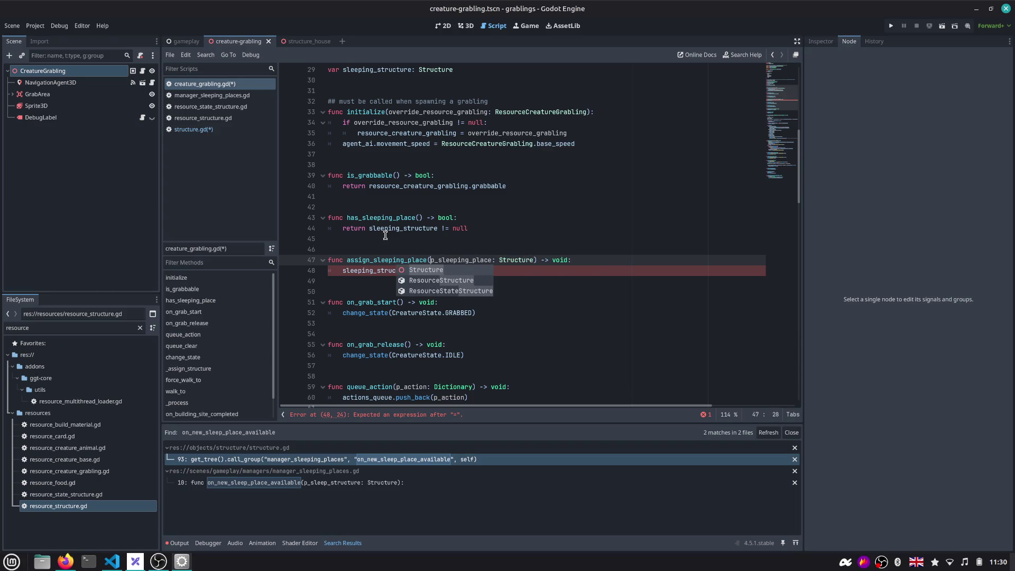
type("ture = p_sleeping_place")
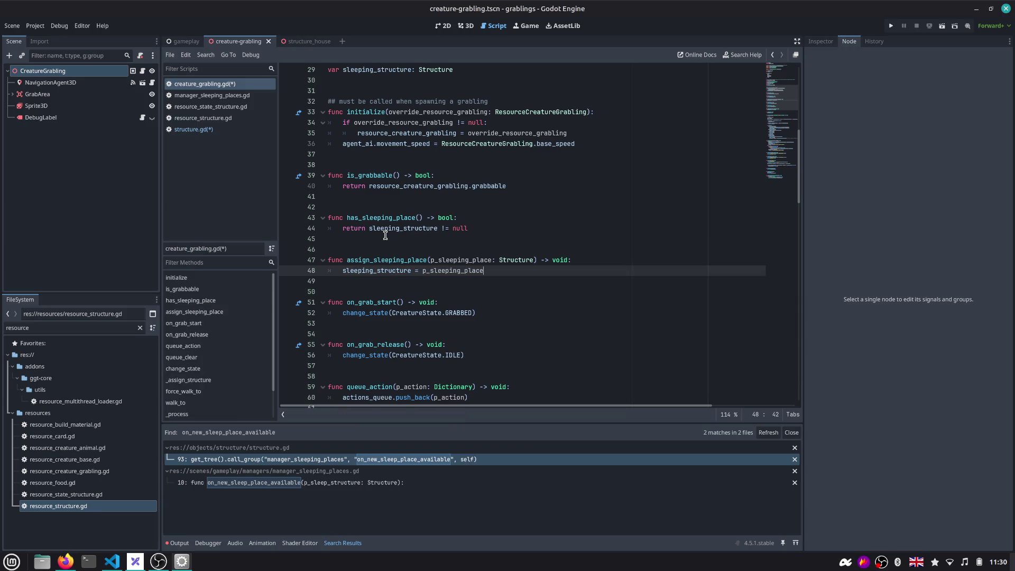
key("ctrl+shift+Left")
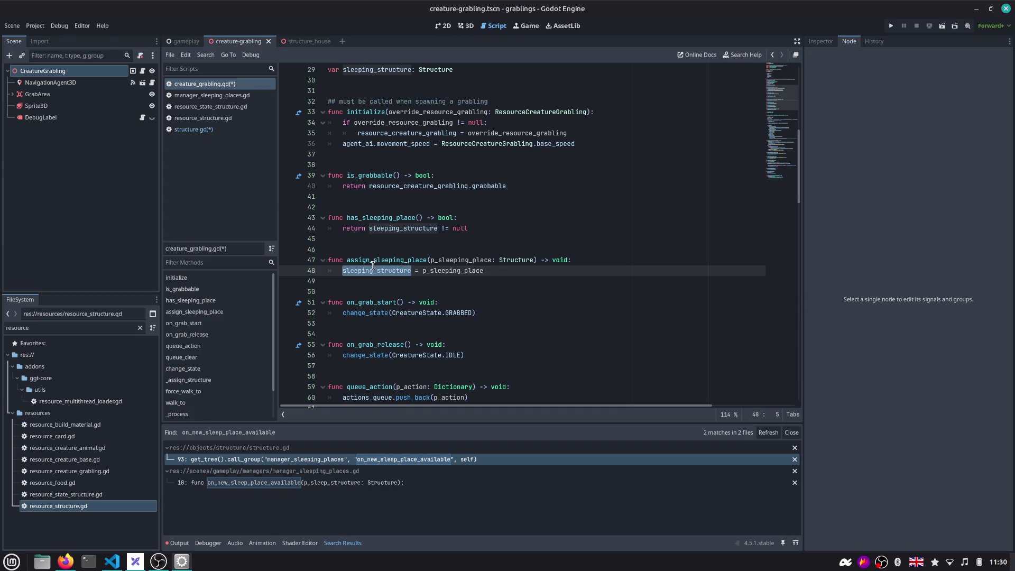
left_click(775, 55)
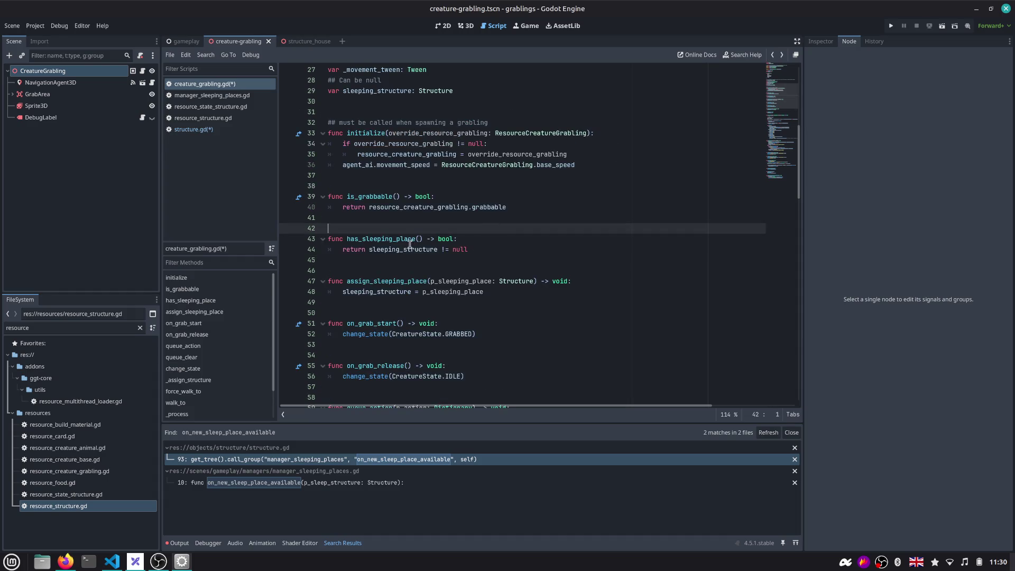
left_click(202, 129)
type("grb.assign_sleeping_place")
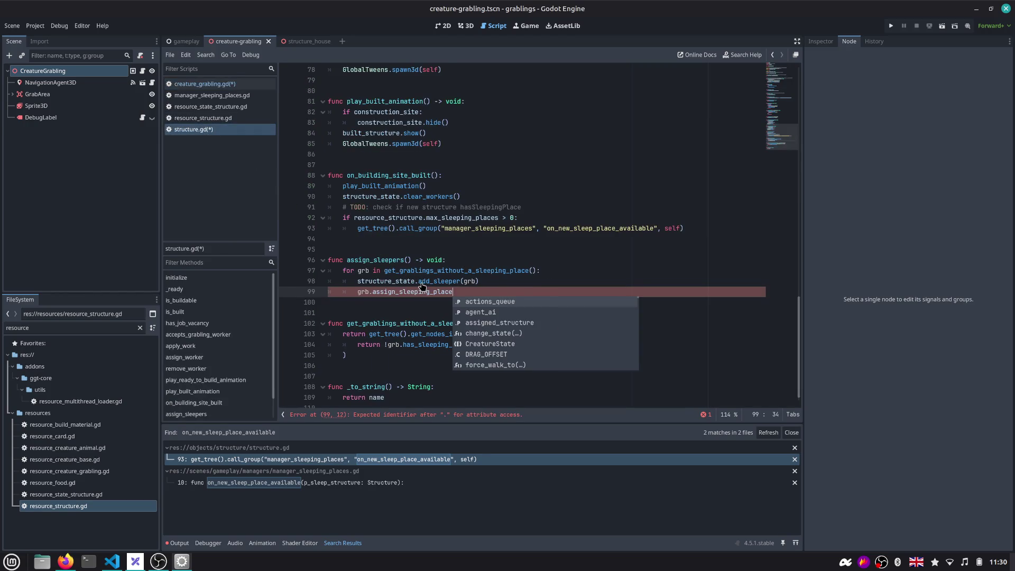
type("(self")
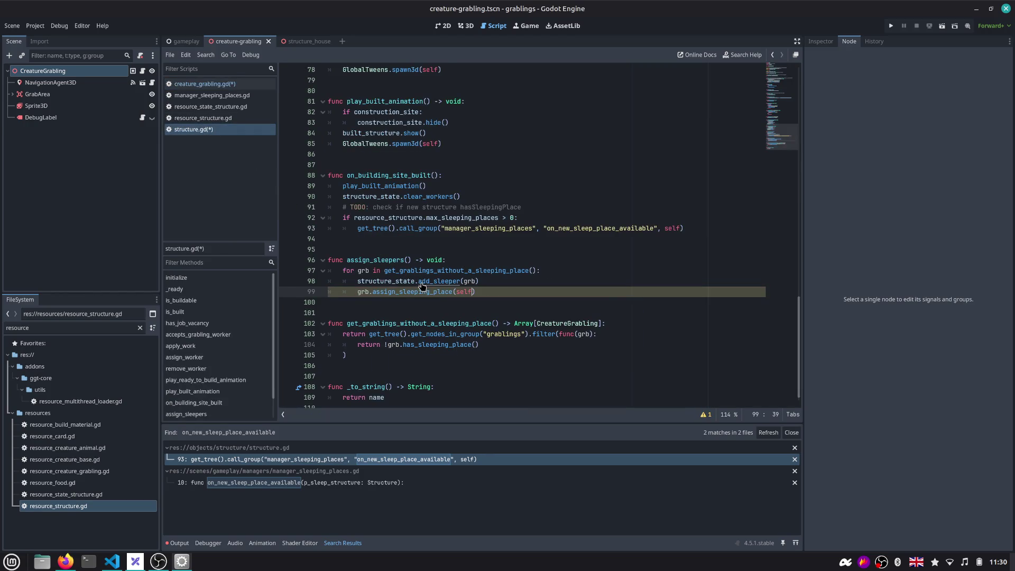
Complete grb.assign_sleeping_place(self), save, and jump to the add_sleeper definition
key("ctrl+s")
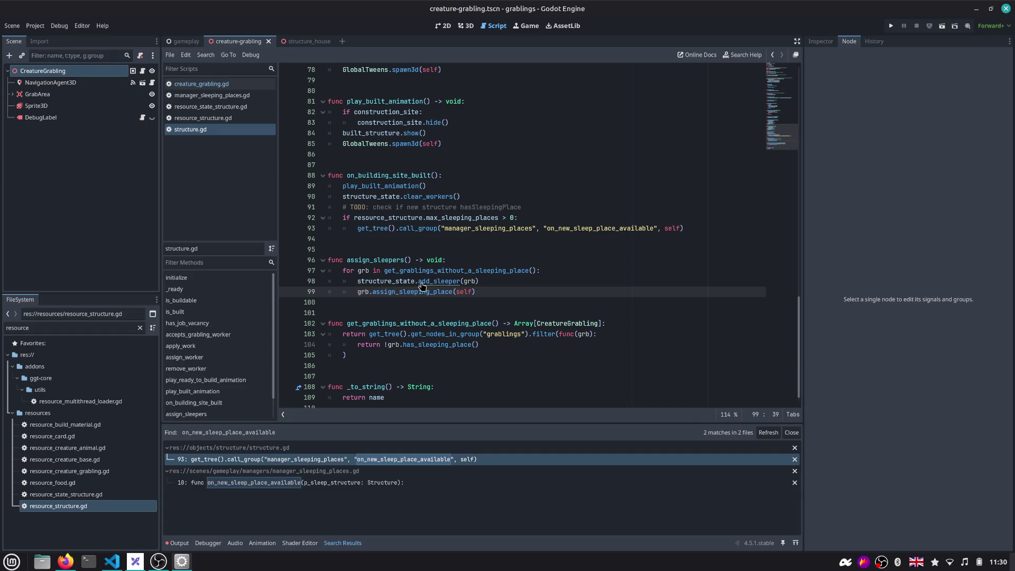
double_click(423, 282)
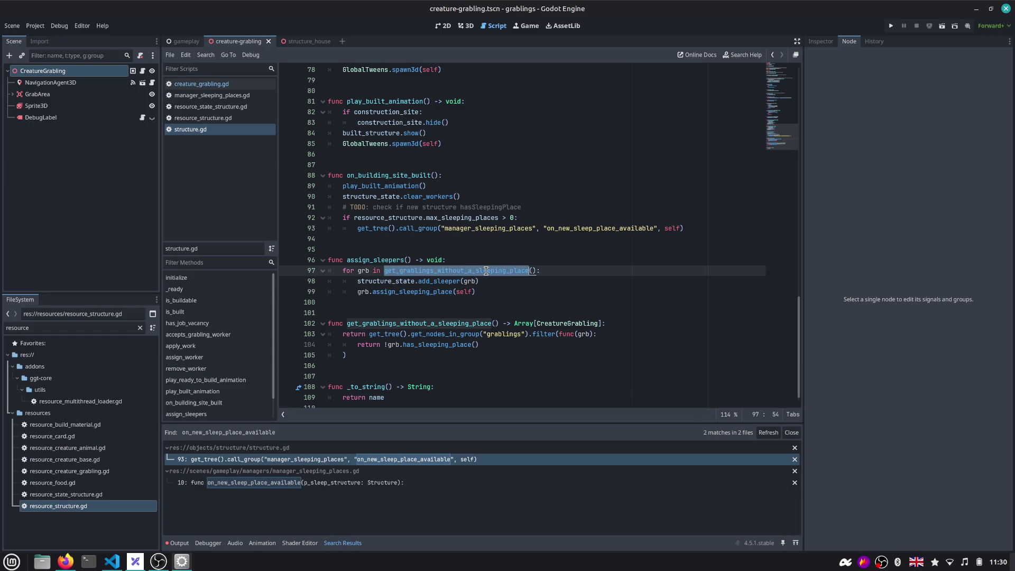
left_click(435, 284, "ctrl")
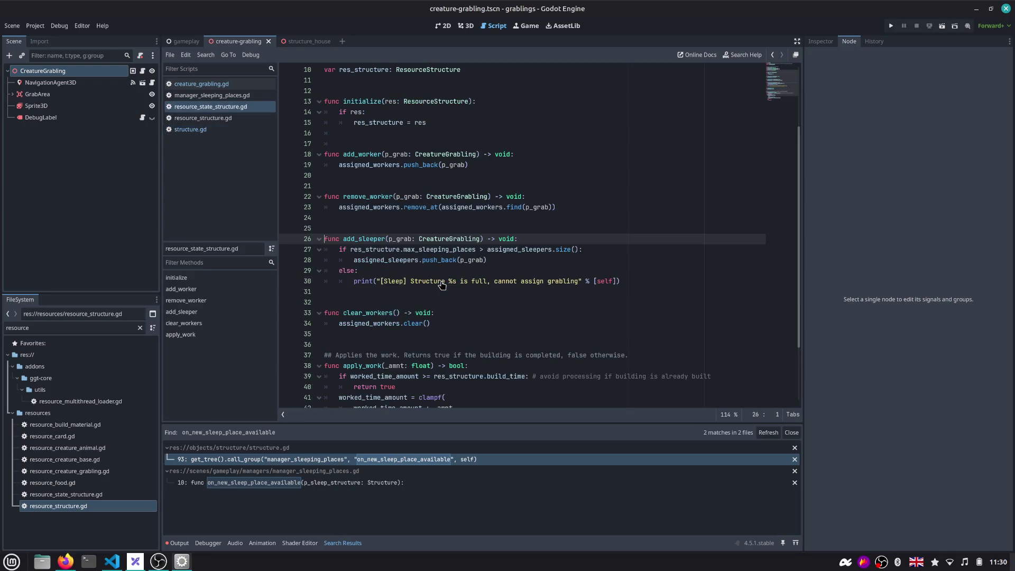
Move the push_back line above the capacity check in add_sleeper and unindent it
left_click(559, 251)
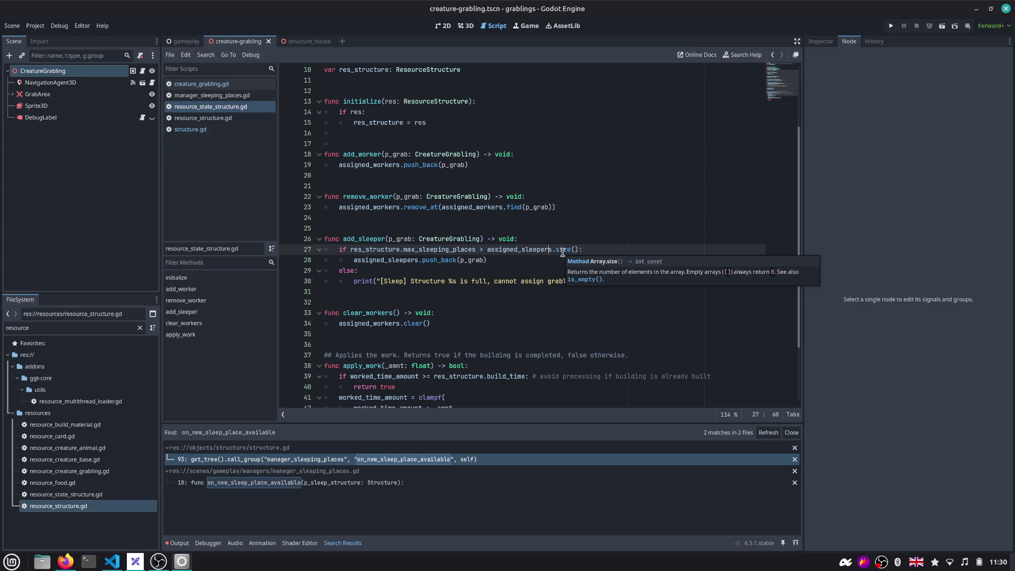
left_click(520, 281)
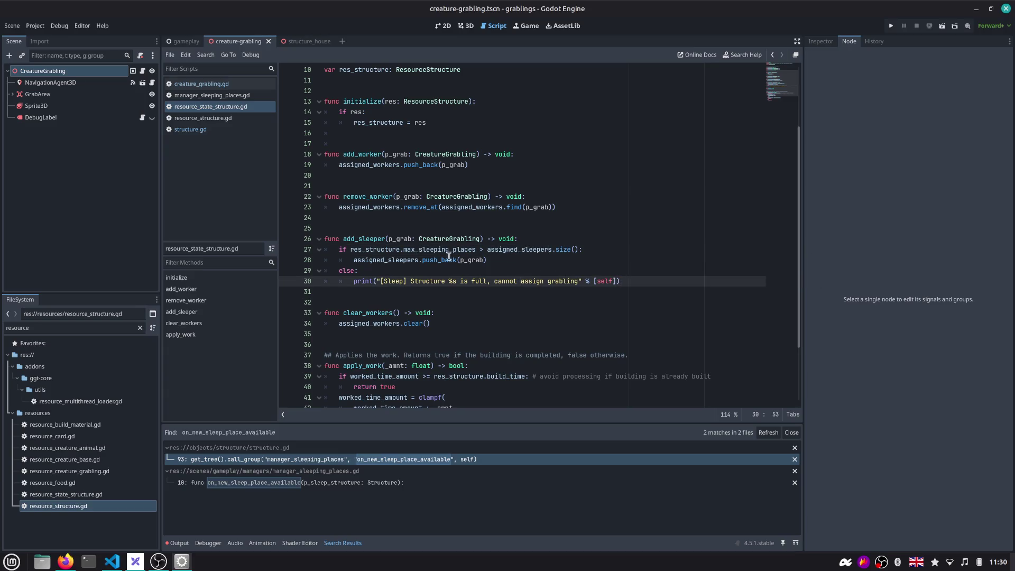
double_click(354, 251)
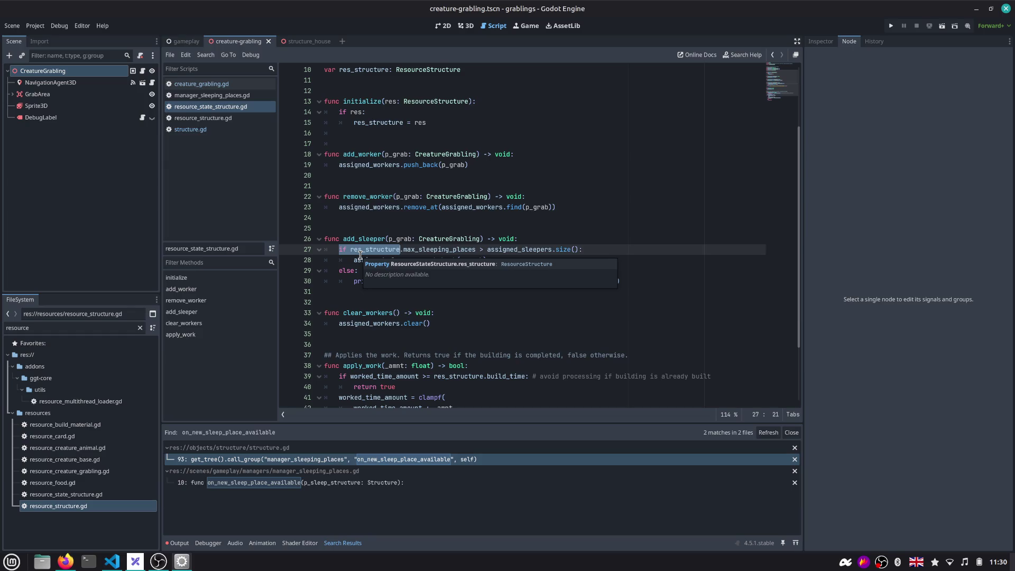
key("Down")
key("alt+Up")
key("Down")
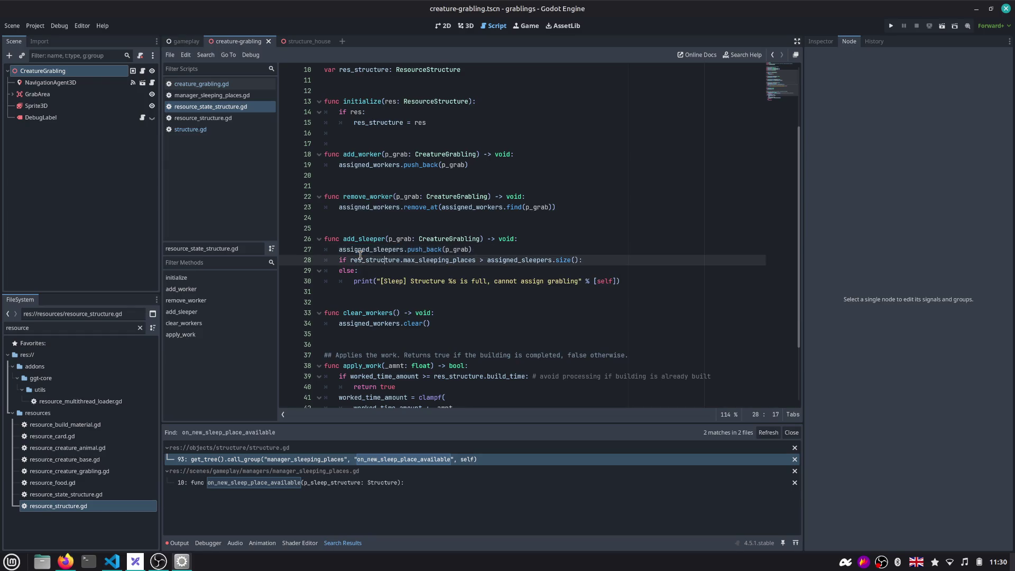
key("Down")
key("Down")
key("End")
Delete the capacity check and full message, save, and return to creature_grabling.gd
key("shift+Up")
key("shift+Up")
key("shift+Up")
key("BackSpace")
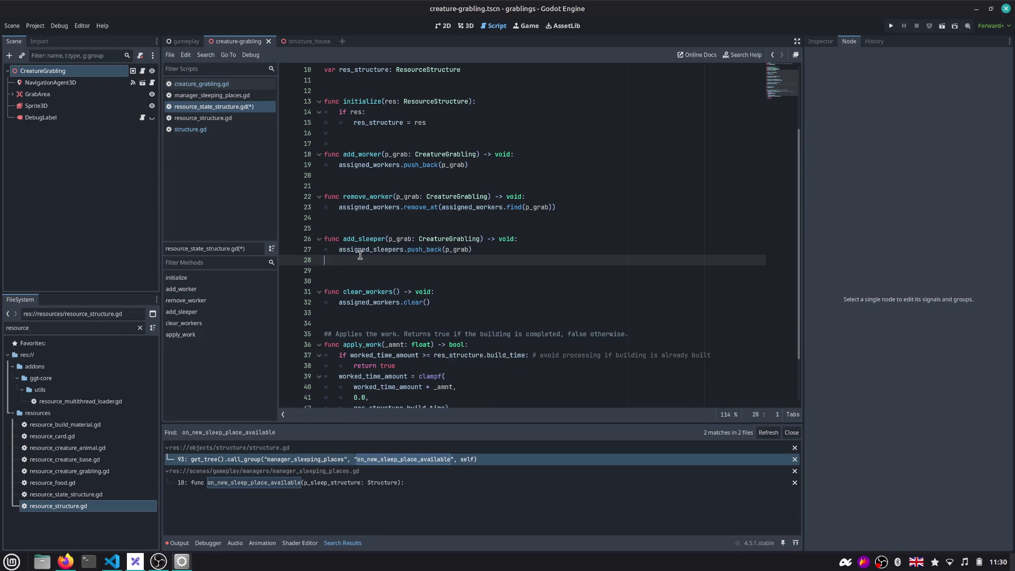
key("ctrl+s")
left_click(202, 84)
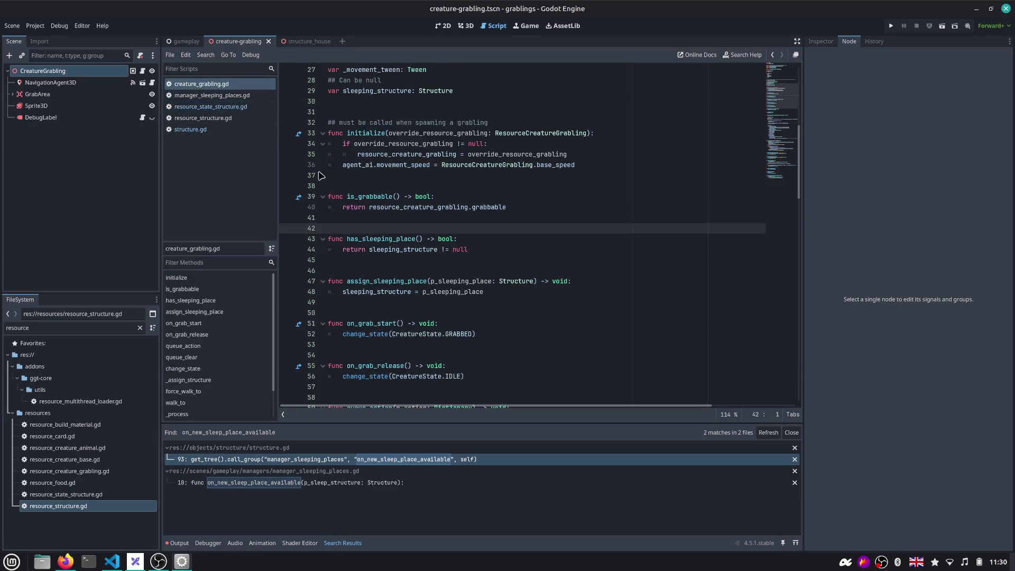
Reread the sleeping-place methods, reopen structure.gd and open a line inside the sleeper loop
left_click(410, 238)
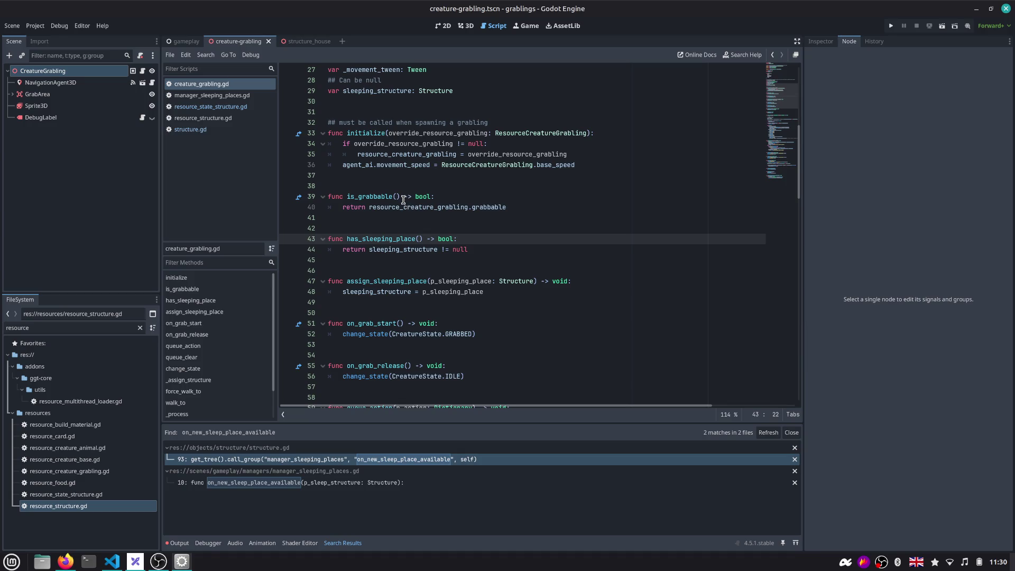
scroll(396, 206, "down", 2)
scroll(395, 207, "down", 1)
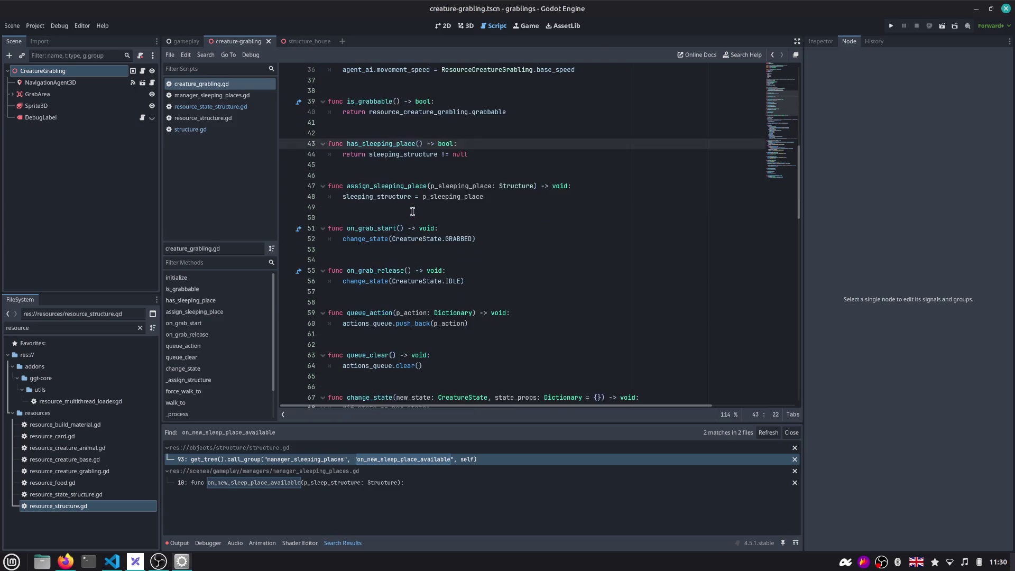
scroll(388, 190, "up", 2)
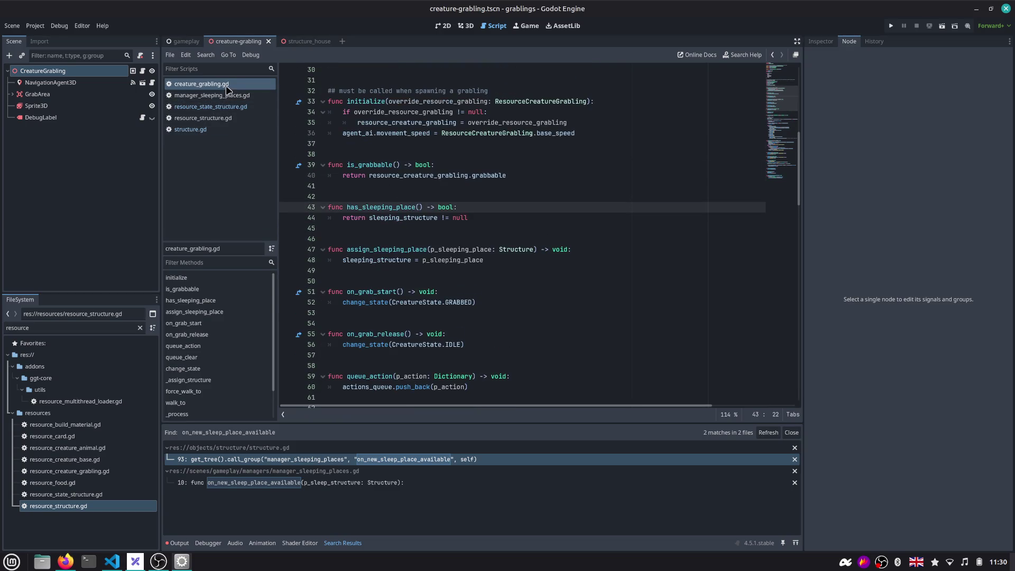
left_click(191, 128)
left_click(542, 270)
key("Return")
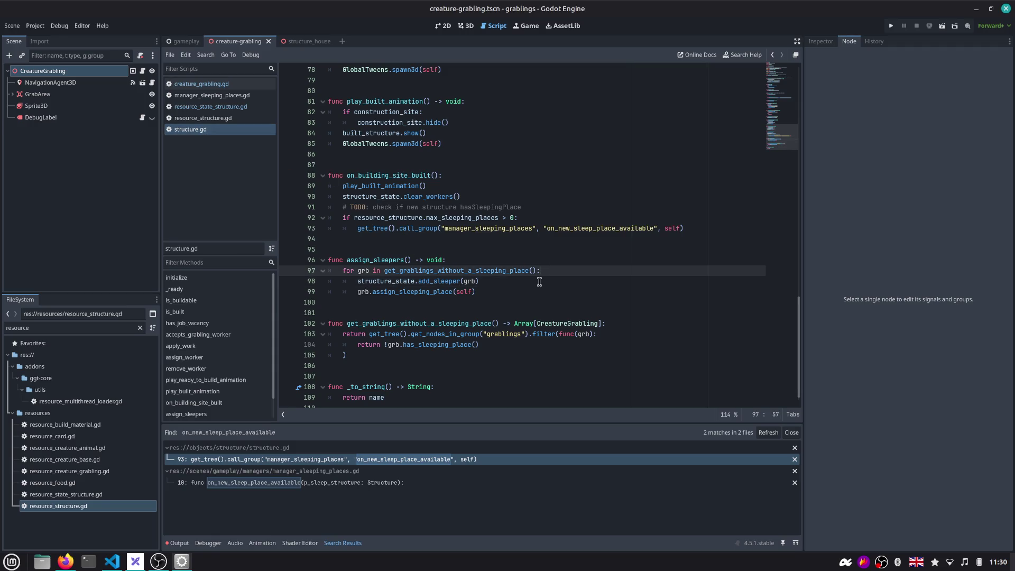
Paste the if/else capacity check into the loop and fix res_structure to resource_structure
type("if res_structure.max_sleeping_places > assigned_sleepers.size(): \telse: \t\tprint(\"[Sleep] Structure %s is full, cannot assign grabling\" % [self])")
key("Up")
key("Up")
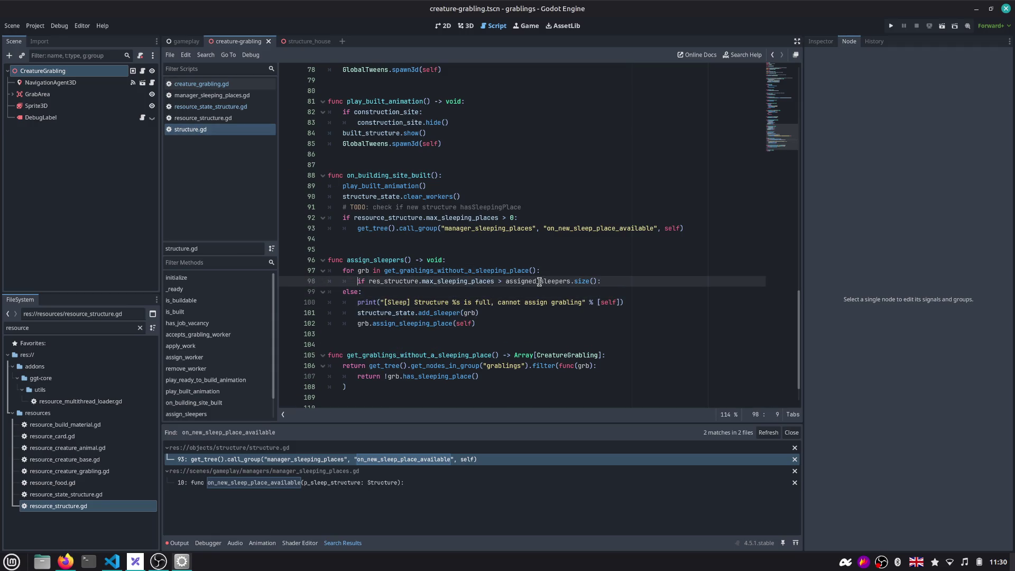
key("Right")
key("Right")
key("Right")
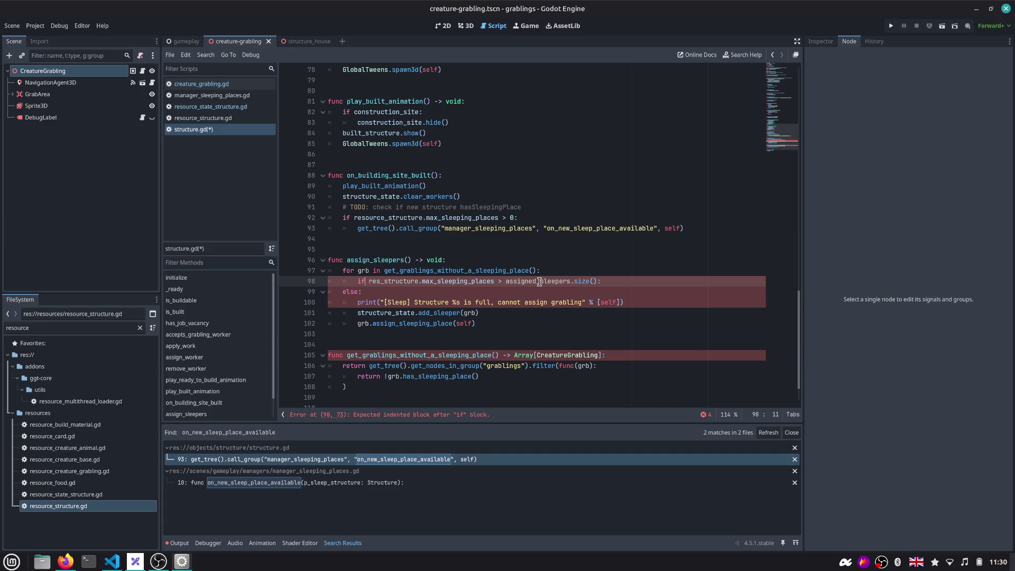
key("Down")
key("Up")
key("ctrl+shift+Right")
type("resou")
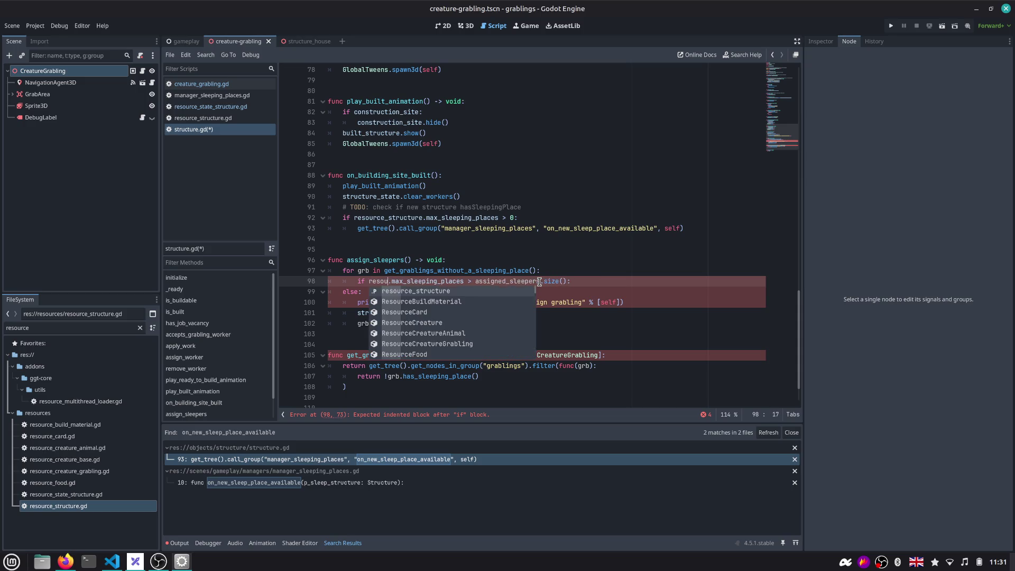
key("Return")
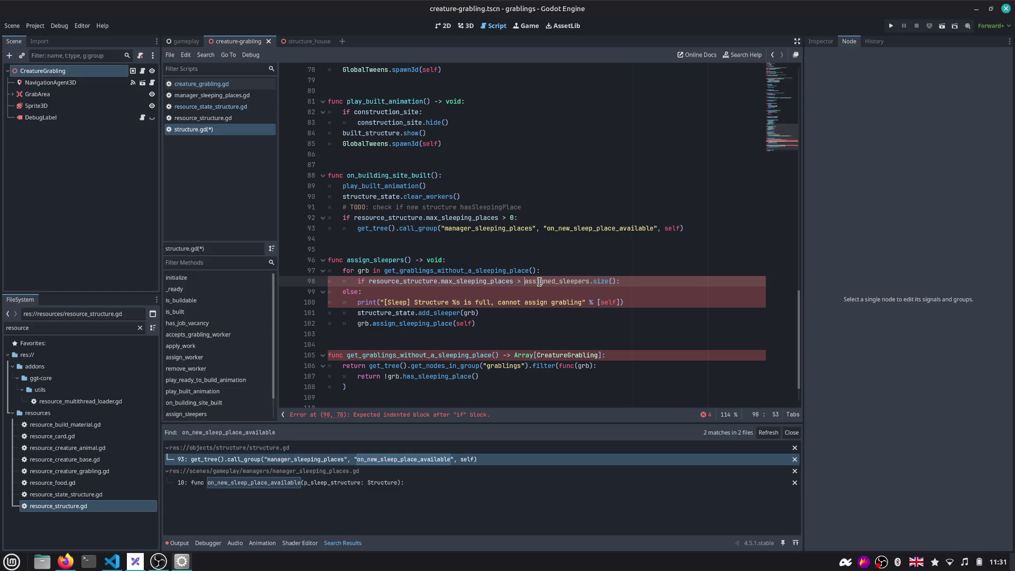
Correct the prefix so the condition compares max_sleeping_places to structure_state.assigned_sleepers.size()
double_click(538, 281)
key("Left")
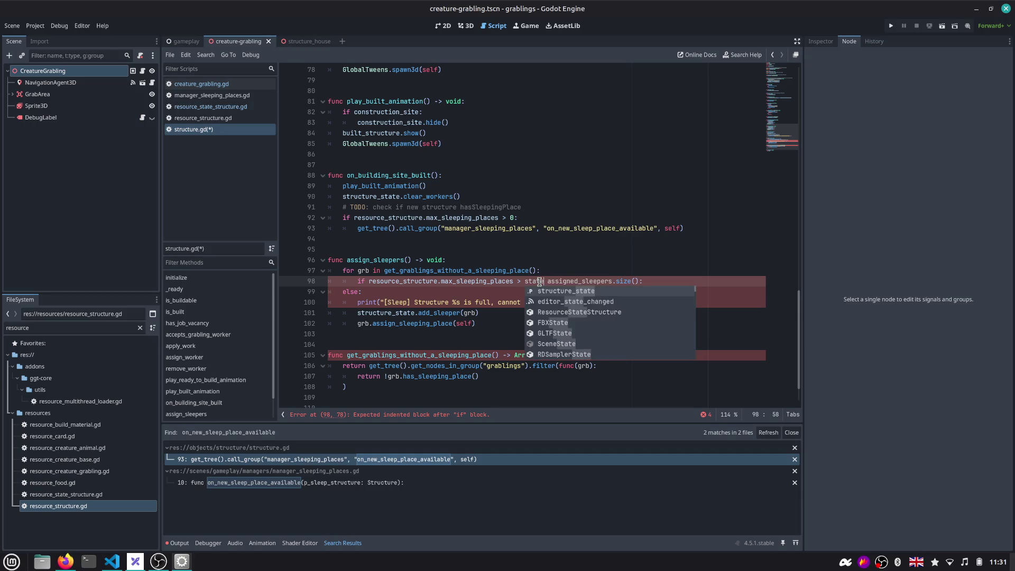
type("structure_state")
key("ctrl+BackSpace")
type("sta")
key("Down")
key("Down")
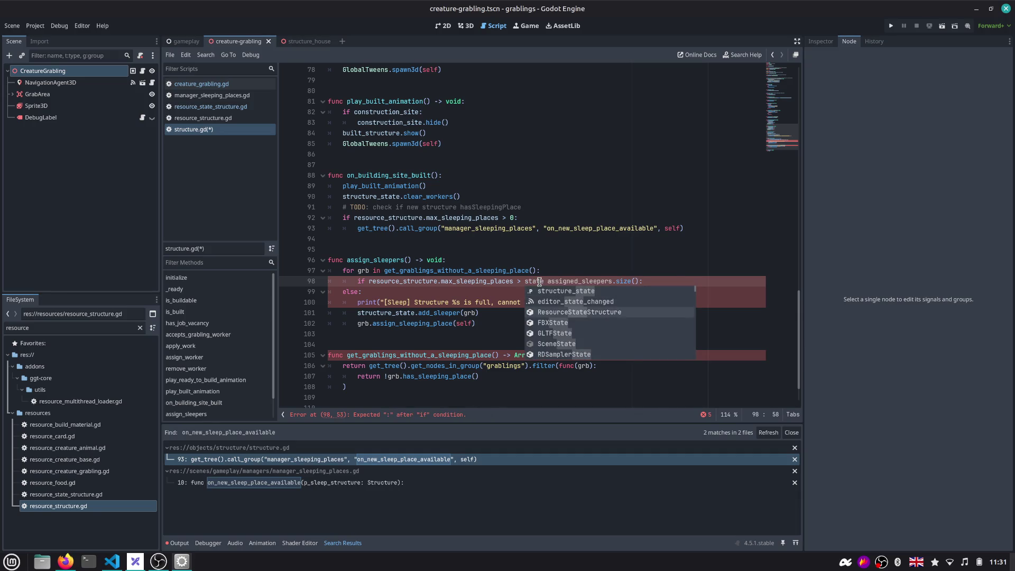
key("Down")
key("ctrl+BackSpace")
type("res")
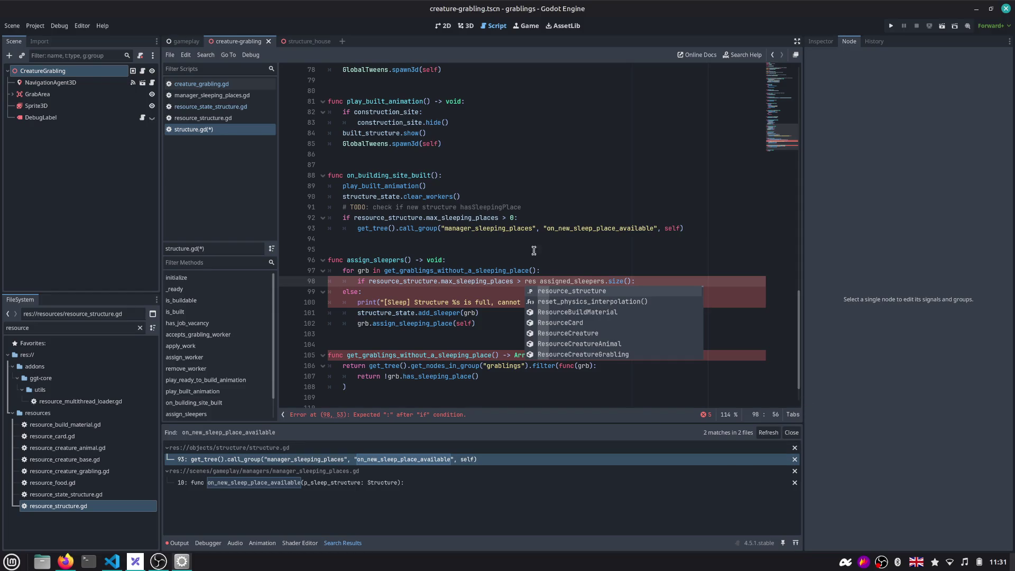
scroll(534, 250, "up", 5)
scroll(494, 188, "up", 5)
scroll(365, 196, "up", 5)
scroll(412, 192, "up", 3)
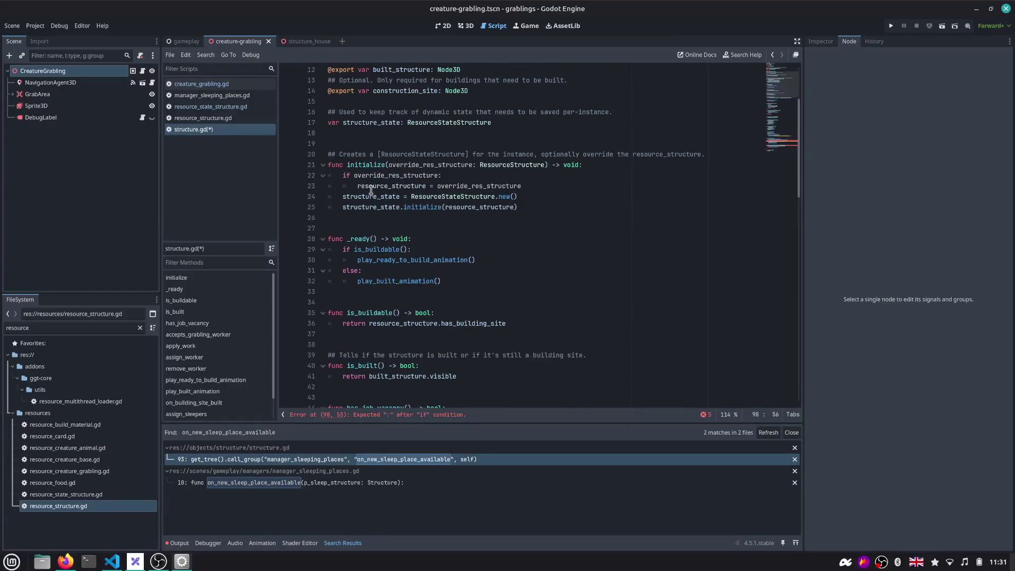
scroll(508, 189, "down", 8)
scroll(561, 186, "down", 8)
scroll(560, 187, "down", 5)
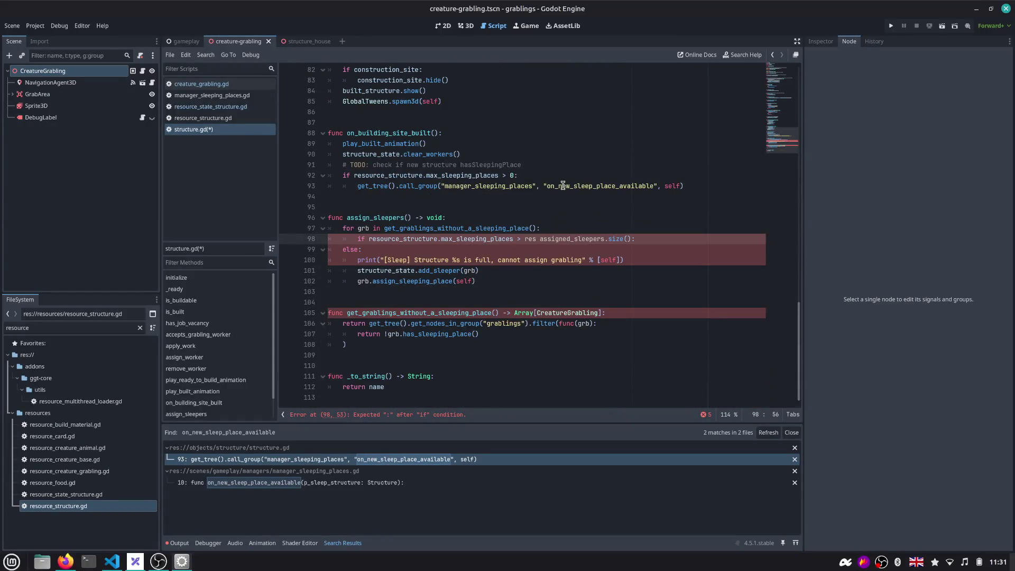
key("ctrl+BackSpace")
type("structure_state")
type(".")
Move the two assignment lines under the if, align the else with its full message, indenting both branches
key("Down")
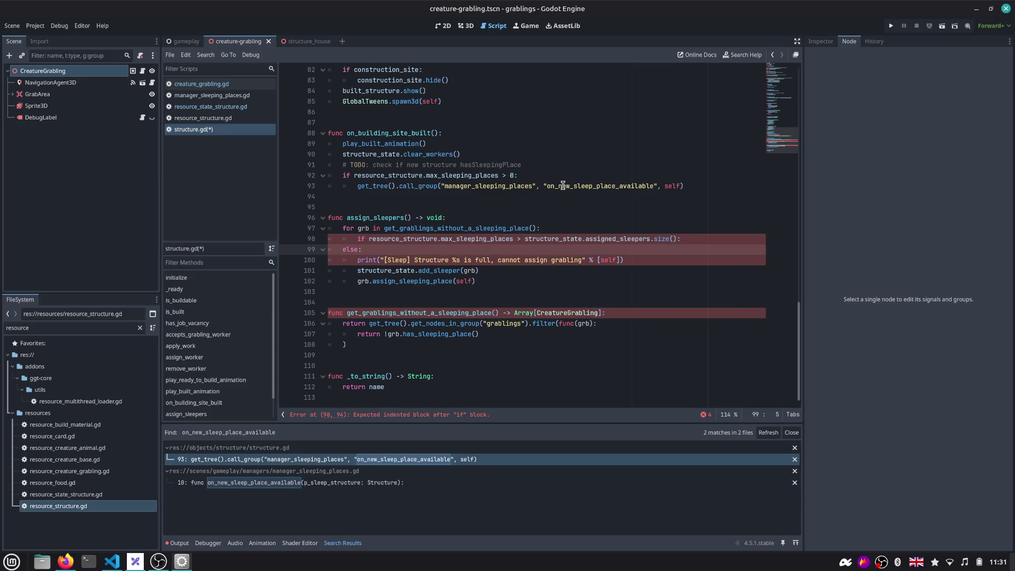
key("Down")
key("Down")
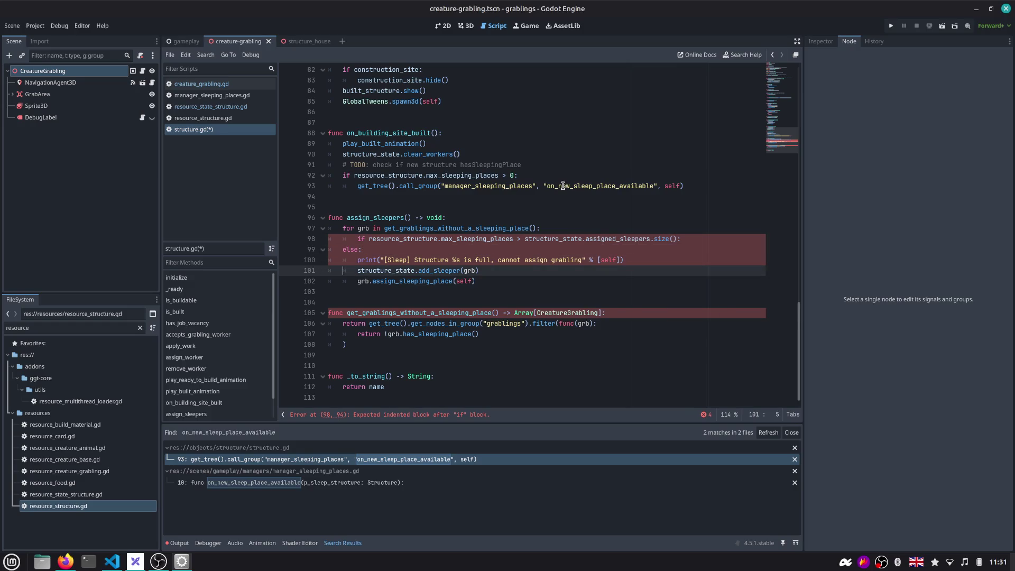
key("shift+Down")
key("alt+Up")
key("alt+Up")
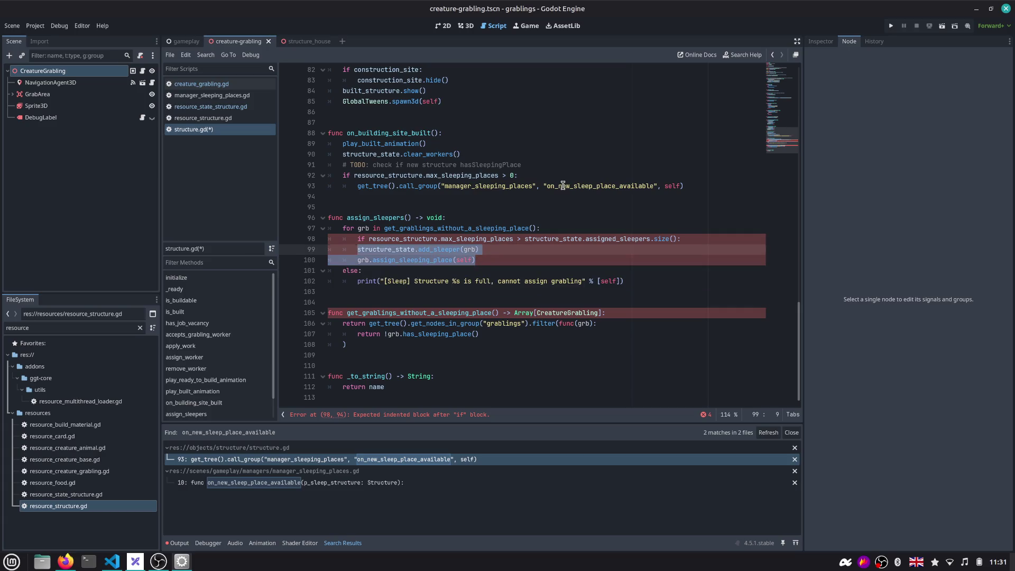
key("Tab")
key("Home")
key("Up")
key("Down")
key("Down")
key("shift+Down")
key("Tab")
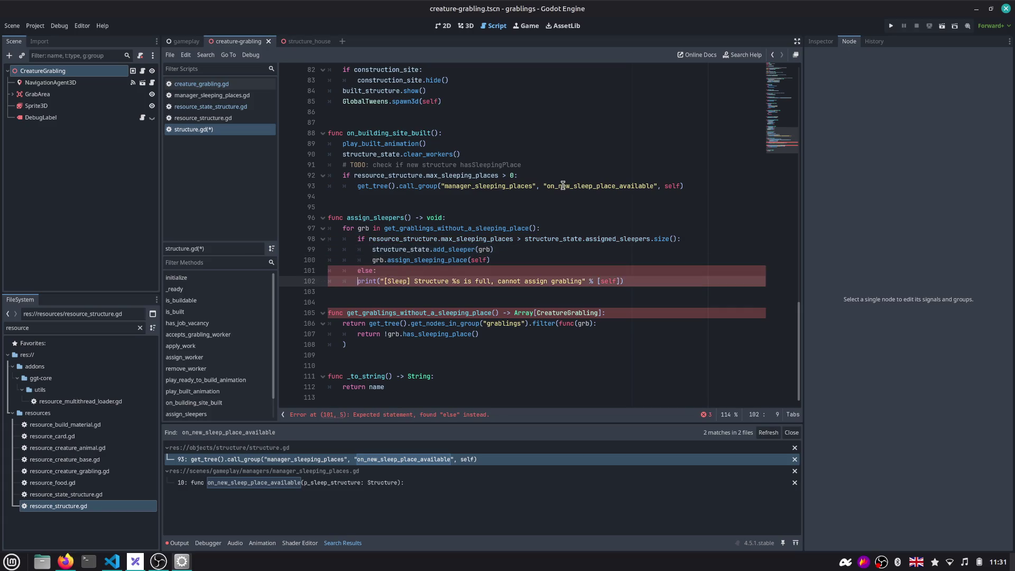
key("Up")
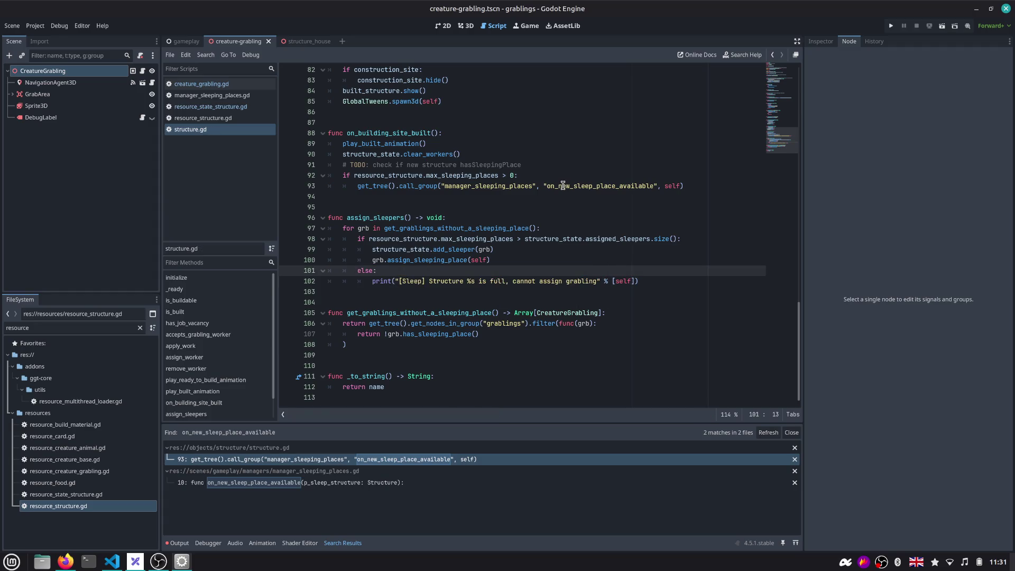
double_click(388, 217)
key("ctrl+c")
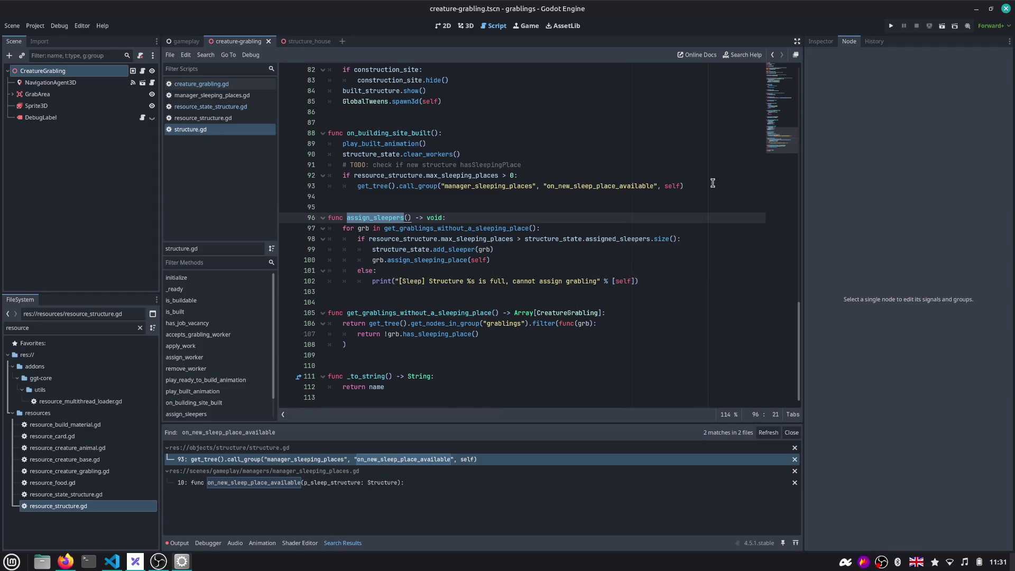
Add an assign_sleepers() call after the call_group line in on_building_site_built and review the surrounding code
left_click(713, 183)
key("Return")
key("ctrl+v")
type("(")
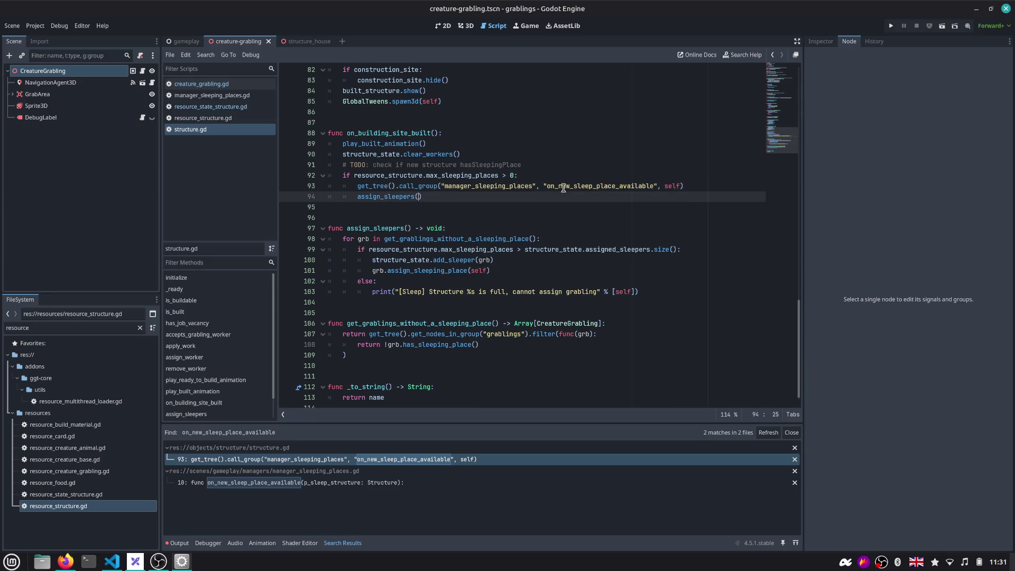
double_click(385, 197)
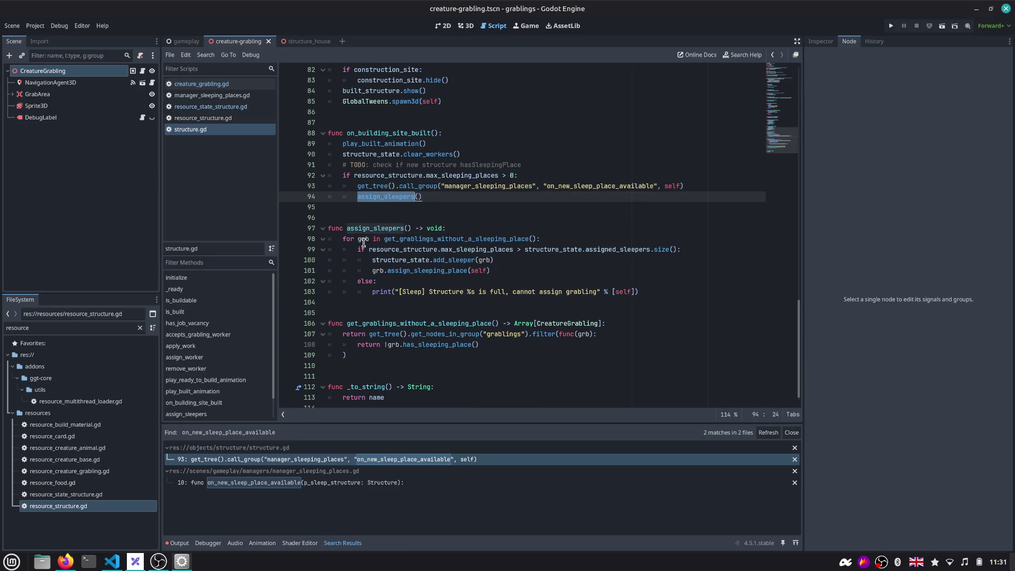
double_click(509, 239)
double_click(405, 250)
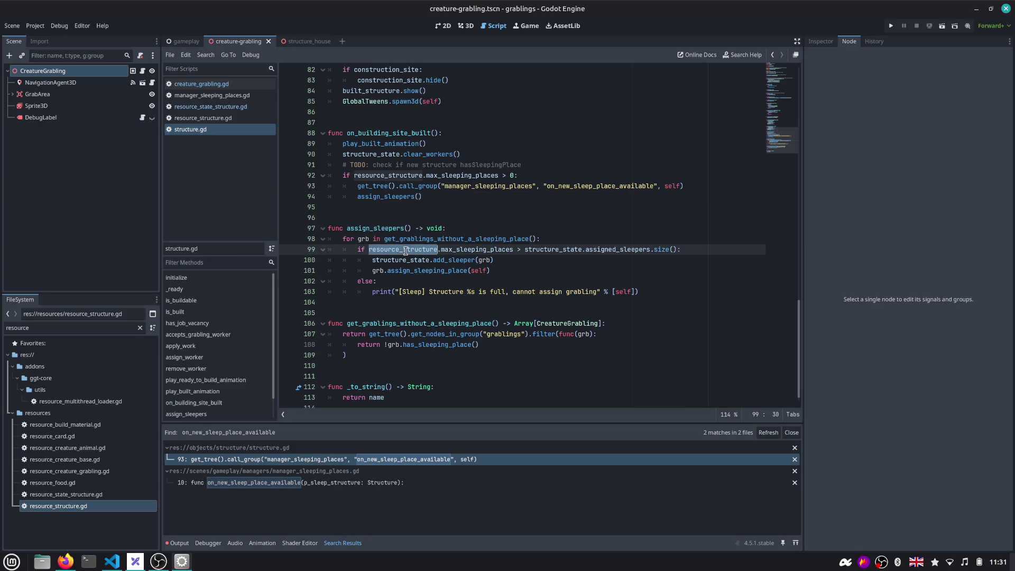
double_click(495, 249)
left_click(394, 291)
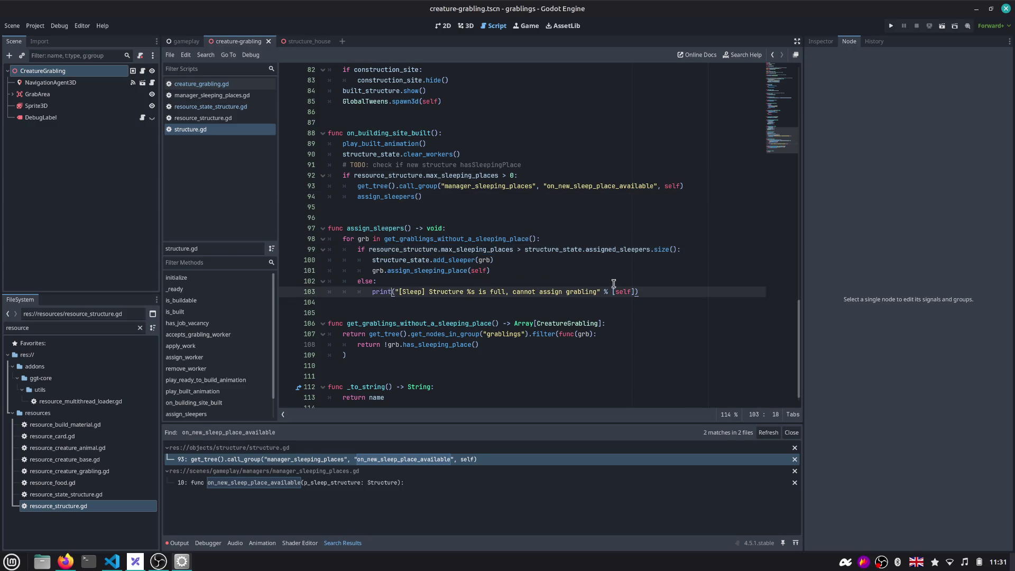
left_click(437, 308)
Compare the new assign_sleepers() call against its definition, then leave for the whiteboard
double_click(359, 229)
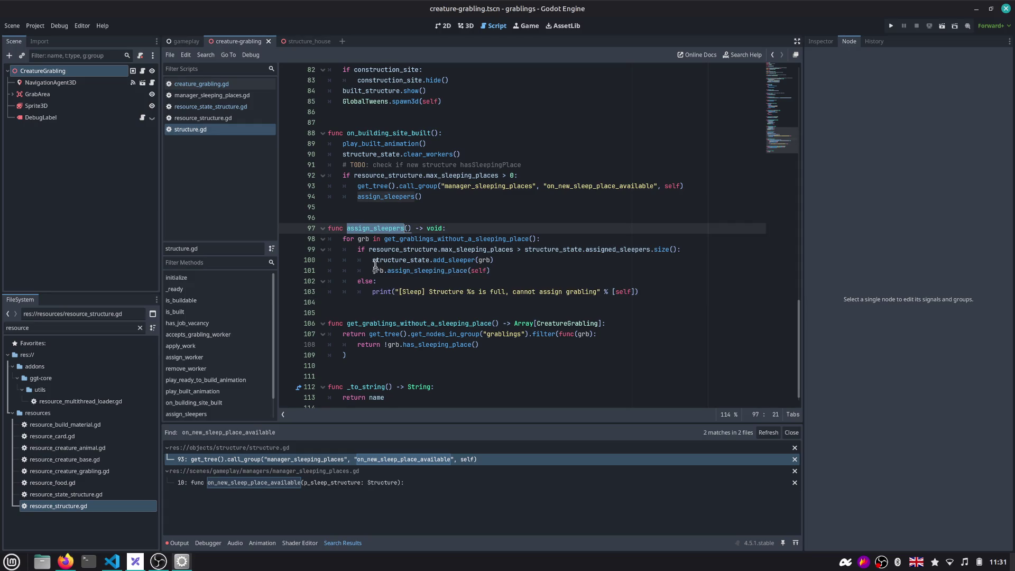
left_click(367, 301)
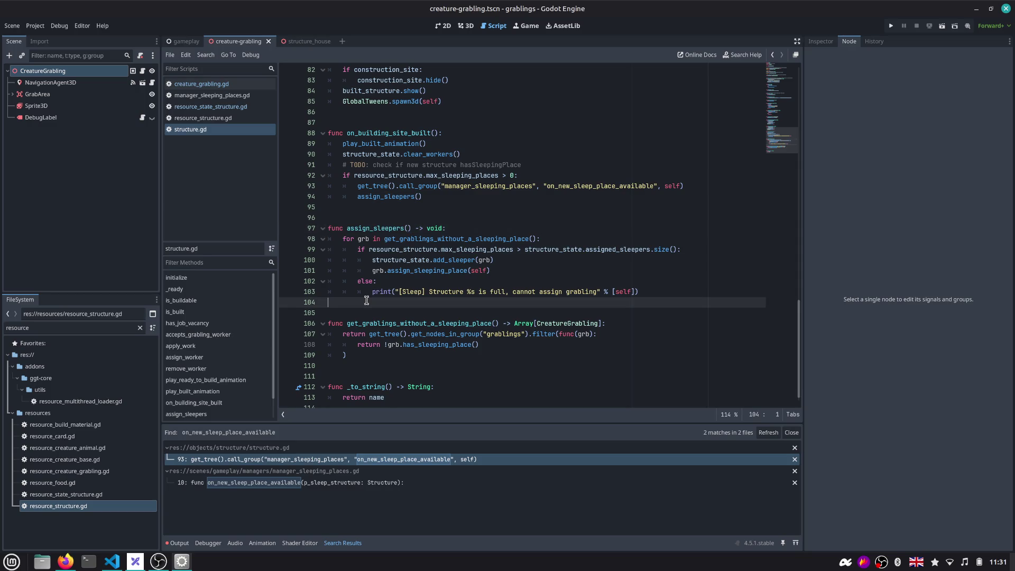
left_click(362, 228)
double_click(361, 228)
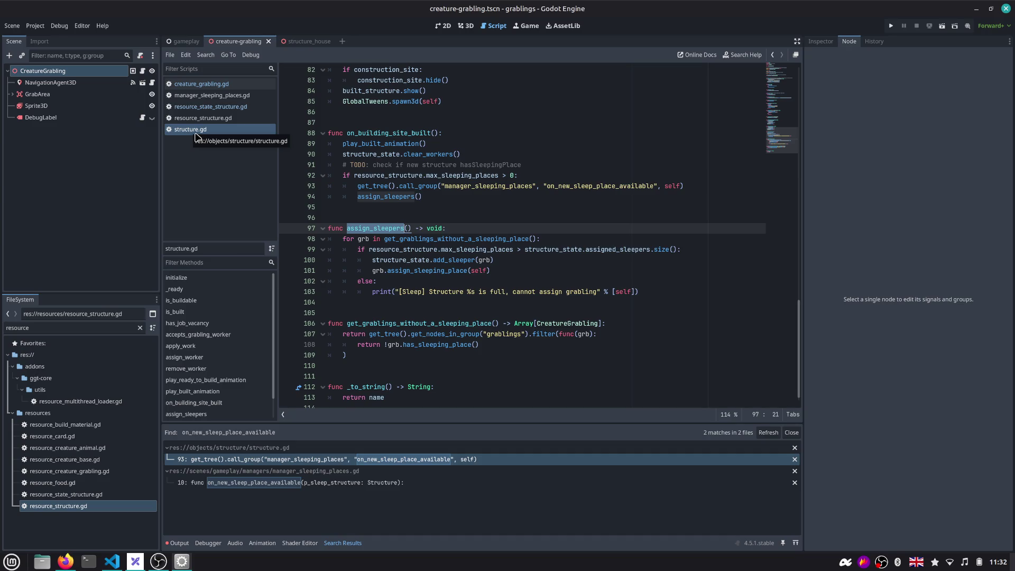
left_click(420, 196)
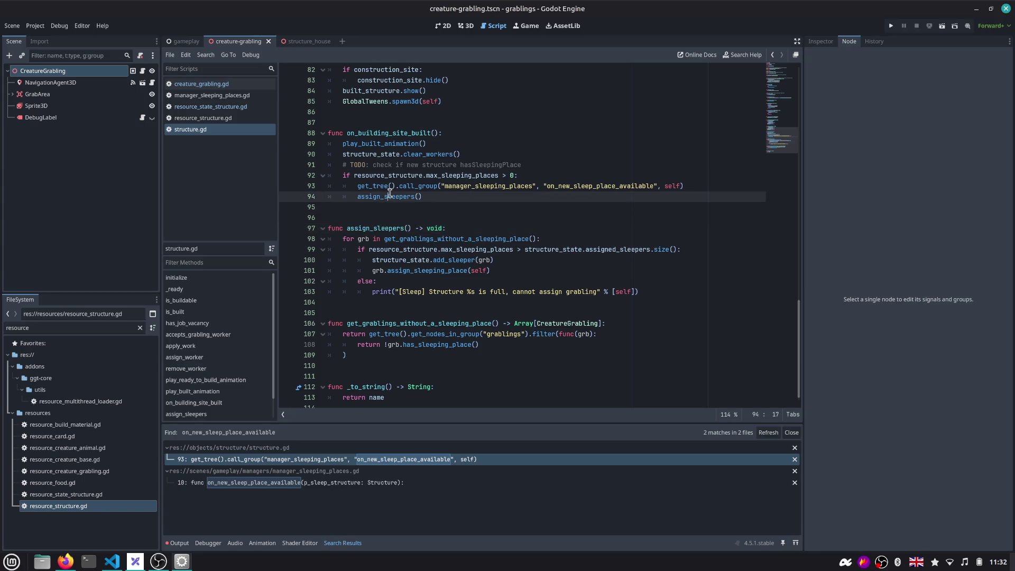
double_click(389, 228)
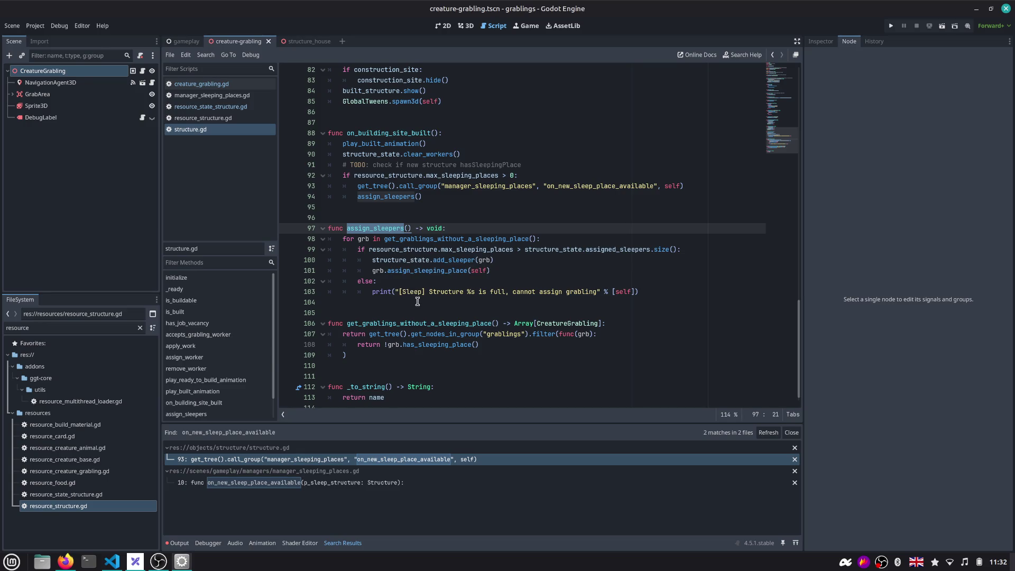
double_click(399, 194)
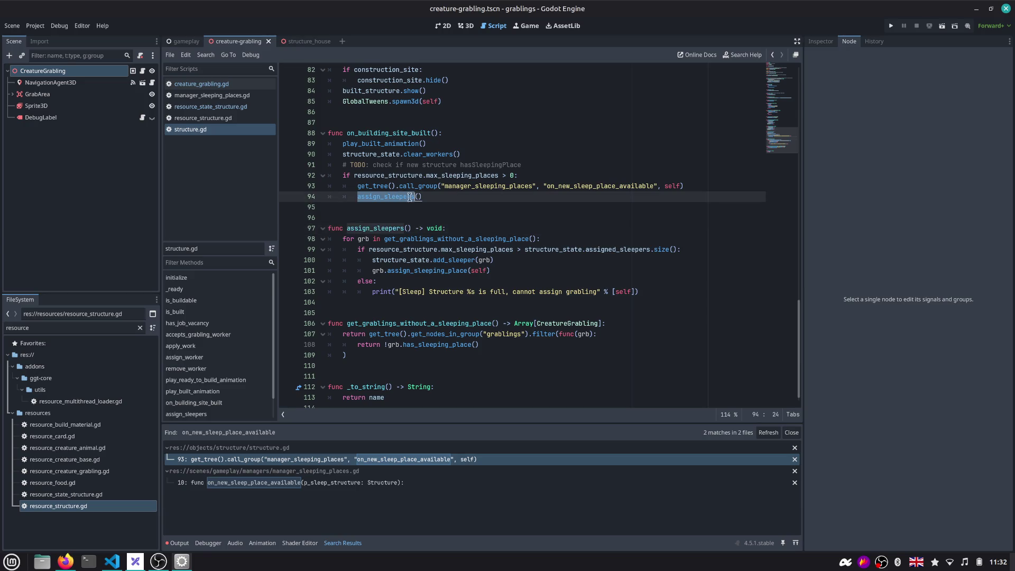
scroll(416, 195, "up", 1)
key("alt+Tab")
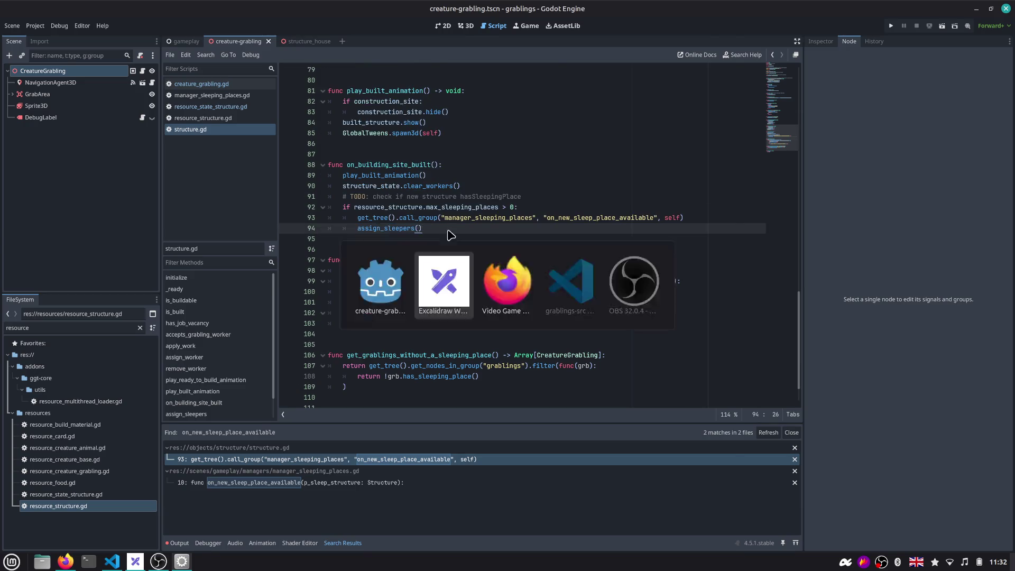
Rearrange the whiteboard so the house image sits above the creature image, with the code visible alongside
mouse_move(503, 220)
left_mouse_down()
mouse_move(689, 254)
mouse_move(712, 242)
left_mouse_up()
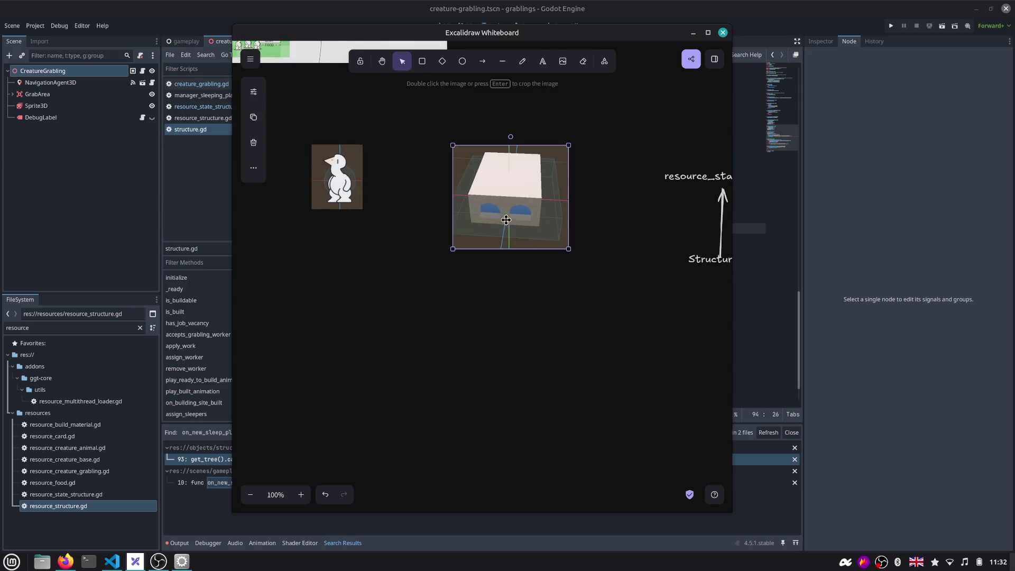
left_click_drag(518, 195, 484, 221)
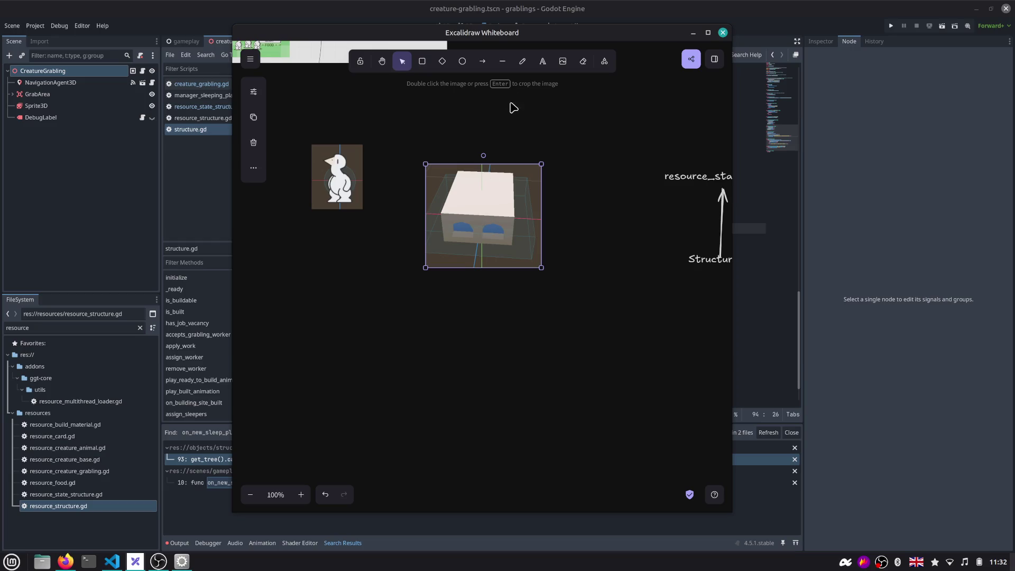
left_click_drag(528, 154, 873, 132)
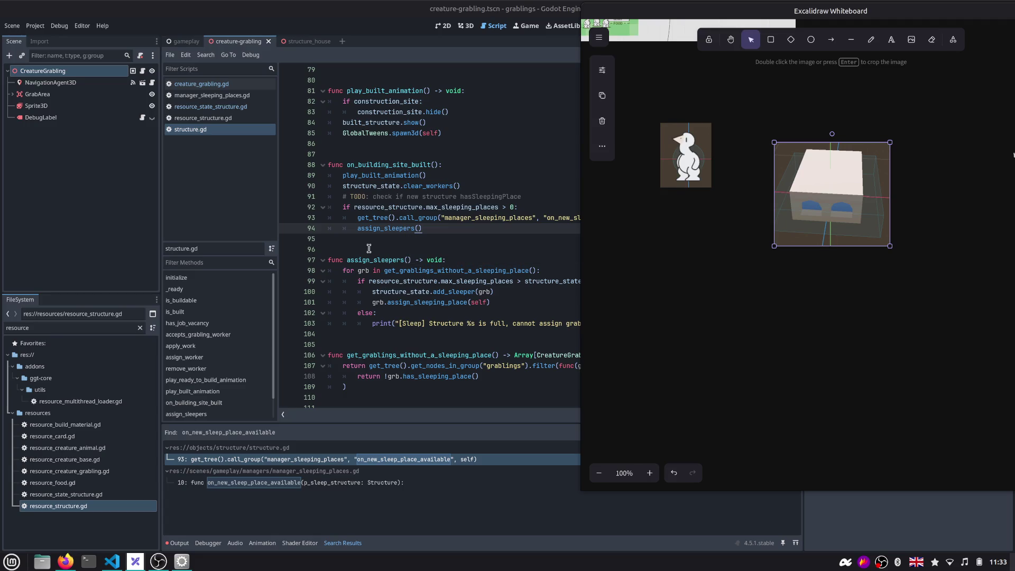
left_click_drag(813, 193, 809, 160)
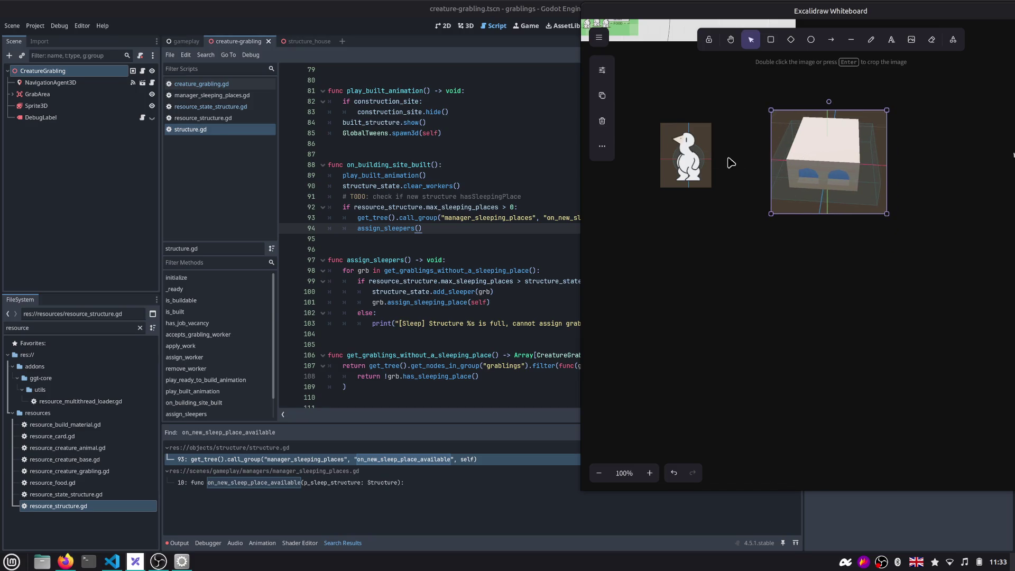
mouse_move(683, 161)
left_mouse_down()
mouse_move(808, 252)
mouse_move(797, 256)
mouse_move(854, 243)
mouse_move(836, 247)
left_mouse_up()
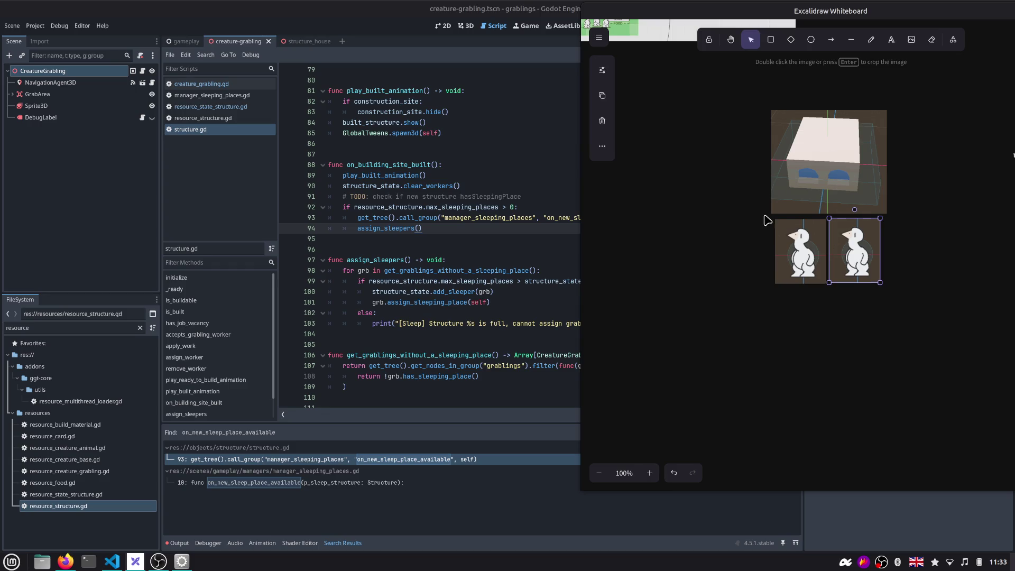
Duplicate the house image and a creature image, then arrange the creature copies beneath the houses
left_click(802, 184)
left_click_drag(803, 184, 658, 166, "alt")
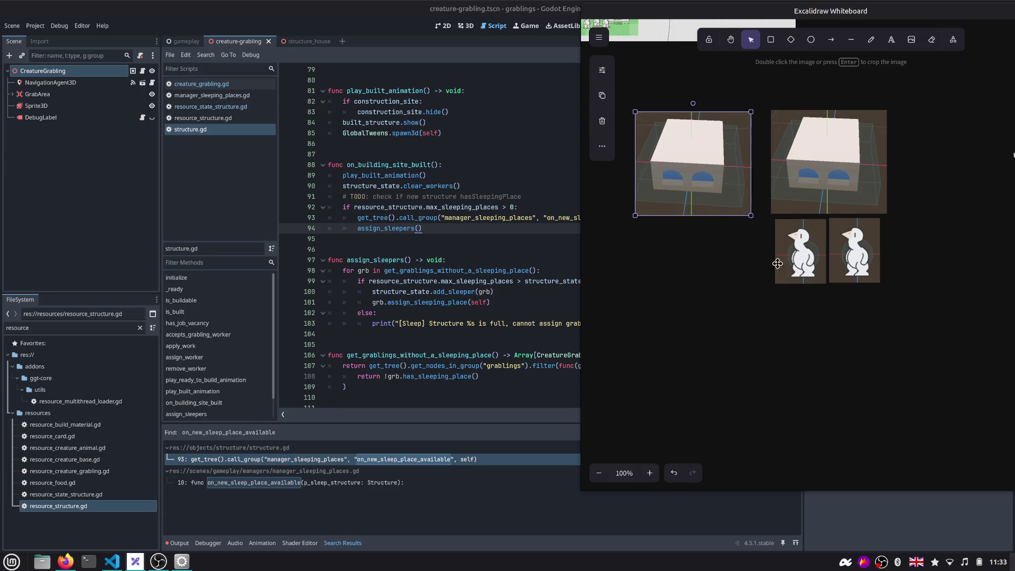
left_click(797, 255)
mouse_move(797, 255)
left_mouse_down("alt")
mouse_move(791, 275)
mouse_move(732, 300)
mouse_move(745, 332)
left_mouse_up("alt")
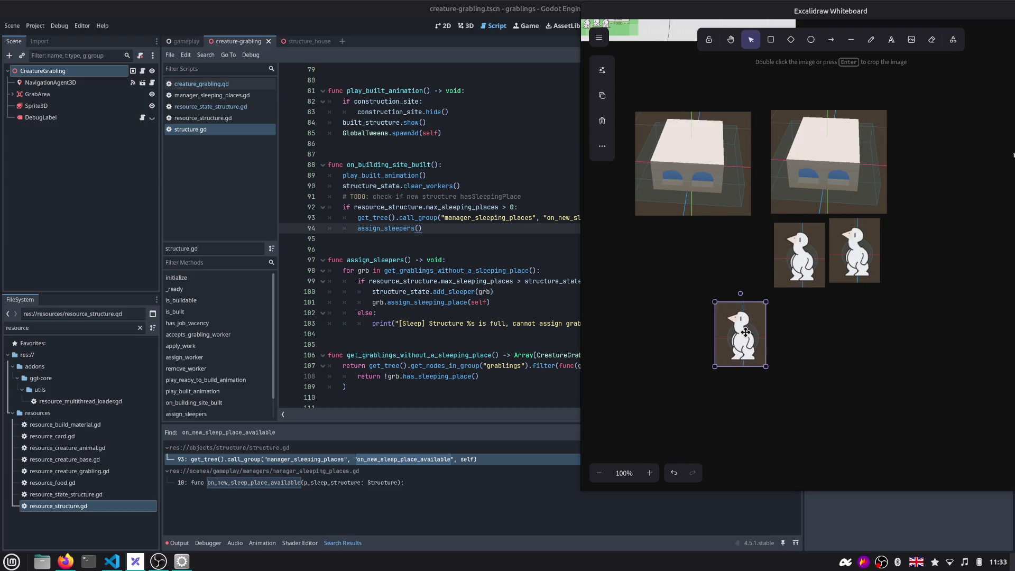
mouse_move(751, 341)
left_mouse_down()
mouse_move(769, 342)
mouse_move(732, 254)
left_mouse_up()
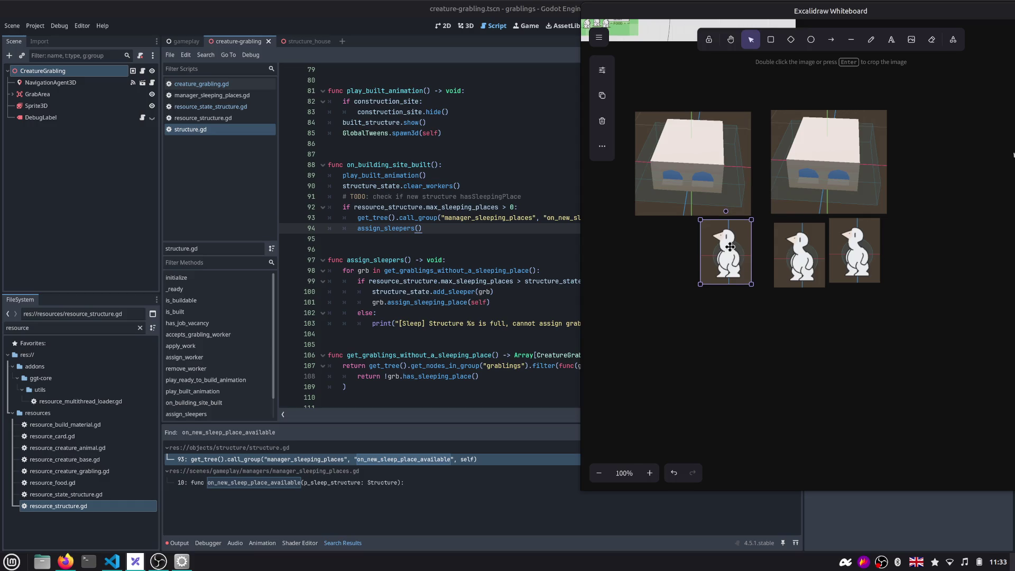
left_click_drag(720, 234, 765, 319)
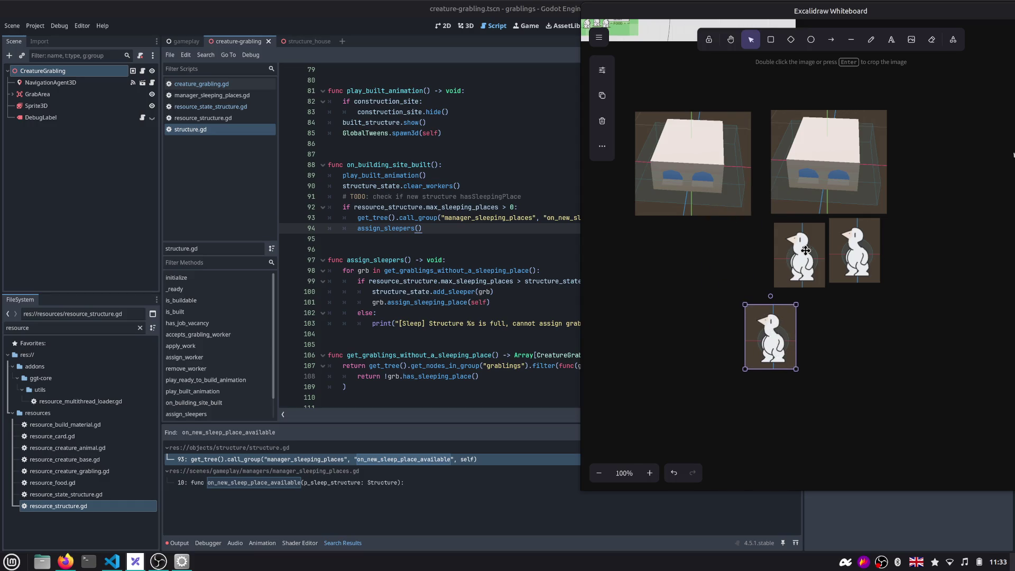
left_click_drag(806, 251, 892, 396)
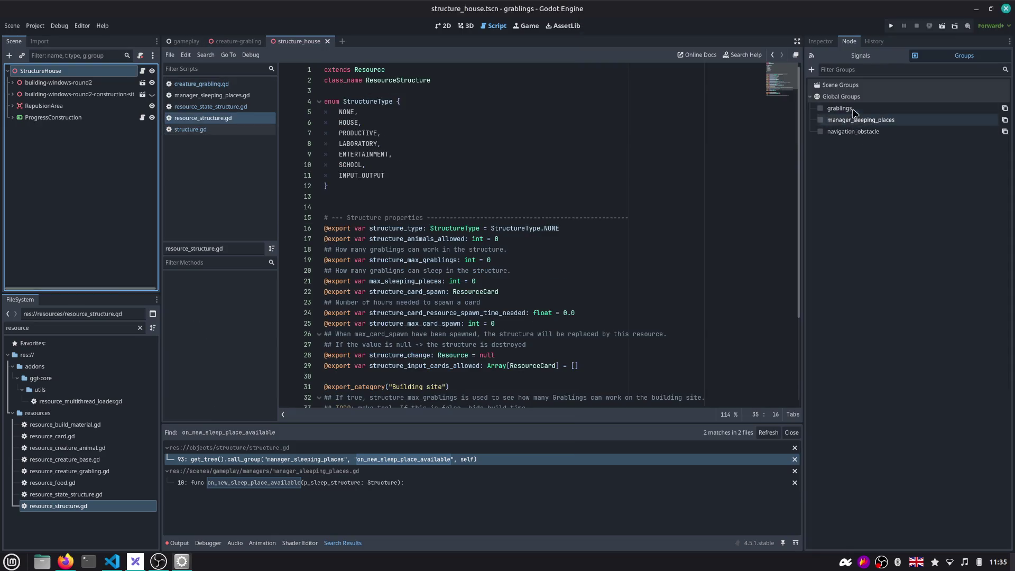
Create a new global group named structure for the StructureHouse scene
left_click(861, 69)
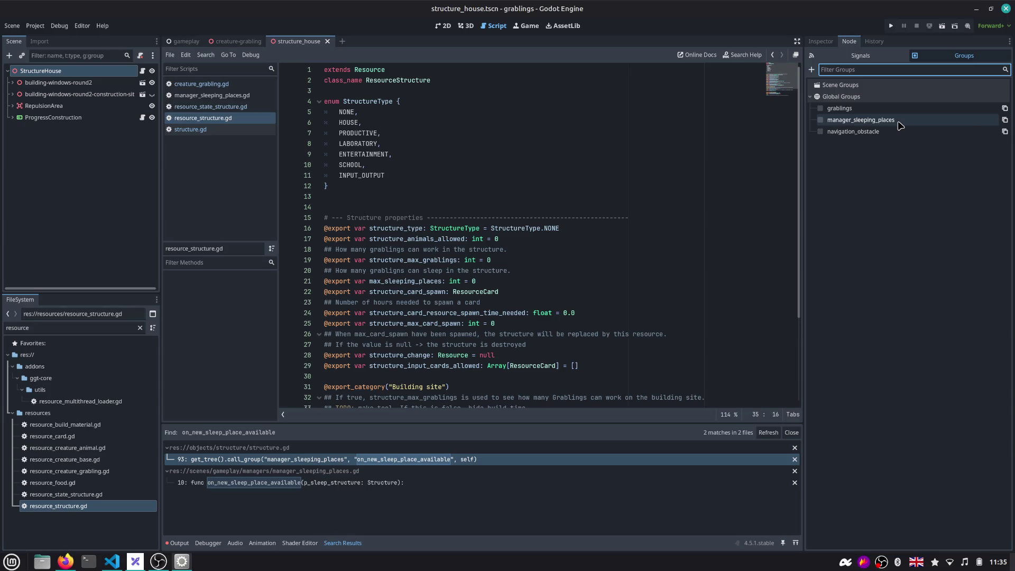
type("sleepl")
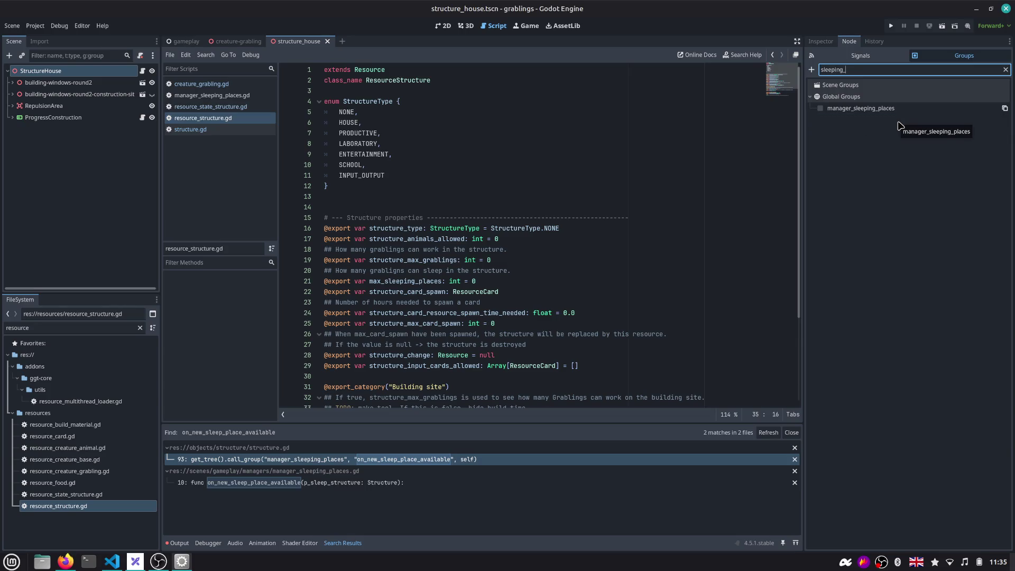
key("ctrl+a")
type("str")
left_click(811, 69)
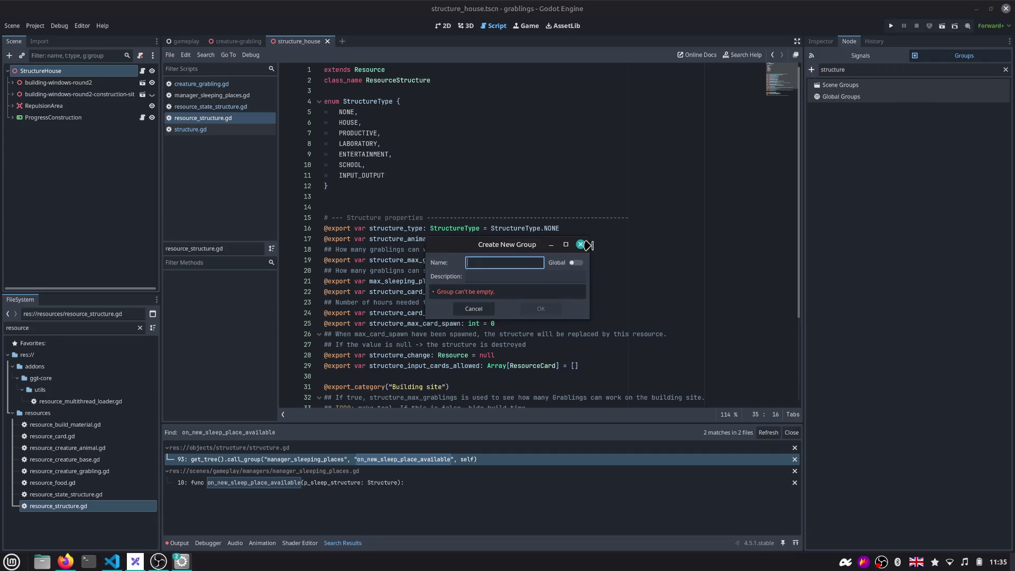
type("structure")
left_click(565, 262)
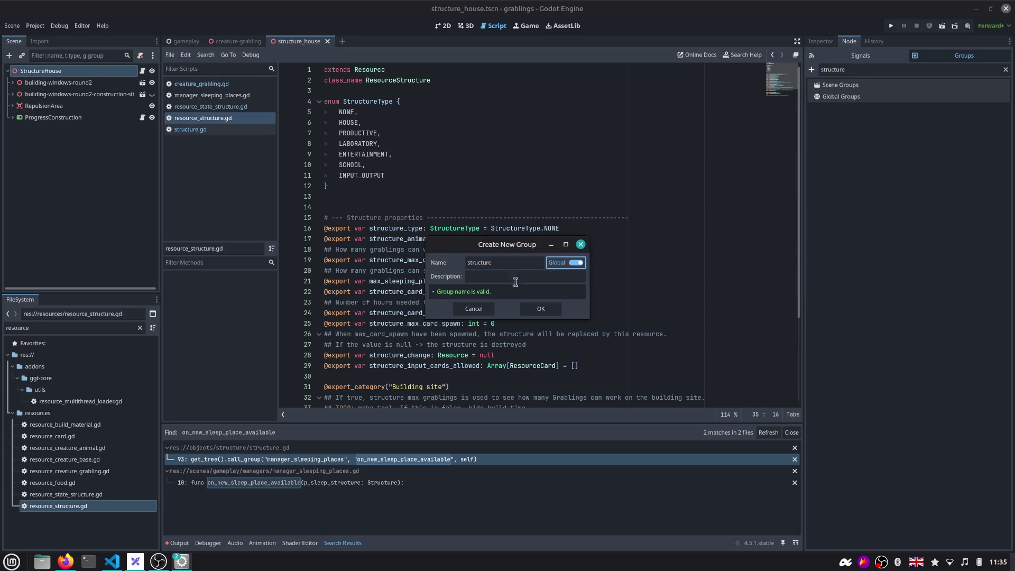
left_click(541, 308)
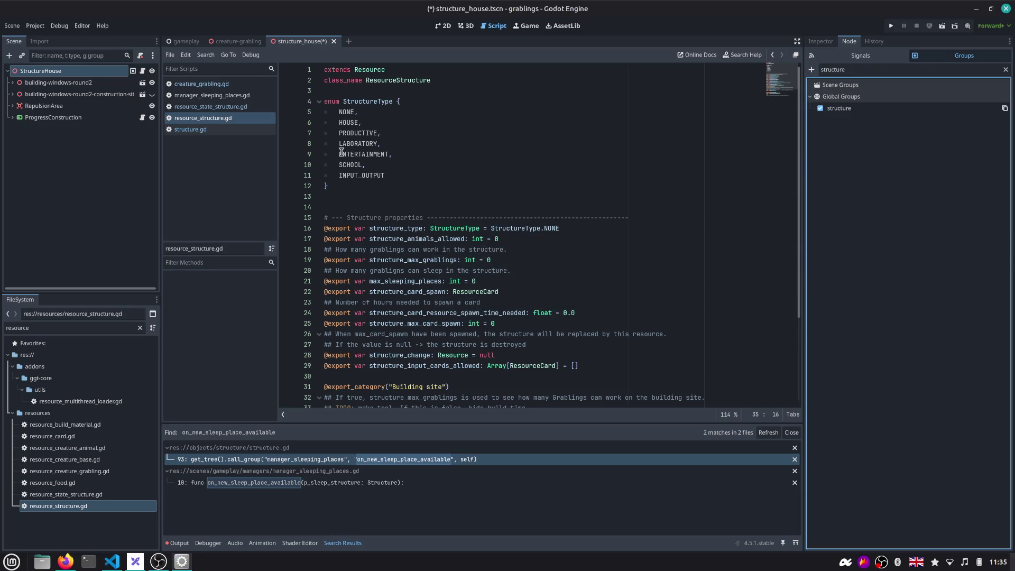
Rename the group to structures, save the structure_house scene and close its tab
right_click(862, 108)
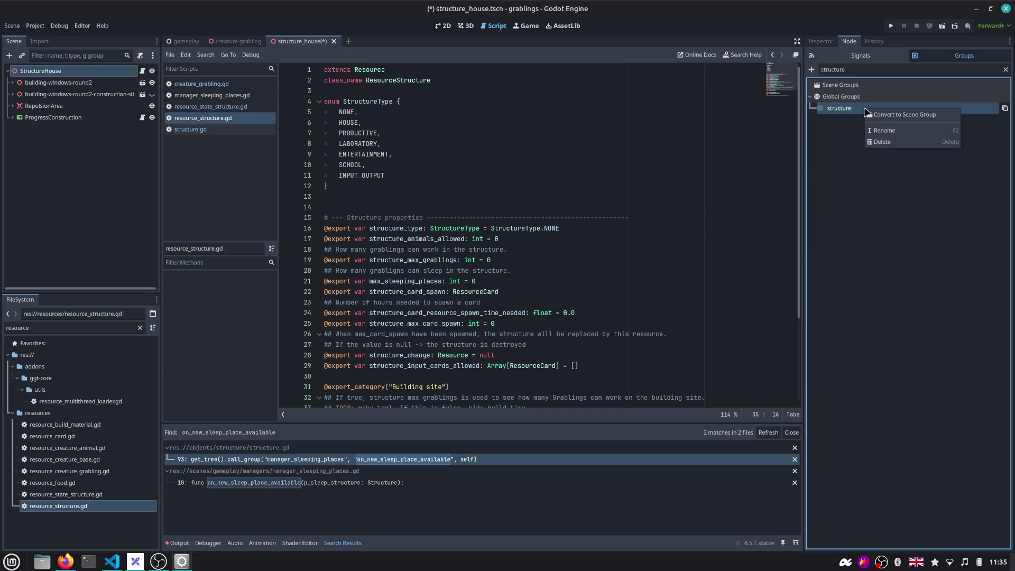
left_click(879, 130)
key("End")
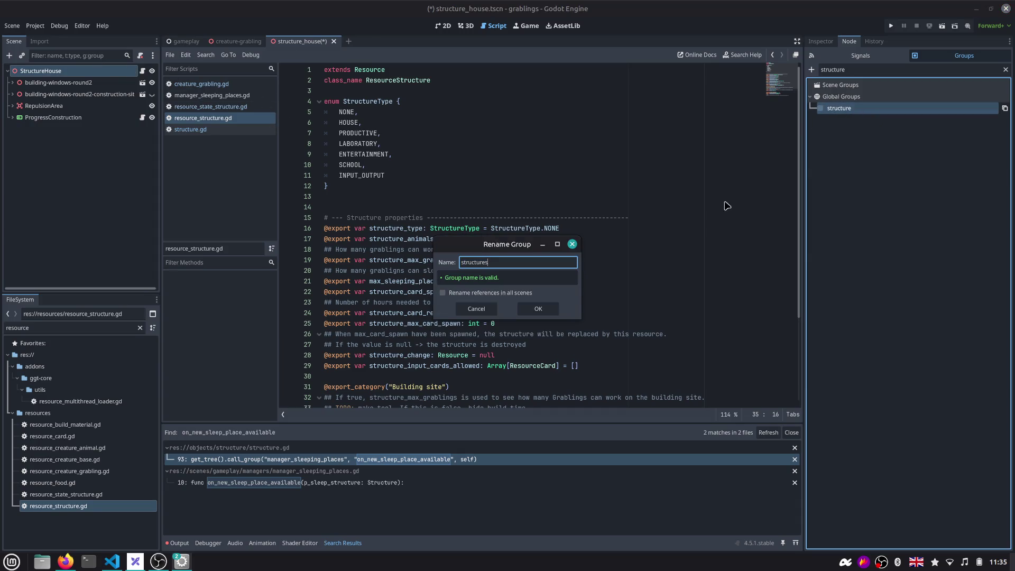
left_click(537, 309)
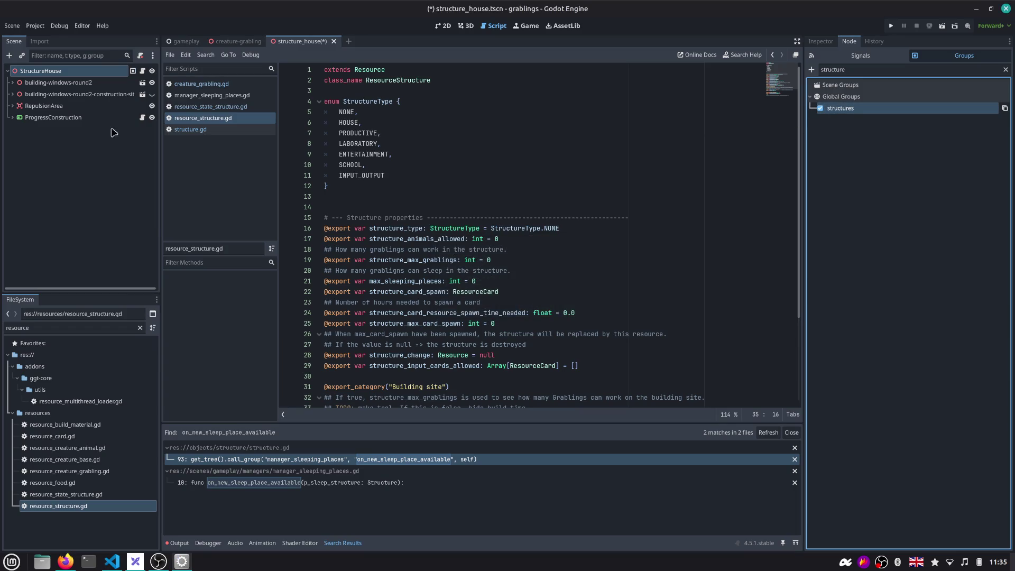
key("ctrl+s")
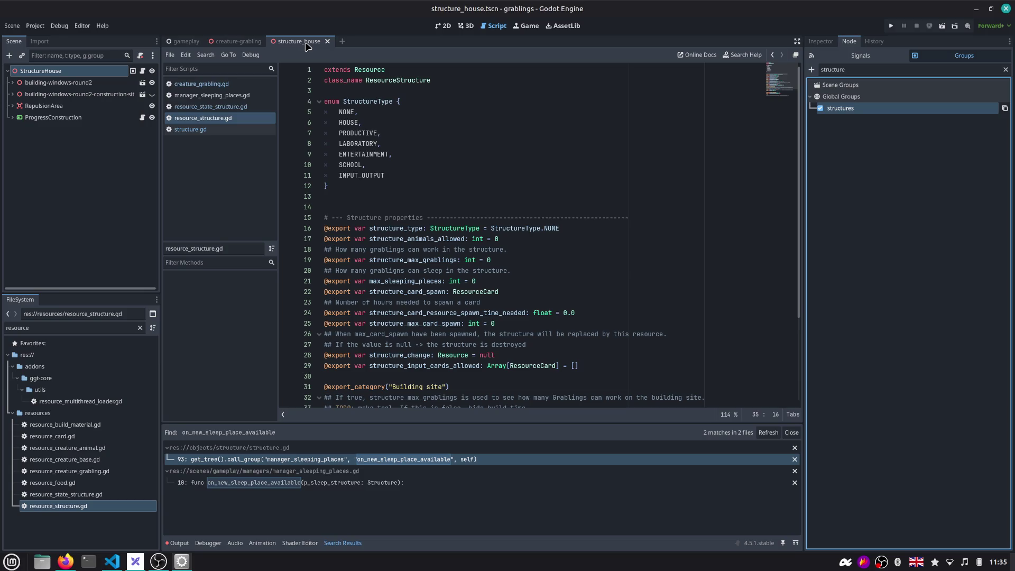
middle_click(298, 42)
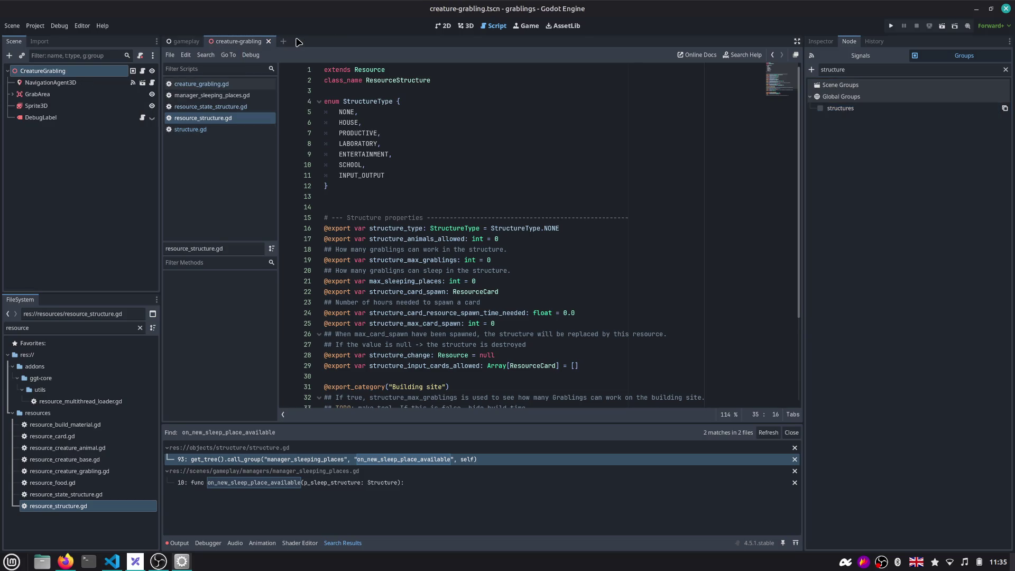
In structure.gd, duplicate the manager_sleeping_places call_group line and comment out the original
left_click(191, 128)
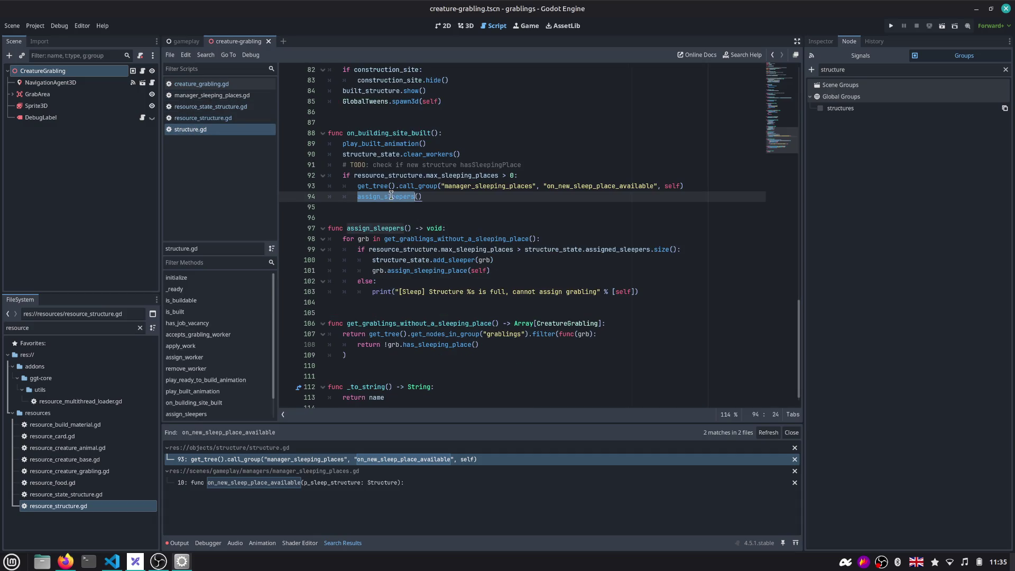
left_click(464, 191)
key("ctrl+shift+Right")
type("structures")
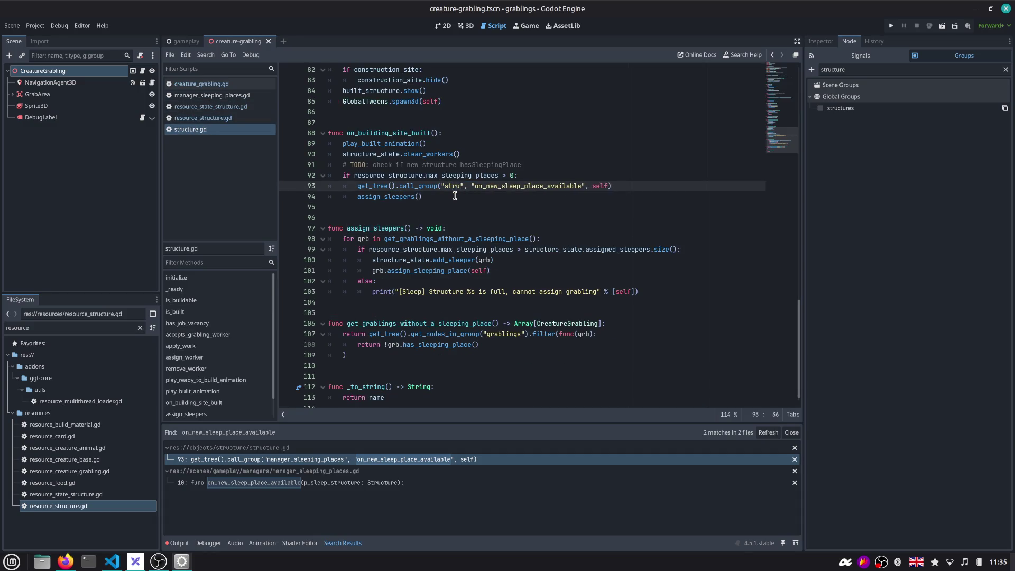
key("ctrl+shift+Right")
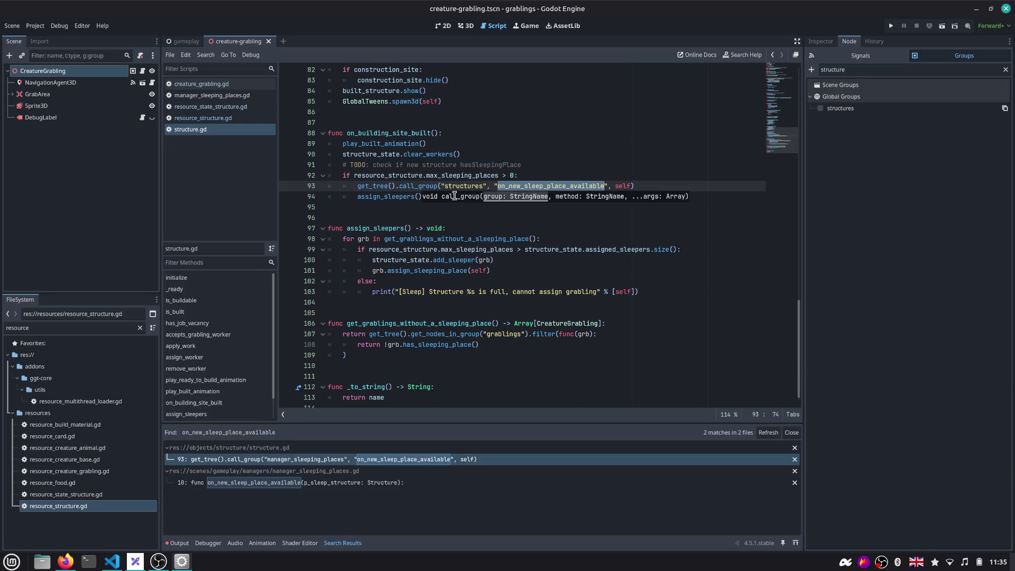
type("assign")
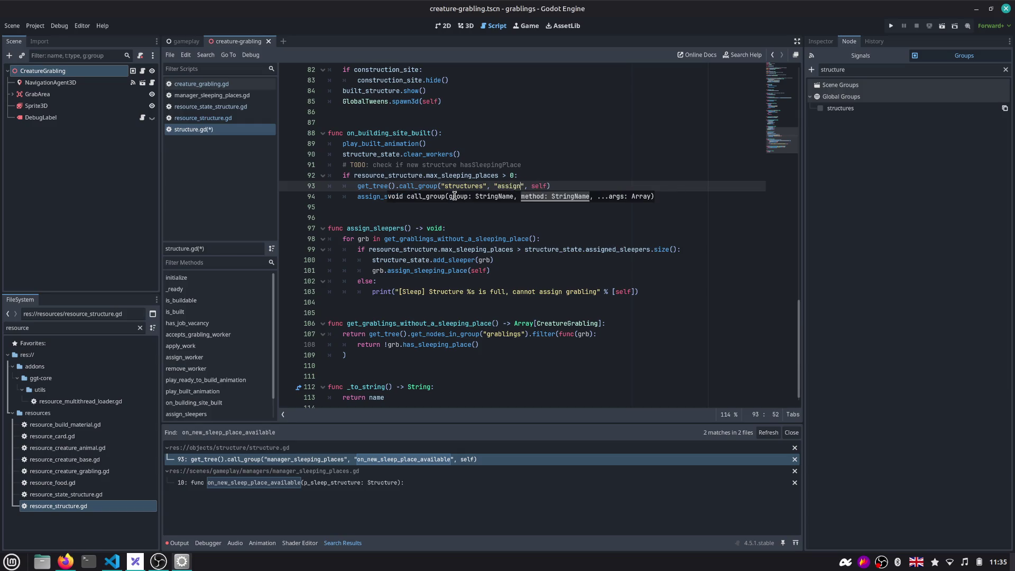
key("ctrl+z")
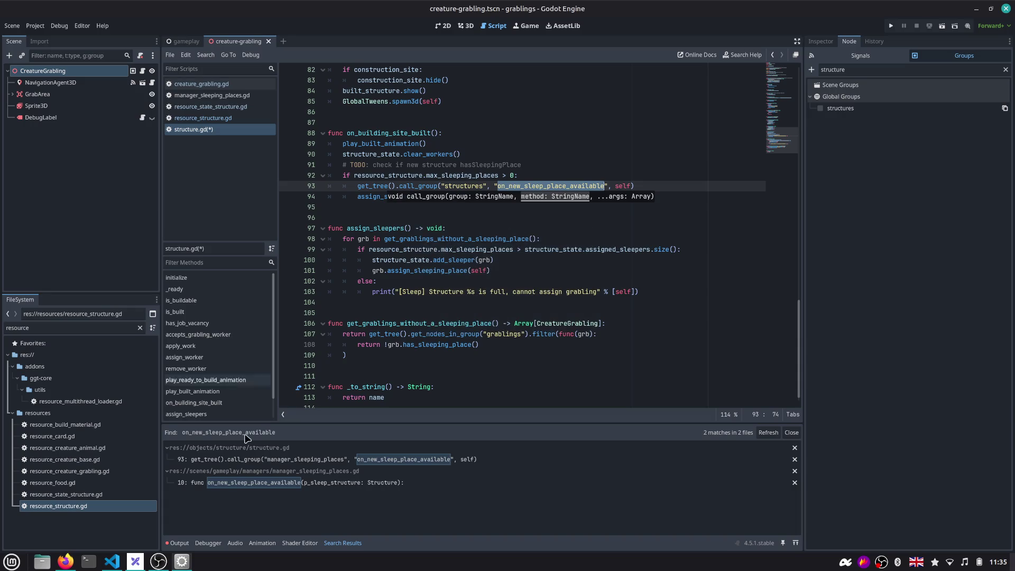
key("Escape")
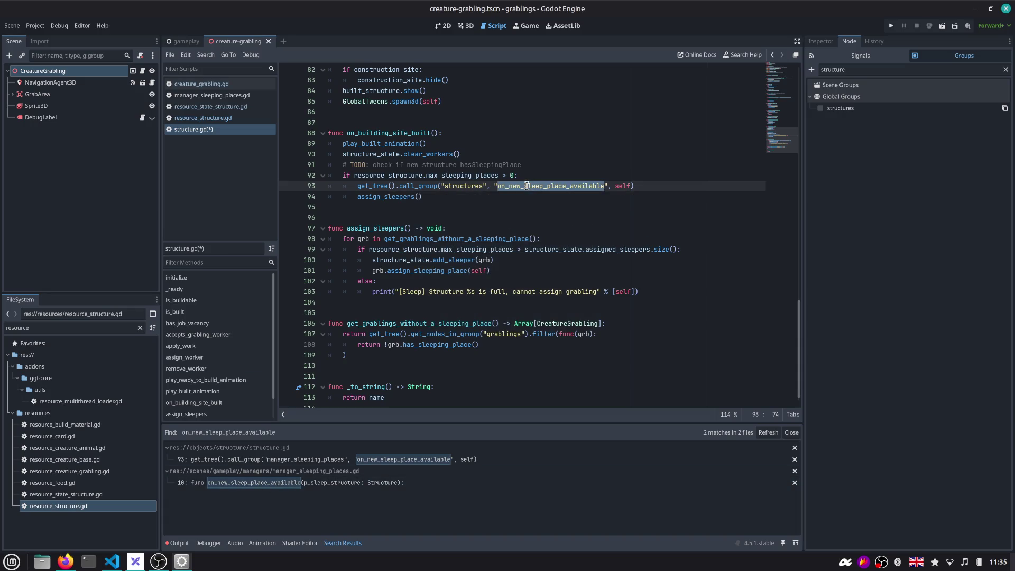
triple_click(527, 186)
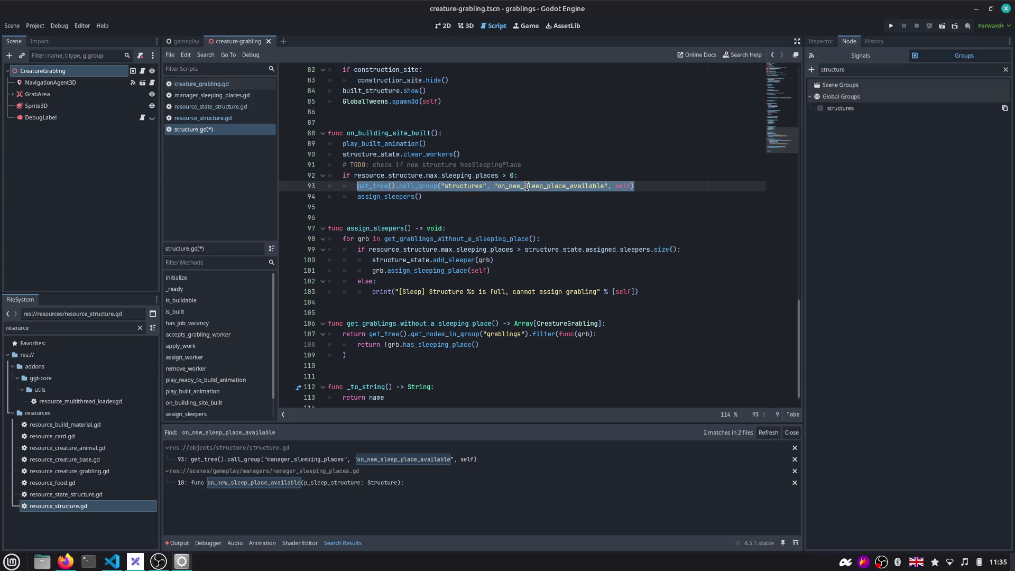
type("get_tree().call_group(\"manager_sleeping_places\", \"on_new_sleep_place_available\", self)")
key("Return")
key("ctrl+s")
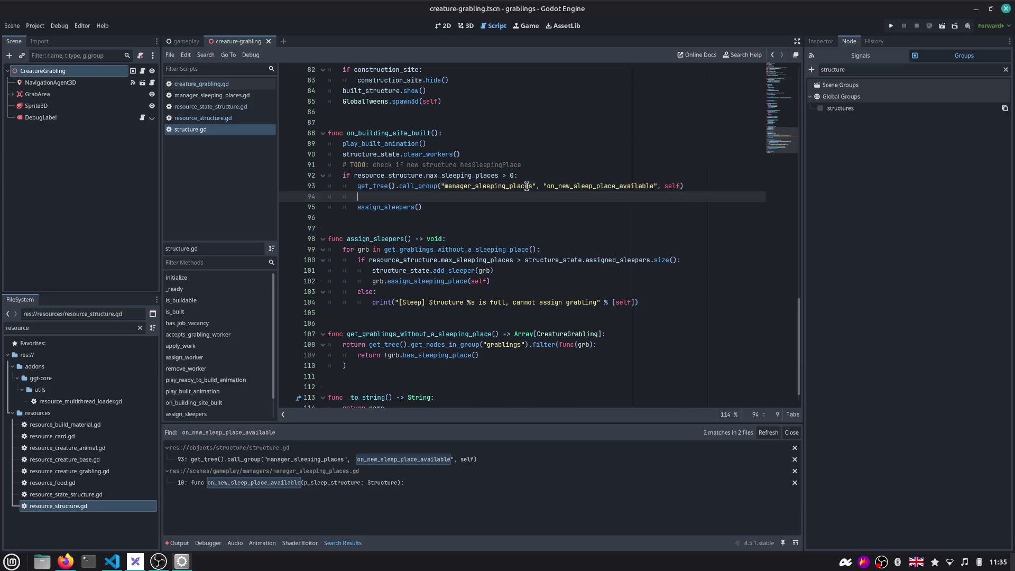
type("get_tree().call_group(\"manager_sleeping_places\", \"on_new_sleep_place_available\", self)")
key("Up")
key("ctrl+k")
key("Down")
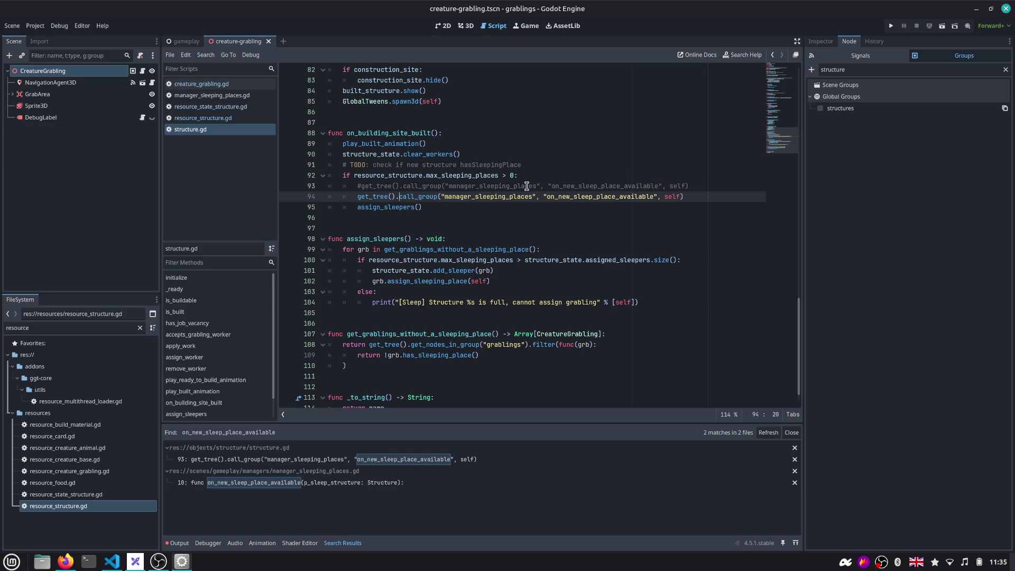
Make the new line call assign_sleepers on the structures group, remove the direct assign_sleepers() call, then go to the gameplay scene
key("ctrl+shift+Right")
type("structures")
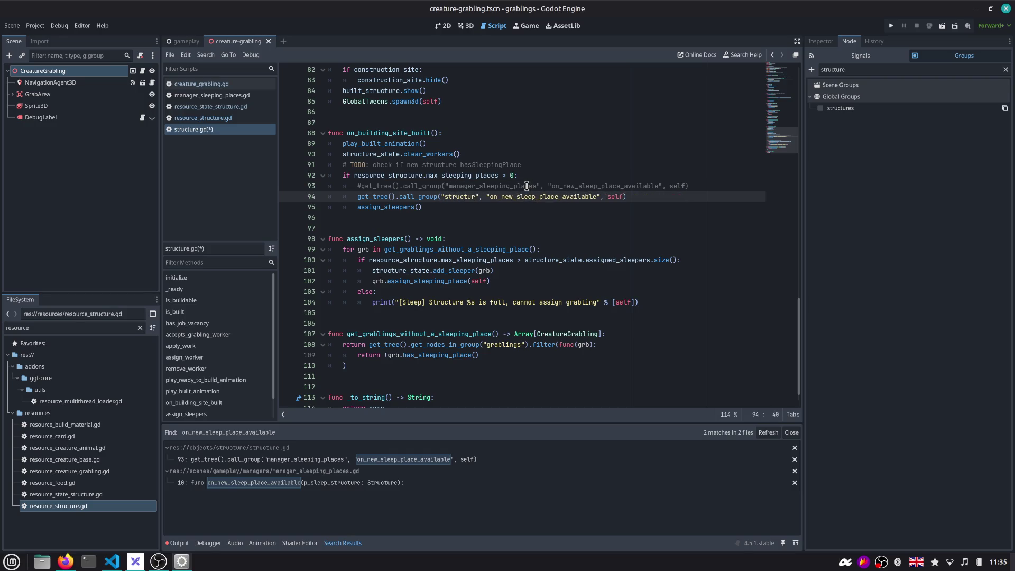
key("ctrl+shift+Right")
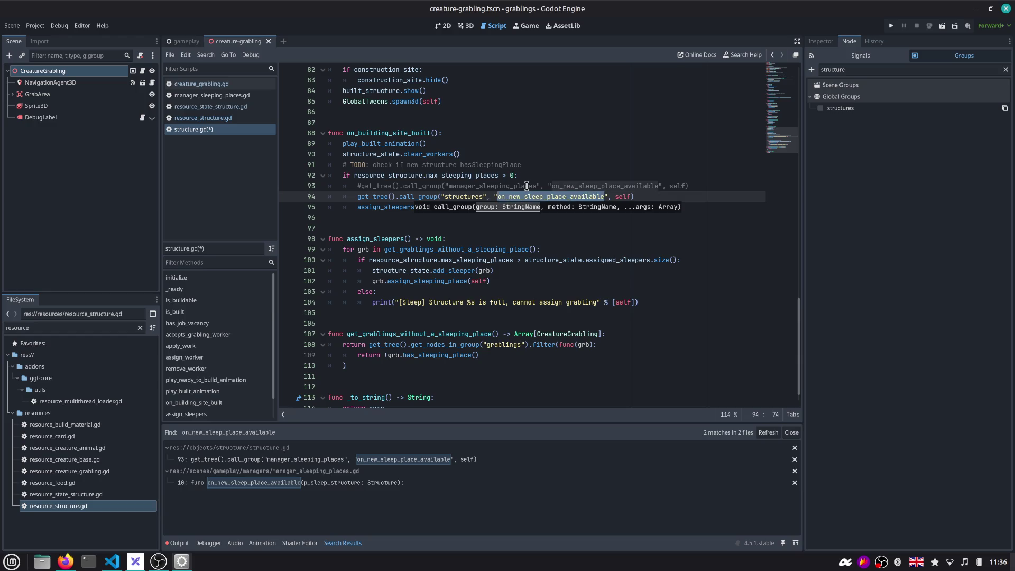
type("assign_sleep")
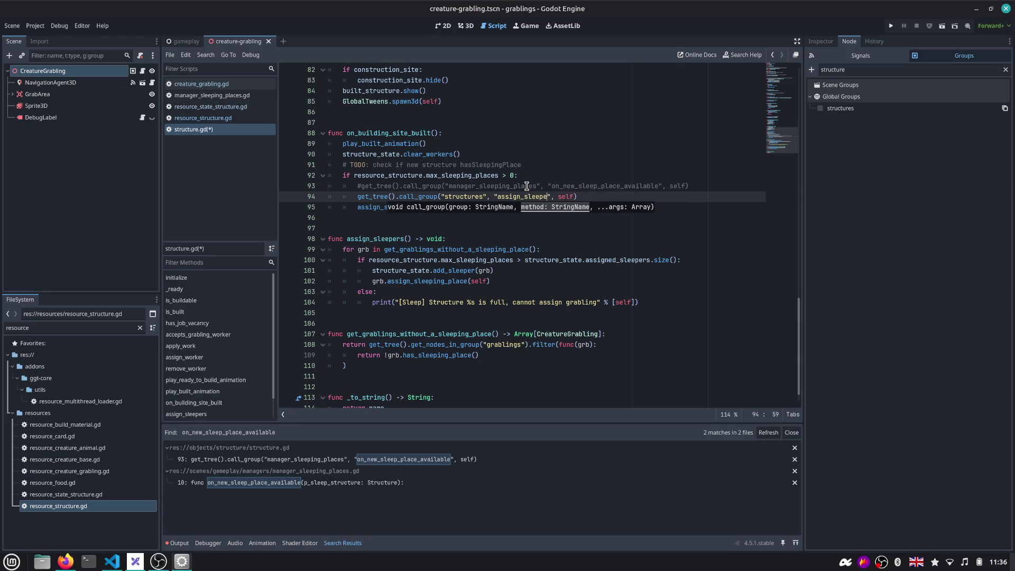
type("ers")
key("Down")
key("shift+Home")
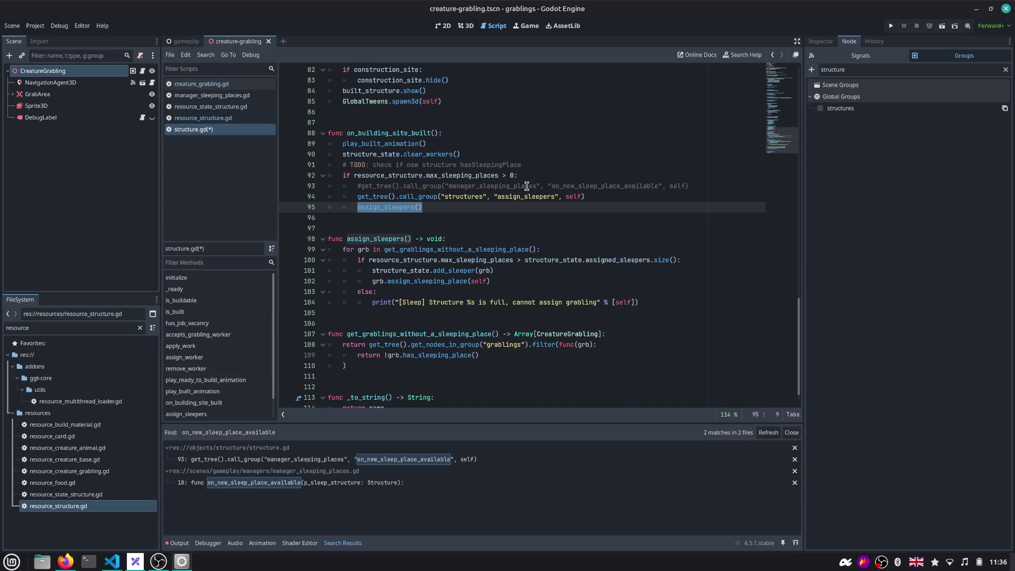
key("BackSpace")
key("ctrl+shift+k")
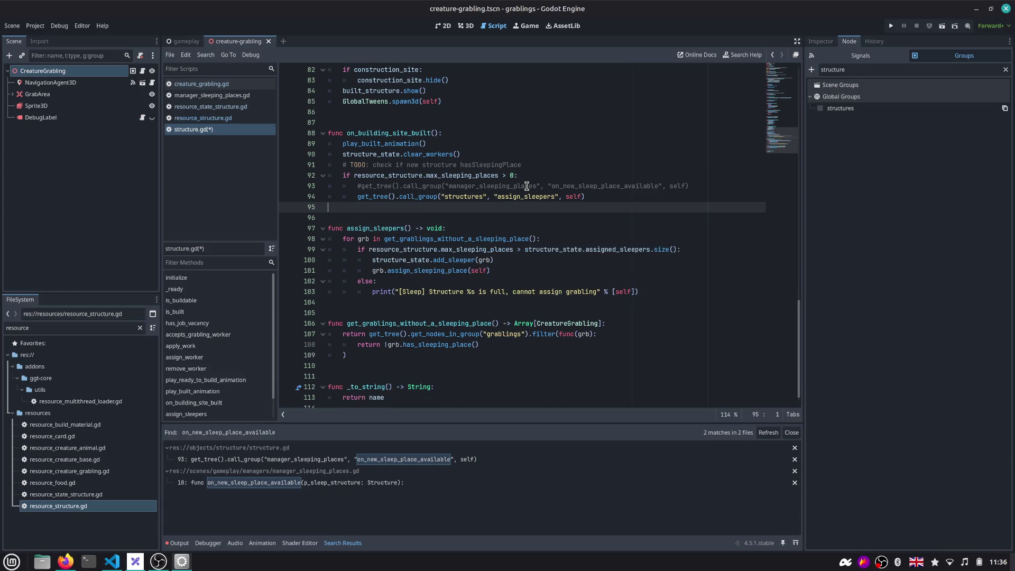
left_click_drag(362, 196, 597, 196)
left_click(596, 196)
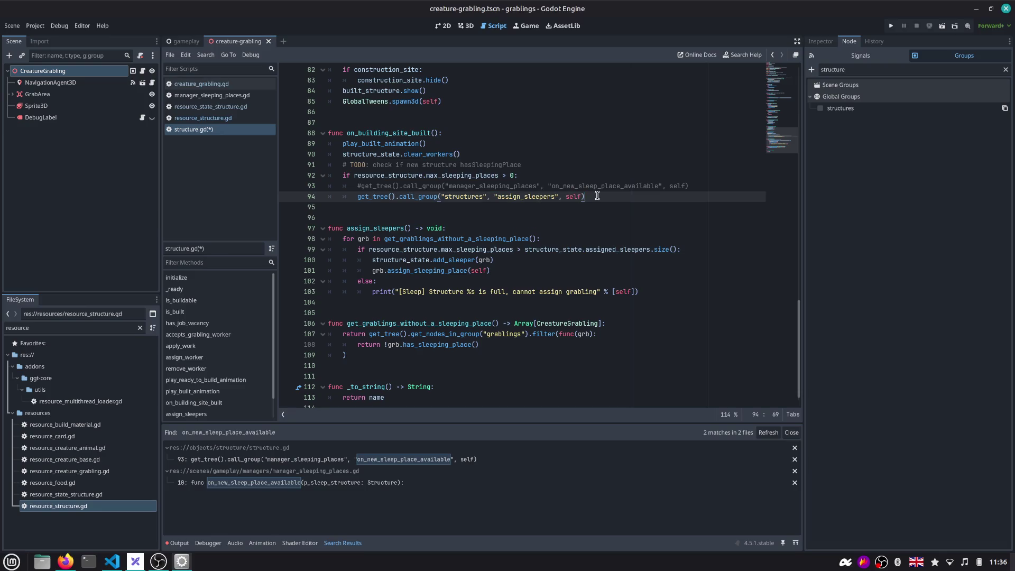
left_click(712, 186)
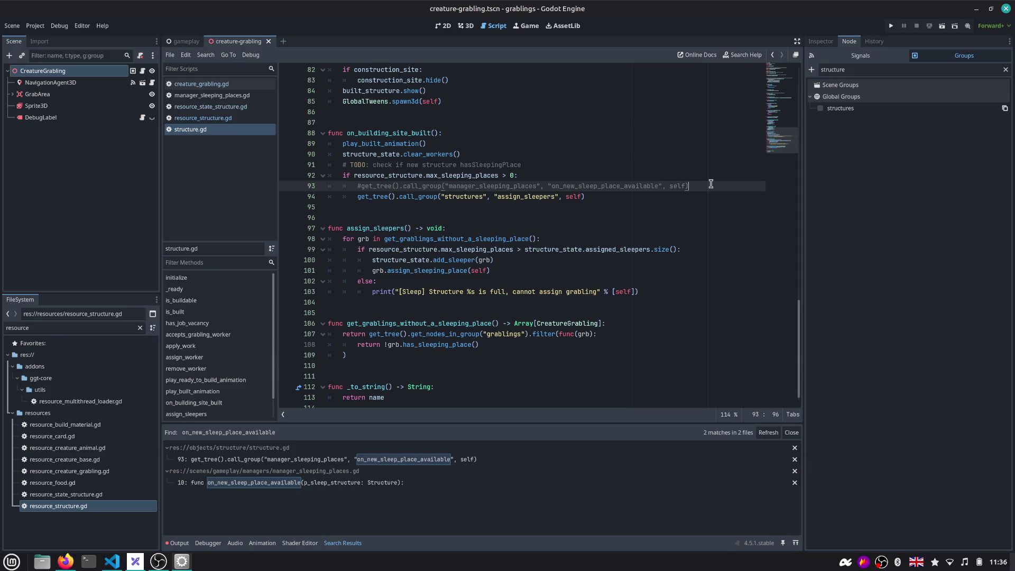
key("Down")
key("shift+Home")
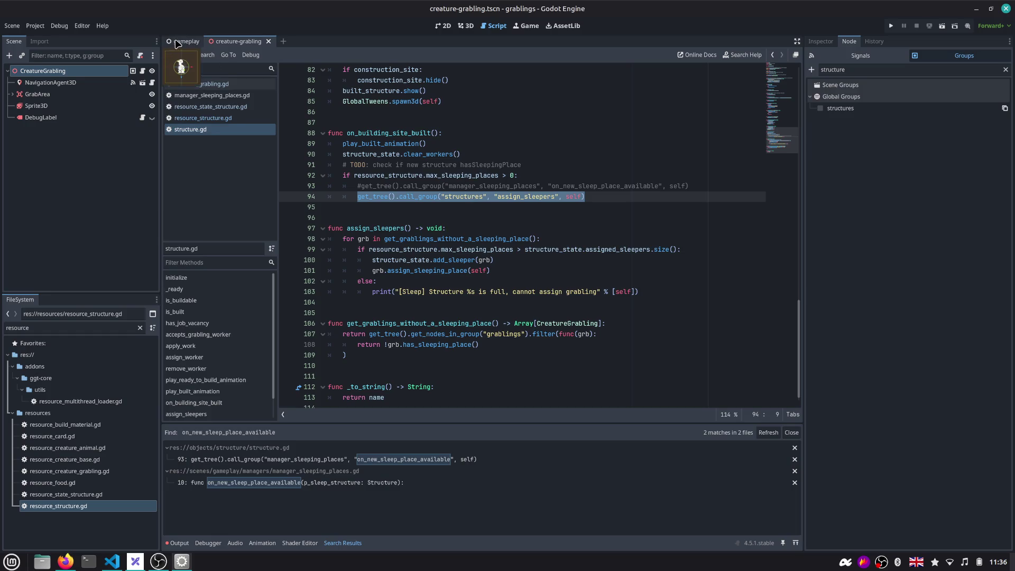
left_click(185, 42)
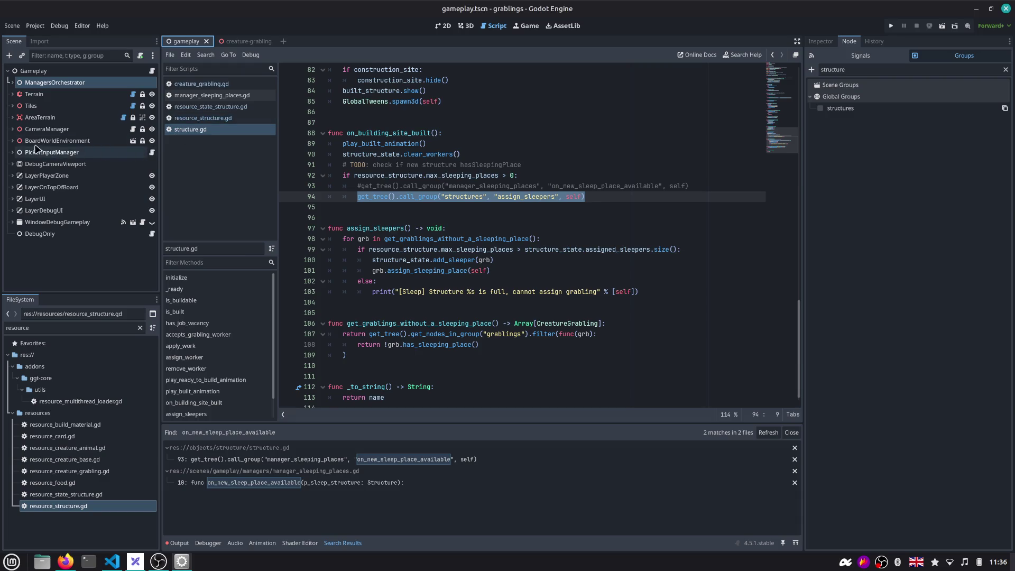
Inspect the PickerInputManager and LayerPlayerZone nodes in the 3D gameplay scene, then run the project
left_click(13, 151)
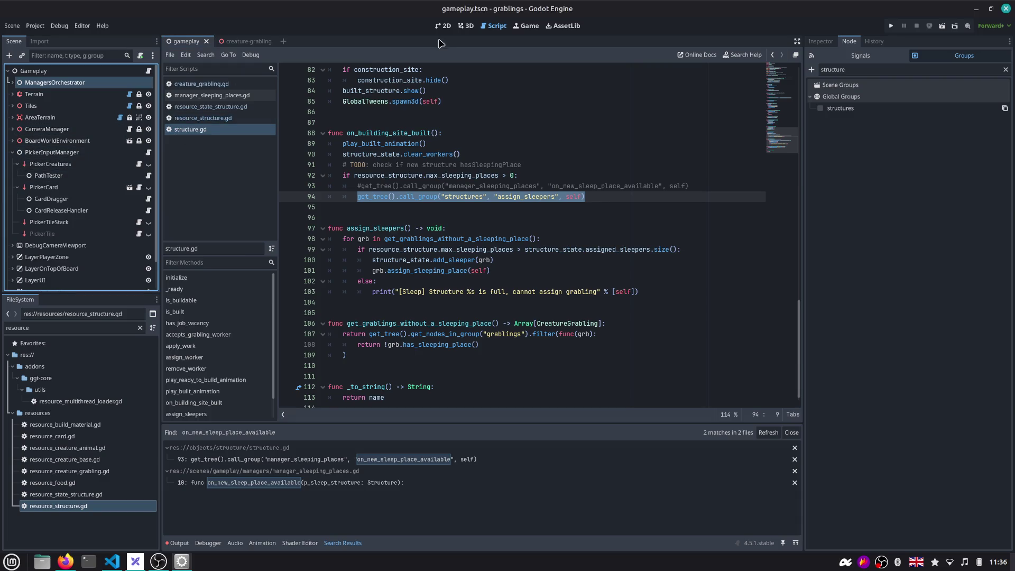
left_click(465, 27)
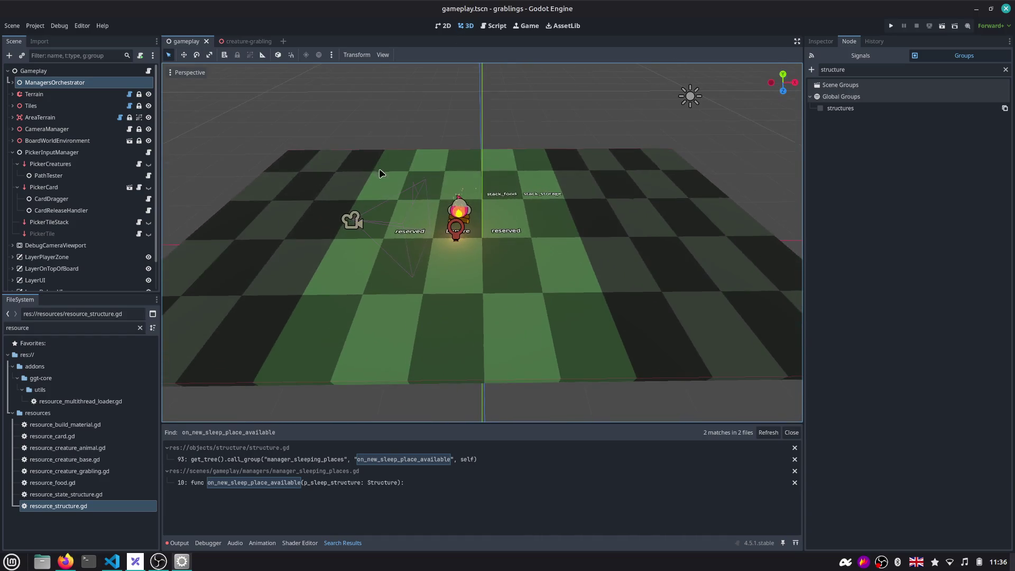
left_click(25, 164)
left_click(20, 175)
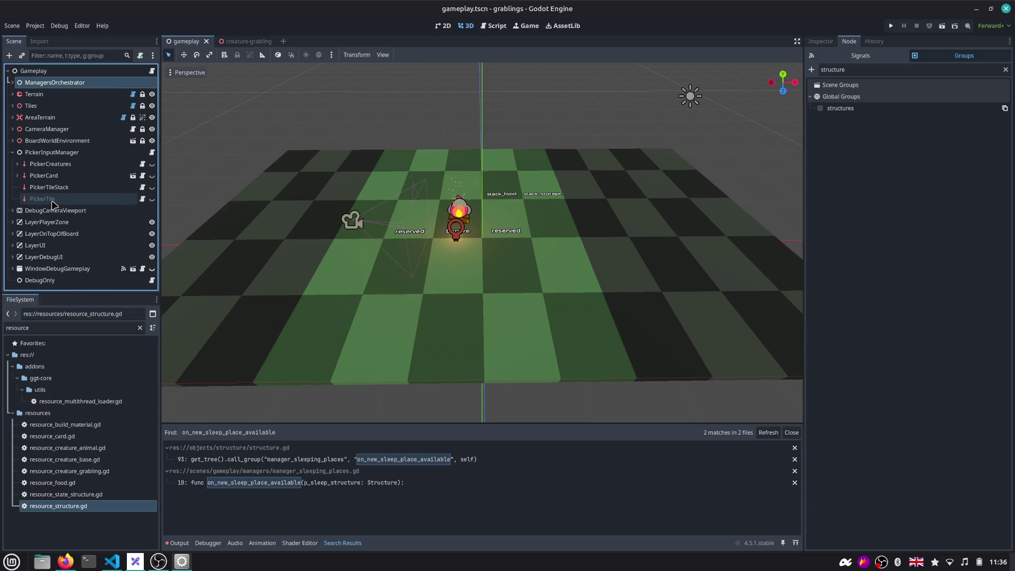
left_click(77, 191)
left_click(67, 177)
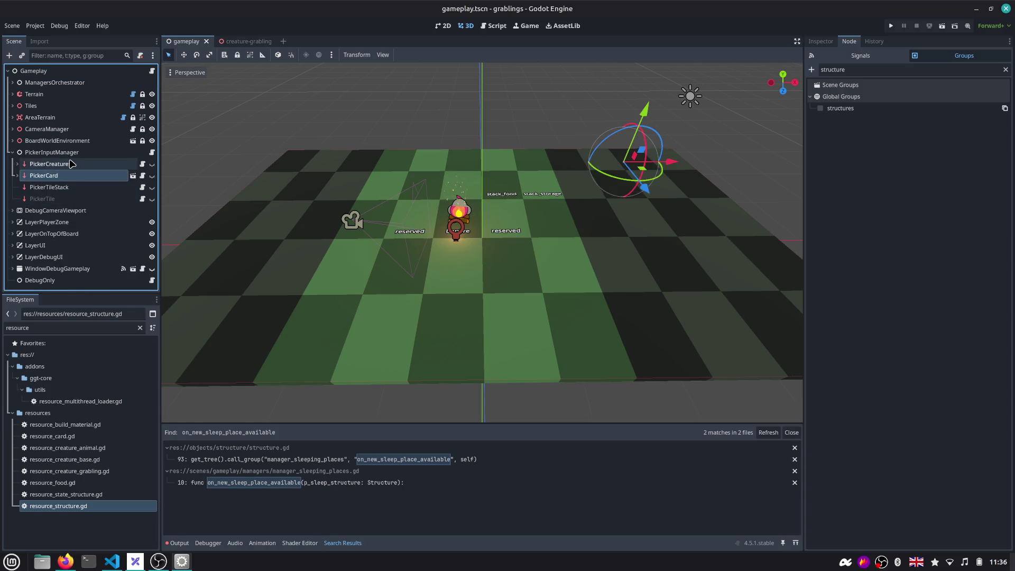
left_click(18, 164)
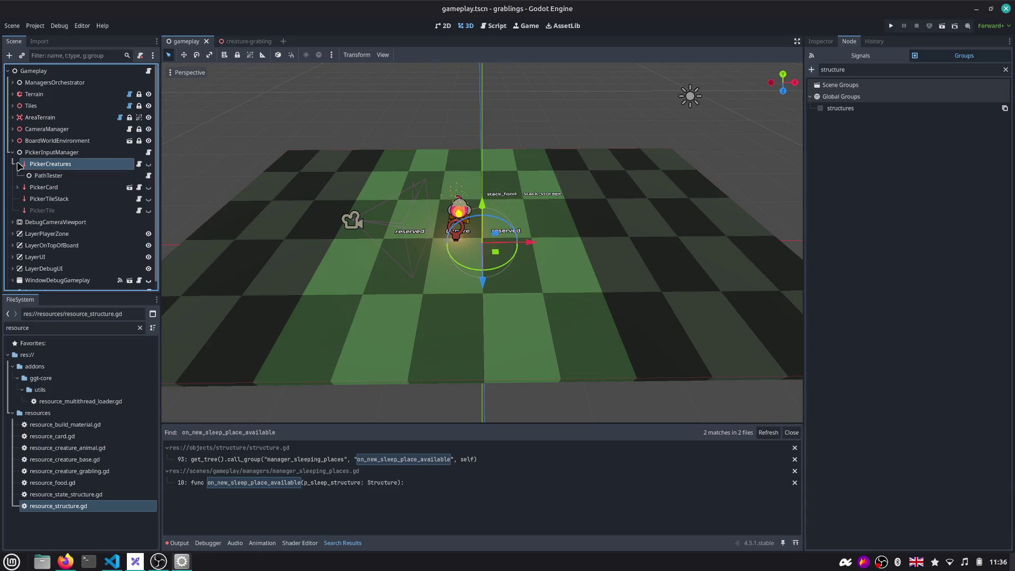
left_click_drag(341, 182, 354, 208)
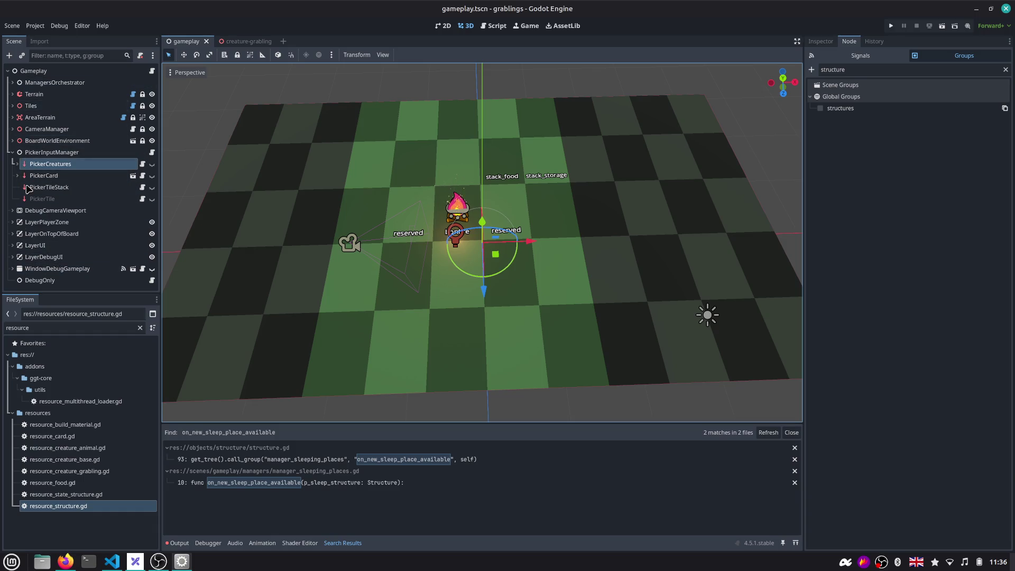
left_click(13, 222)
scroll(29, 258, "down", 1)
scroll(29, 258, "down", 1)
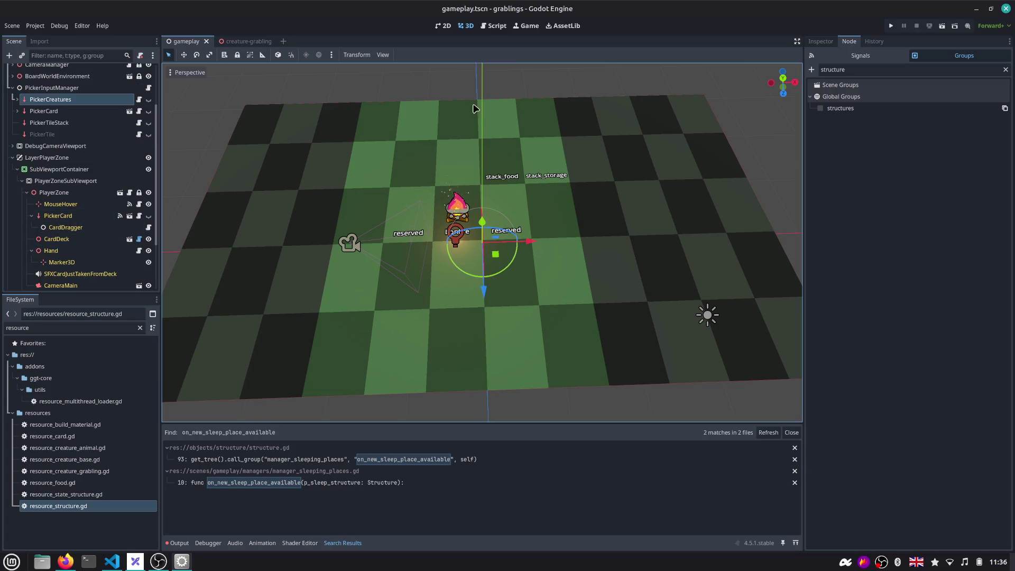
left_click(890, 26)
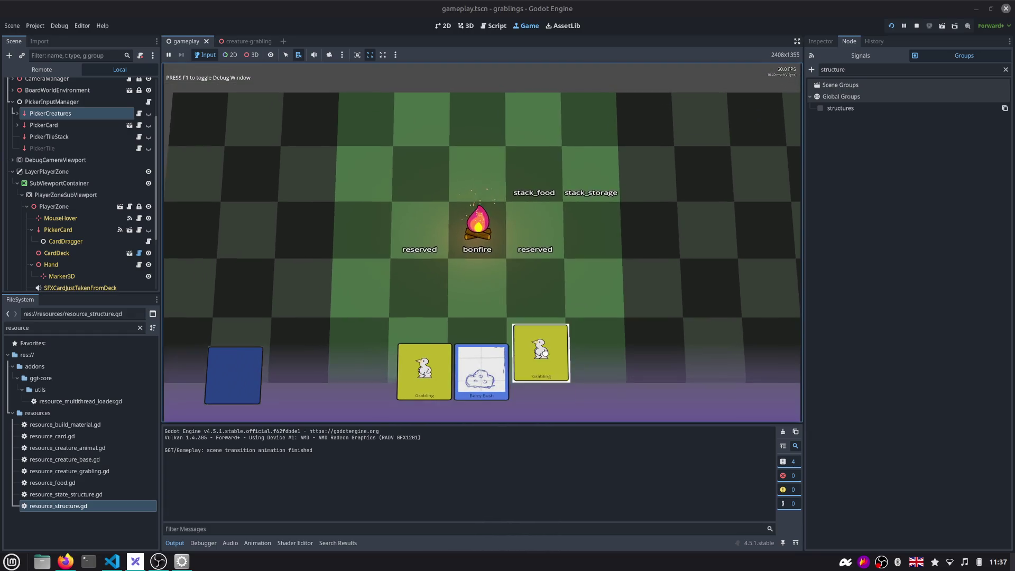
Drop a Grabling and a Berry Bush card onto the stack_storage tile in the running game, then stop the run
left_click_drag(538, 368, 591, 197)
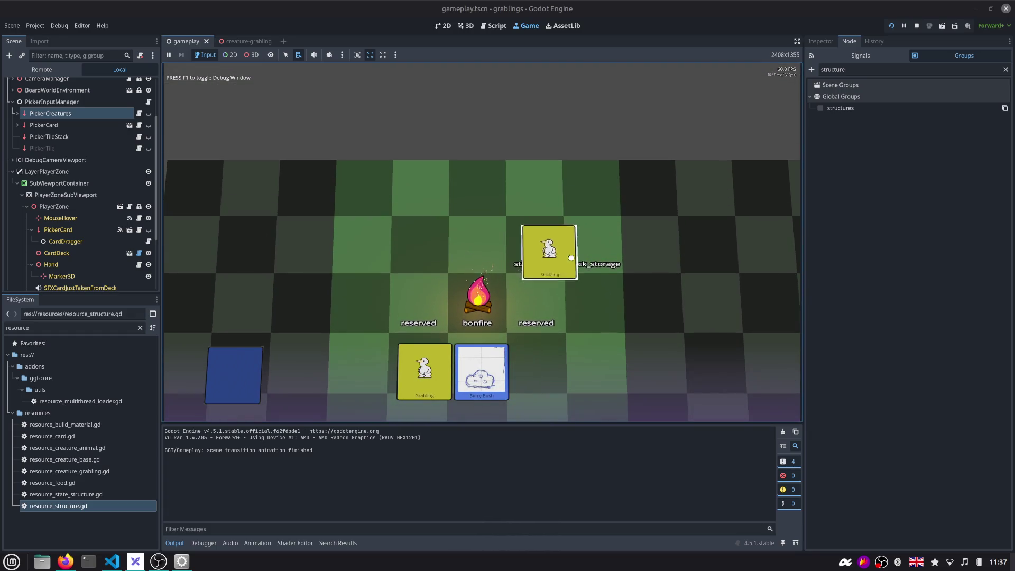
mouse_move(482, 372)
left_mouse_down()
mouse_move(601, 251)
mouse_move(555, 296)
mouse_move(550, 235)
left_mouse_up()
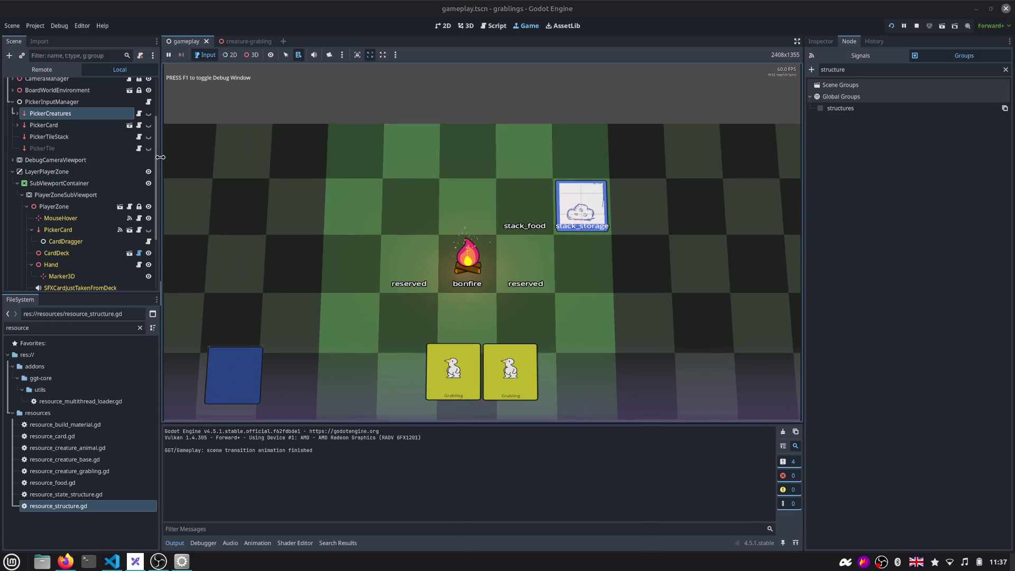
left_click_drag(160, 155, 192, 155)
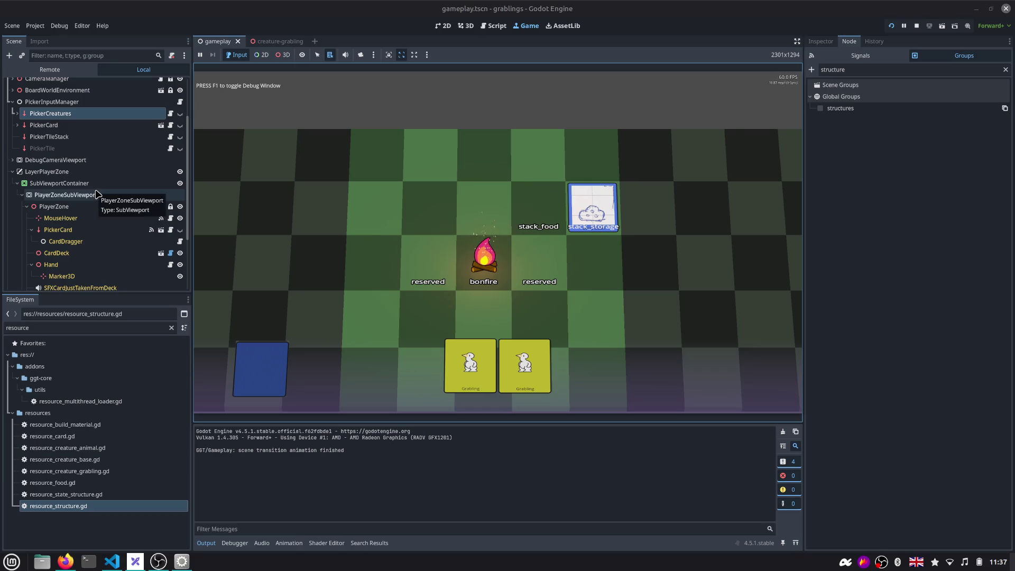
scroll(86, 150, "up", 3)
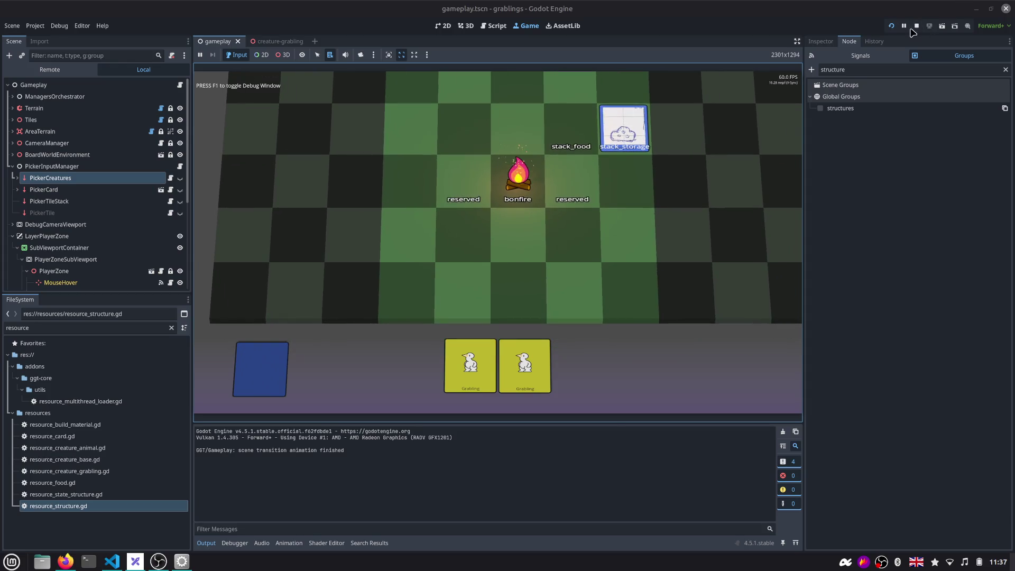
left_click(916, 26)
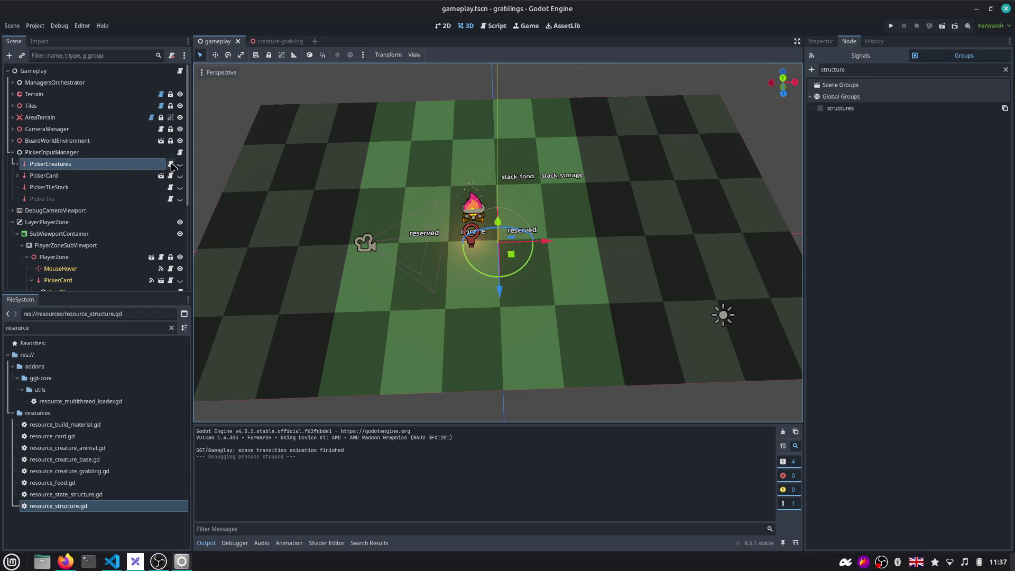
Read release_grab in picker_creatures.gd, checking its on_grab_release, can_release_creature and _handle_release_on_structure calls, then move to picker_card.gd
left_click(170, 163)
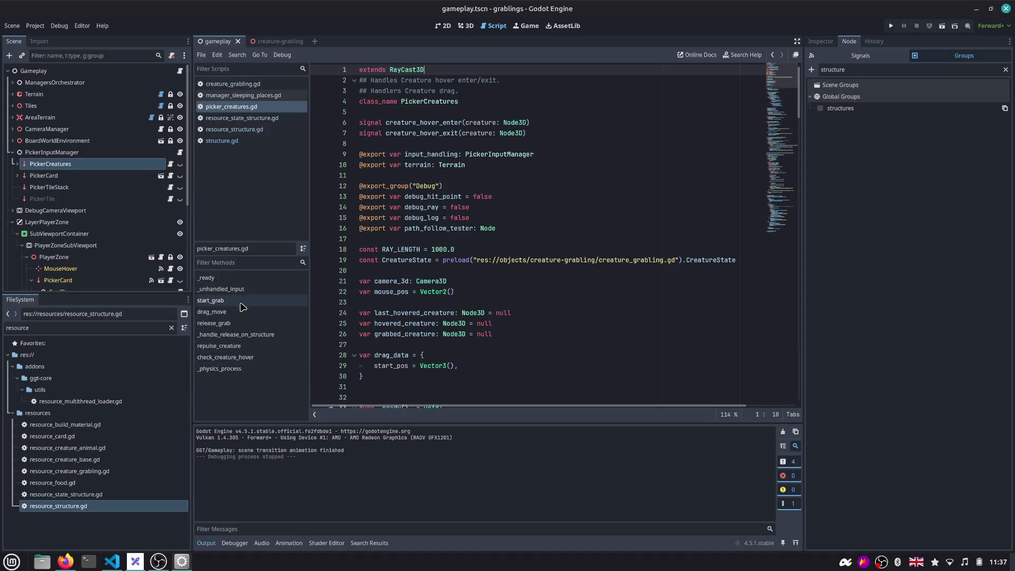
left_click(240, 324)
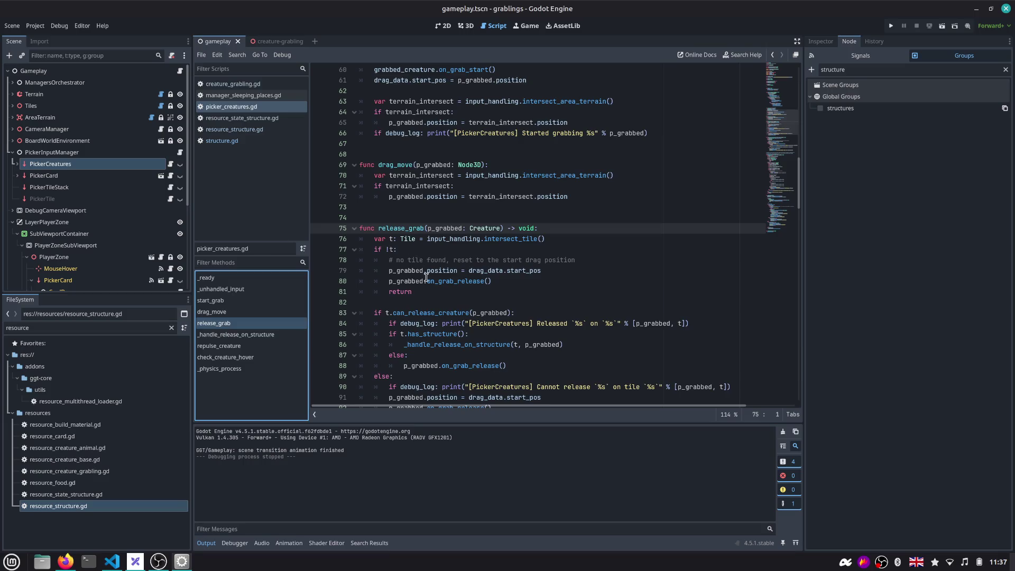
scroll(426, 277, "down", 1)
double_click(454, 249)
scroll(454, 249, "down", 1)
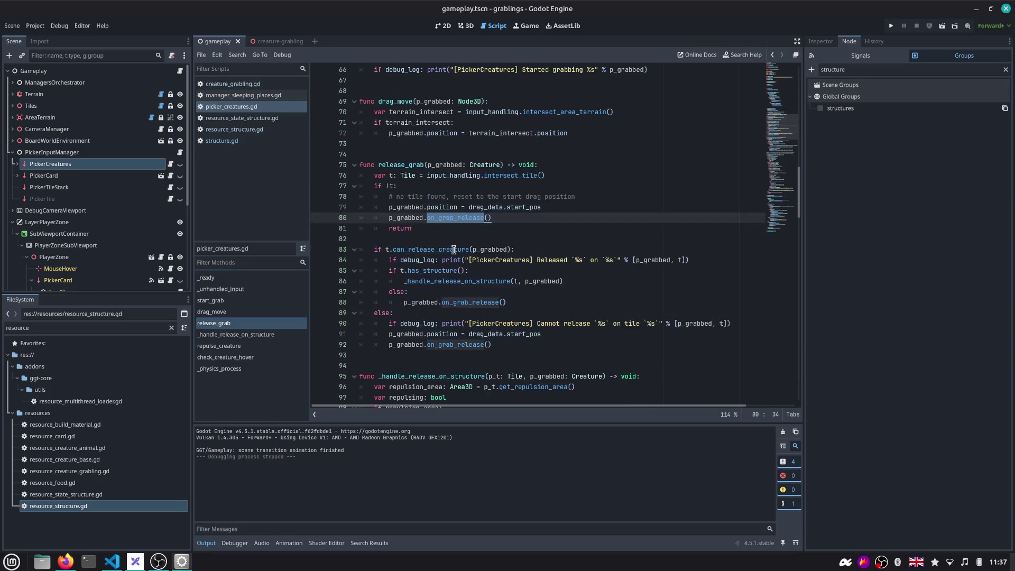
double_click(437, 249)
scroll(436, 250, "down", 1)
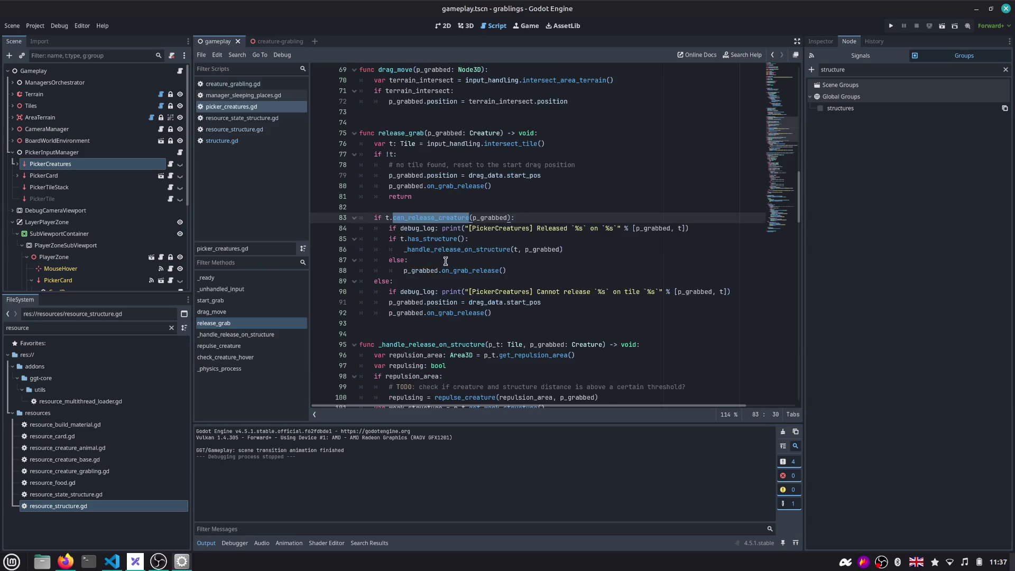
scroll(447, 261, "down", 1)
double_click(457, 218)
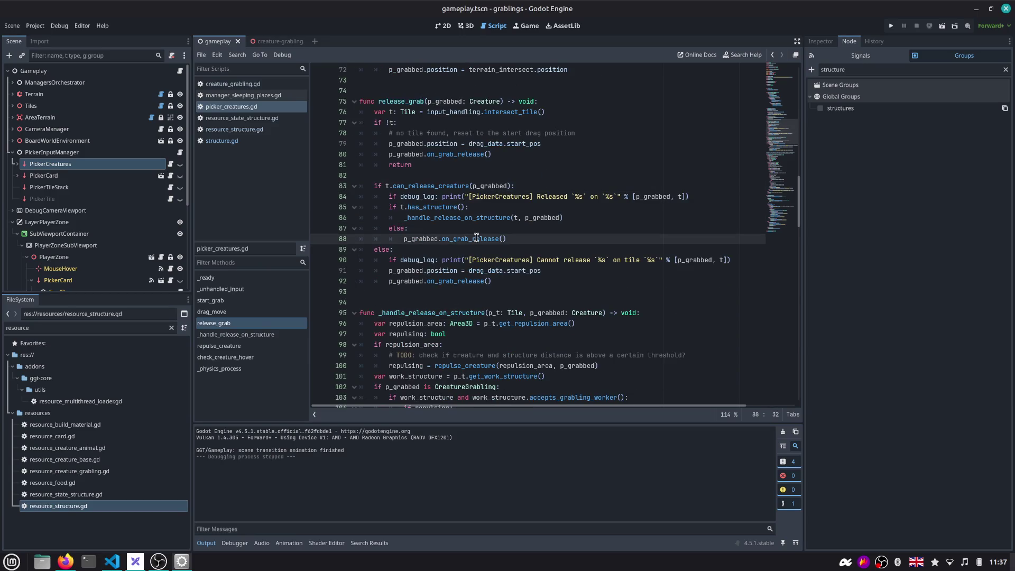
double_click(476, 238)
key("End")
double_click(464, 217)
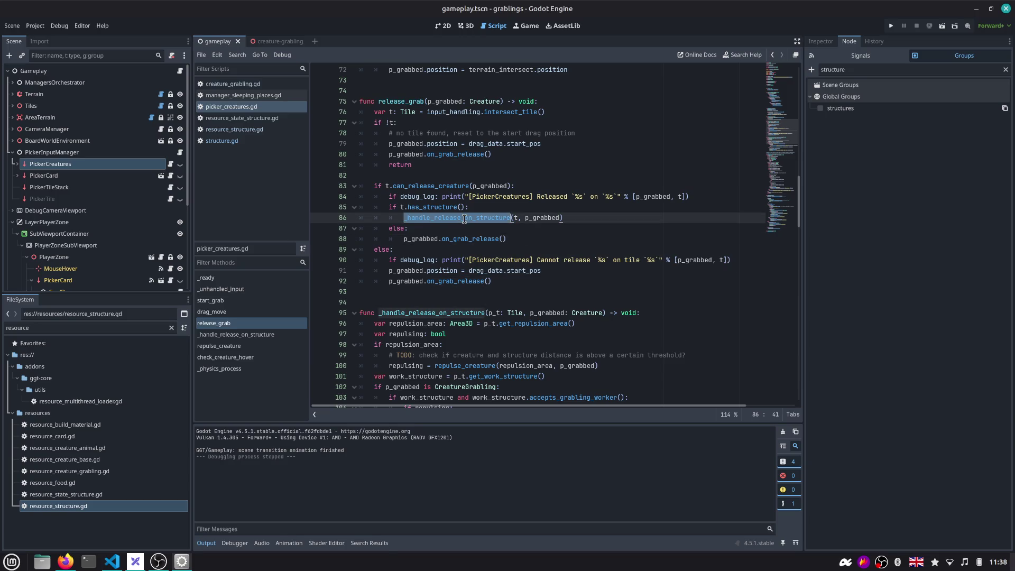
scroll(464, 219, "down", 2)
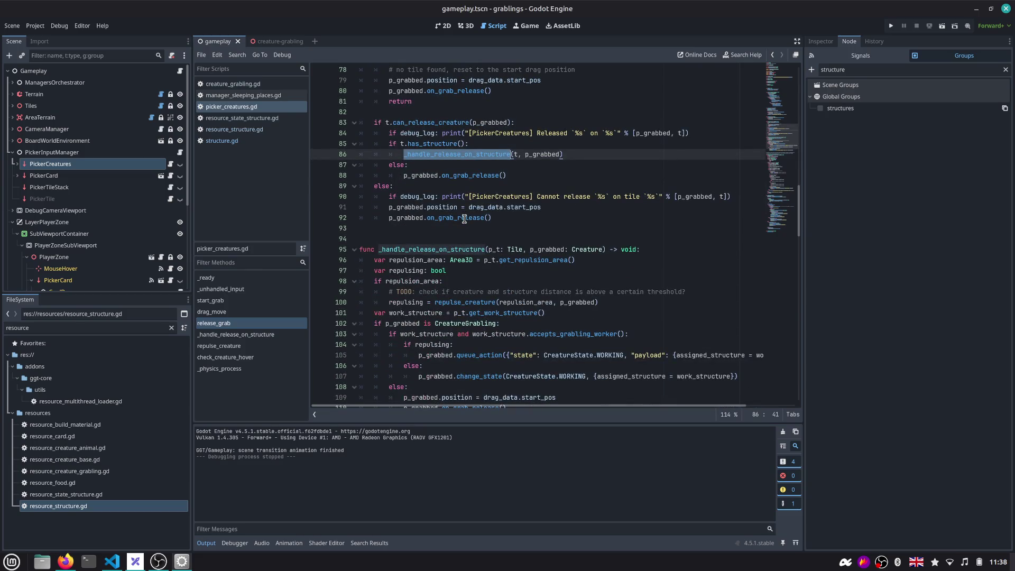
scroll(464, 218, "down", 1)
scroll(458, 238, "up", 2)
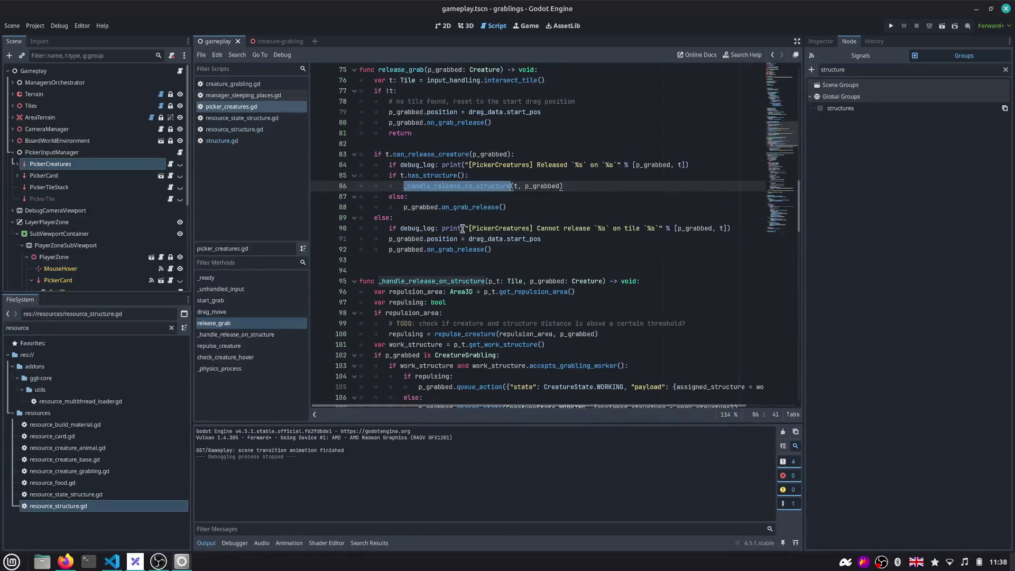
scroll(449, 239, "up", 1)
scroll(452, 238, "up", 3)
scroll(452, 238, "up", 2)
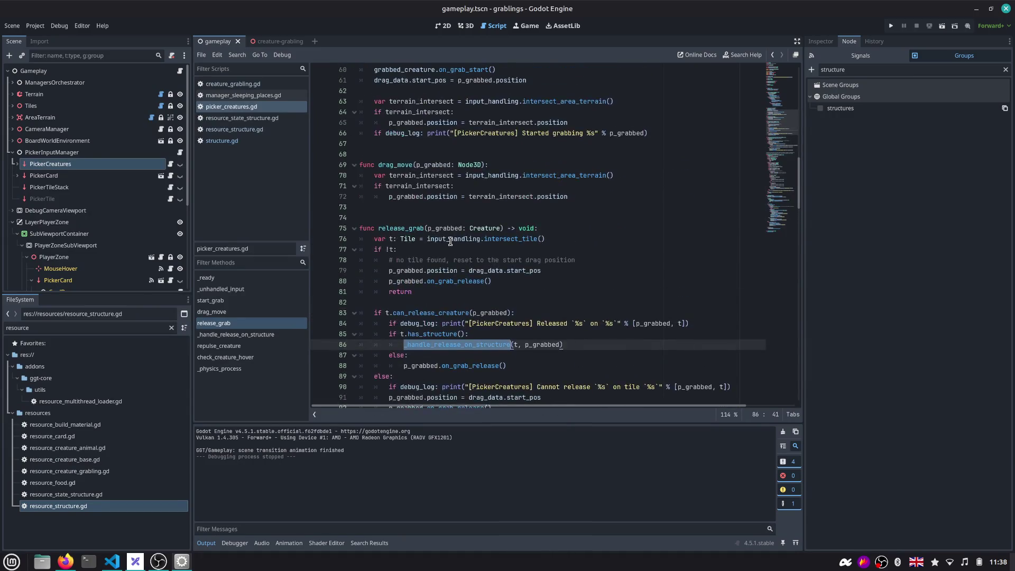
scroll(452, 238, "up", 2)
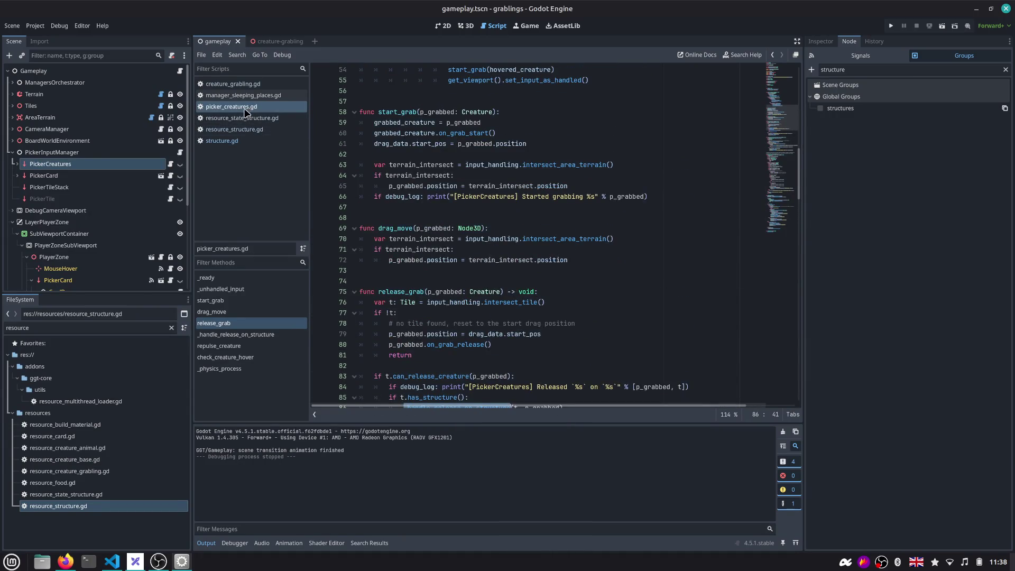
left_click(162, 175)
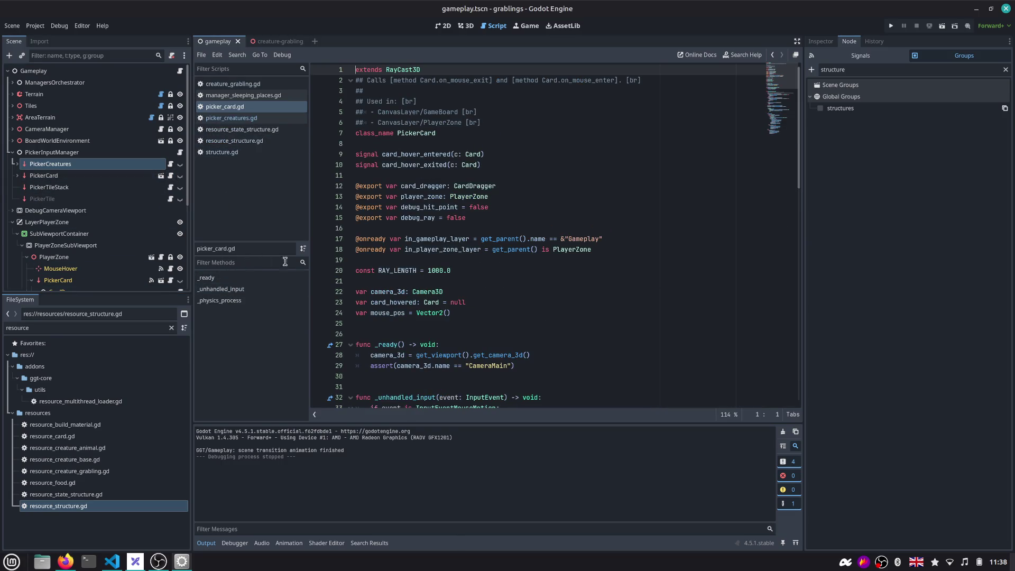
scroll(436, 228, "down", 3)
scroll(435, 228, "down", 4)
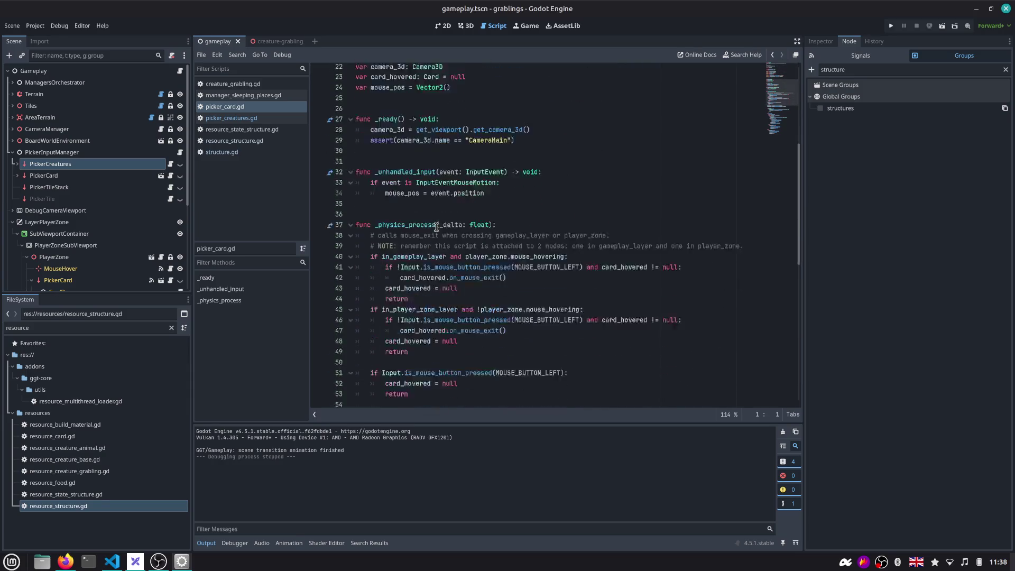
scroll(436, 228, "down", 2)
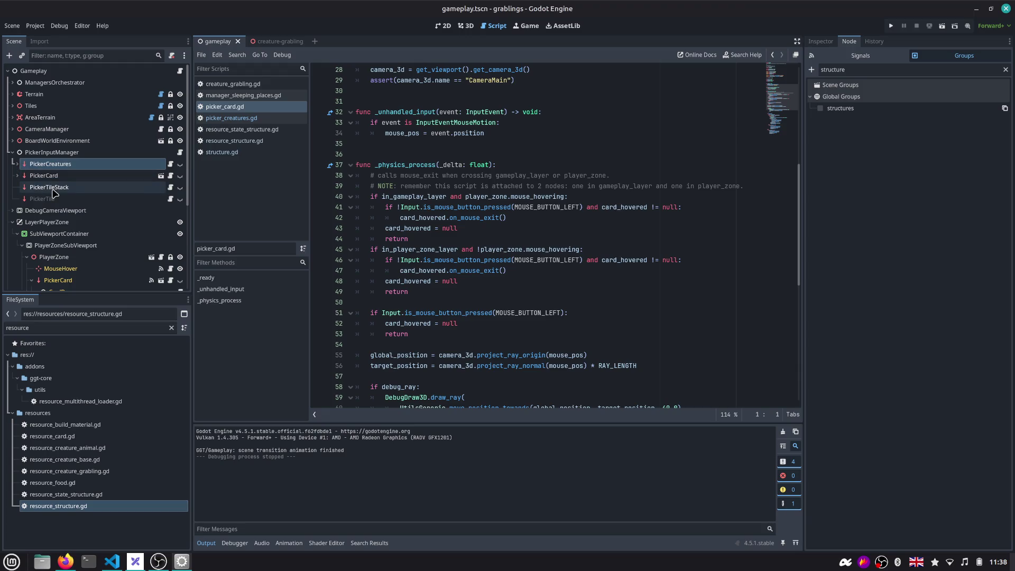
mouse_move(407, 229)
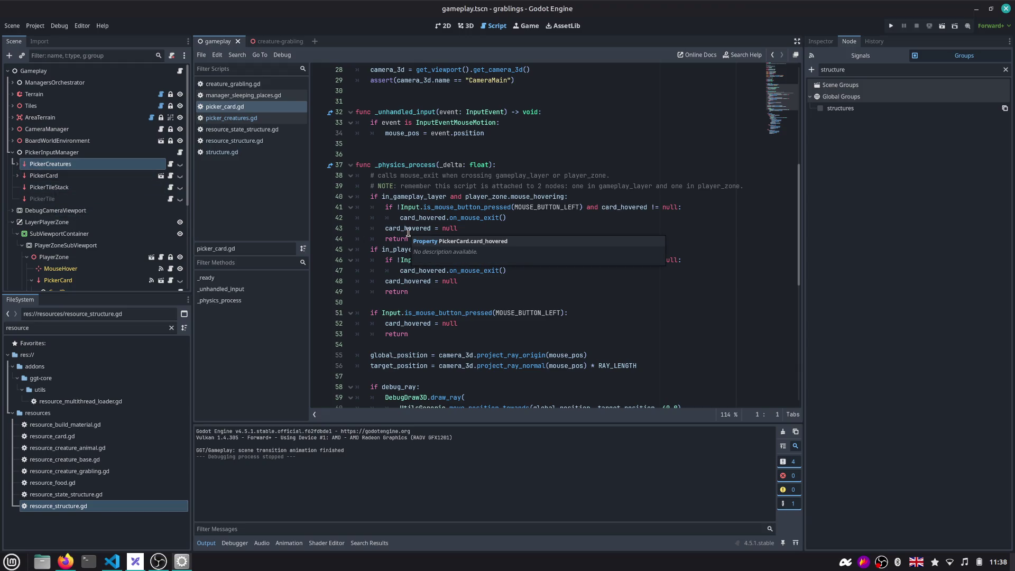
scroll(408, 230, "down", 5)
scroll(407, 230, "down", 3)
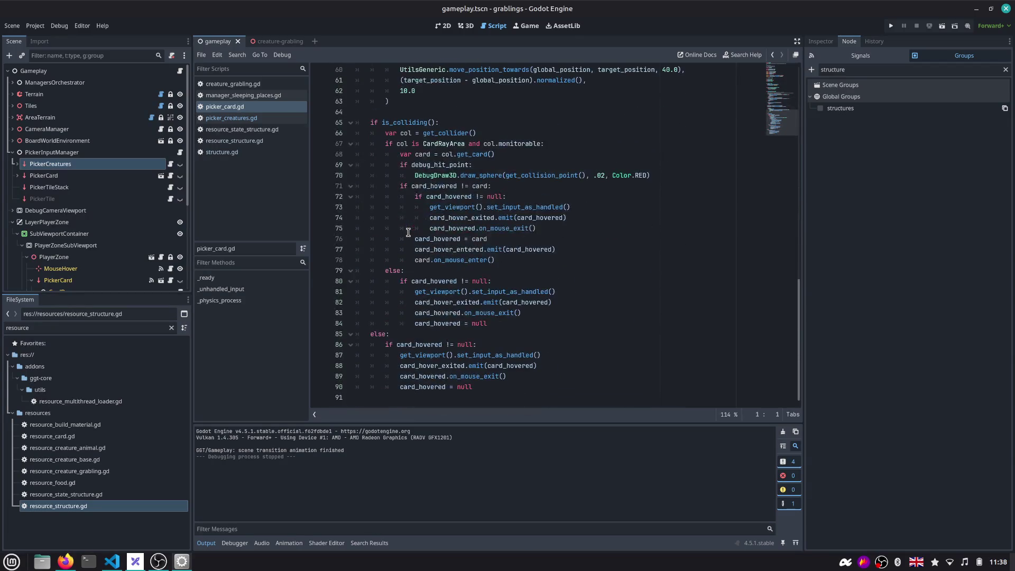
scroll(407, 230, "up", 5)
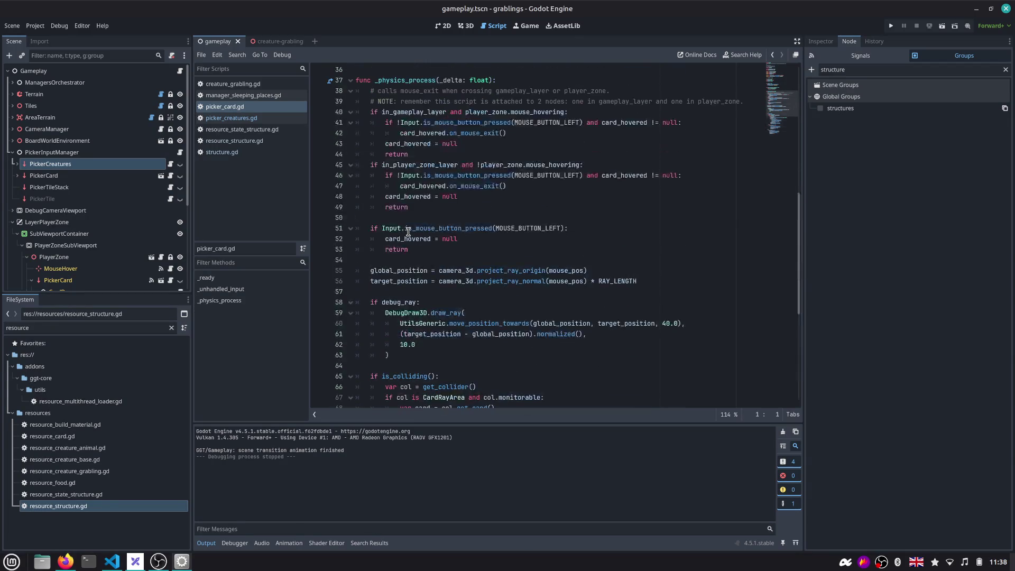
scroll(407, 230, "up", 5)
Settle on line 24's mouse_pos declaration in picker_card.gd after reading its hover logic
left_click(407, 228)
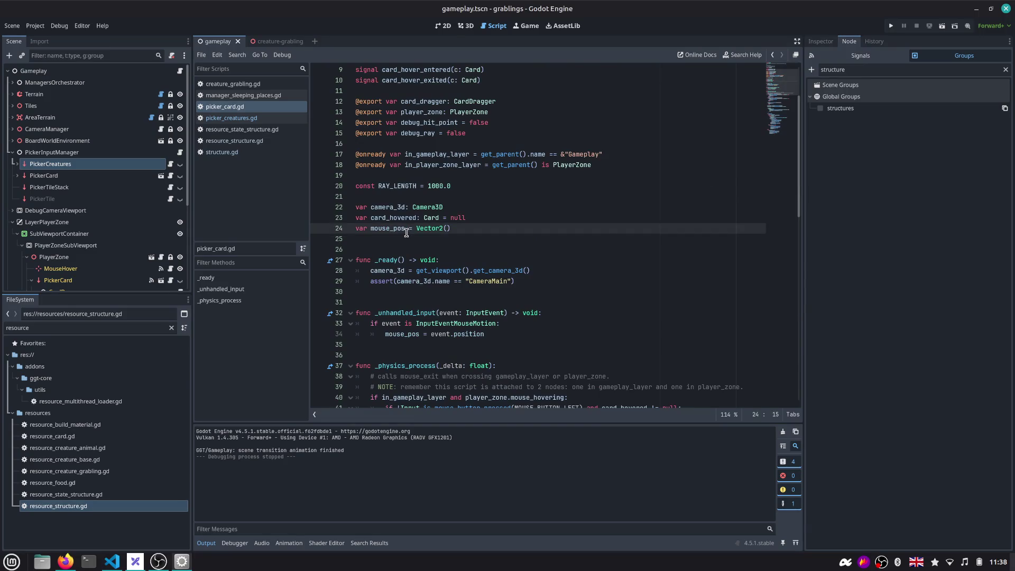
Search the project for spawn_scene and trace spawn_card_entity into _handle_card_creature_release in card_release_handler.gd
key("ctrl+shift+f")
type("spawn_")
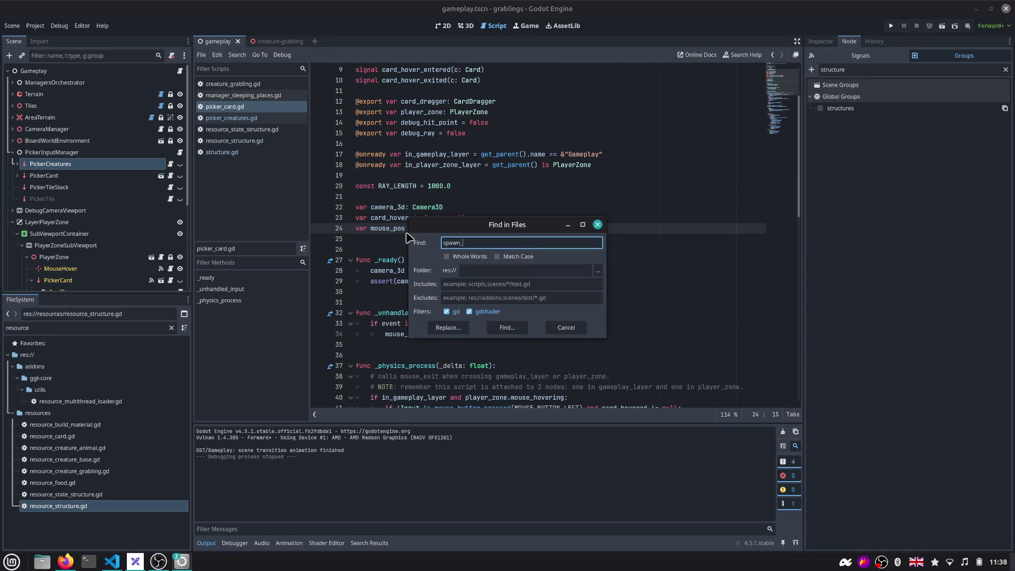
type("scene")
key("Return")
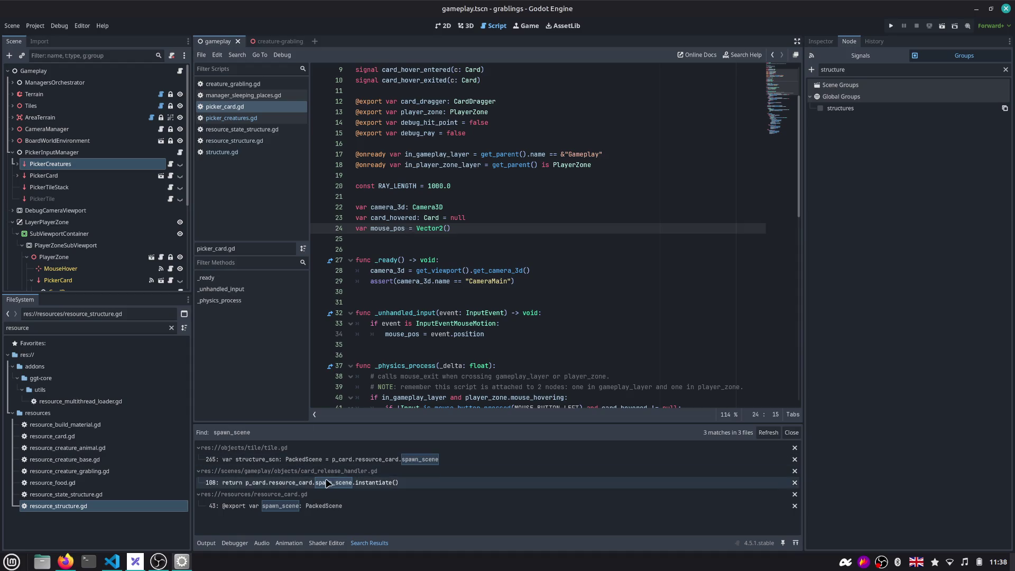
left_click(341, 484)
double_click(421, 355)
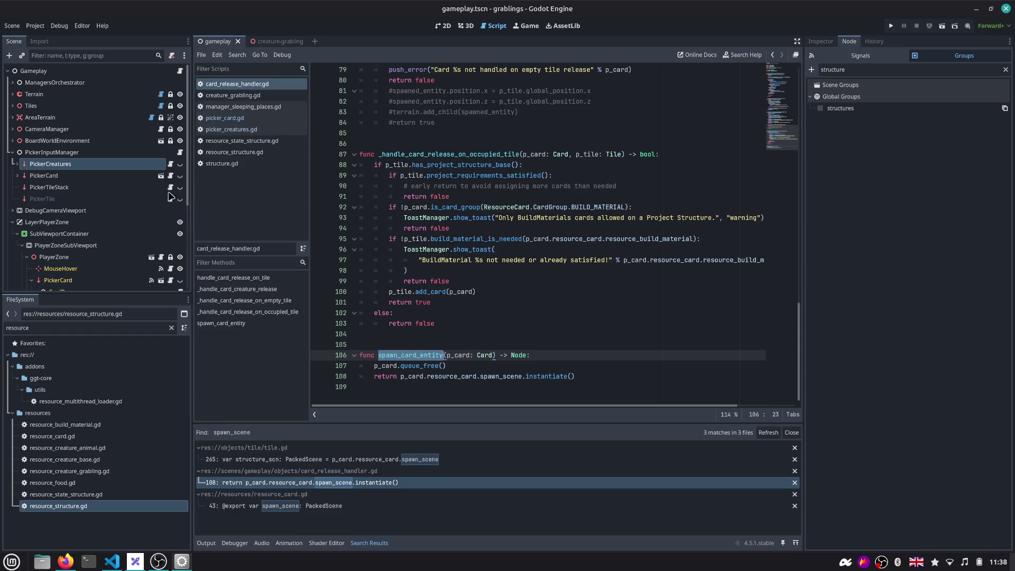
left_click(539, 377)
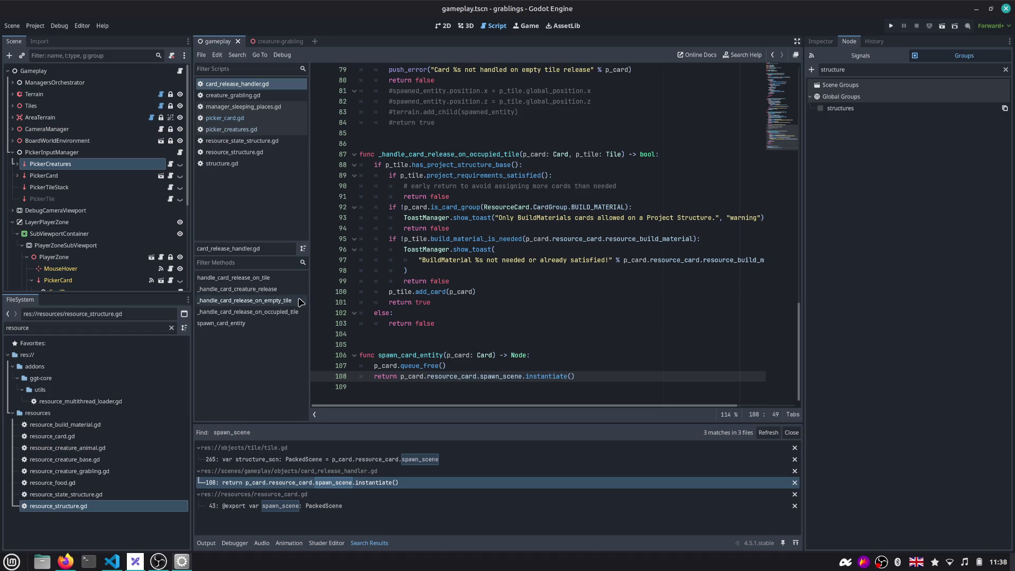
left_click(264, 289)
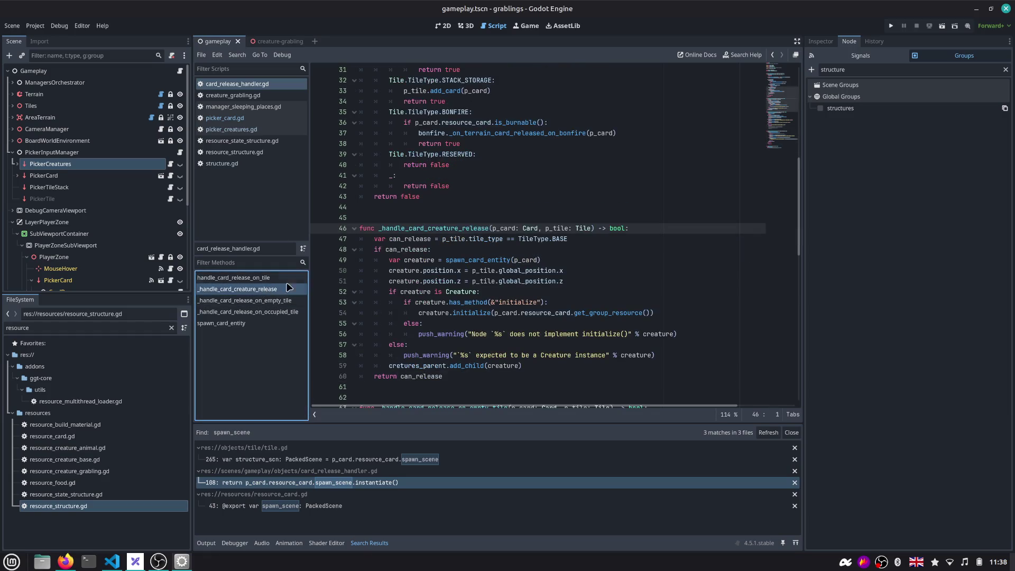
double_click(485, 231)
double_click(399, 251)
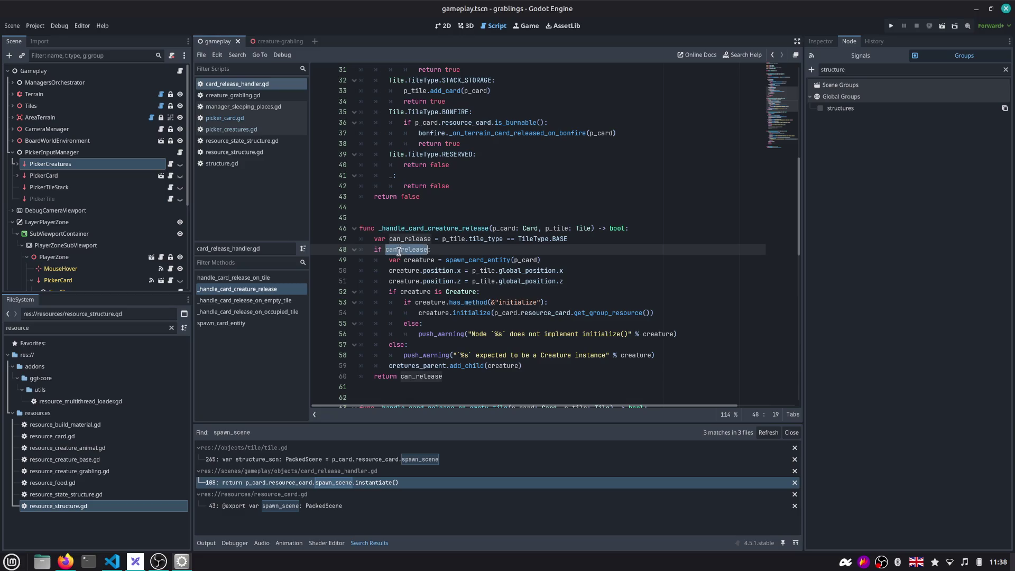
double_click(459, 261)
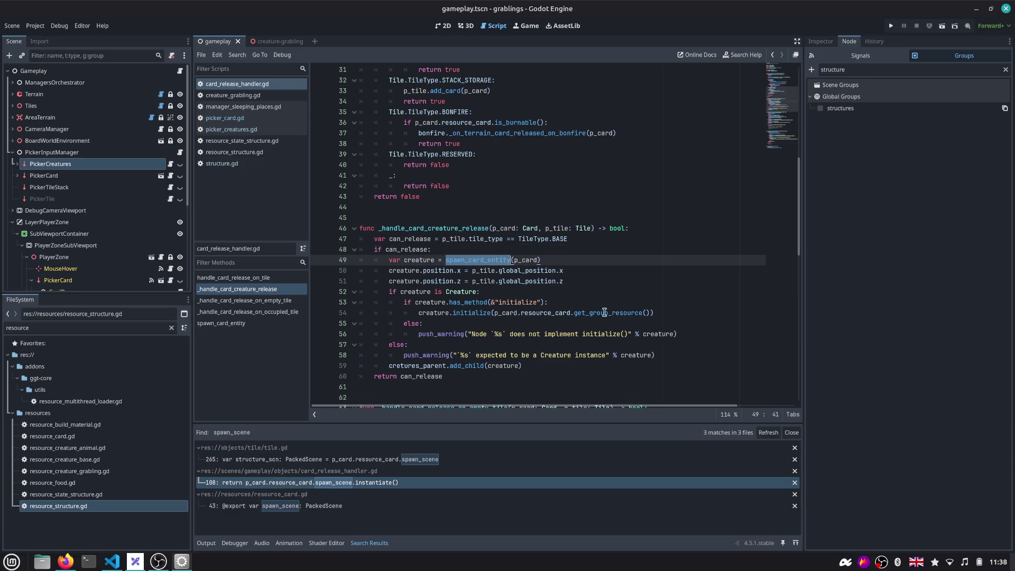
double_click(472, 313)
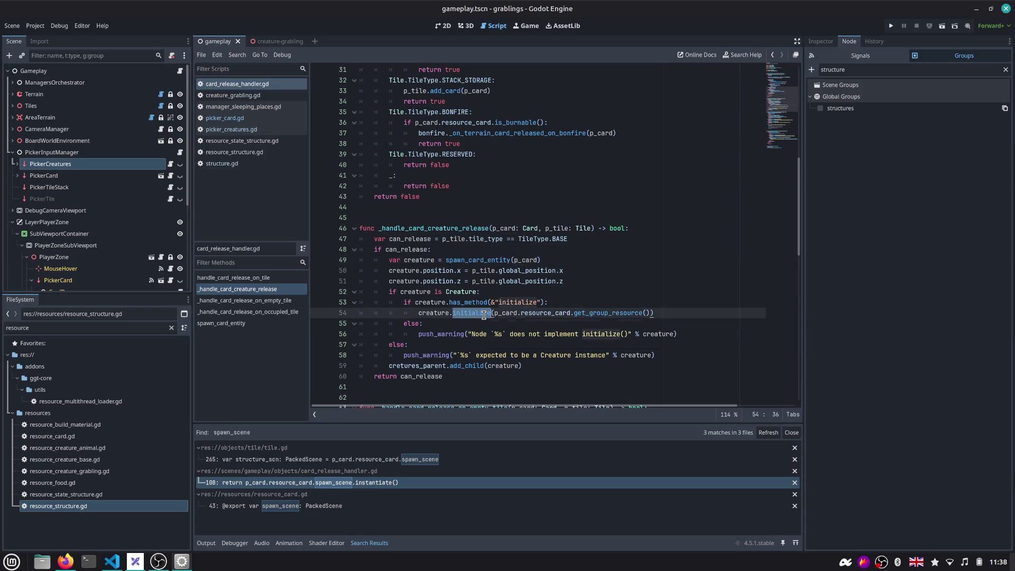
scroll(484, 315, "down", 1)
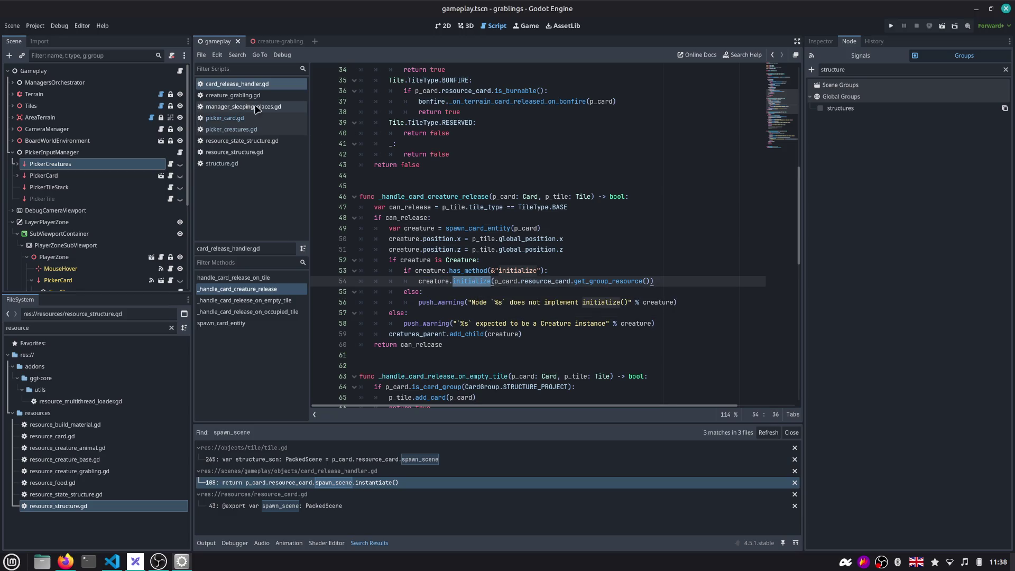
Check Creature's initialize, then add get_tree().call_group("structures", "assign_sleepers", self) under the creature check and return to the whiteboard
left_click(229, 94)
double_click(399, 103)
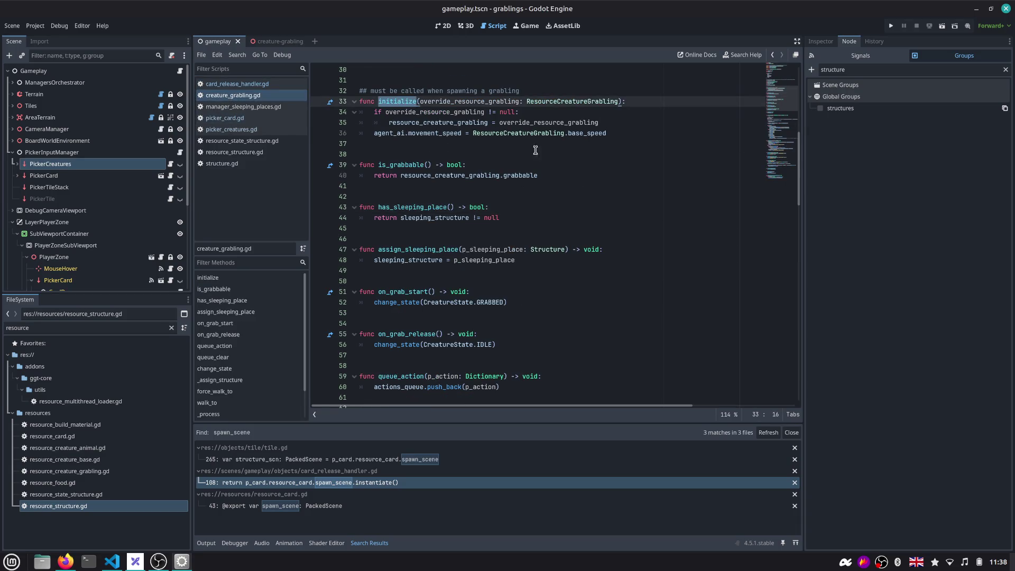
mouse_move(644, 131)
left_mouse_down()
mouse_move(322, 99)
mouse_move(314, 89)
left_mouse_up()
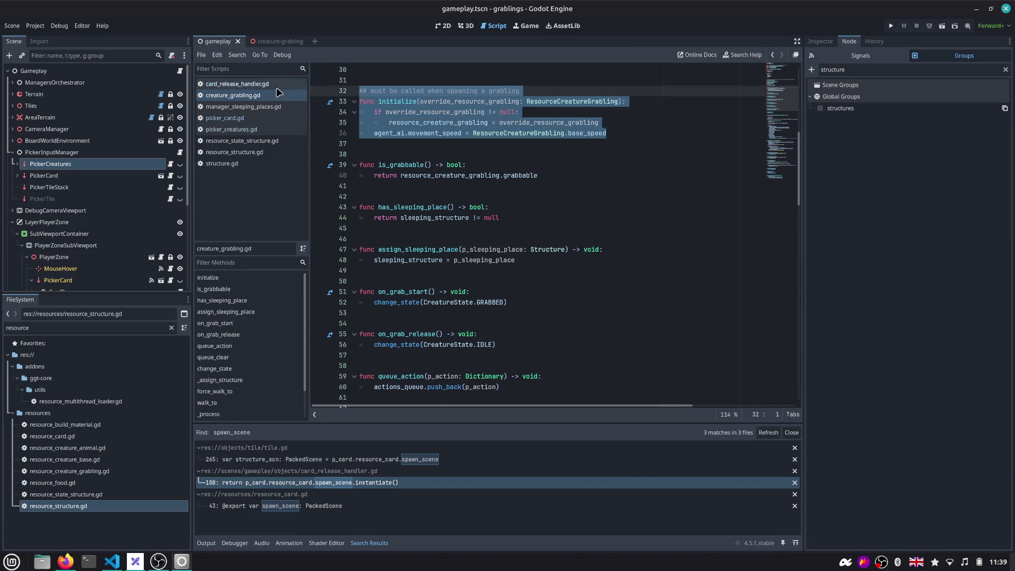
left_click(259, 86)
left_click(662, 288)
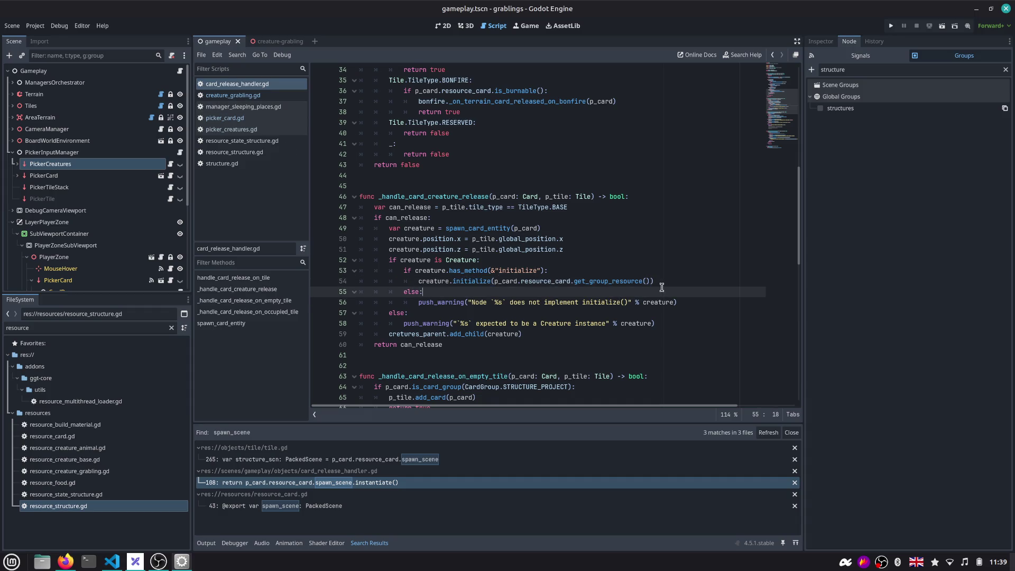
key("Up")
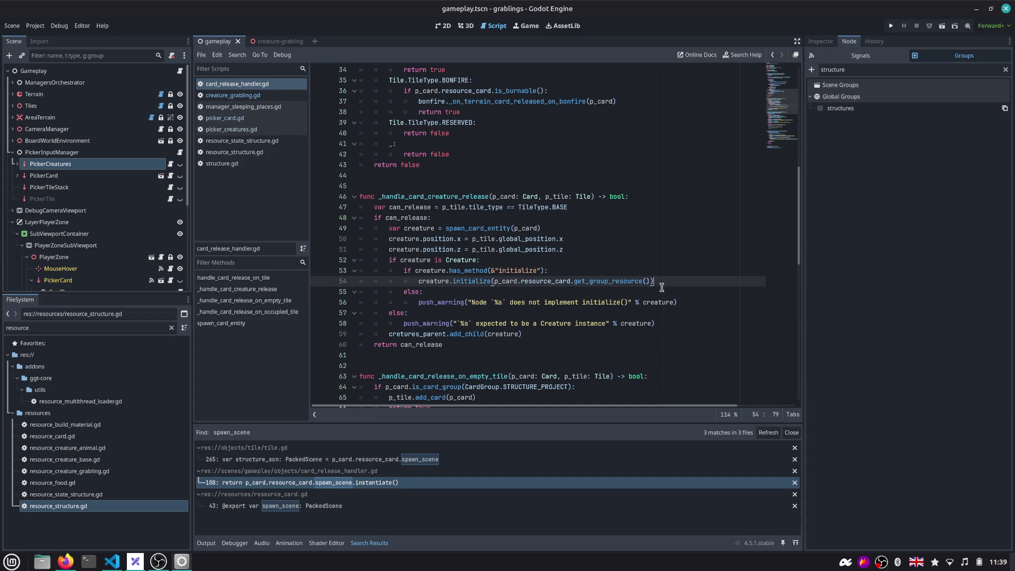
key("Down")
key("Down")
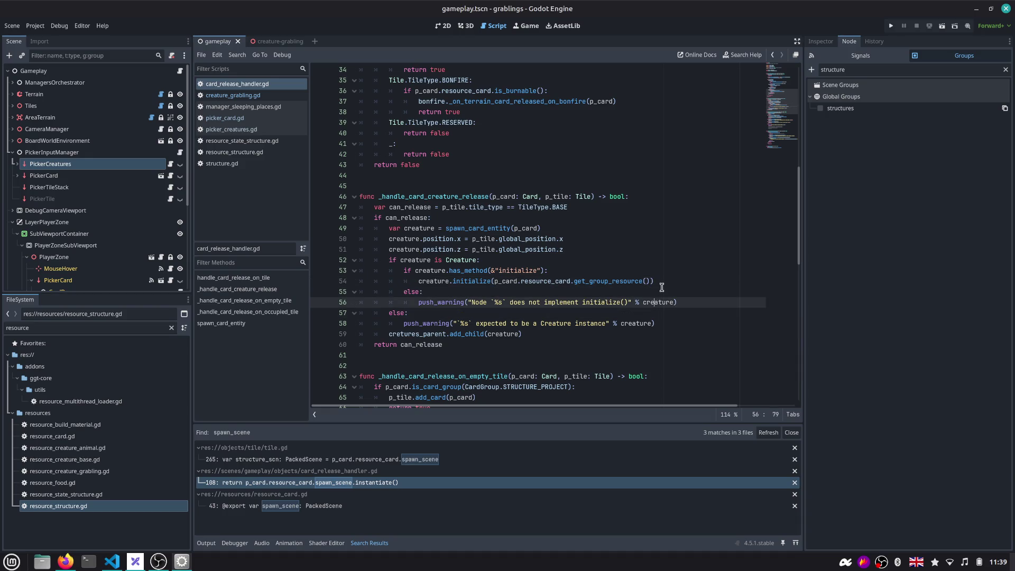
key("Up")
key("Up")
key("Up")
key("Up")
key("Return")
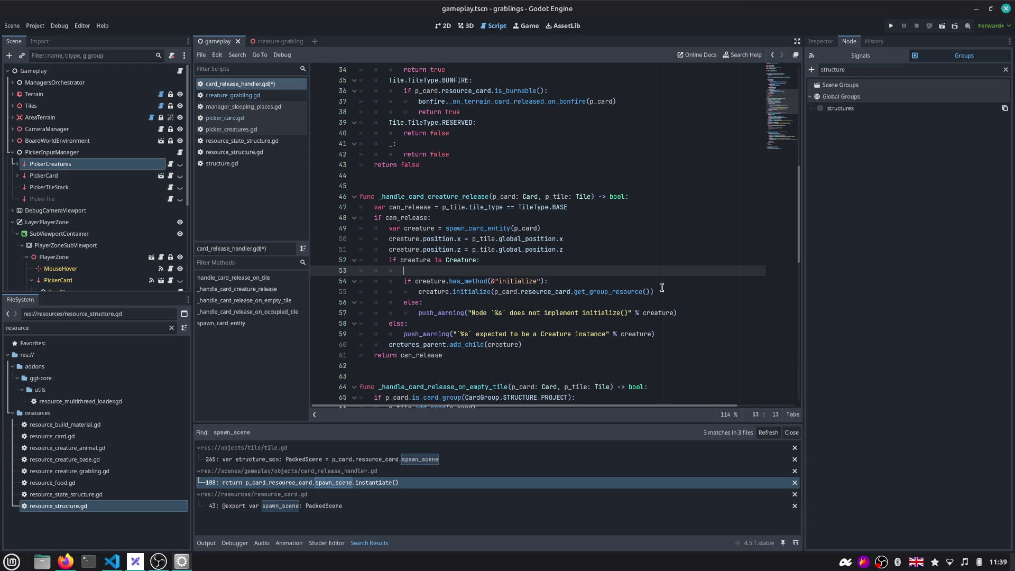
type("get_tree().call_group(\"structures\", \"assign_sleepers\", self)")
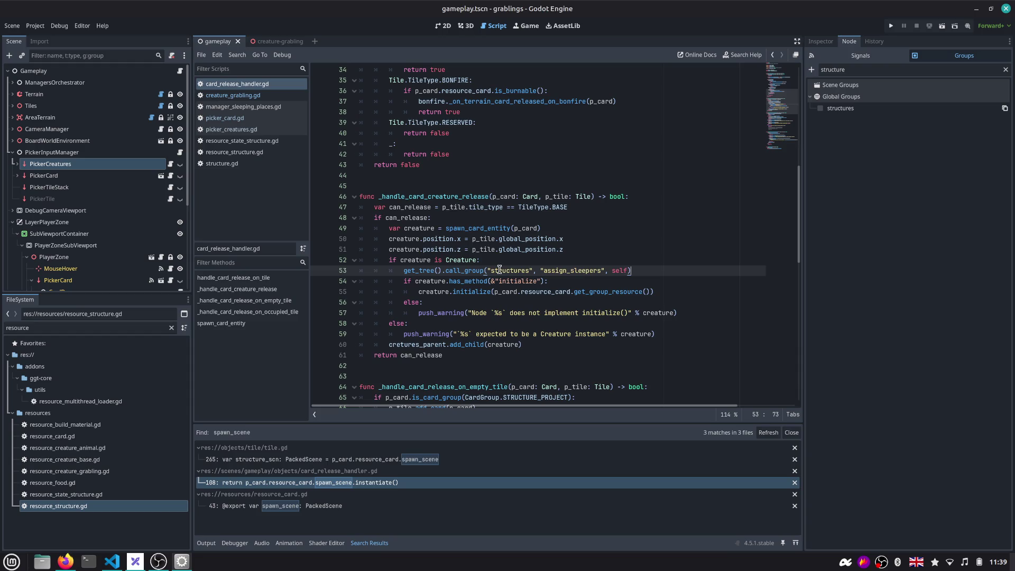
key("alt+Tab")
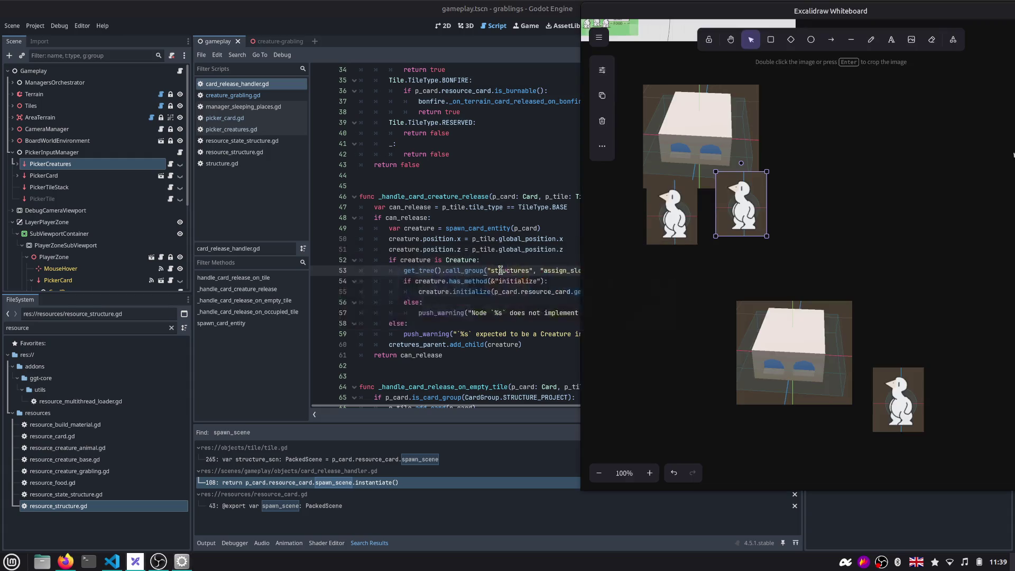
Regroup the whiteboard so each structure image has grabling images placed with it
left_click_drag(749, 202, 745, 214)
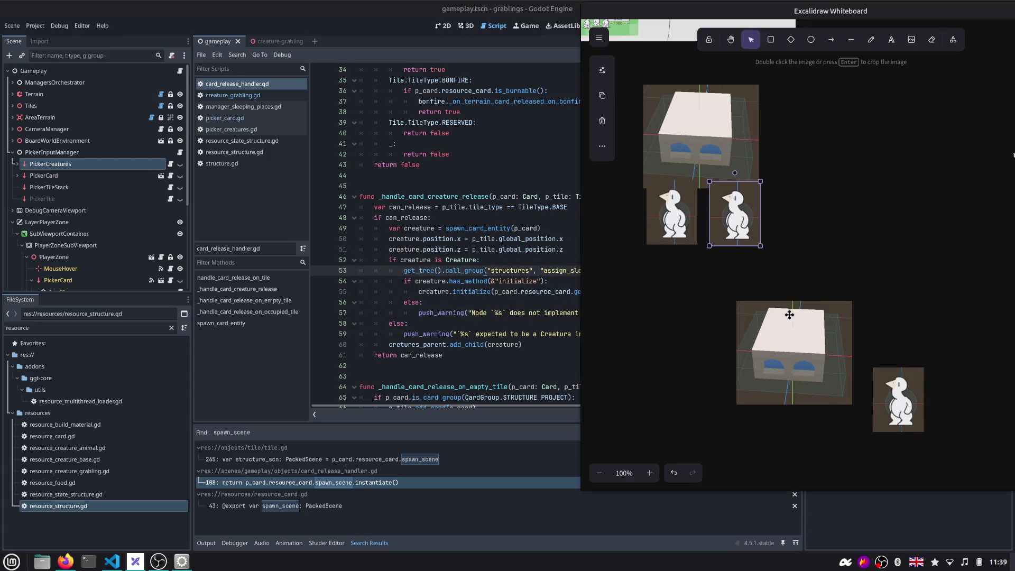
mouse_move(795, 324)
left_mouse_down()
mouse_move(725, 387)
mouse_move(824, 119)
left_mouse_up()
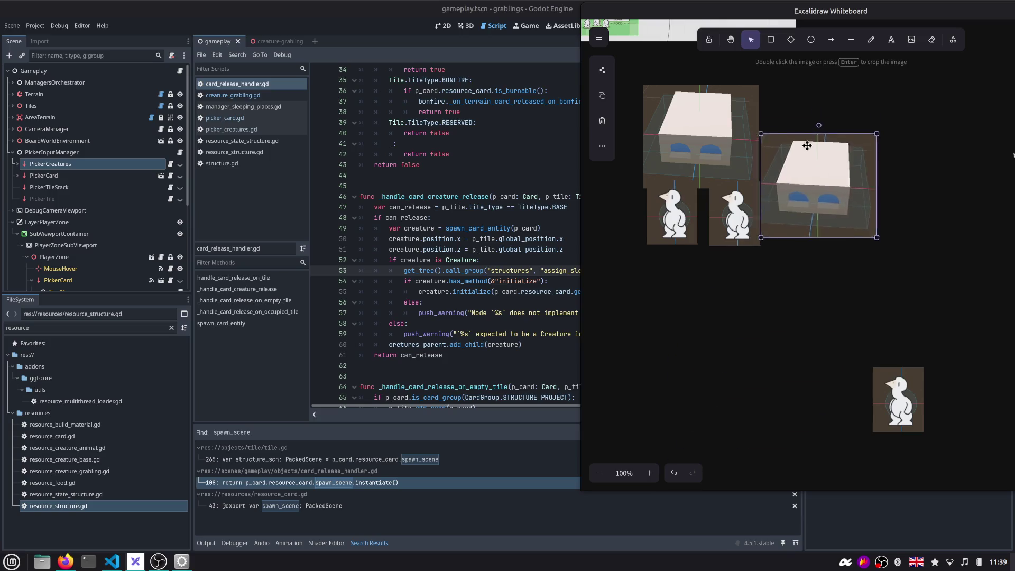
left_click_drag(737, 213, 842, 377)
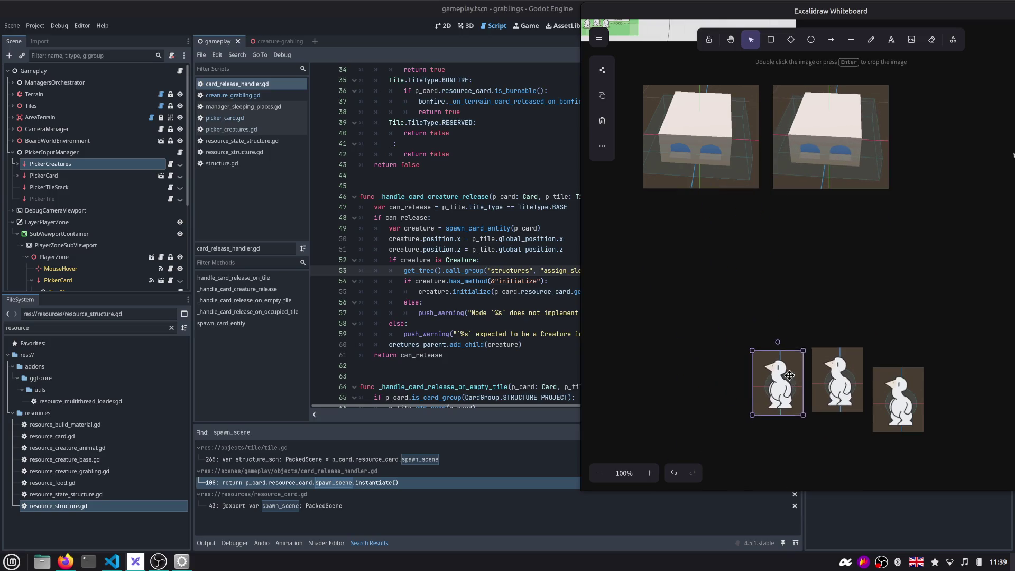
left_click_drag(688, 214, 727, 203)
left_click_drag(829, 141, 895, 381)
scroll(729, 240, "up", 1)
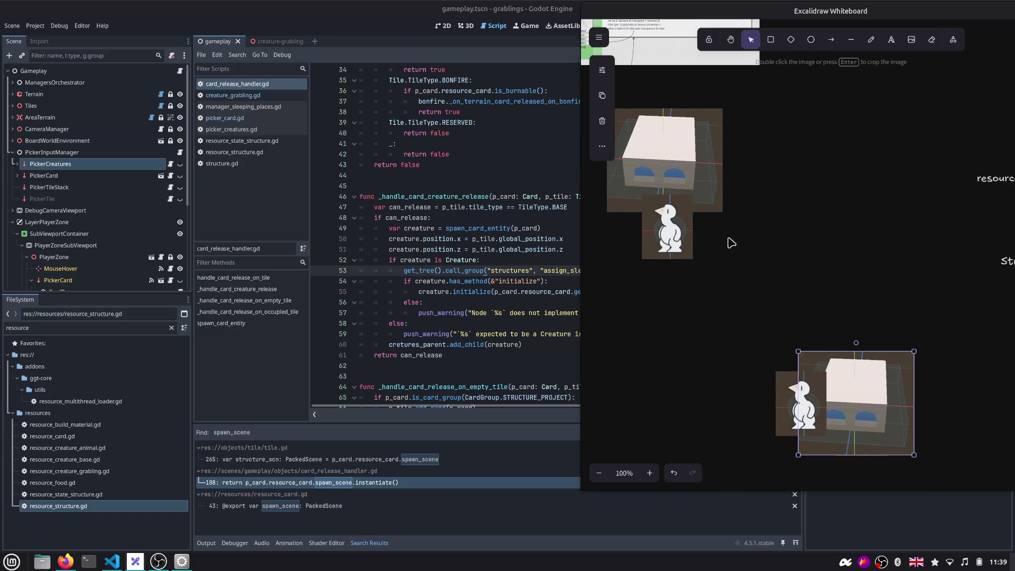
left_click(695, 181)
left_click_drag(691, 183, 695, 182)
left_click_drag(674, 248, 654, 204)
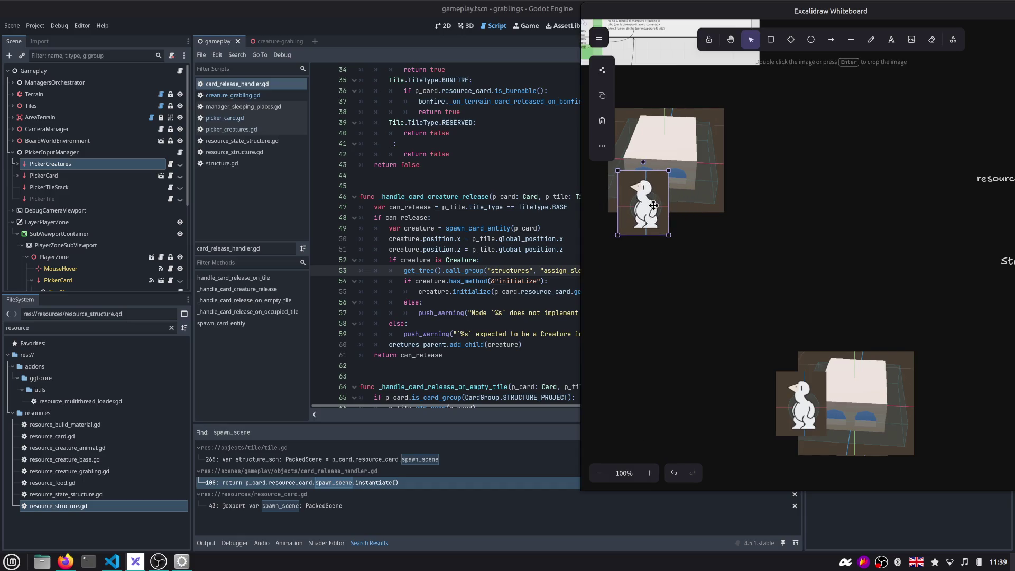
left_click_drag(790, 393, 769, 253)
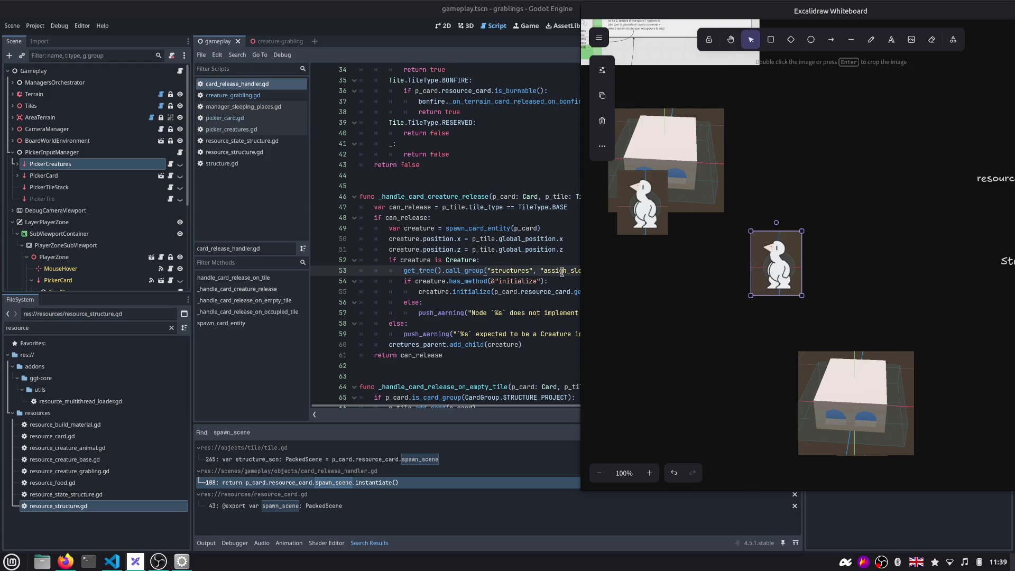
scroll(485, 271, "right", 3)
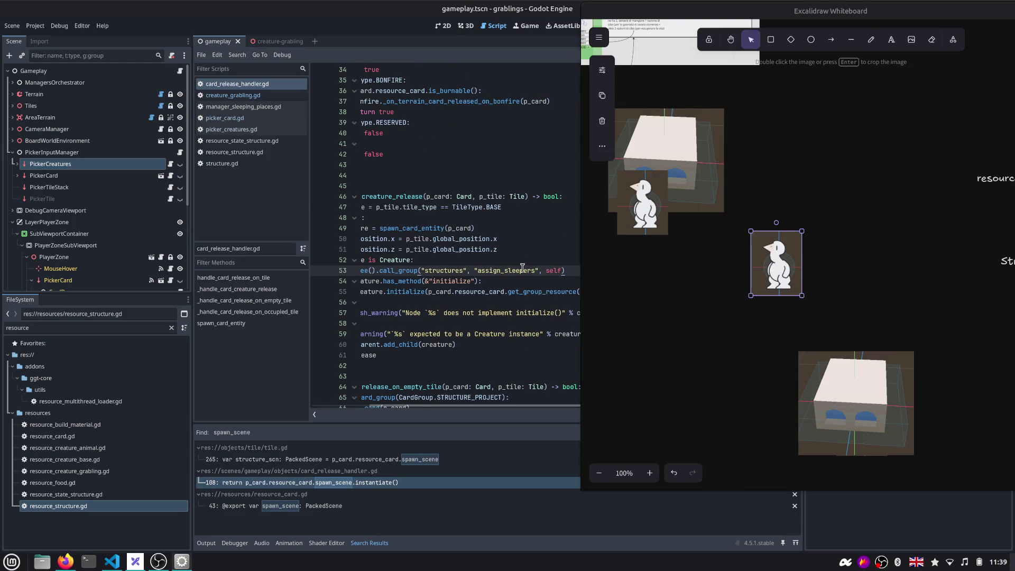
Undo an accidental resize, finish pairing a grabling beneath the second house, then minimize the whiteboard to return to Godot
mouse_move(770, 231)
left_mouse_down()
mouse_move(759, 211)
mouse_move(728, 218)
left_mouse_up()
key("ctrl+z")
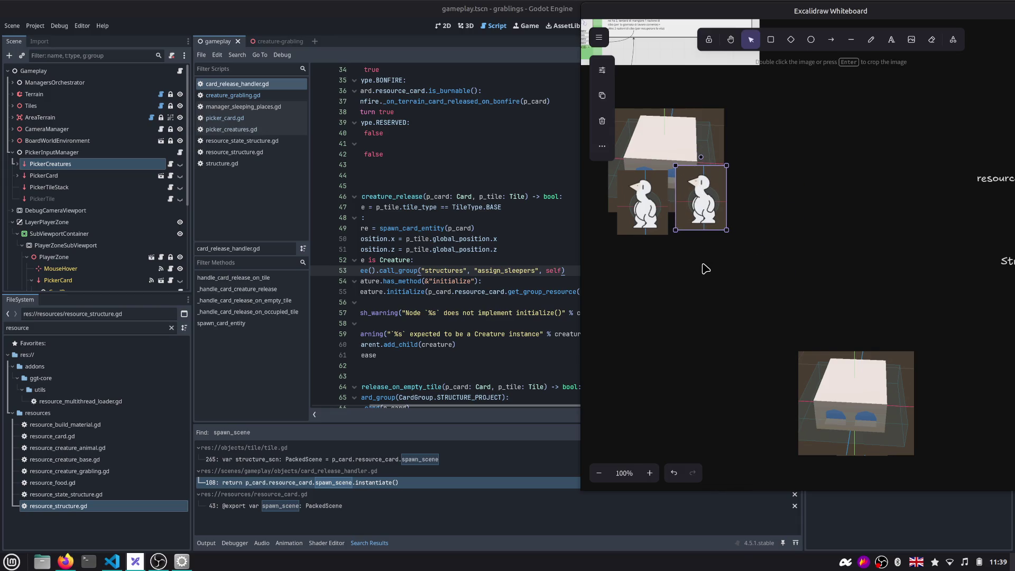
left_click_drag(859, 396, 900, 355)
left_click_drag(840, 438, 773, 274)
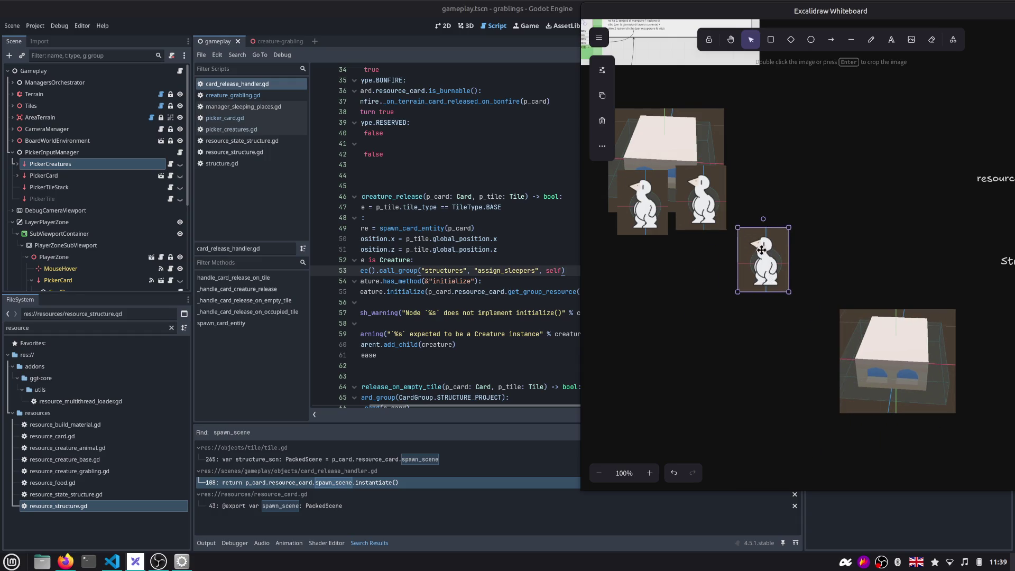
left_click_drag(750, 242, 766, 231)
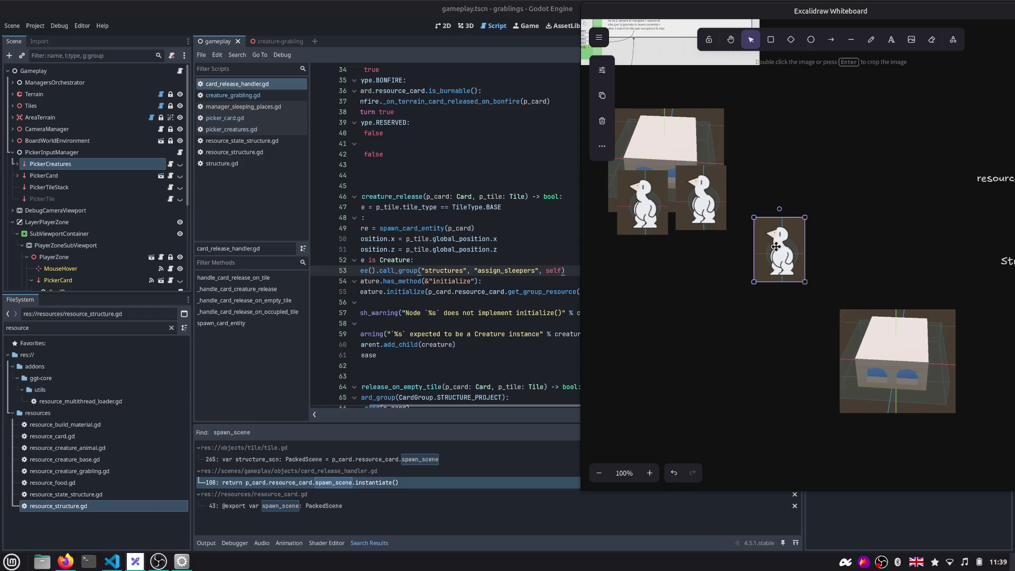
left_click_drag(897, 361, 839, 152)
mouse_move(777, 247)
left_mouse_down()
mouse_move(813, 198)
mouse_move(775, 245)
left_mouse_up()
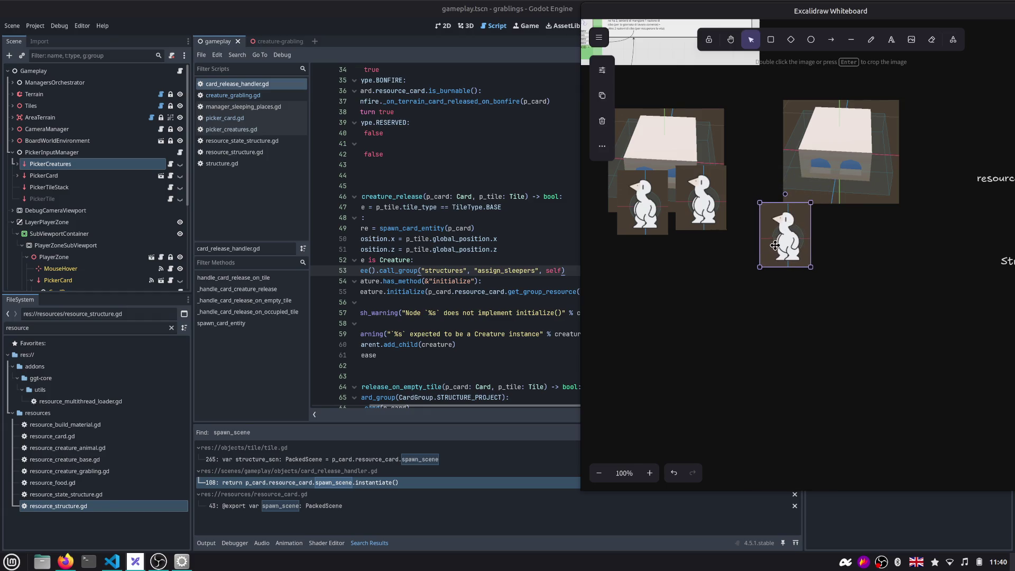
left_click_drag(813, 182, 829, 188)
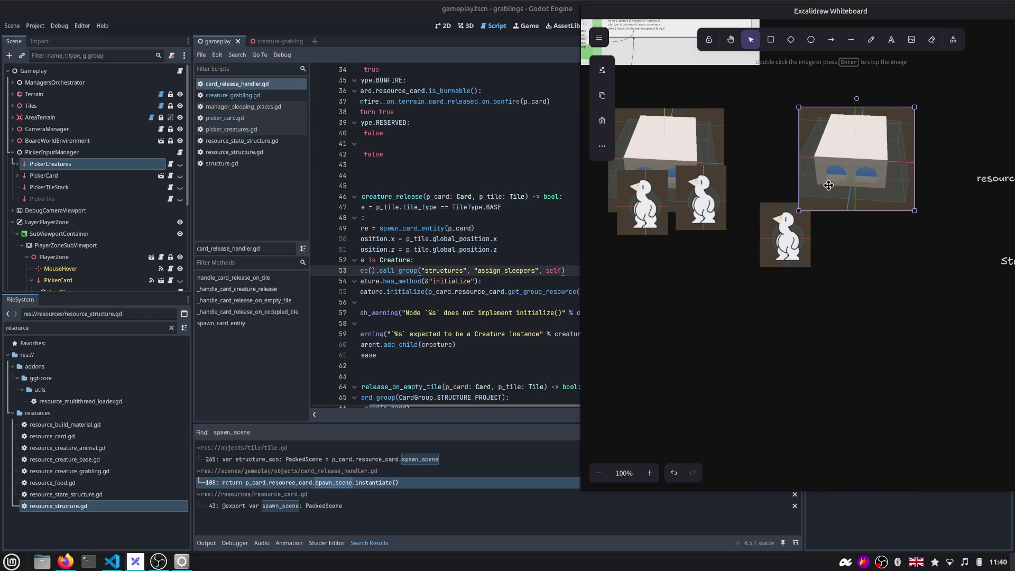
left_click_drag(943, 13, 897, 47)
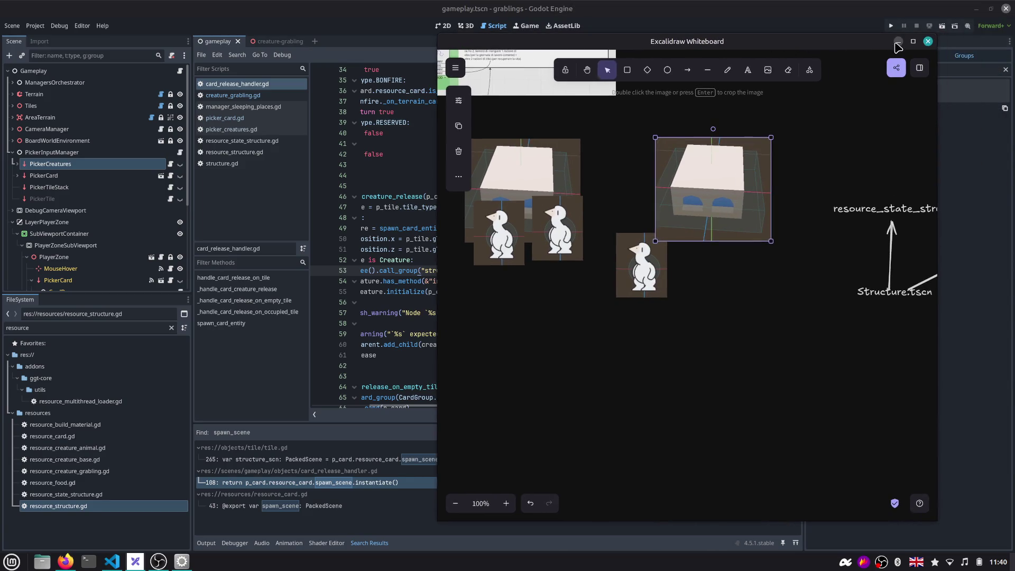
left_click(897, 44)
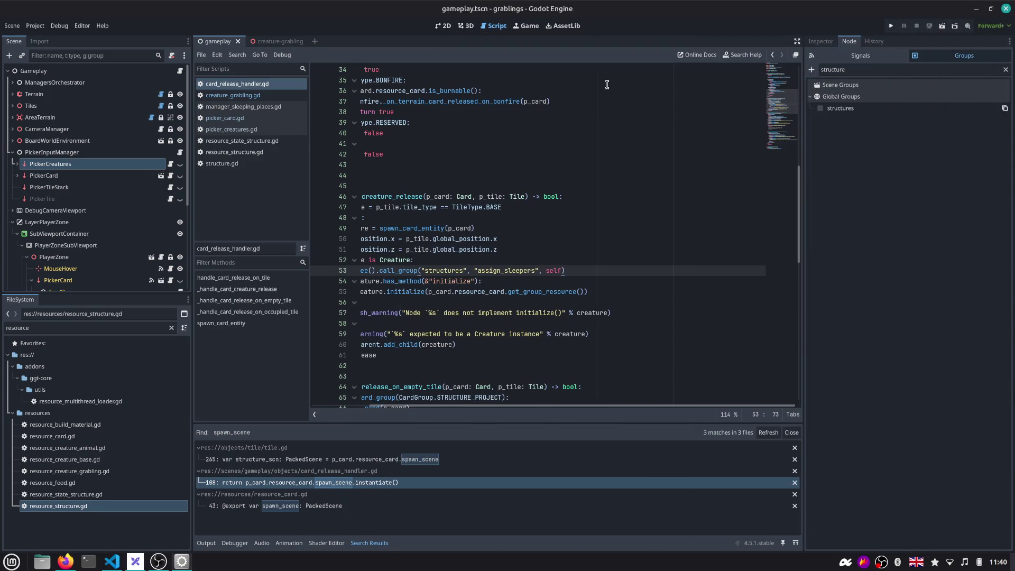
Switch to structure.gd and locate the assign_sleepers function
left_click(591, 122)
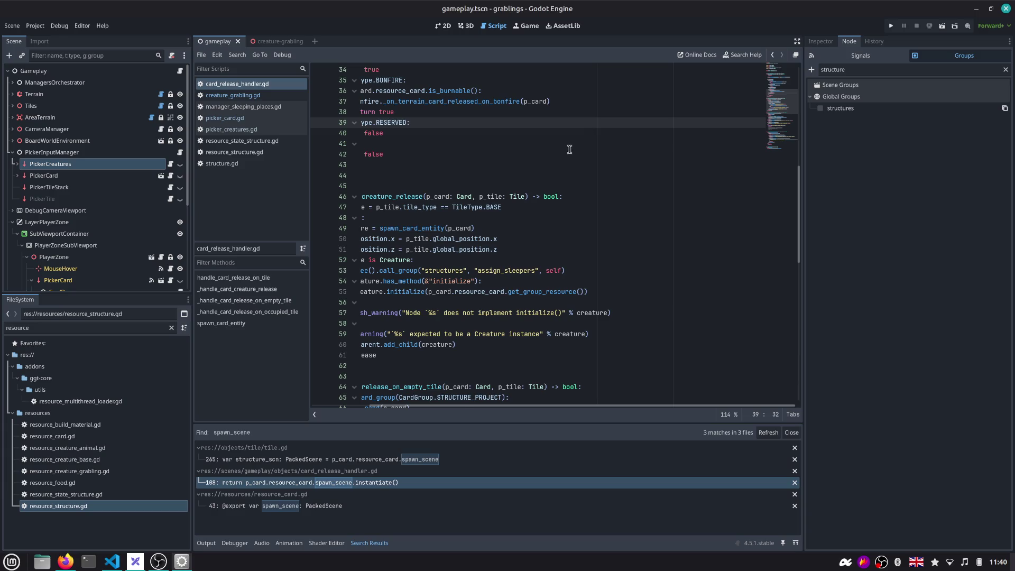
scroll(569, 149, "left", 3)
left_click(249, 131)
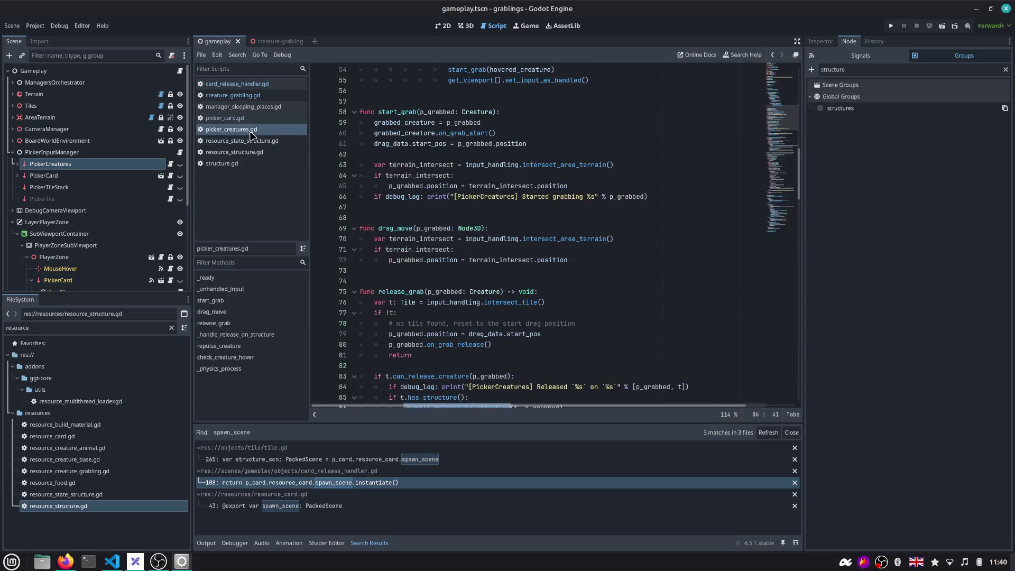
left_click(248, 163)
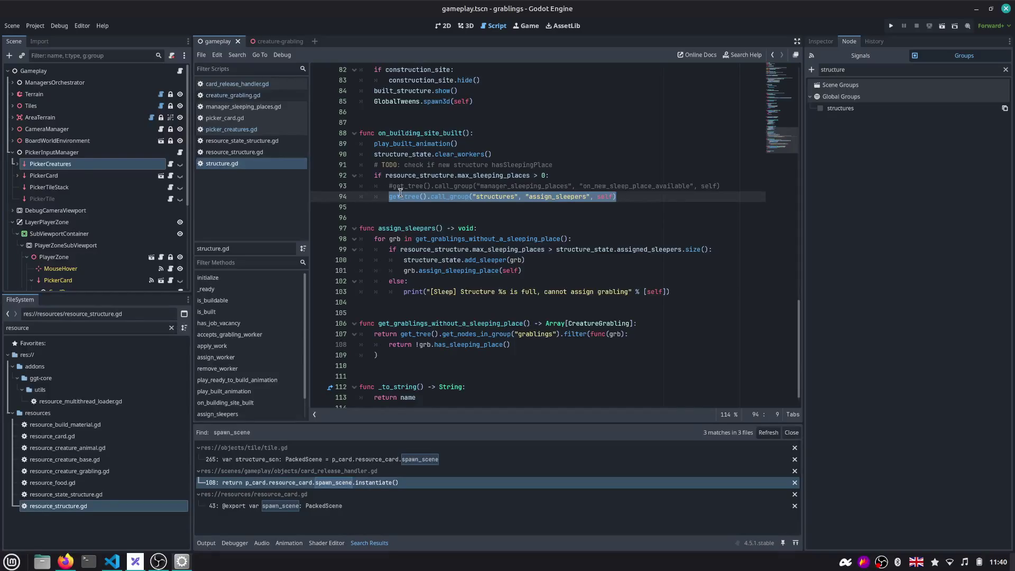
key("Left")
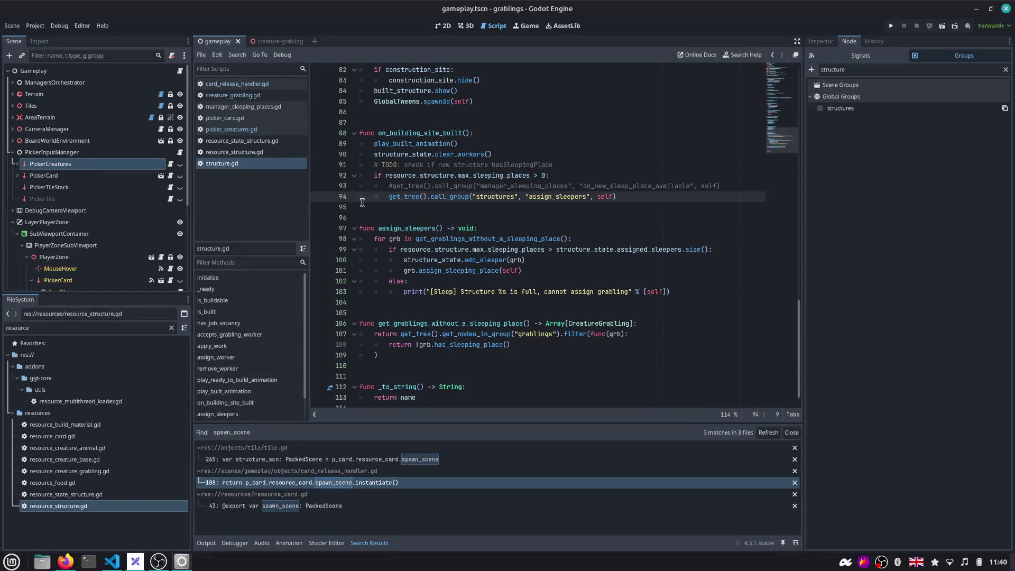
scroll(404, 200, "down", 1)
double_click(408, 218)
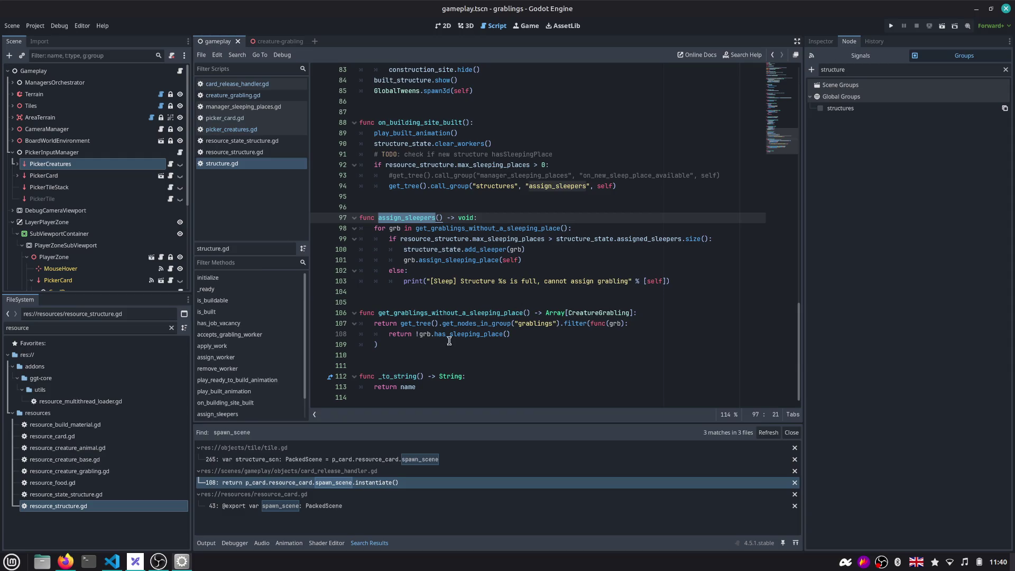
Do a quick test run, then select ManagerSleepingPlaces under ManagersOrchestrator in the scene tree
left_click(891, 26)
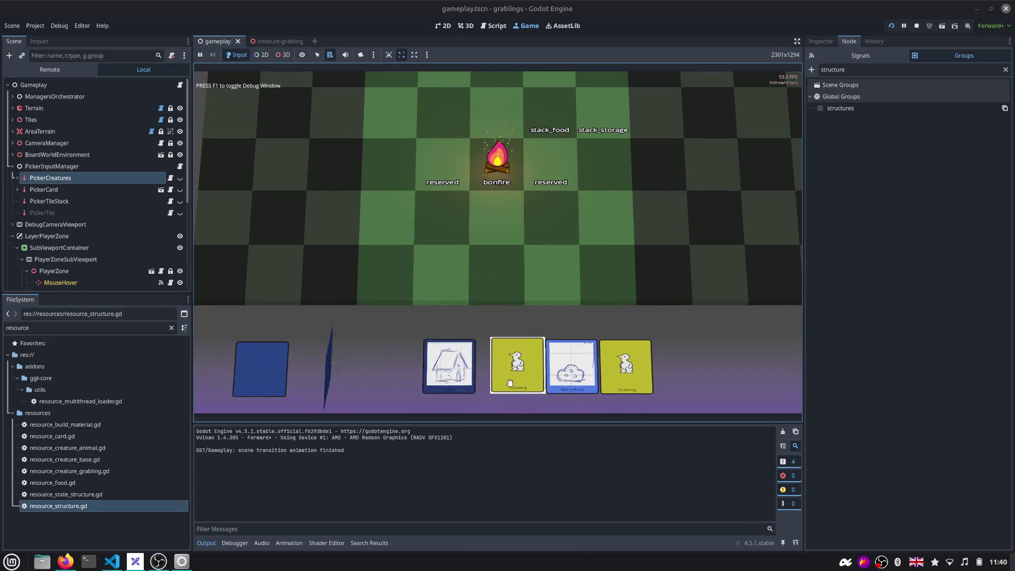
left_click(917, 25)
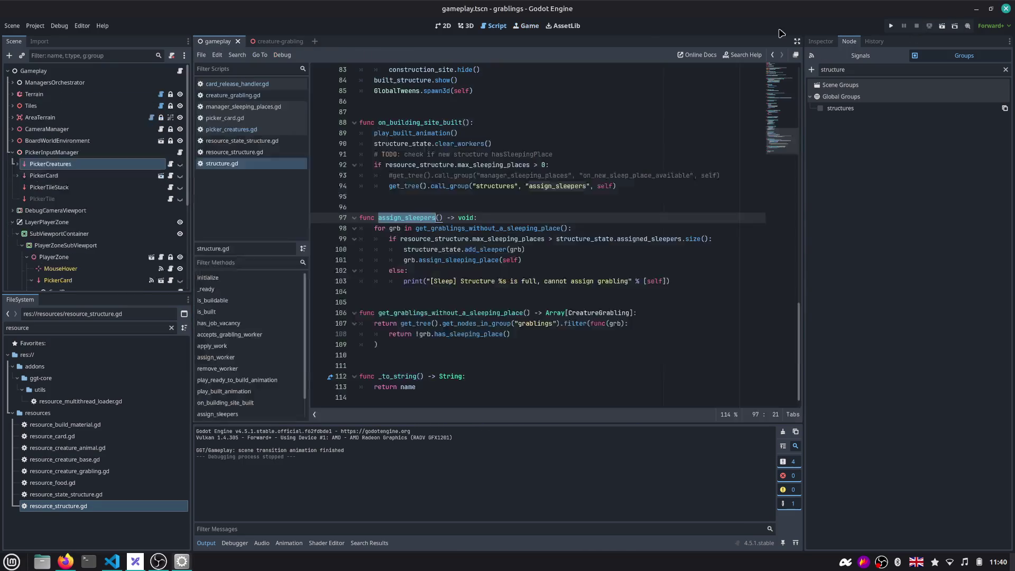
left_click(11, 81)
left_click(80, 94)
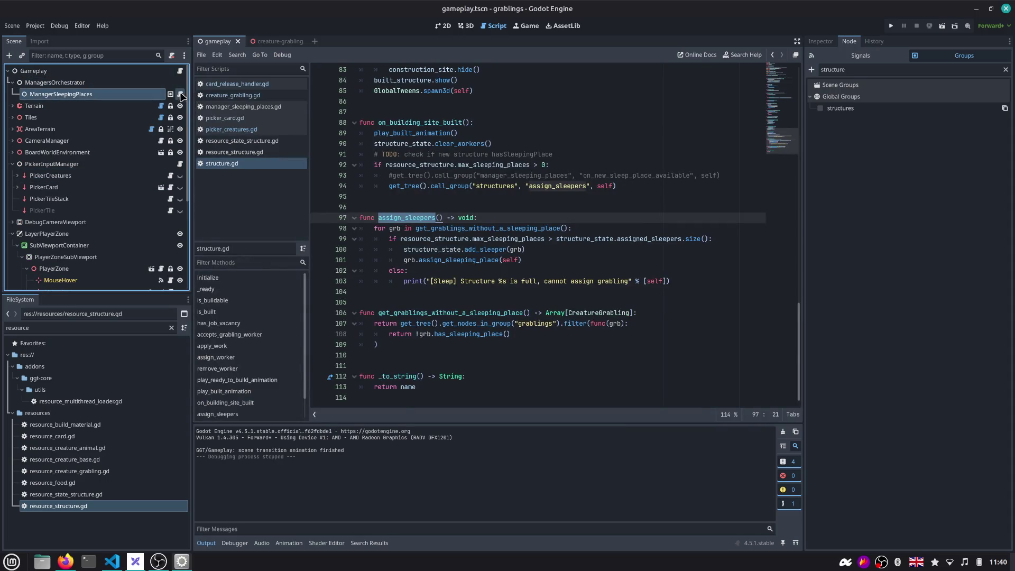
Search the project for on_new_sleep_place_available and review its definition in manager_sleeping_places.gd
left_click(180, 94)
key("ctrl+shift+f")
key("Return")
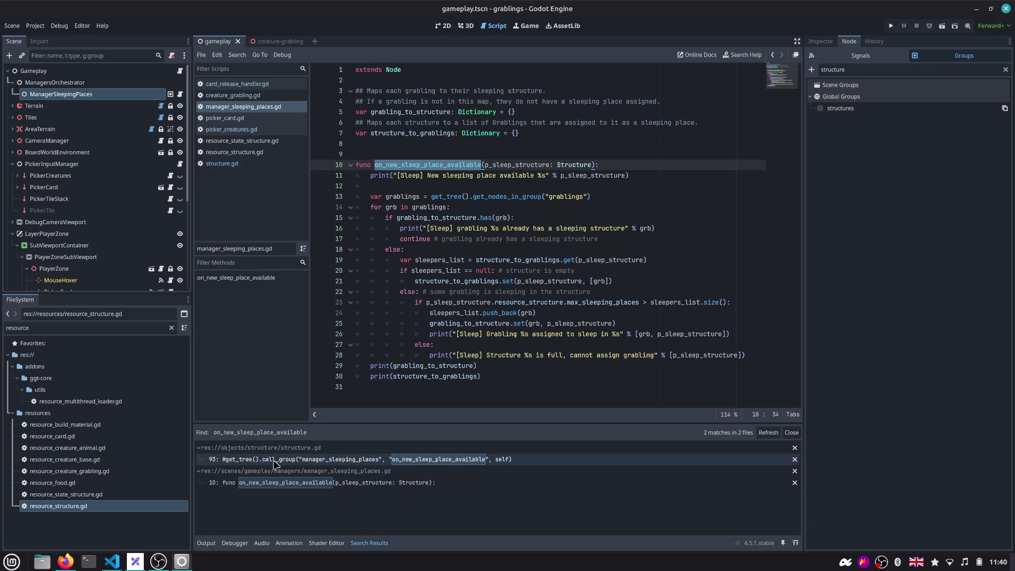
left_click(257, 460)
left_click(260, 482)
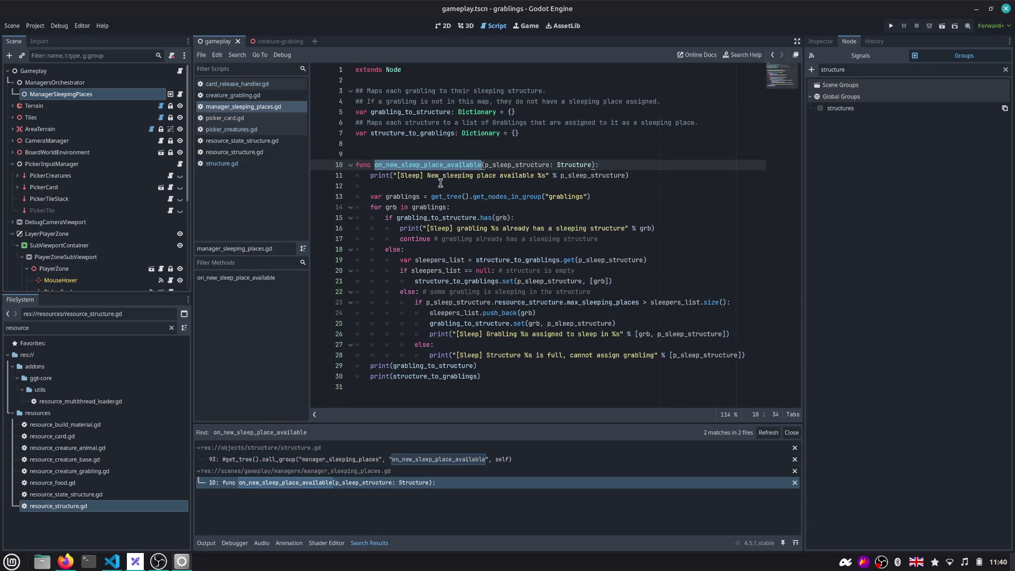
left_click_drag(503, 376, 346, 165)
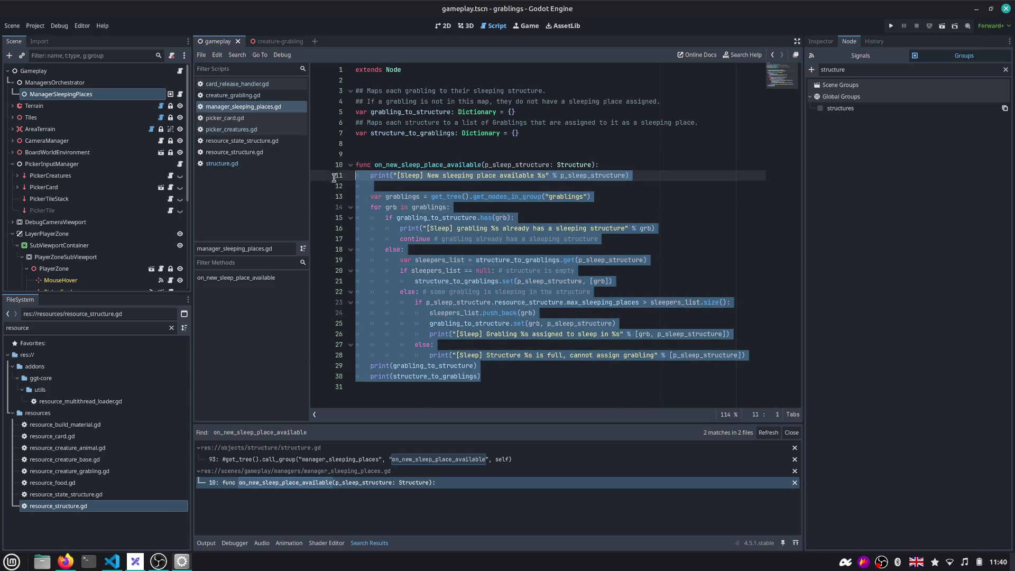
Launch the game again
left_click(900, 28)
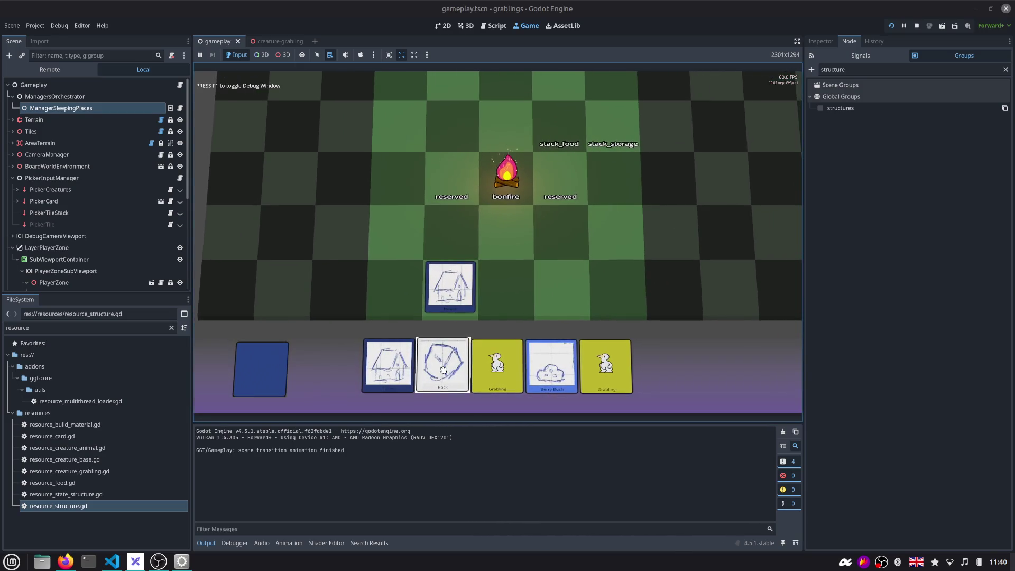
Drop Rock, Wood and Grabling cards onto the board to start a construction site
left_click(444, 364)
left_click(407, 367)
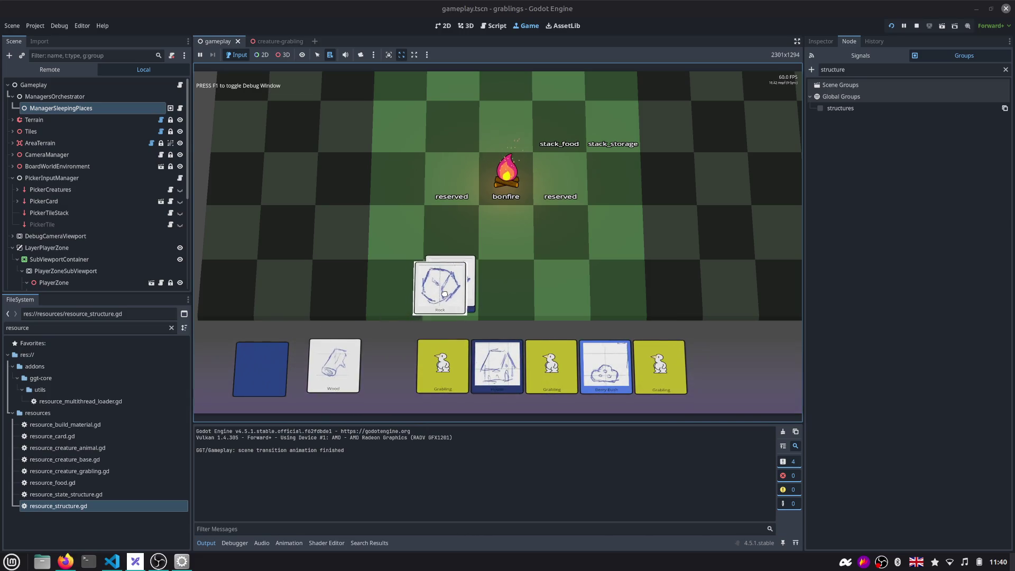
left_click(349, 364)
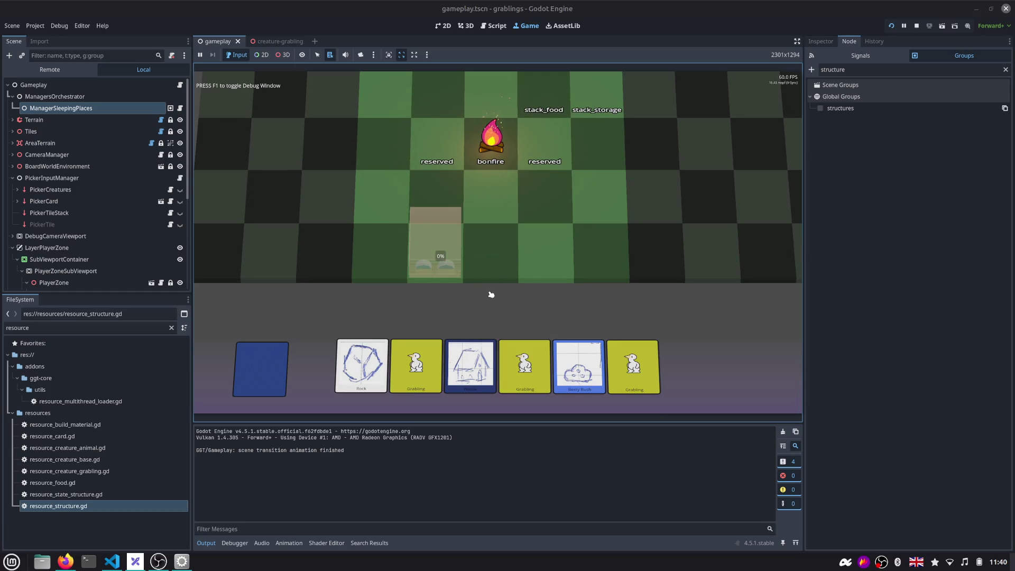
left_click(419, 370)
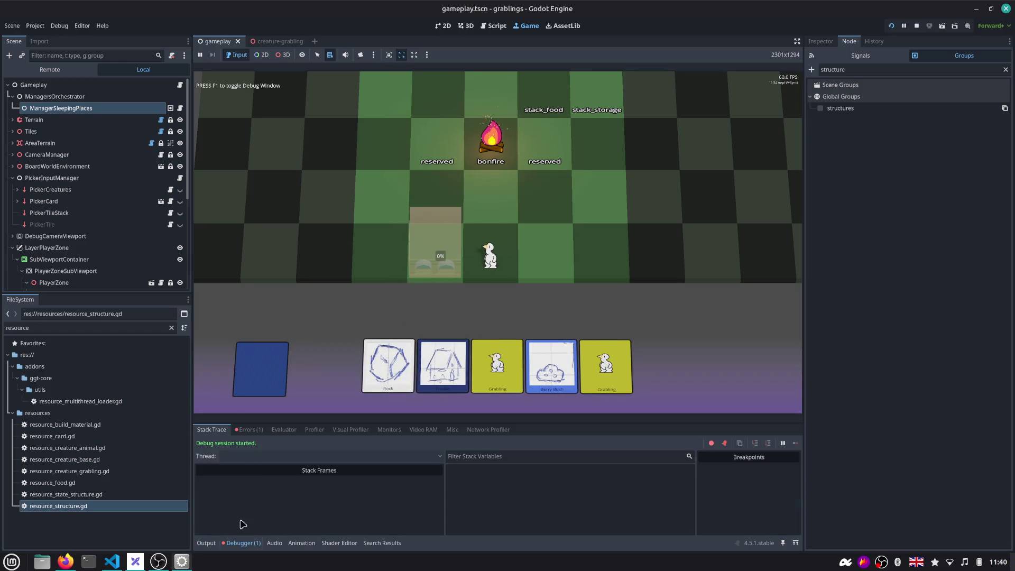
Jump from the debugger's error to card_release_handler.gd line 53
left_click(250, 430)
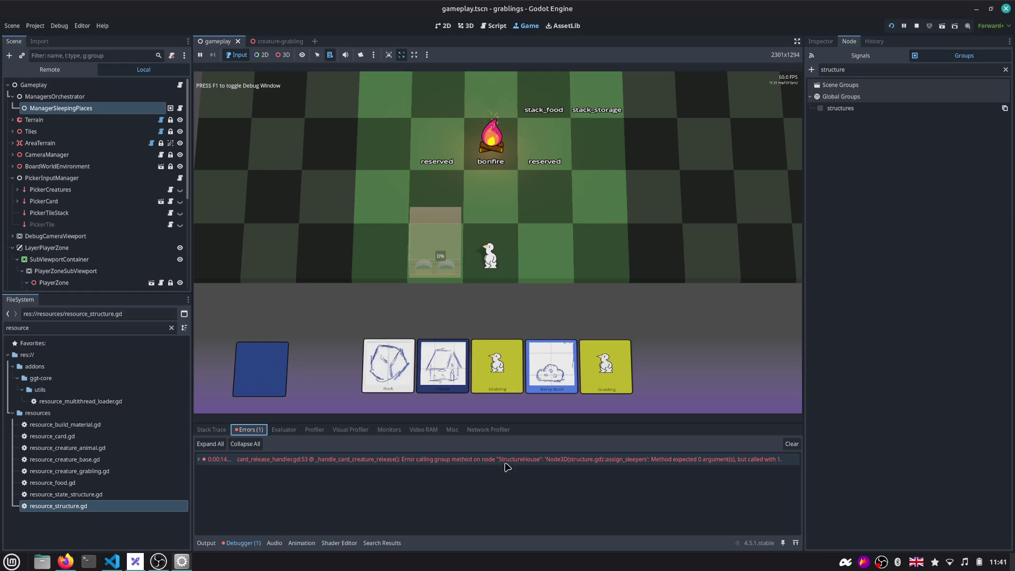
double_click(734, 460)
mouse_move(492, 460)
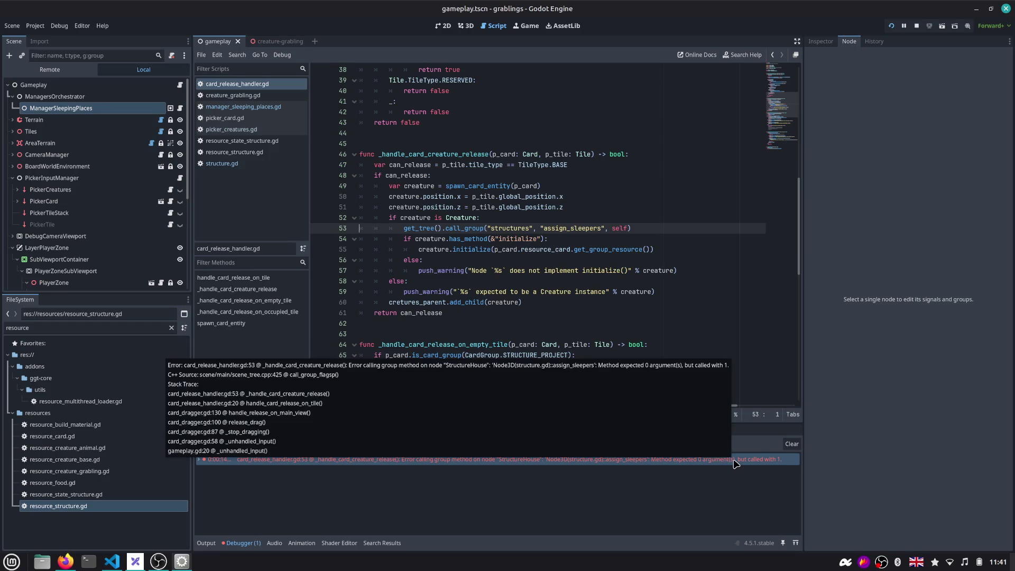
Remove the self argument from the assign_sleepers call_group on line 53 of card_release_handler.gd
double_click(572, 228)
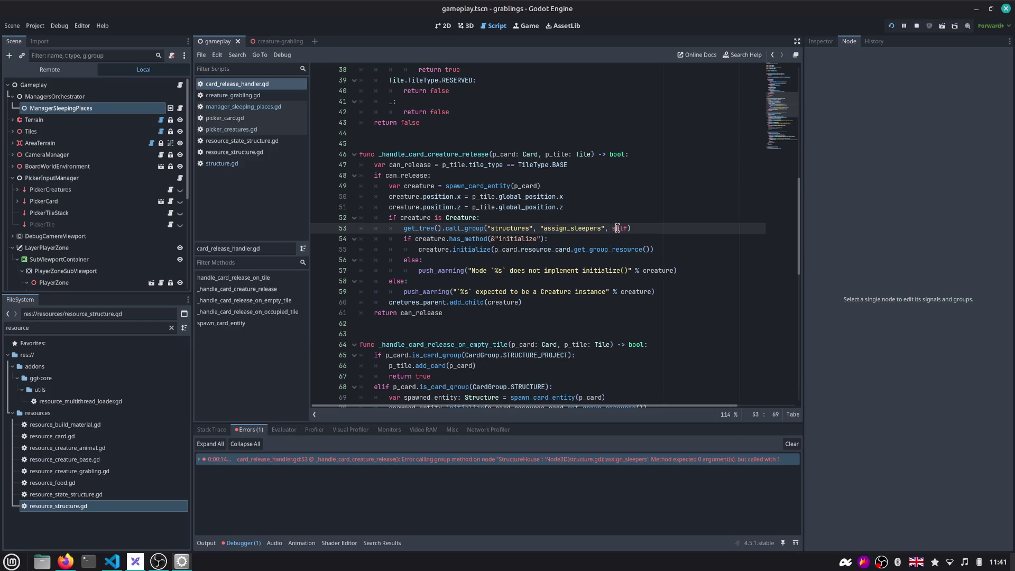
double_click(617, 229)
key("BackSpace")
key("BackSpace")
double_click(595, 229)
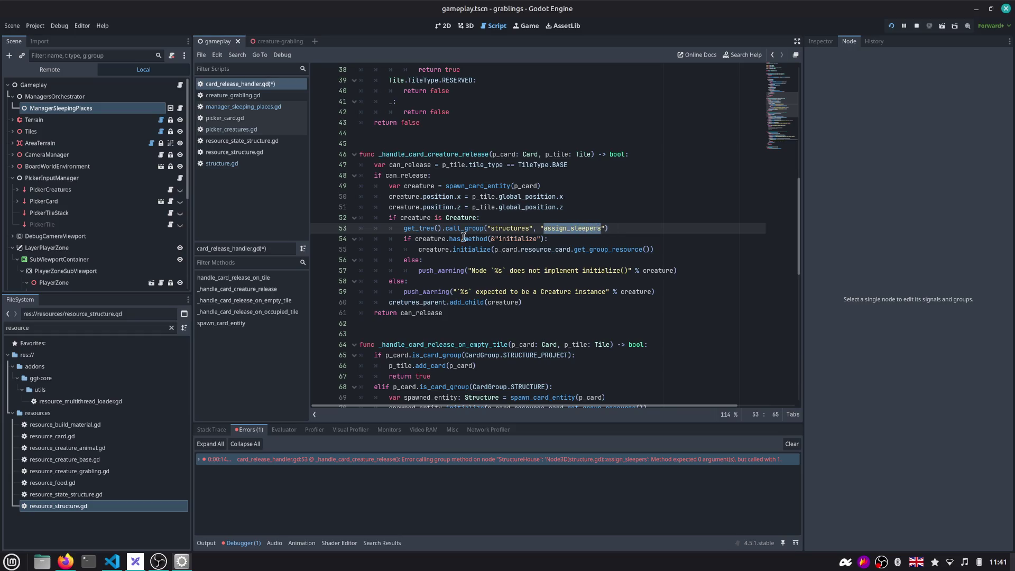
Remove self from the assign_sleepers call on line 94 of structure.gd and rerun the game
left_click(223, 164)
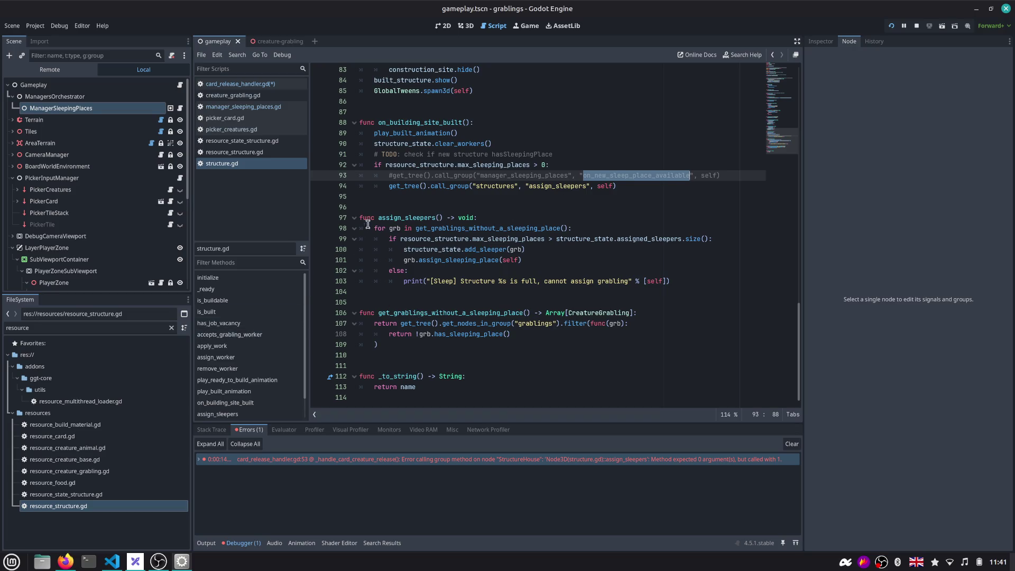
double_click(413, 219)
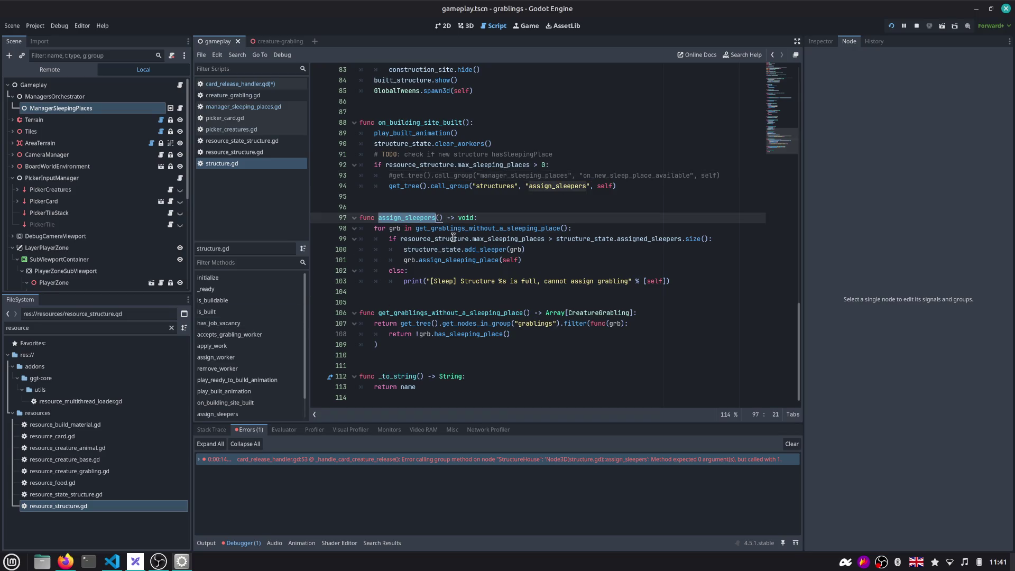
left_click(592, 188)
key("Delete")
key("Delete")
key("Delete")
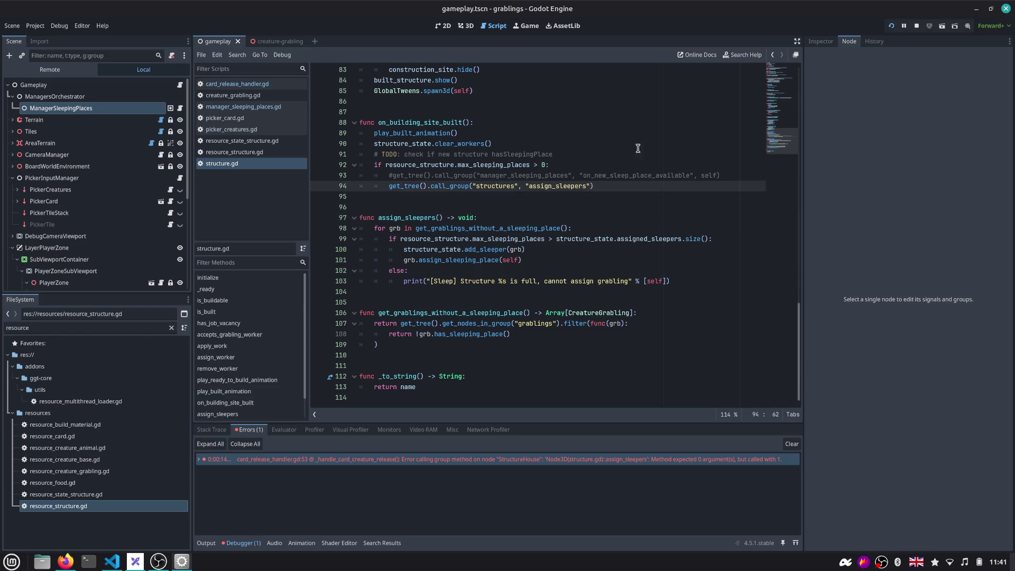
left_click(890, 27)
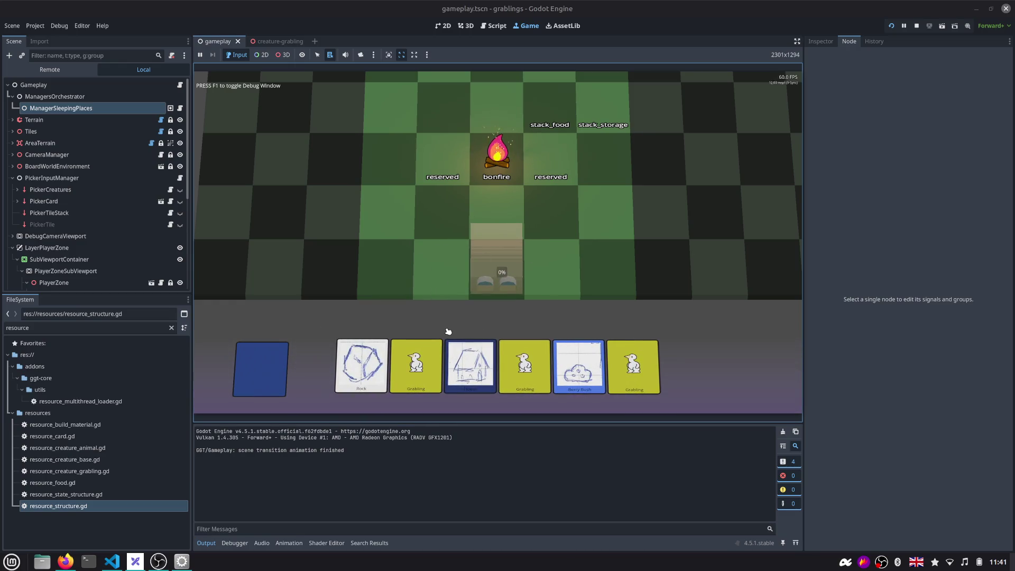
Drop a Grabling card on the building tile, triggering the typed-array error at structure.gd line 107
left_click_drag(415, 365, 440, 271)
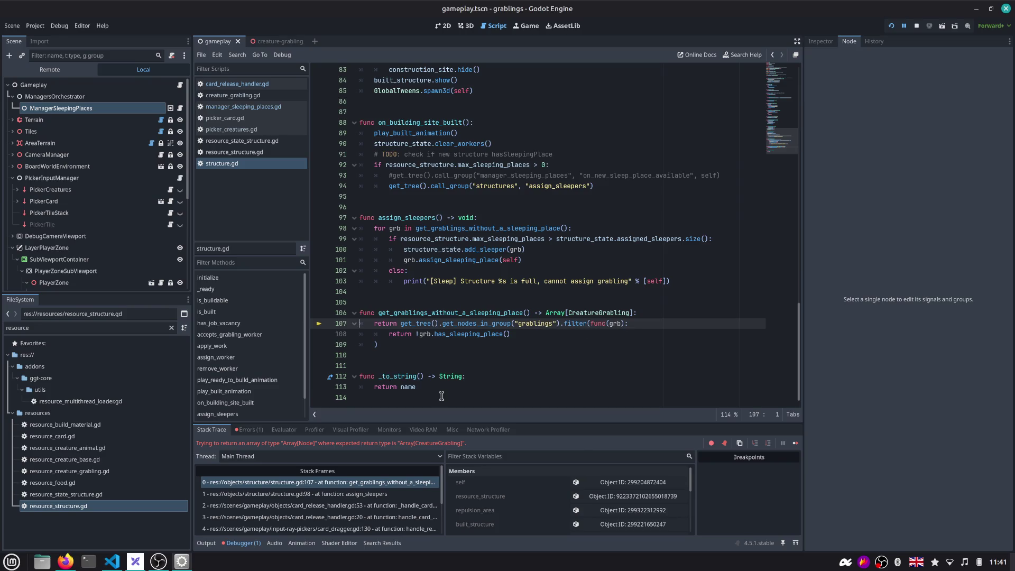
Inspect the Array[CreatureGrabling] return type and filter call in get_grablings_without_a_sleeping_place
double_click(444, 314)
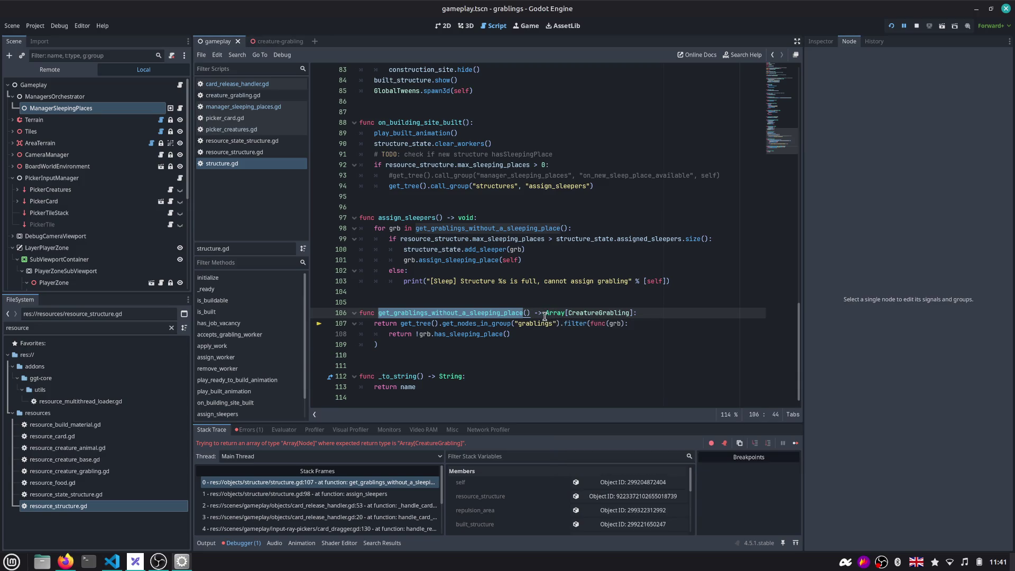
double_click(572, 314)
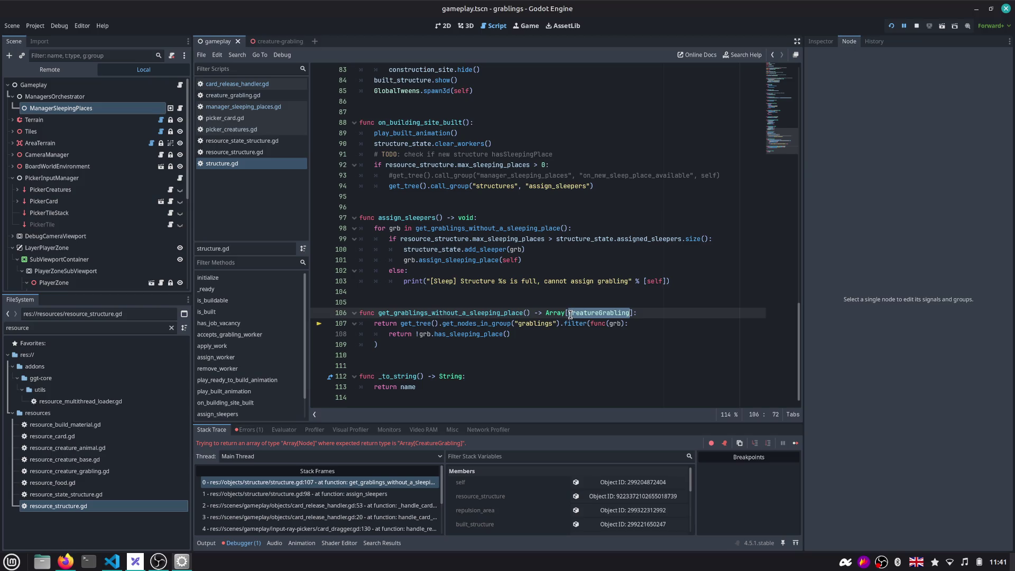
key("End")
key("ctrl+shift+Left")
key("ctrl+shift+Left")
key("ctrl+shift+Left")
left_click(421, 336)
key("Up")
key("End")
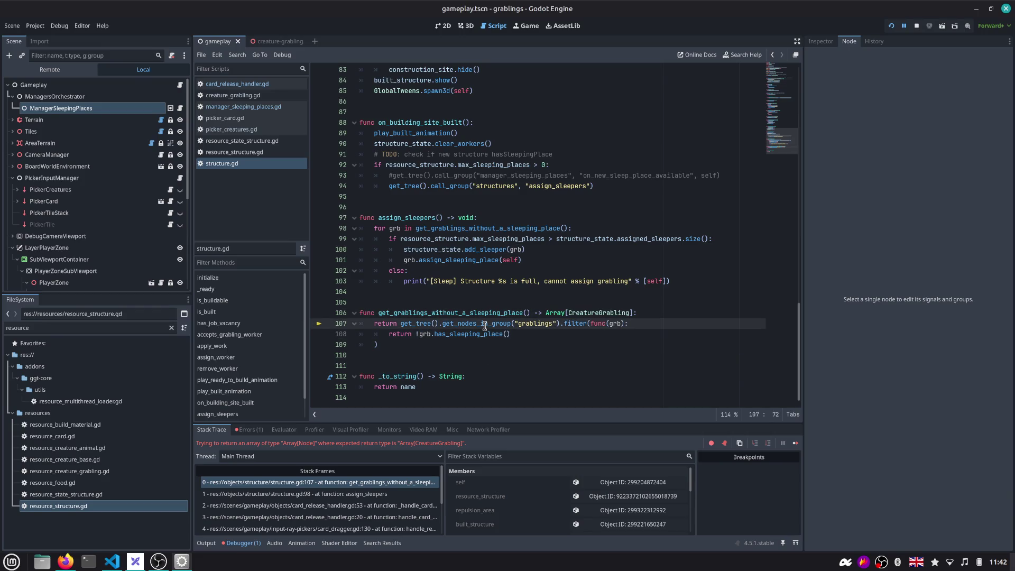
key("ctrl+Left")
key("ctrl+Left")
key("ctrl+Left")
key("Up")
key("ctrl+Left")
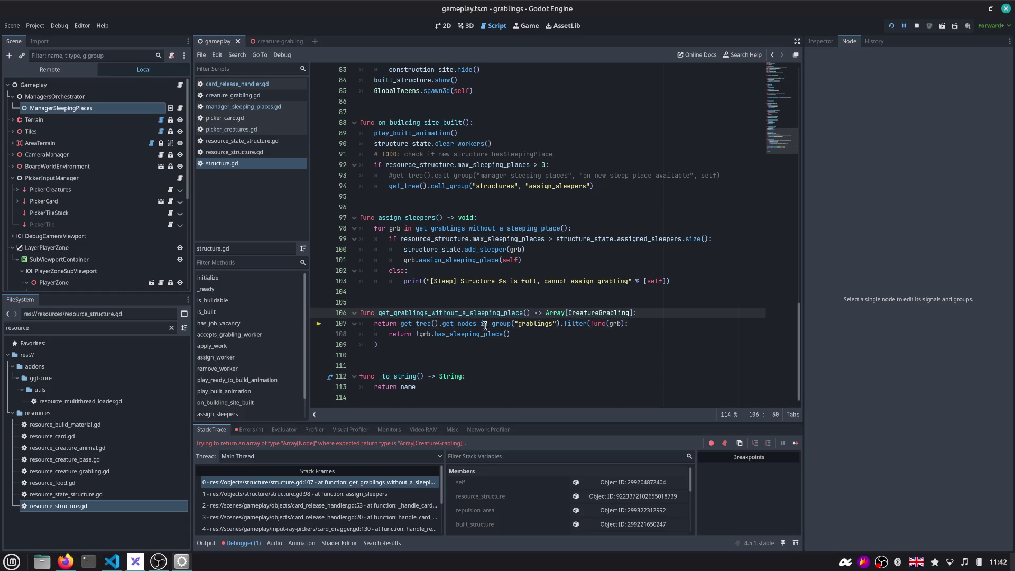
Append an 'as CreatureGrabling' cast to the filter lambda on line 108 and rerun with F5
key("Down")
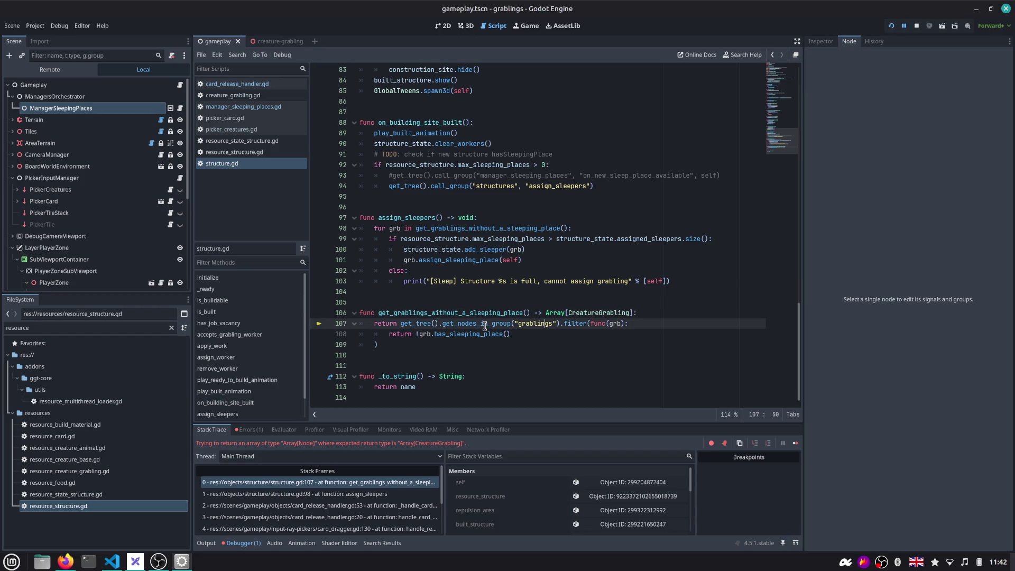
key("Down")
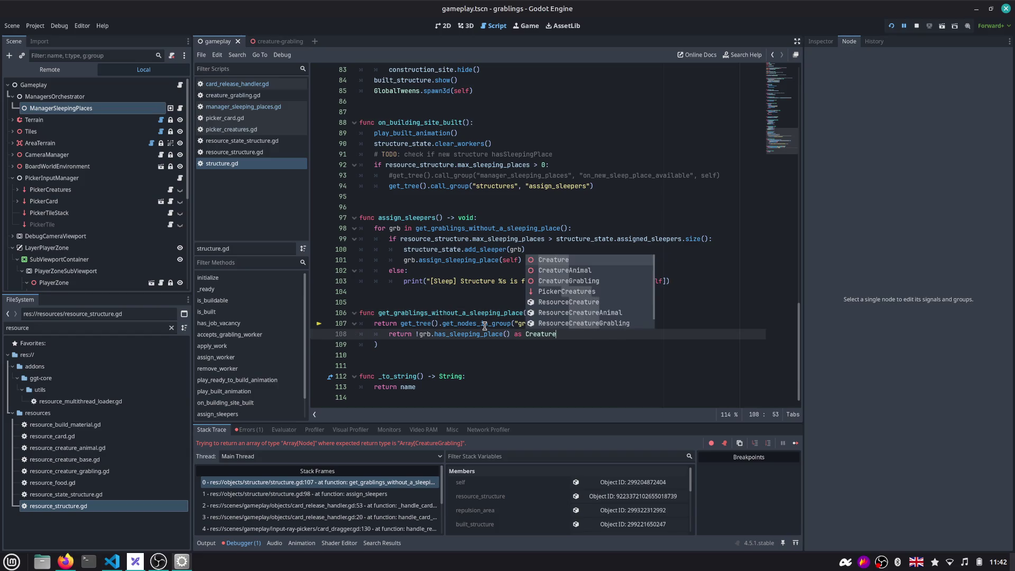
type("ureG")
key("Return")
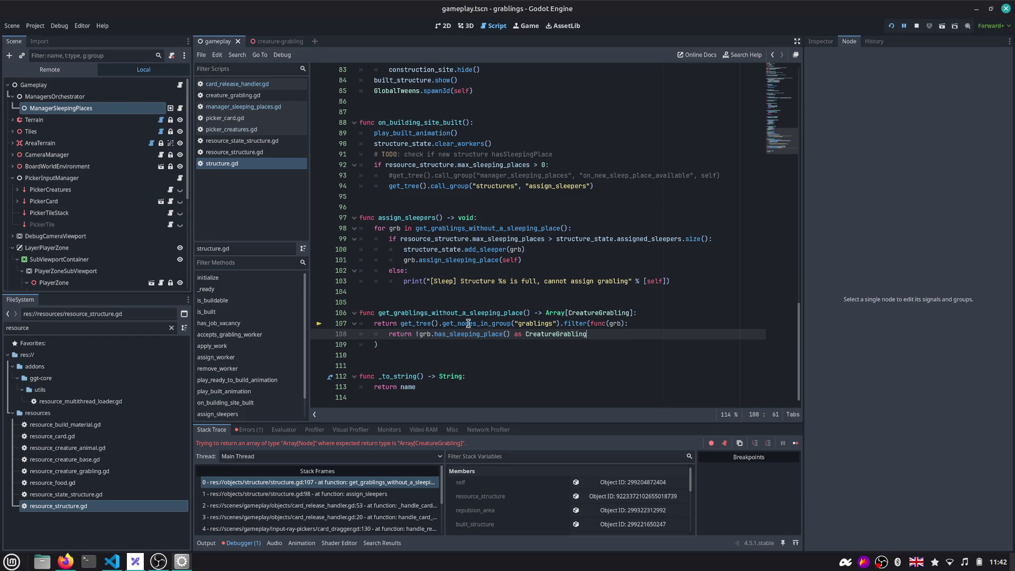
left_click(437, 348)
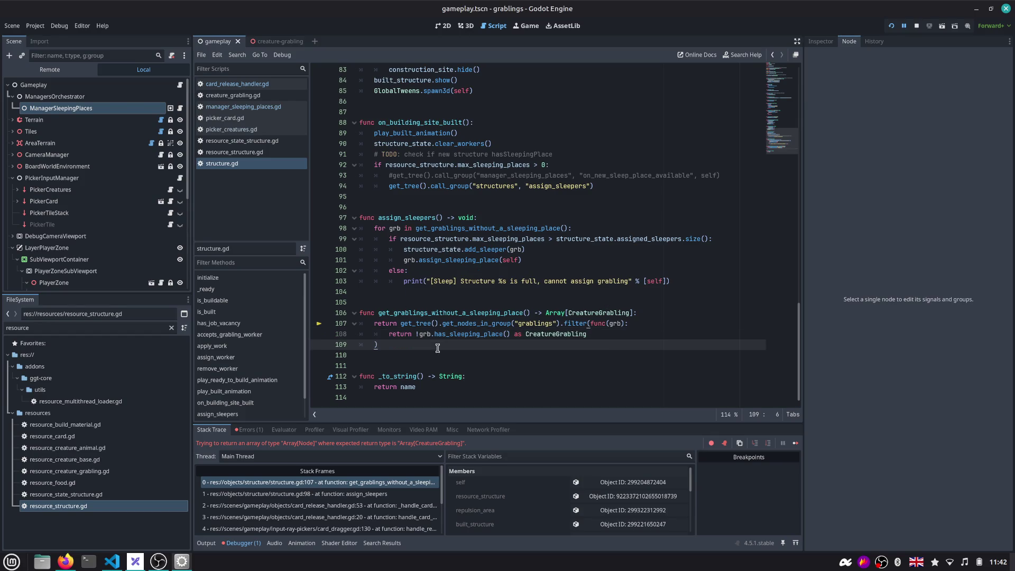
key("F5")
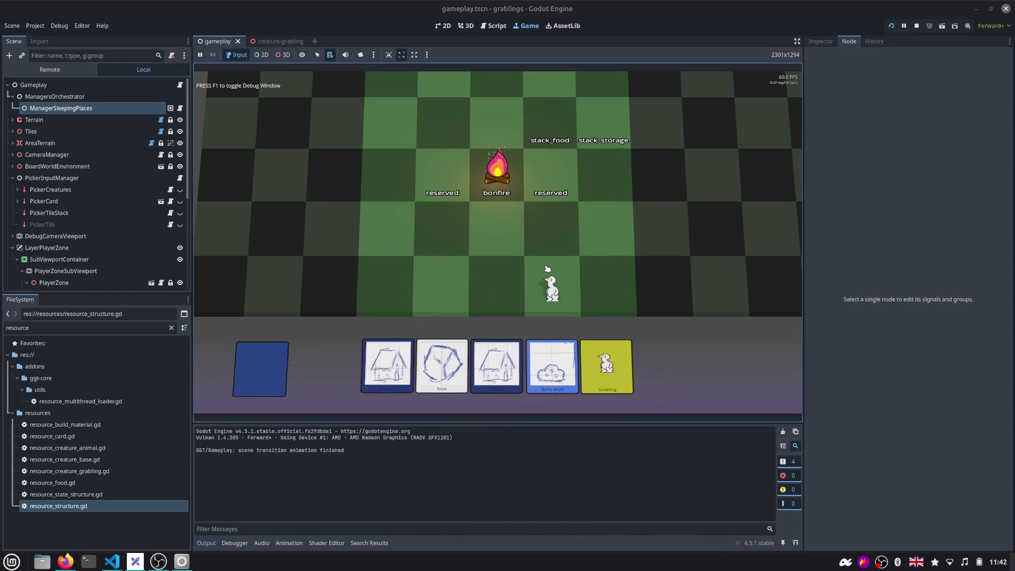
Place a Rock card so the grabling logs 'structure assigned', then return to structure.gd
left_click_drag(442, 365, 447, 286)
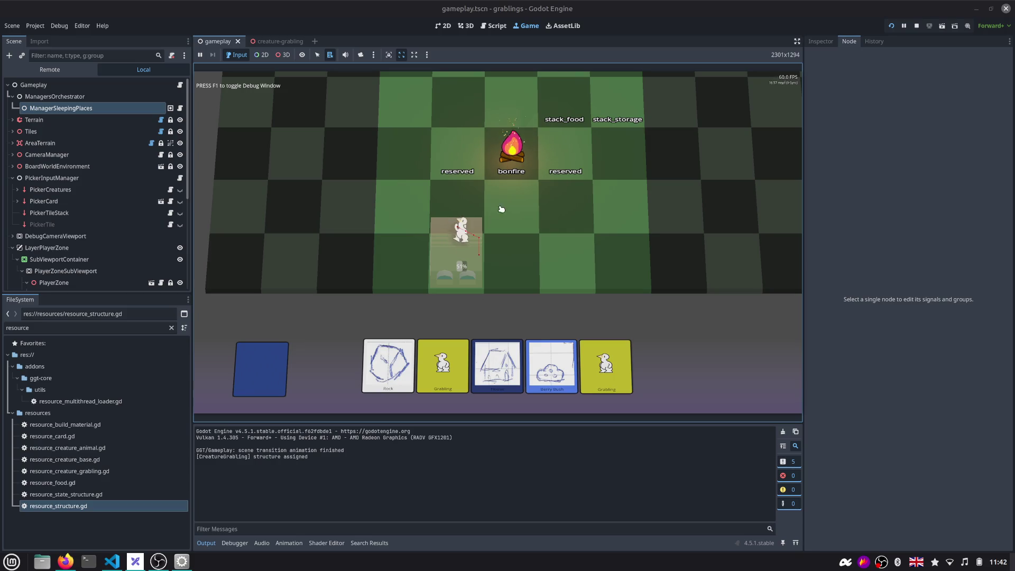
left_click(492, 26)
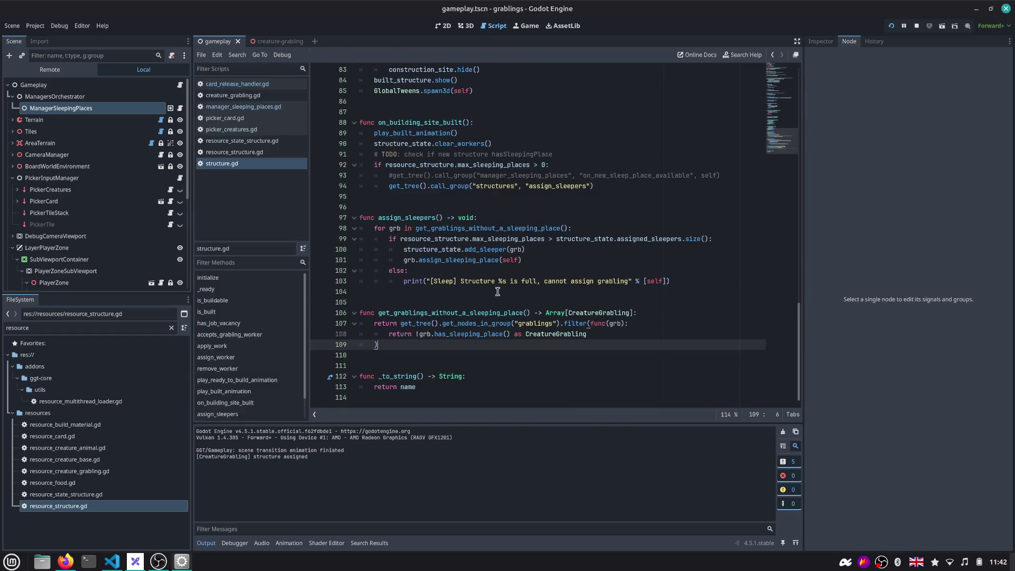
Try an 'as Array[CreatureGrabling]' cast on line 109, then remove it again
double_click(552, 334)
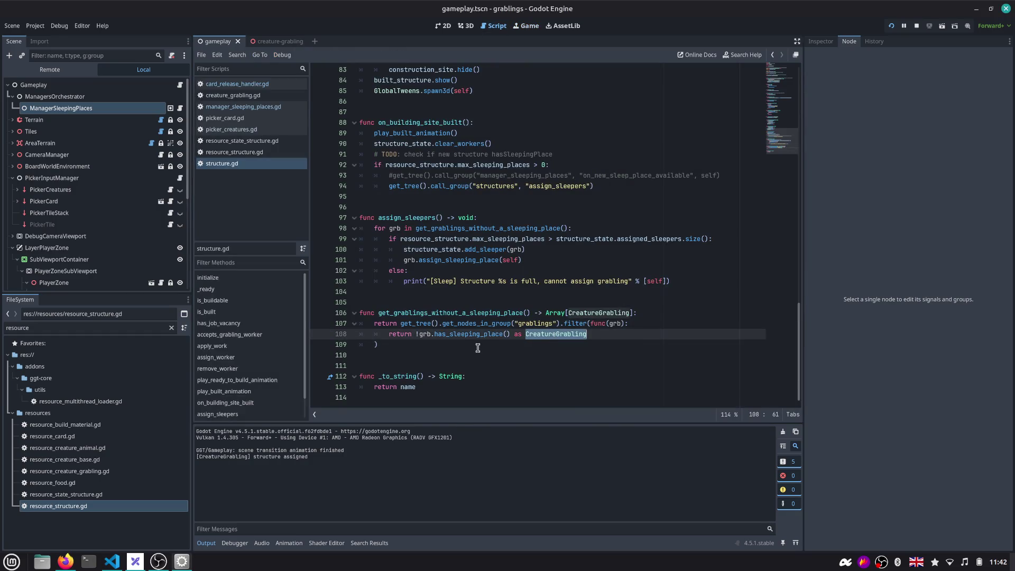
left_click(430, 342)
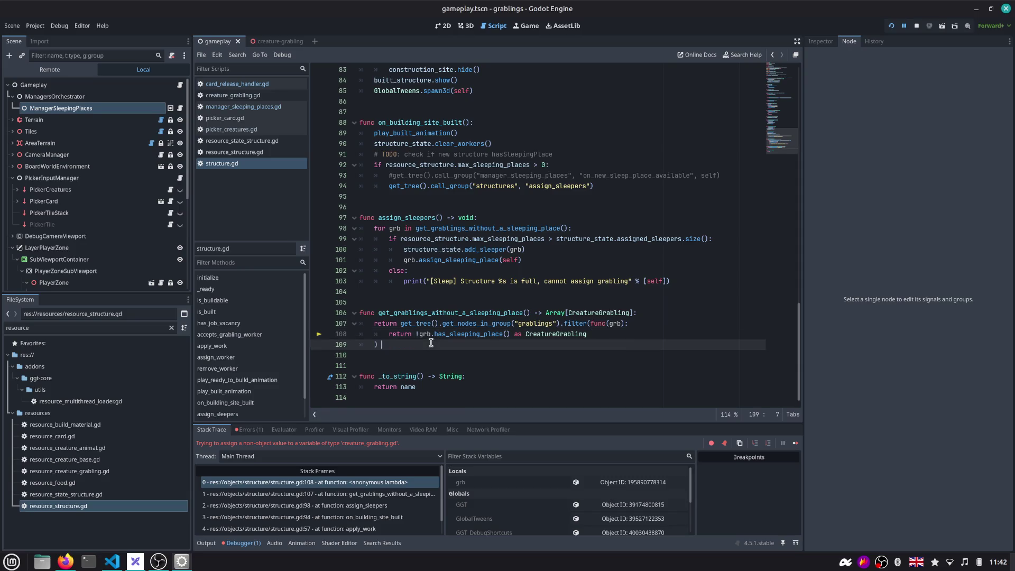
type("as arra")
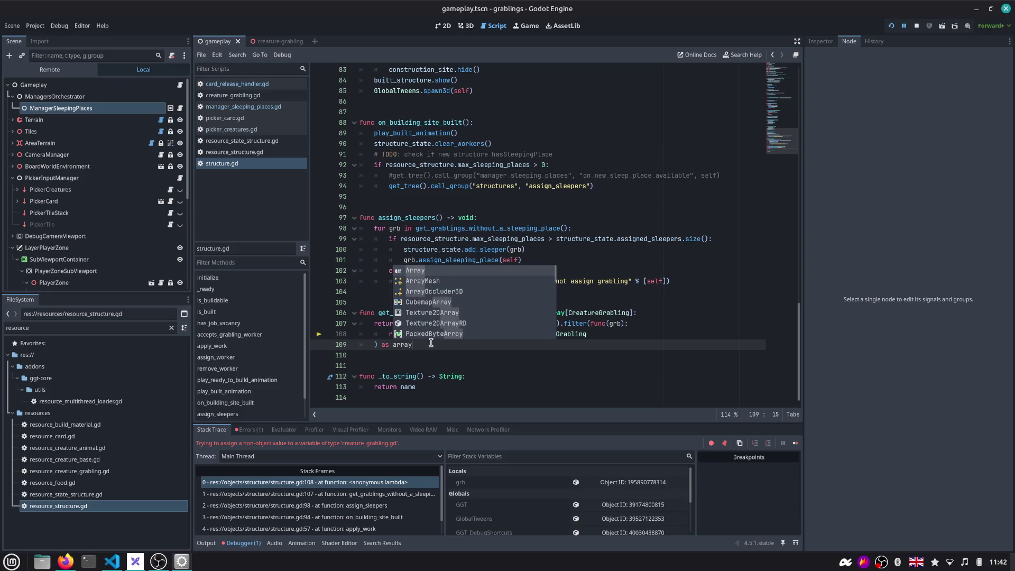
key("Return")
type("[")
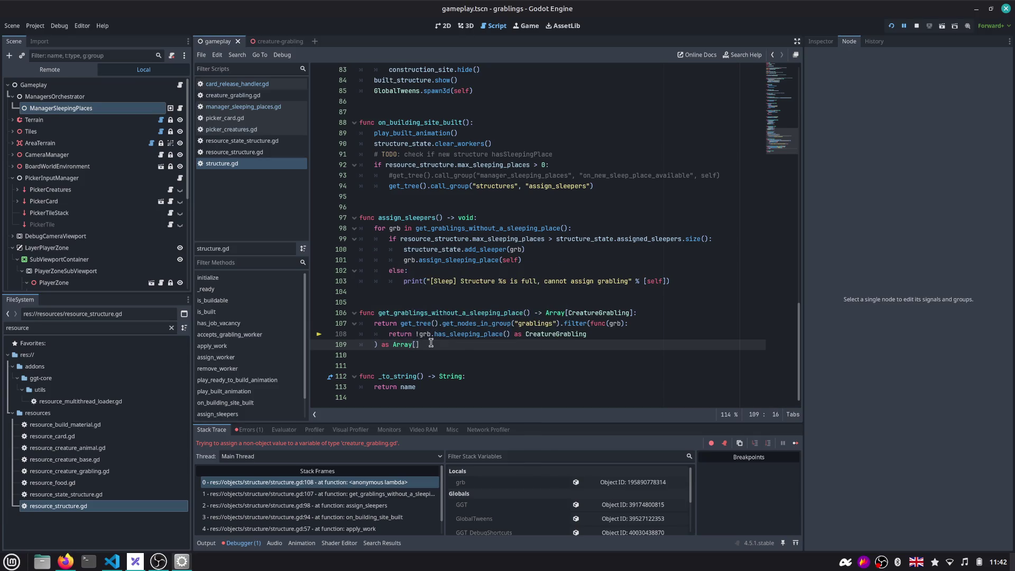
type("Creatu")
key("Down")
key("Down")
key("Return")
key("ctrl+shift+Left")
key("ctrl+shift+Left")
key("ctrl+shift+Left")
key("ctrl+shift+Left")
key("BackSpace")
Move the CreatureGrabling cast from the lambda on line 108 to after the filter's closing parenthesis
left_click(357, 484)
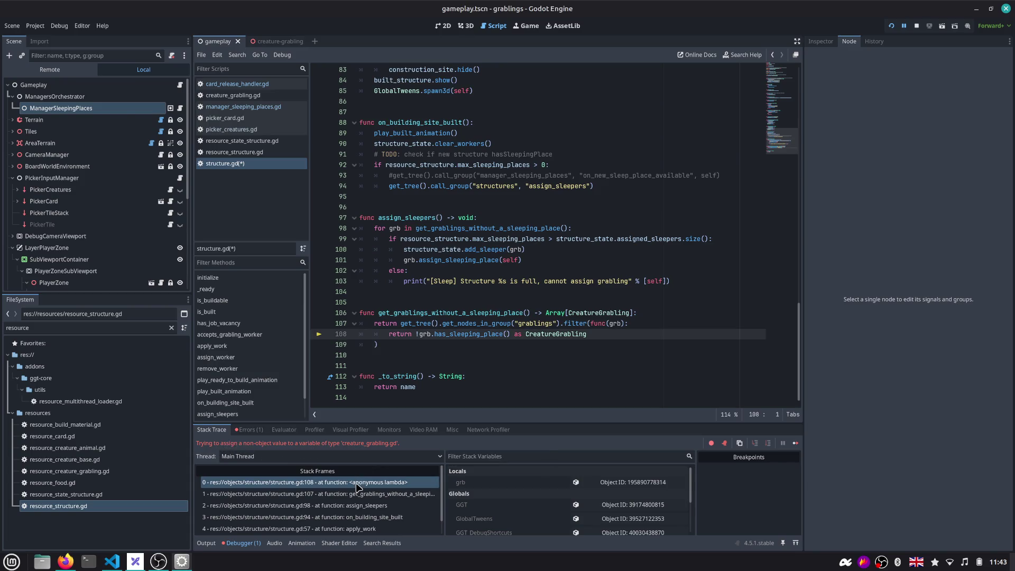
left_click(351, 494)
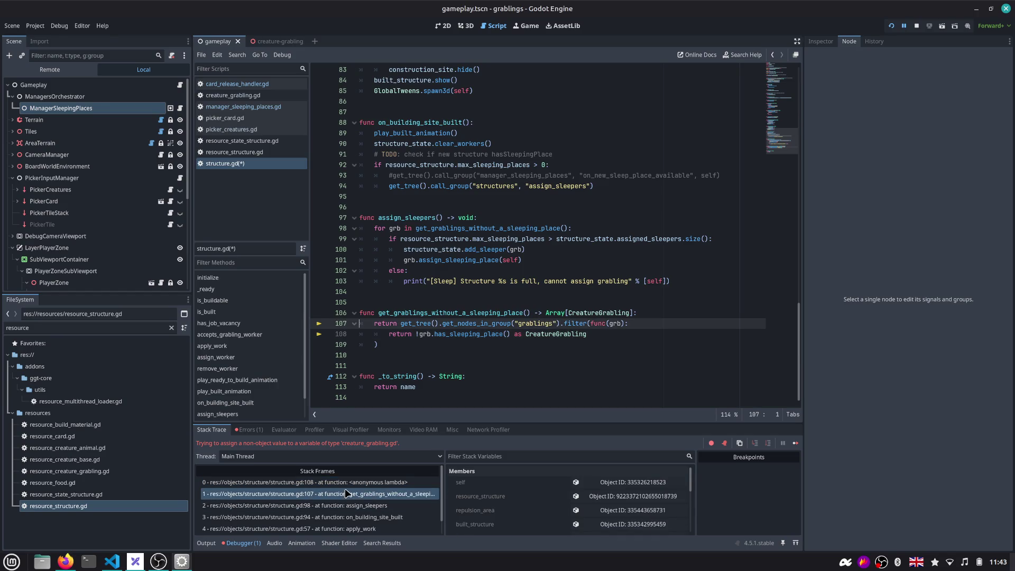
left_click(344, 482)
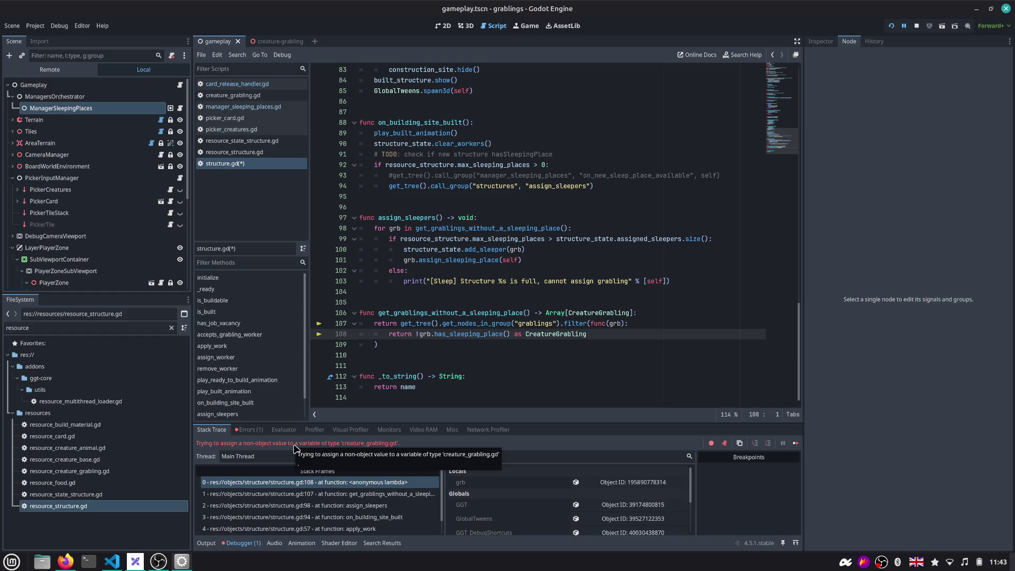
double_click(565, 334)
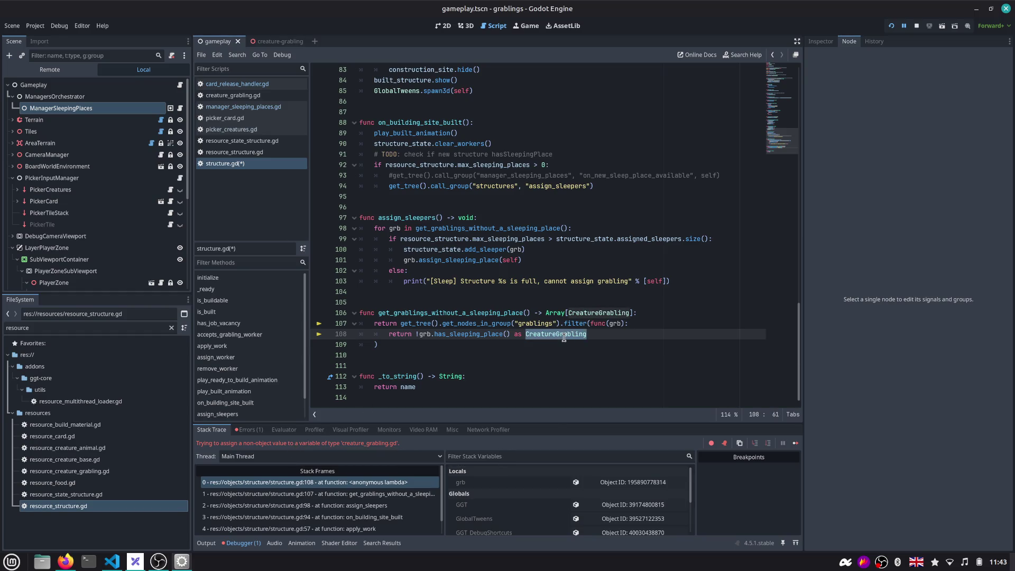
key("BackSpace")
key("BackSpace")
key("BackSpace")
key("BackSpace")
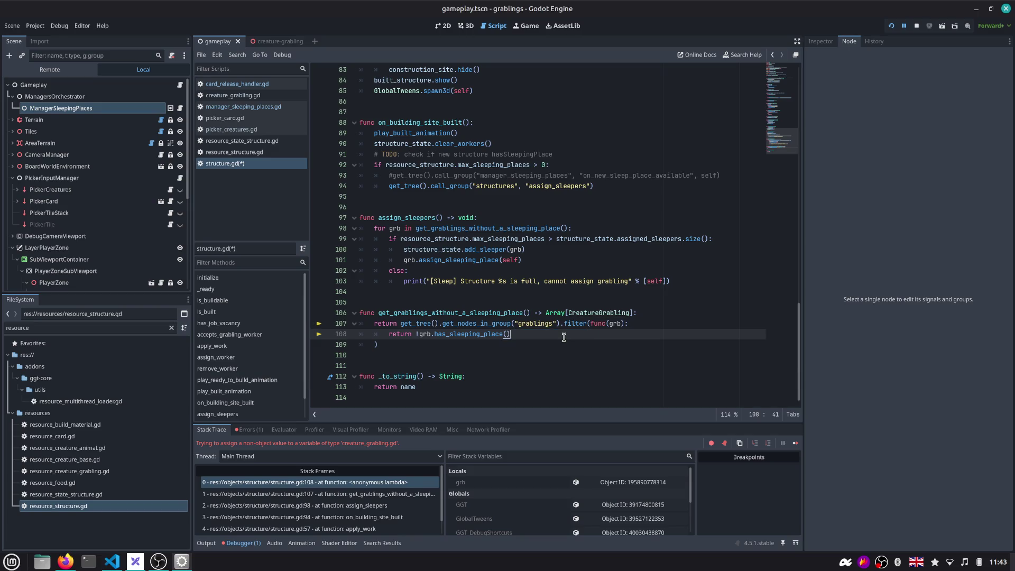
key("Down")
type("as CreatureGrabling")
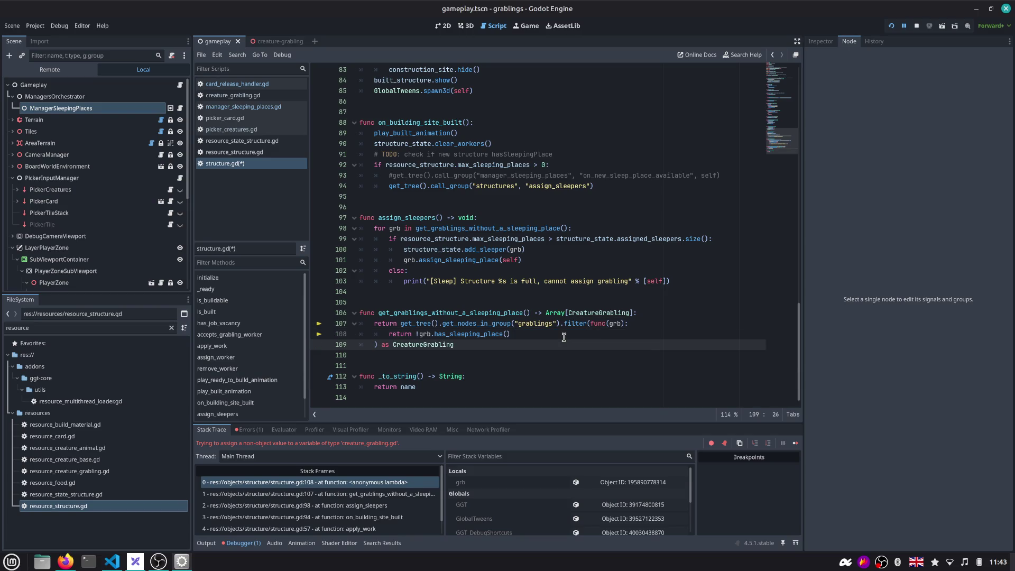
type("Array[")
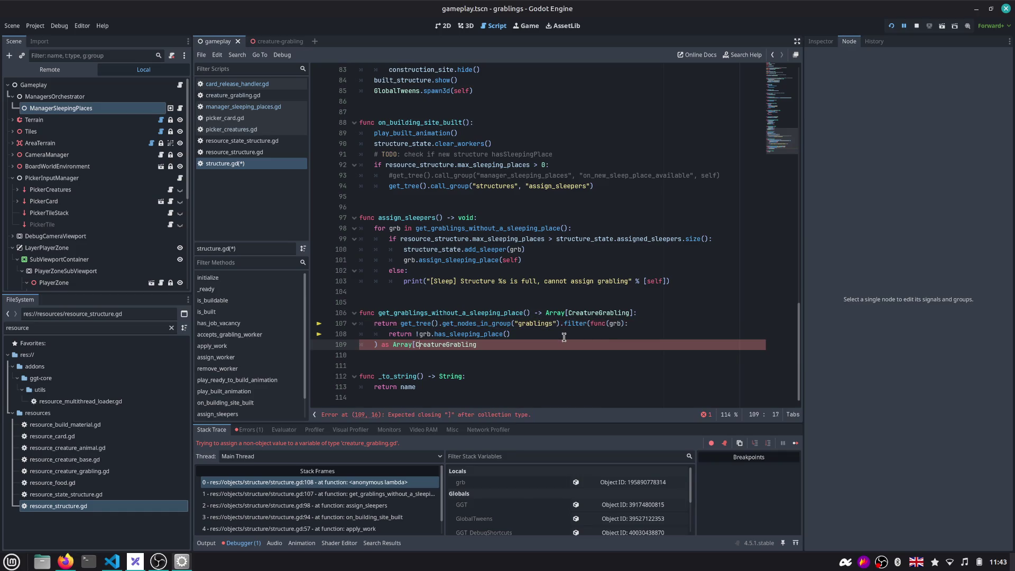
type("]")
Save structure.gd and run the game
key("ctrl+s")
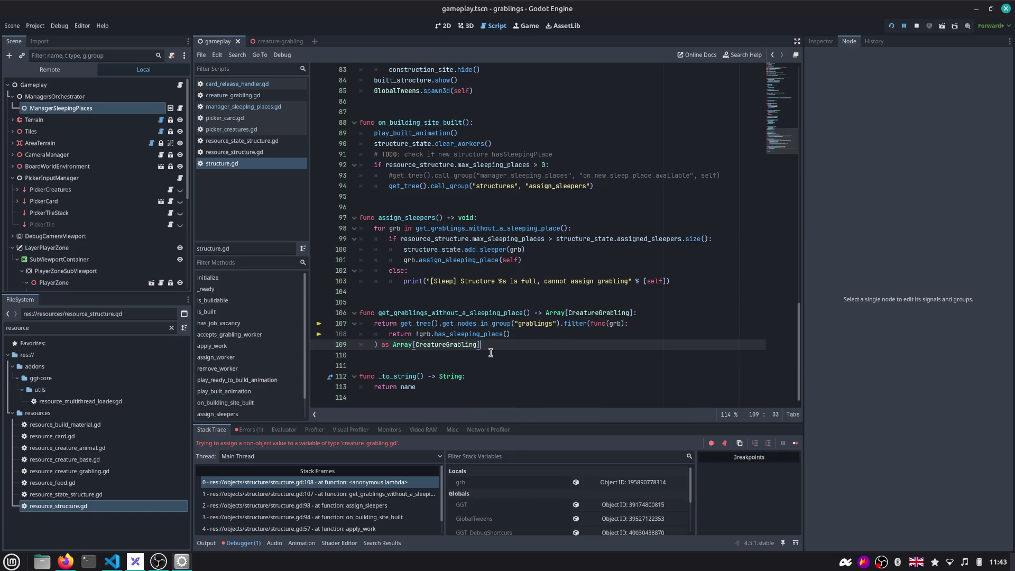
left_click(890, 27)
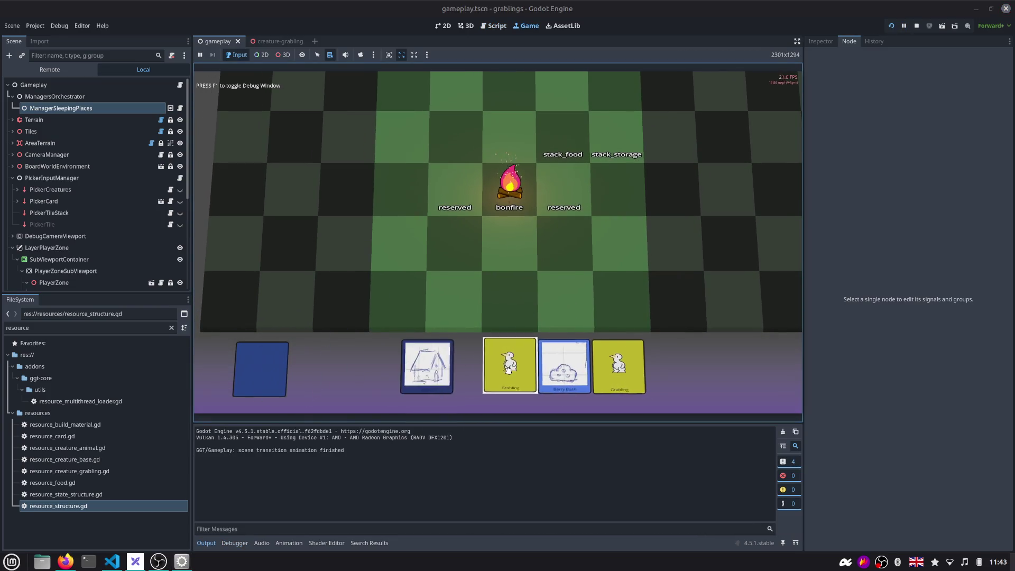
Place a Rock card and drop a Grabling onto the board, breaking at structure.gd line 107
left_click(453, 309)
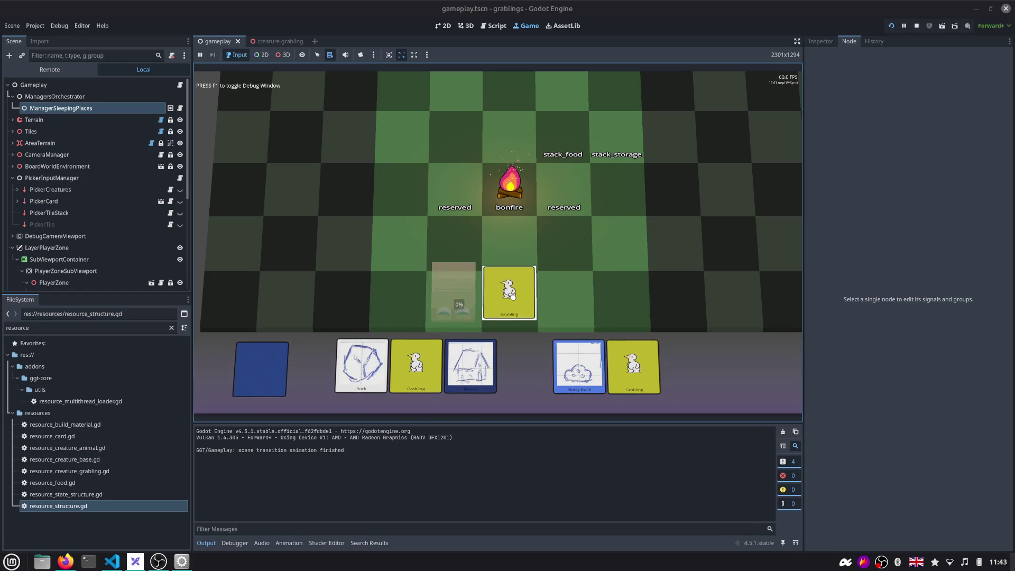
left_click_drag(521, 361, 510, 297)
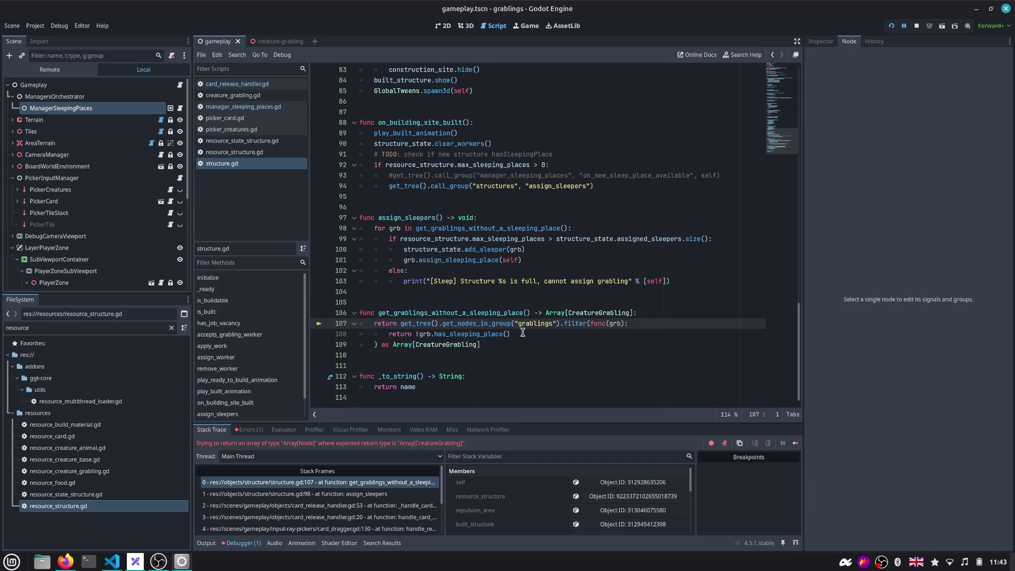
Check the get_nodes_in_group documentation and return to structure.gd
left_click(482, 327)
left_click(482, 327, "ctrl")
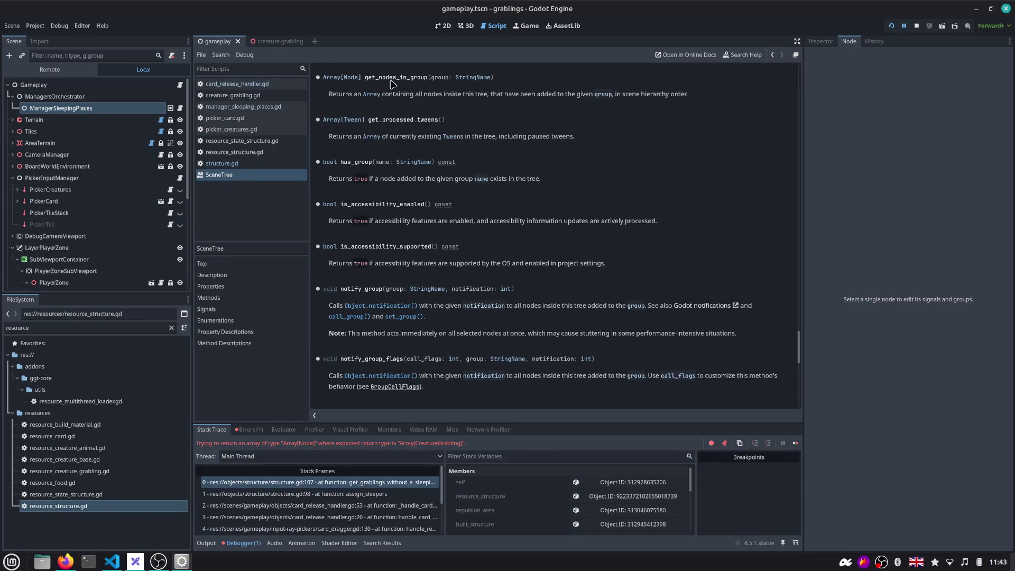
left_click(773, 57)
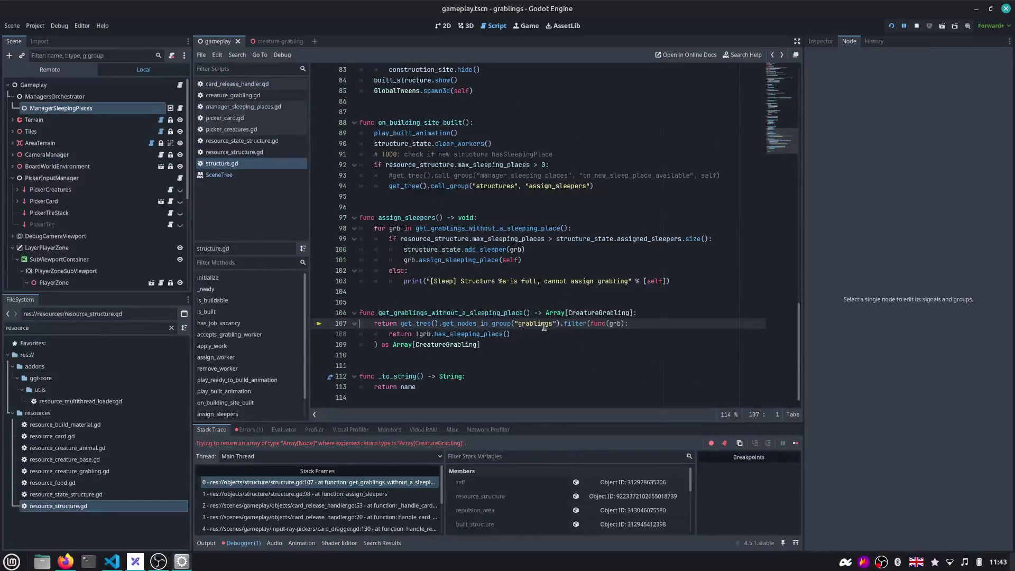
Remove the cast on line 109 and change the function's return type to Array[Node]
left_click(493, 346)
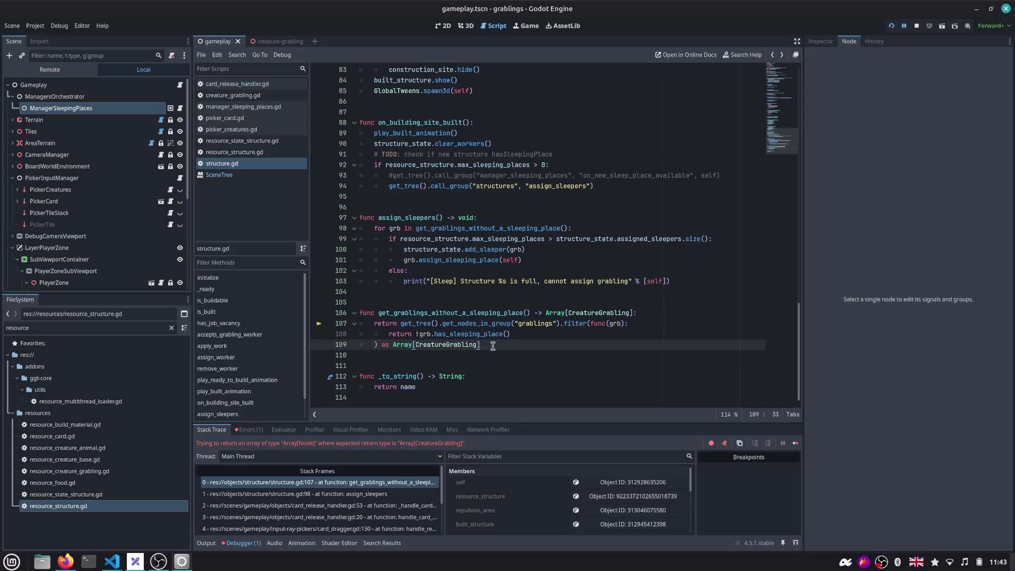
key("ctrl+shift+Left")
key("ctrl+shift+Left")
key("ctrl+shift+Left")
key("ctrl+shift+Left")
key("BackSpace")
key("Up")
key("Up")
key("Up")
key("End")
key("ctrl+shift+Left")
key("ctrl+shift+Left")
key("ctrl+shift+Left")
key("ctrl+shift+Left")
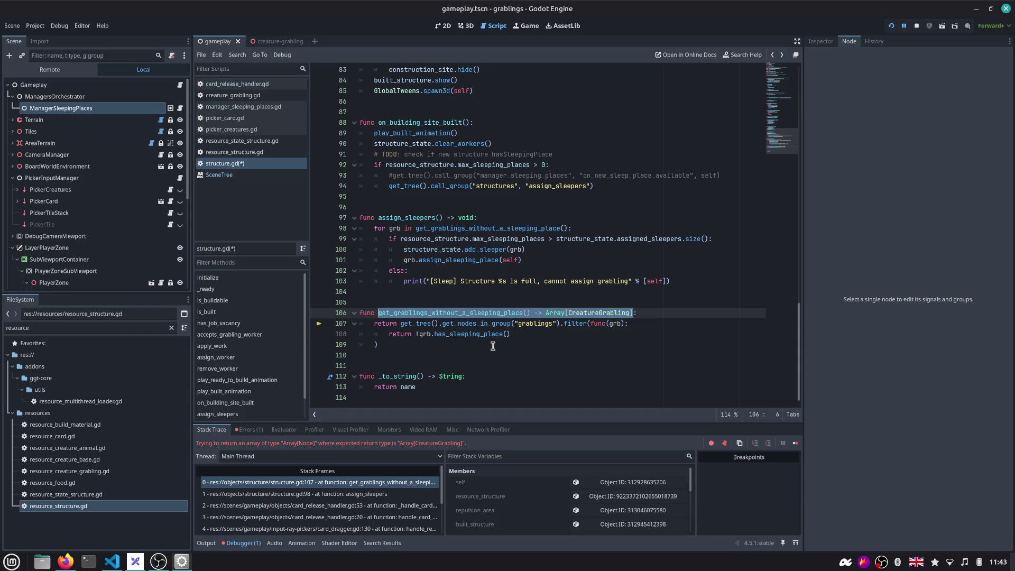
key("ctrl+shift+Right")
key("BackSpace")
type(":")
key("ctrl+z")
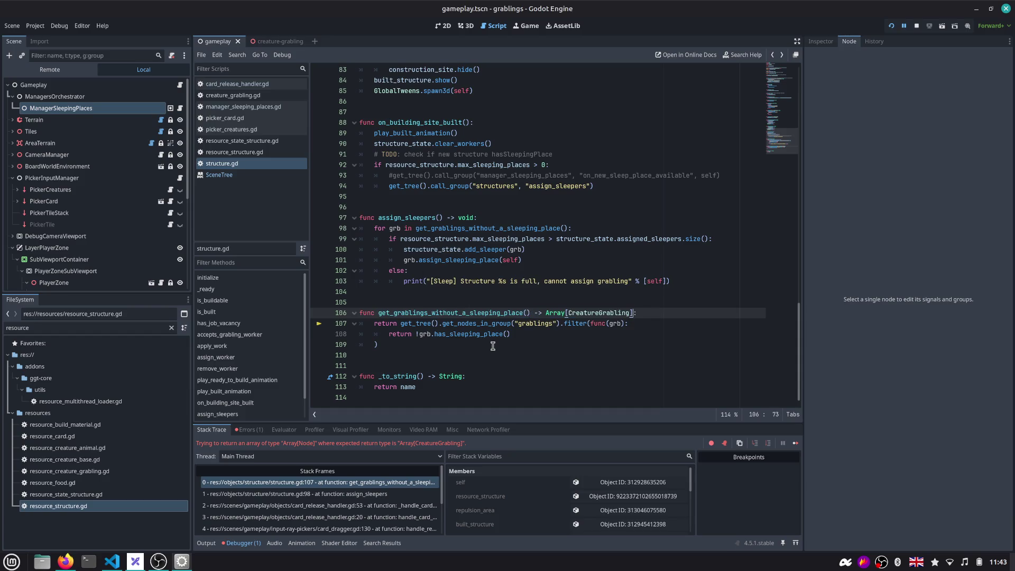
key("ctrl+shift+Left")
type("Node")
key("Escape")
Add an assert that grb is CreatureGrabling at the start of the assign_sleepers loop and restart with F5
double_click(464, 314)
double_click(391, 228)
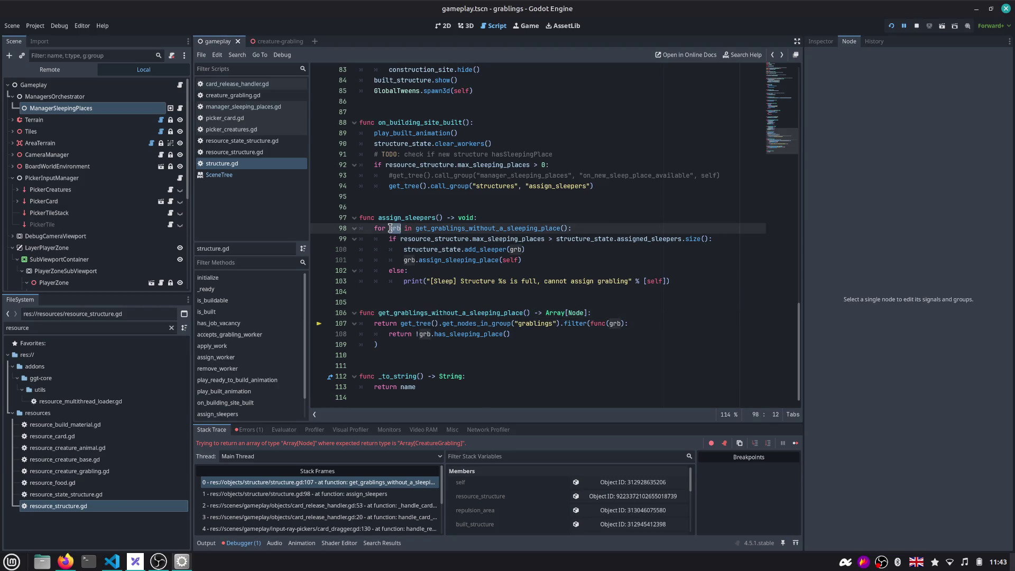
double_click(464, 261)
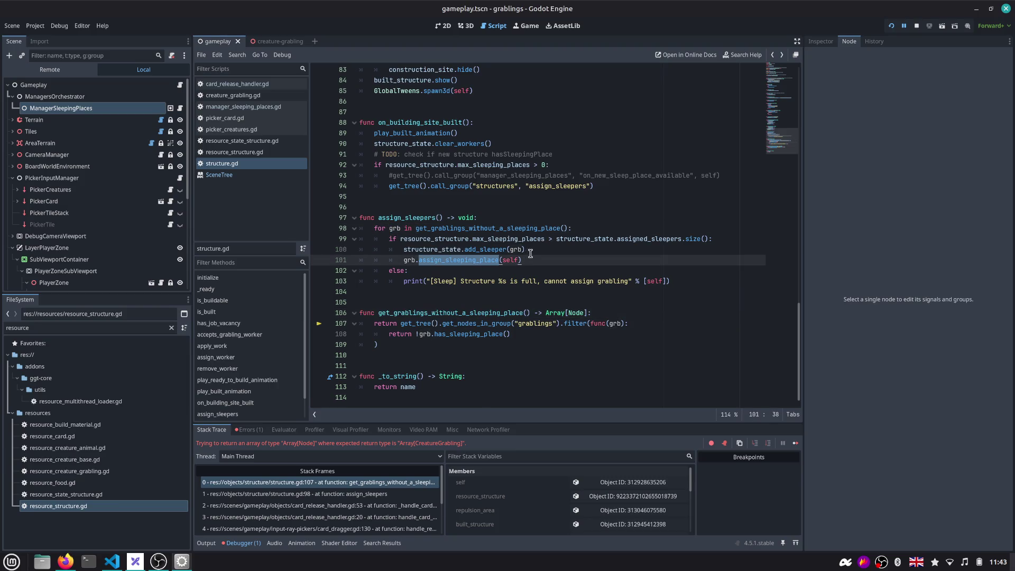
left_click(591, 229)
key("Return")
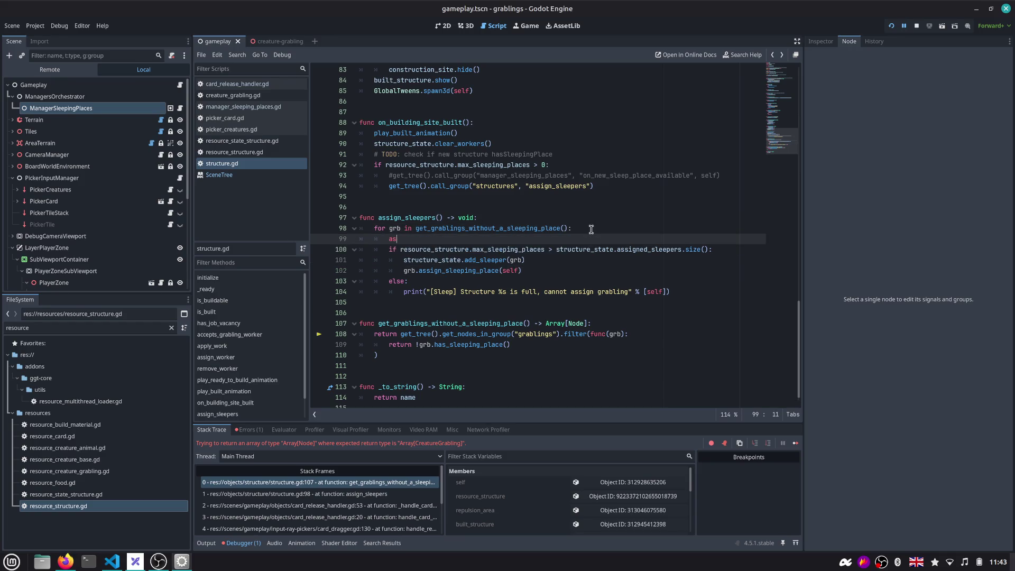
type("assert(")
type("CreatureGrabling")
key("F5")
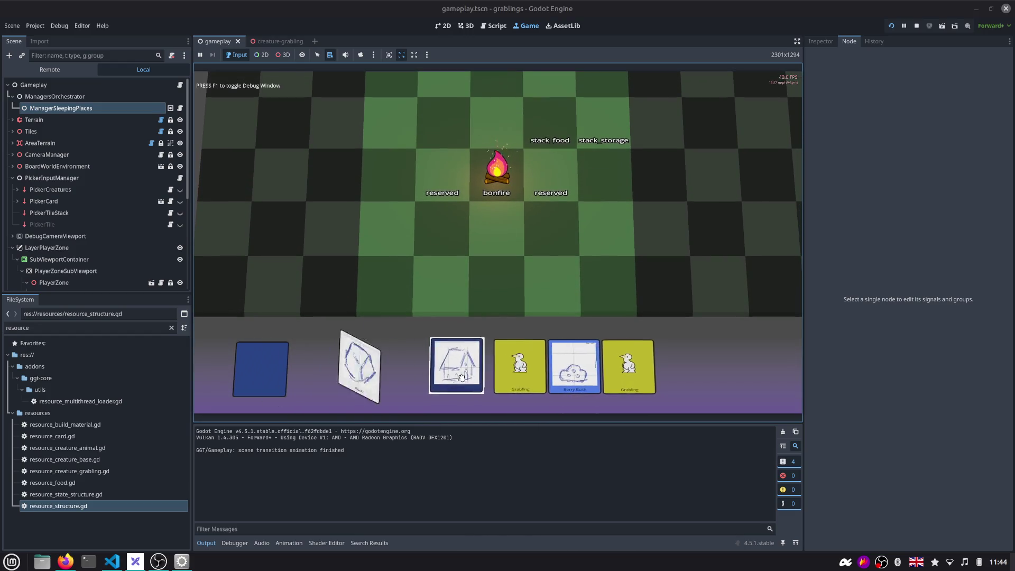
Build a house on a tile and send a grabling to it, logging structure assigned then unassigned
left_click_drag(457, 367, 444, 283)
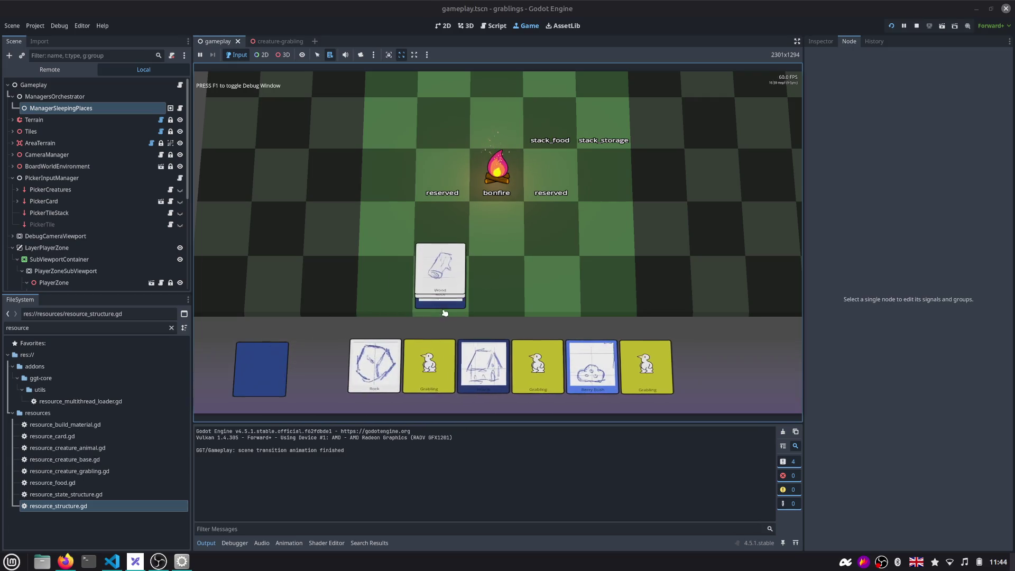
left_click_drag(496, 290, 471, 285)
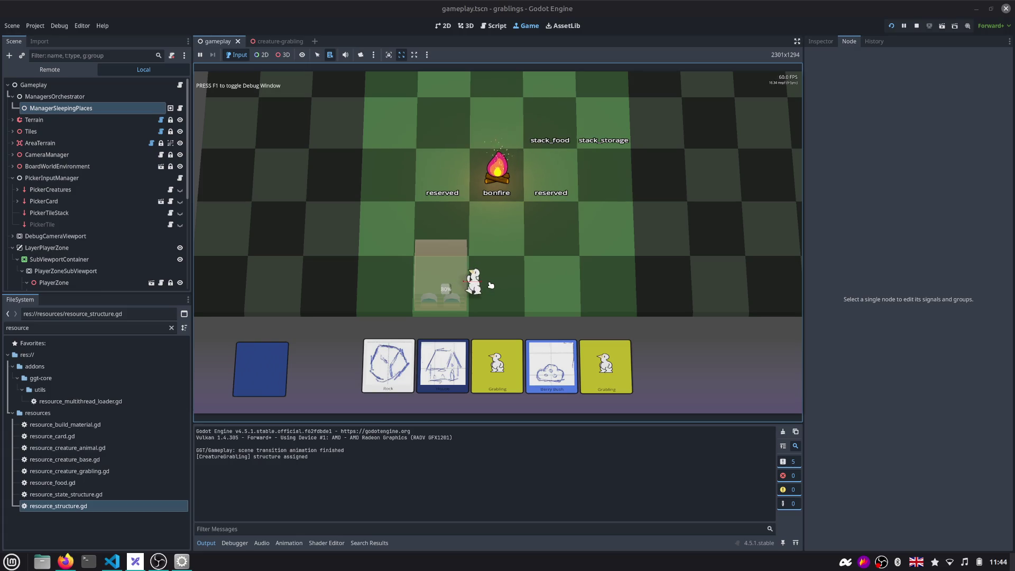
left_click(495, 26)
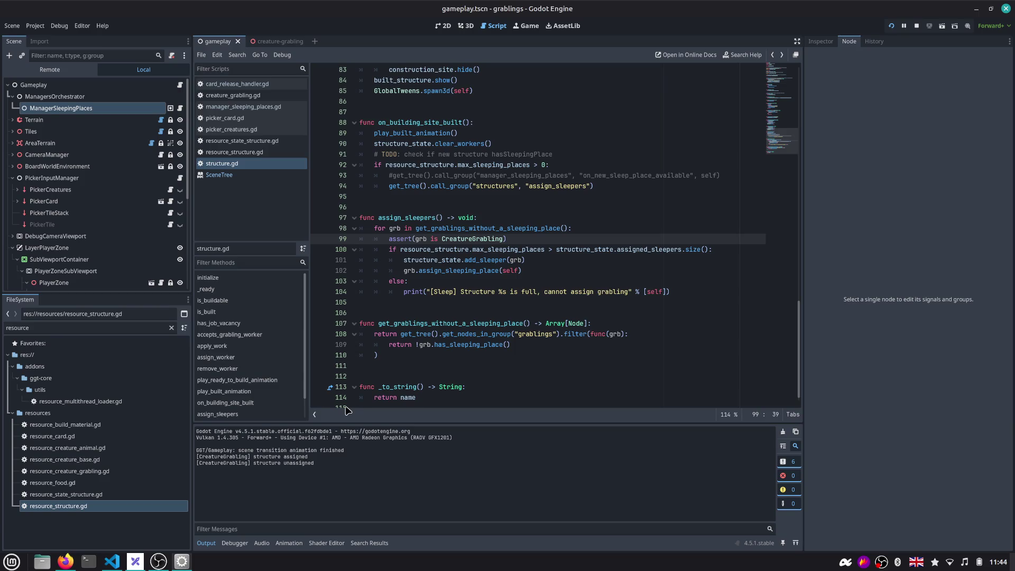
Search the project for '[CreatureGrabli' and review the matches in structure.gd around lines 104 and 111
double_click(215, 459)
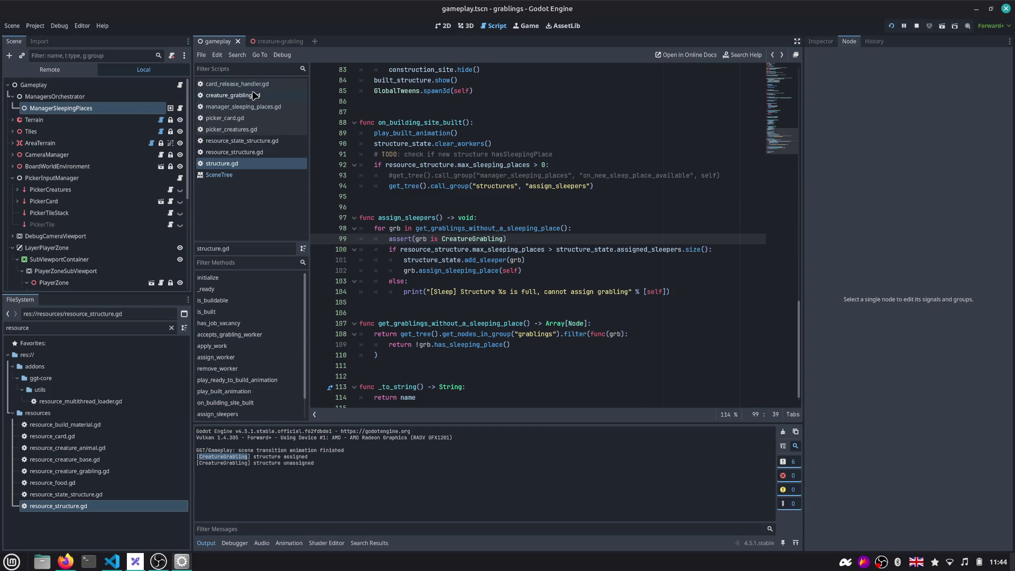
left_click(233, 96)
left_click(446, 238)
key("ctrl+shift+f")
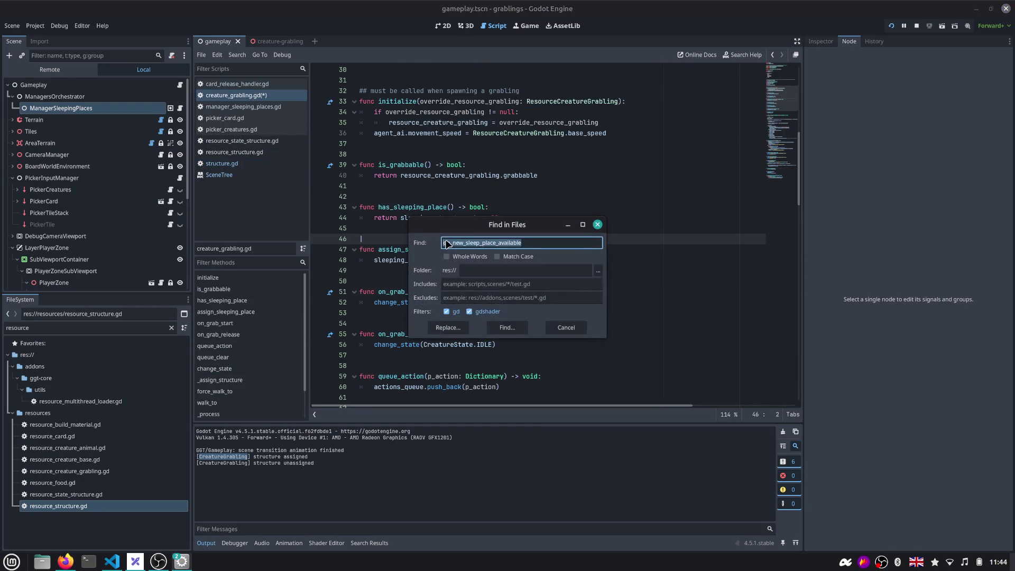
type("CreatureGrab")
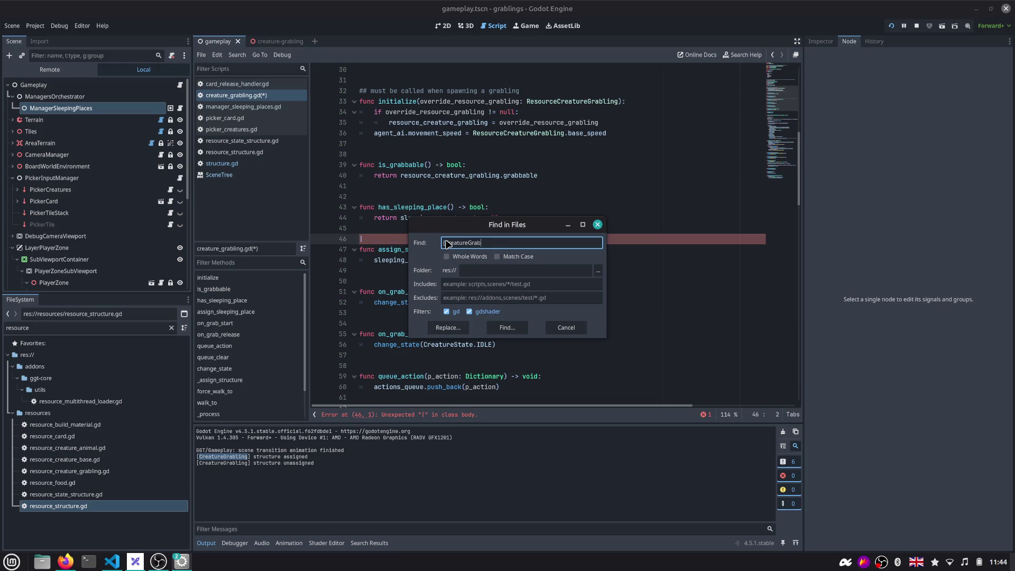
type("li")
key("Return")
left_click(377, 460)
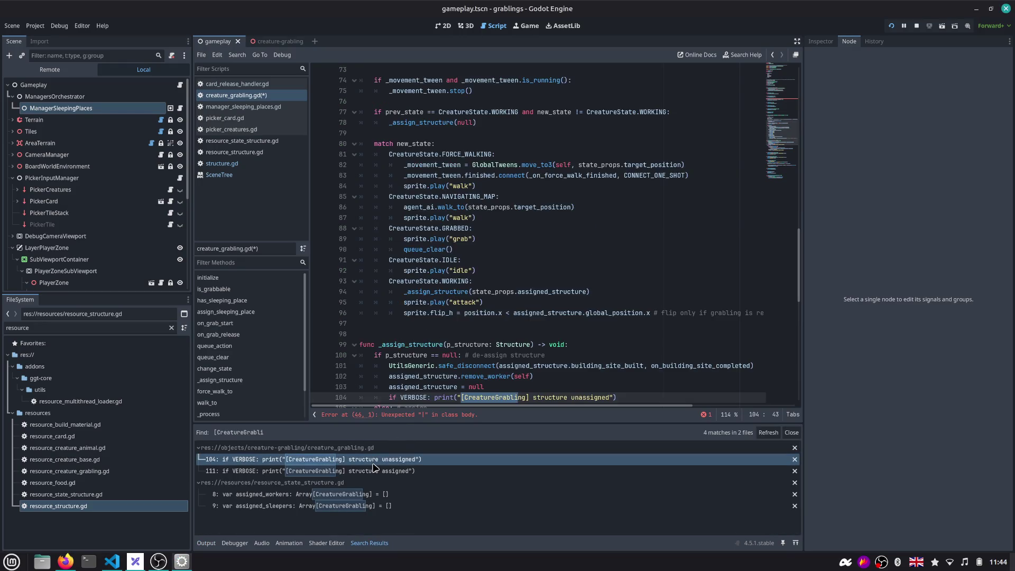
left_click(373, 470)
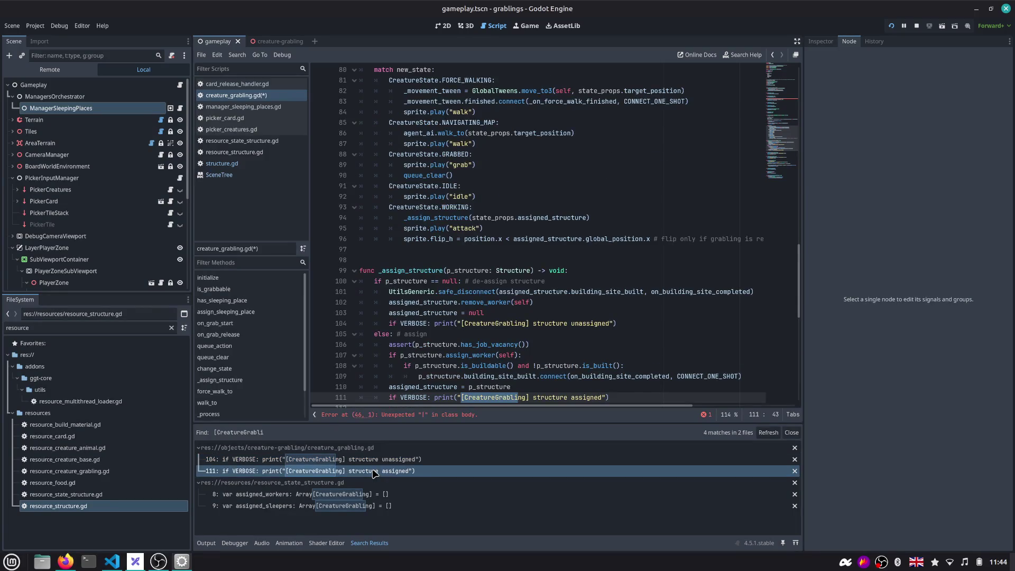
Start editing the VERBOSE constant in creature_grabling.gd, checking assign_sleepers in structure.gd along the way
left_click(413, 397, "ctrl")
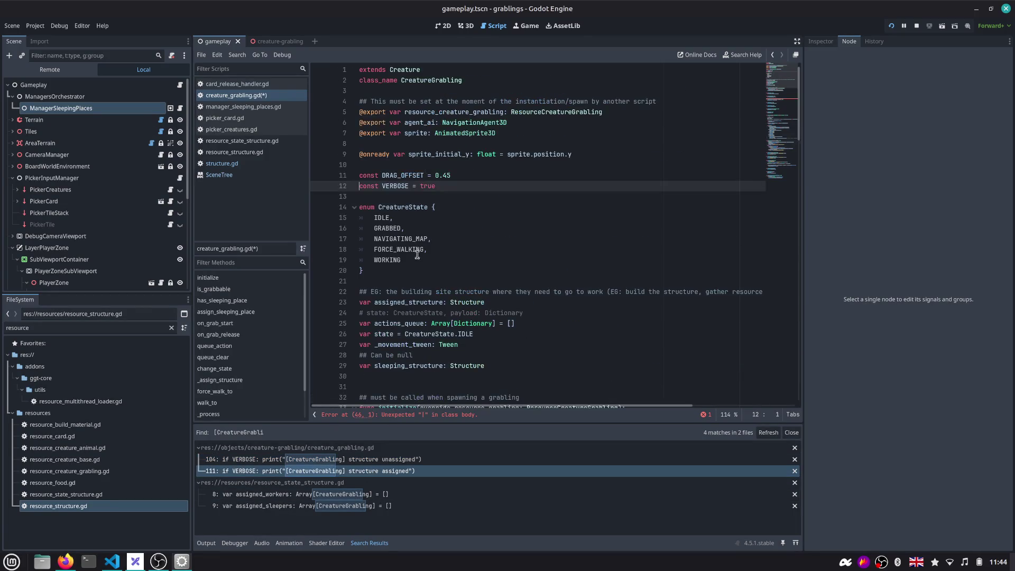
left_click(421, 185)
type("!")
key("ctrl+s")
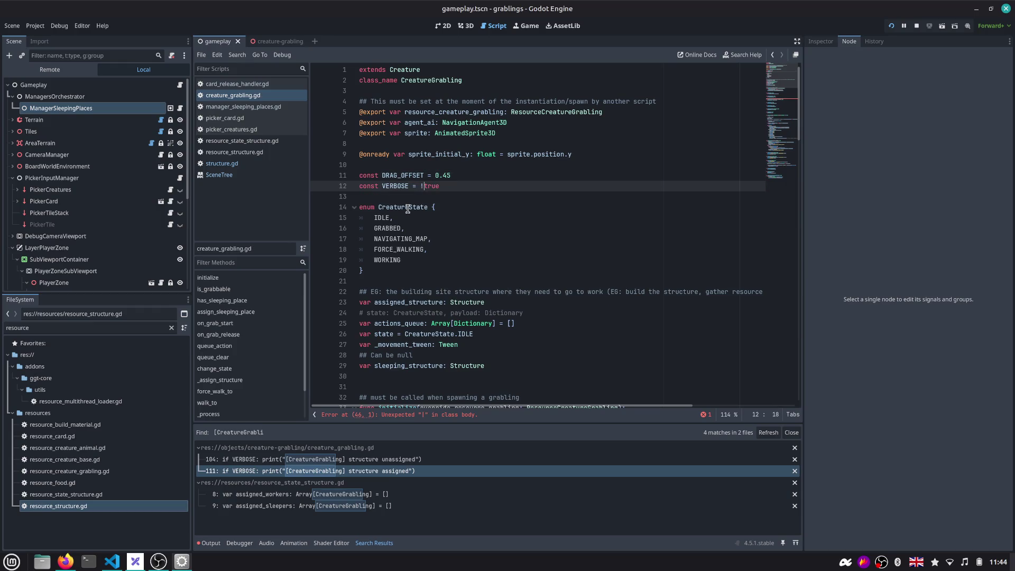
left_click(773, 56)
left_click(772, 59)
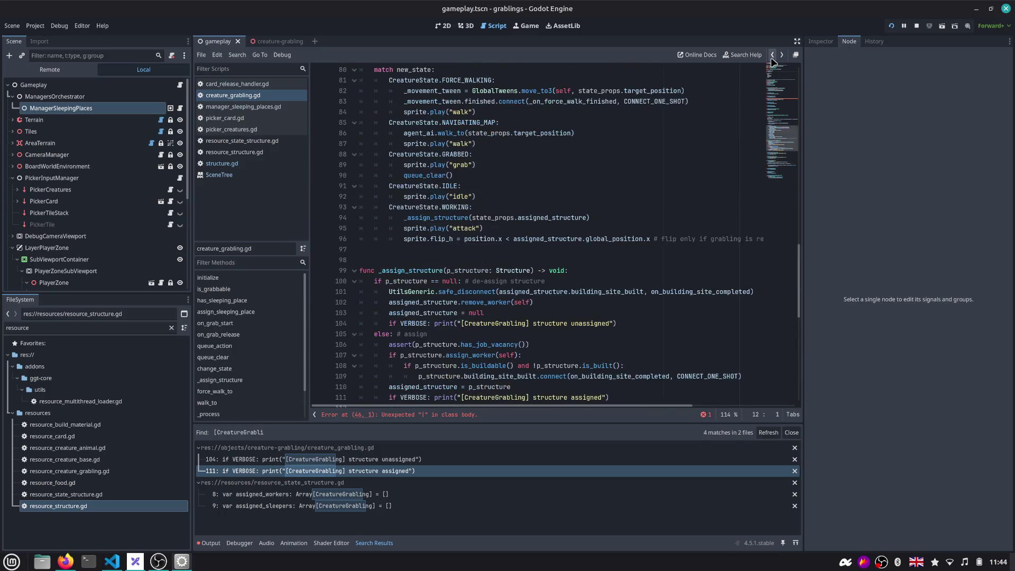
left_click(230, 163)
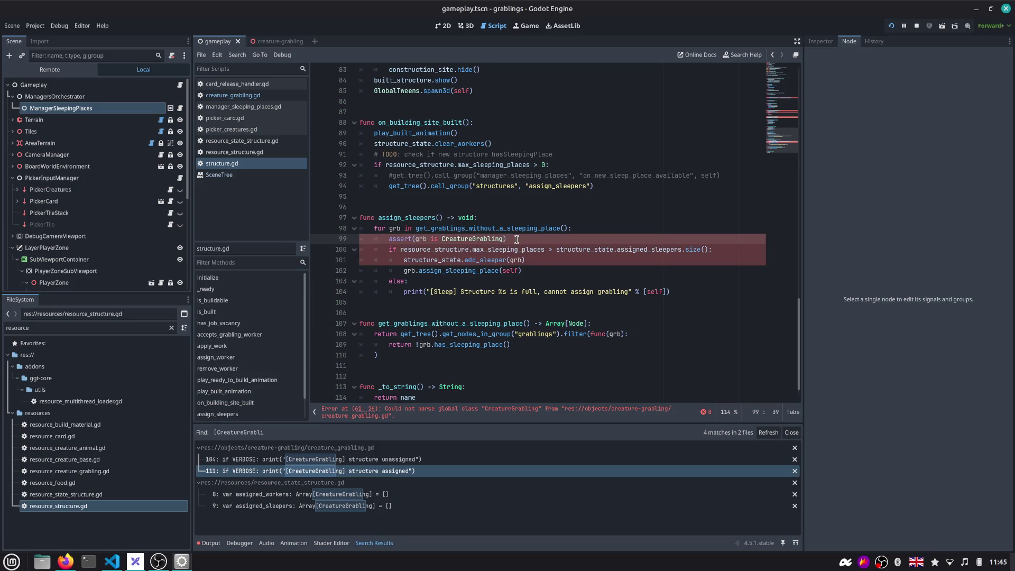
left_click(476, 239, "ctrl")
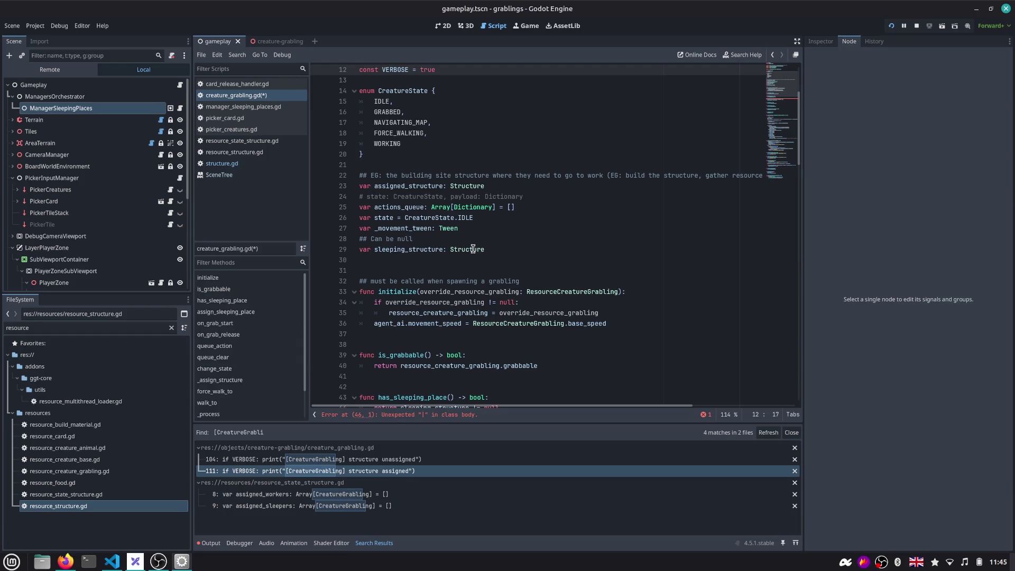
Negate the VERBOSE value, delete the stray '|' on line 46 and save creature_grabling.gd
key("shift+End")
key("Left")
type("!")
key("ctrl+s")
scroll(633, 167, "down", 5)
left_click(395, 206)
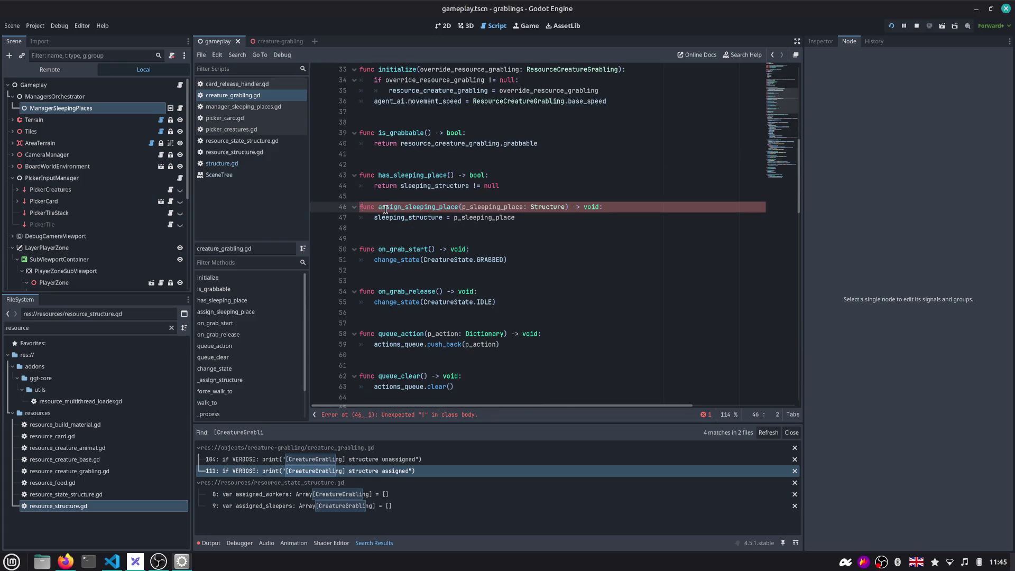
key("BackSpace")
key("BackSpace")
key("Return")
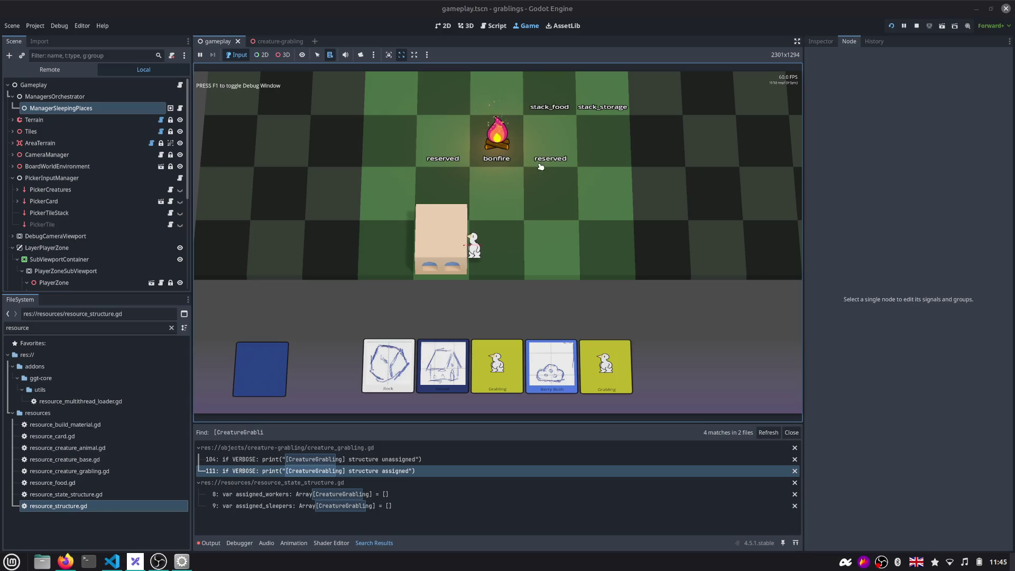
Pan the game board down and drag a Grabling card from the hand onto the board
left_click_drag(547, 163, 547, 214)
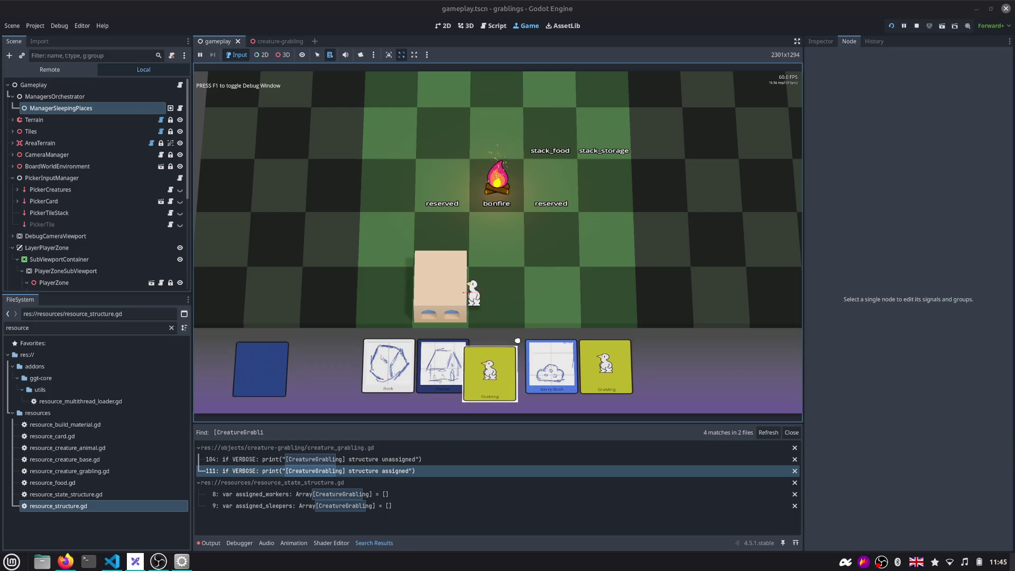
left_click_drag(495, 379, 528, 295)
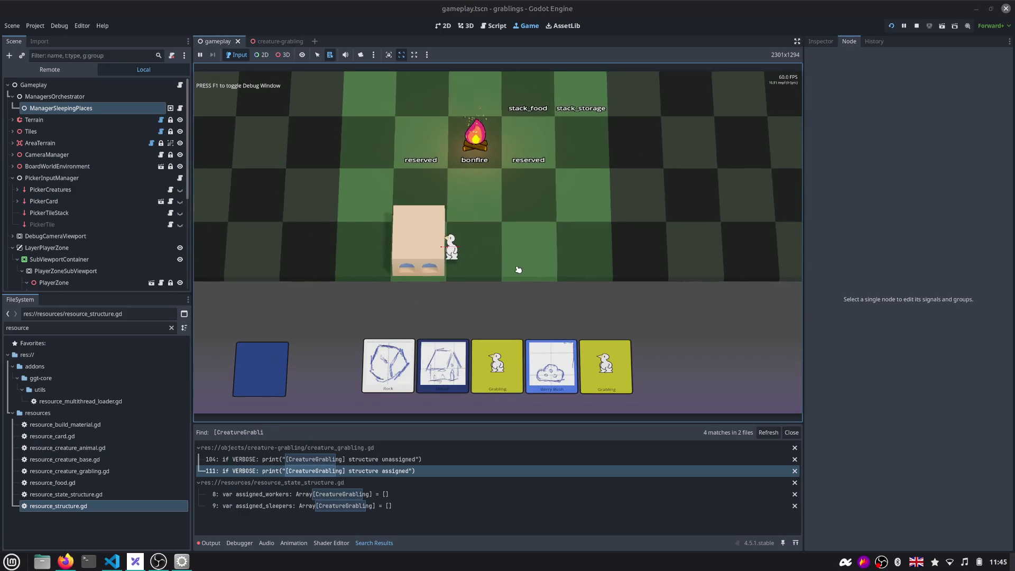
Review assign_sleeping_place and change_state in creature_grabling.gd, then restart the running game
left_click(494, 30)
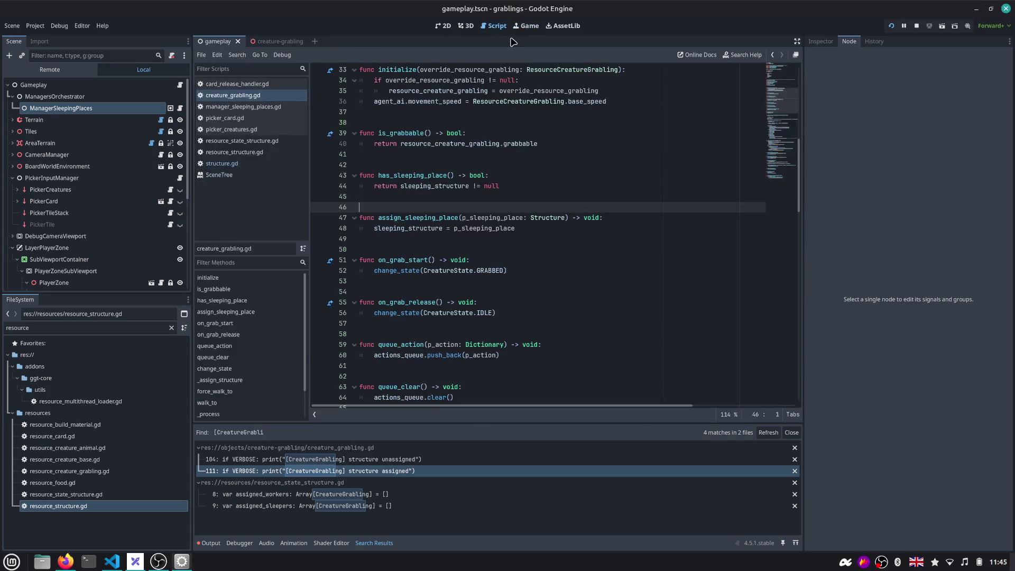
scroll(516, 119, "down", 1)
scroll(476, 139, "down", 2)
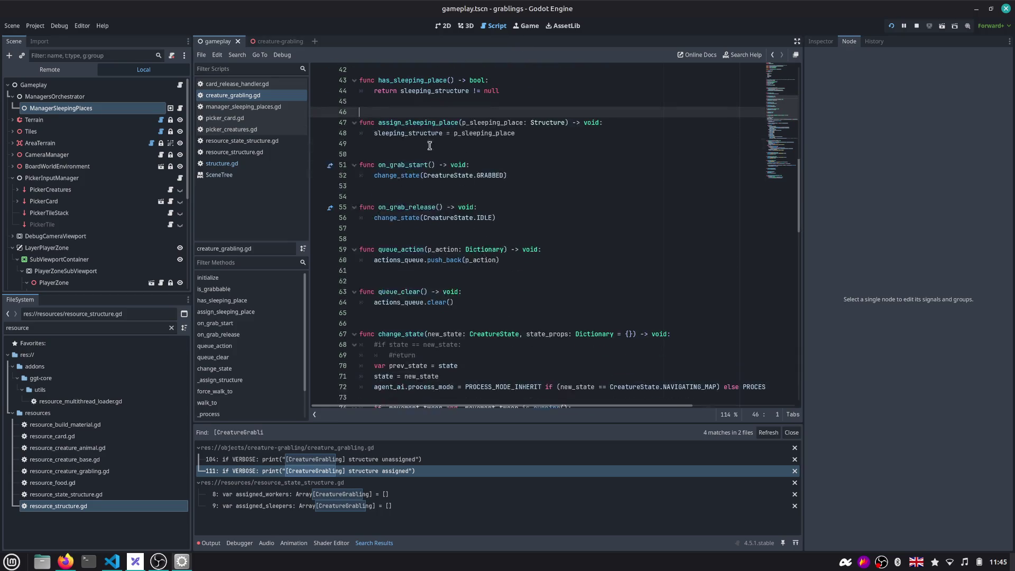
double_click(393, 122)
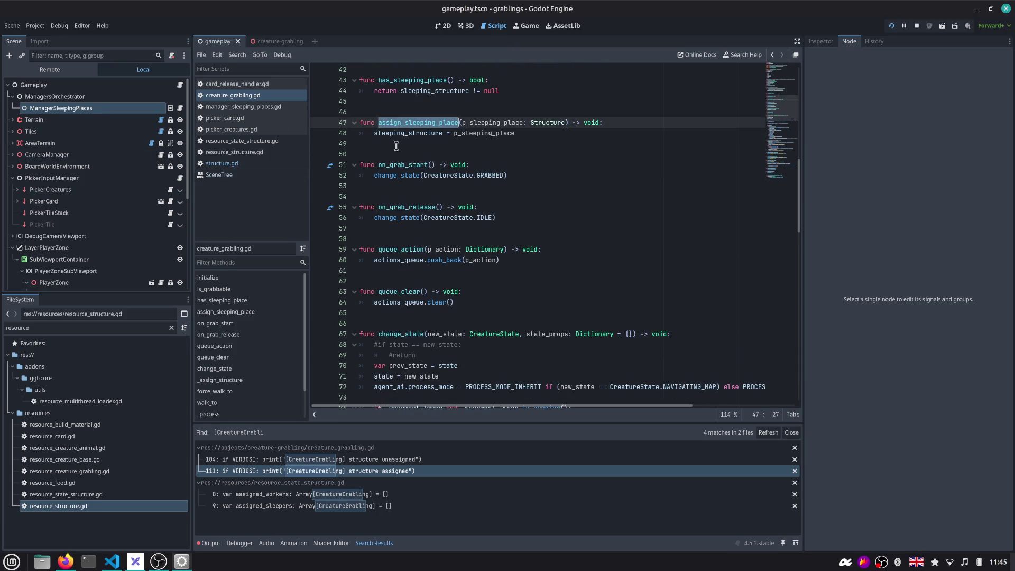
scroll(426, 178, "down", 2)
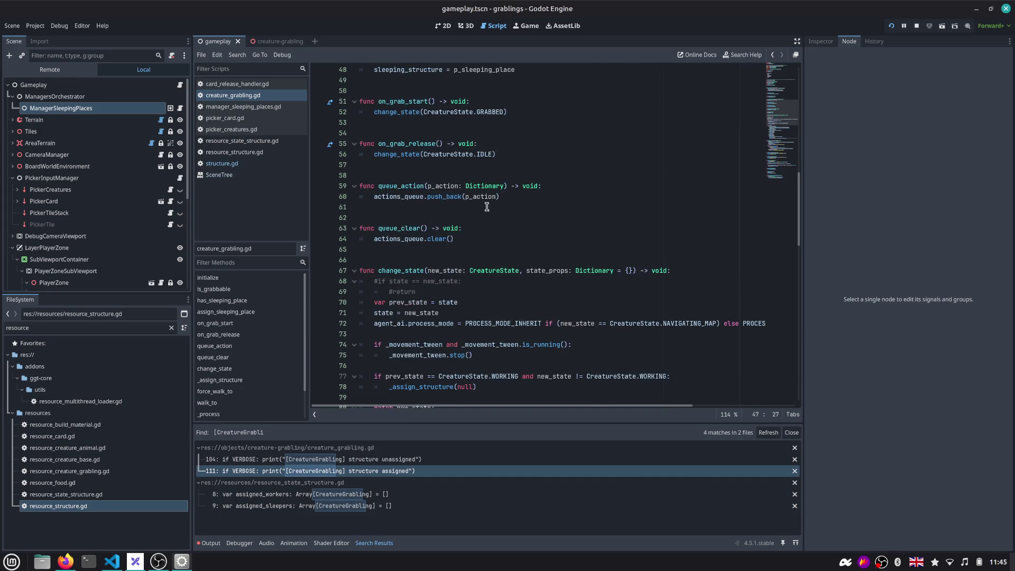
scroll(777, 123, "down", 2)
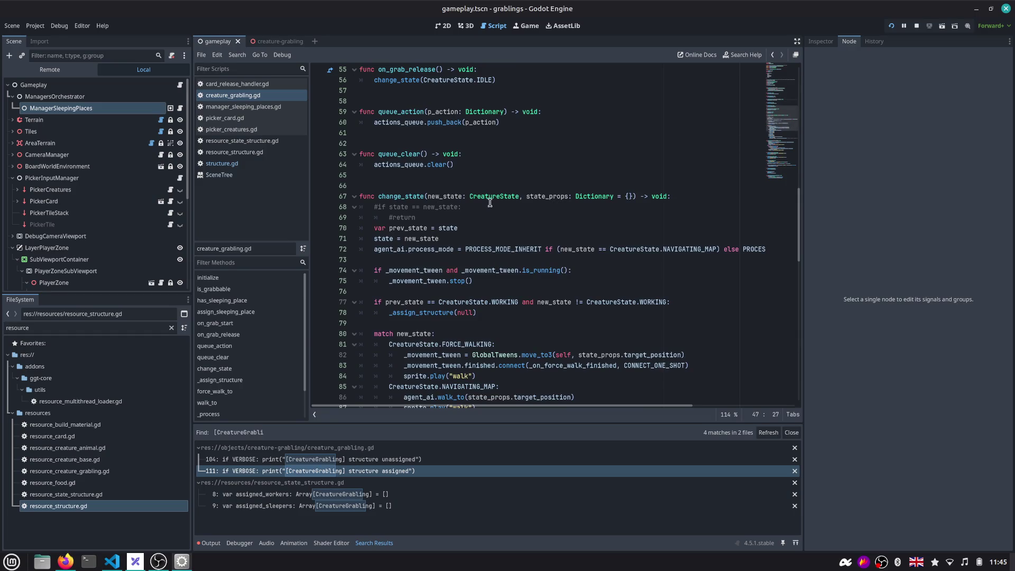
double_click(386, 196)
scroll(387, 204, "down", 1)
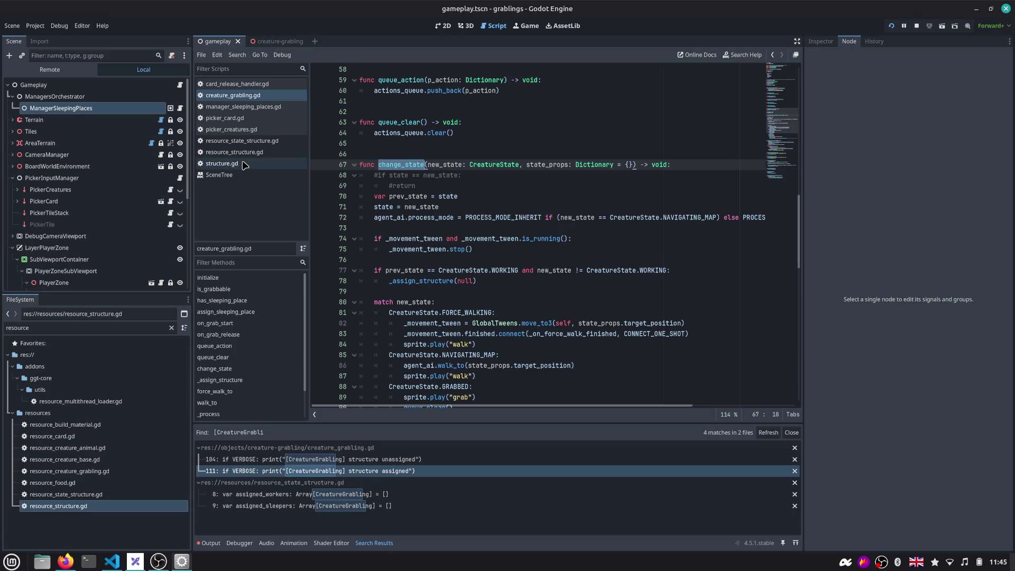
scroll(384, 213, "up", 4)
scroll(383, 212, "up", 2)
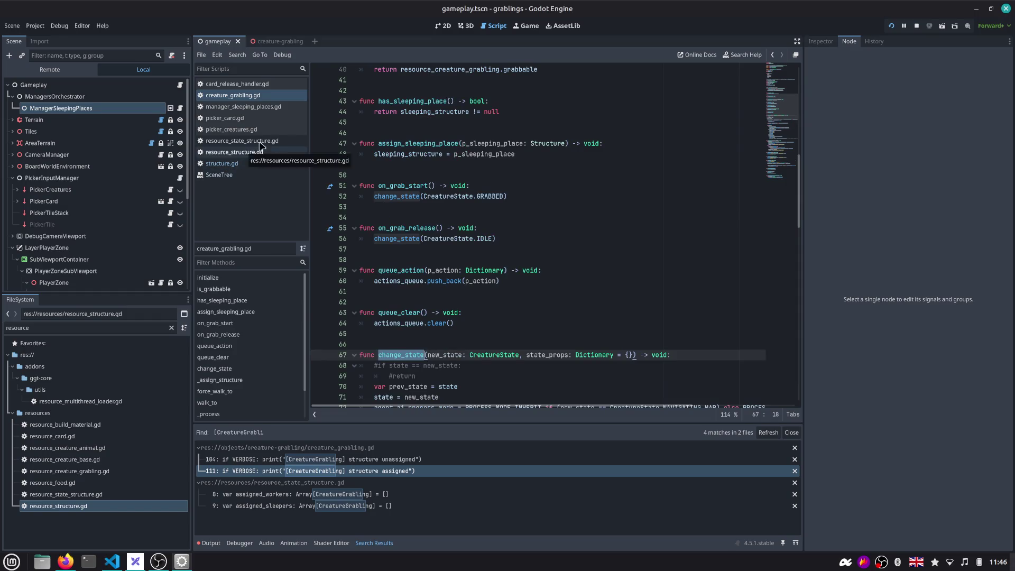
left_click(892, 26)
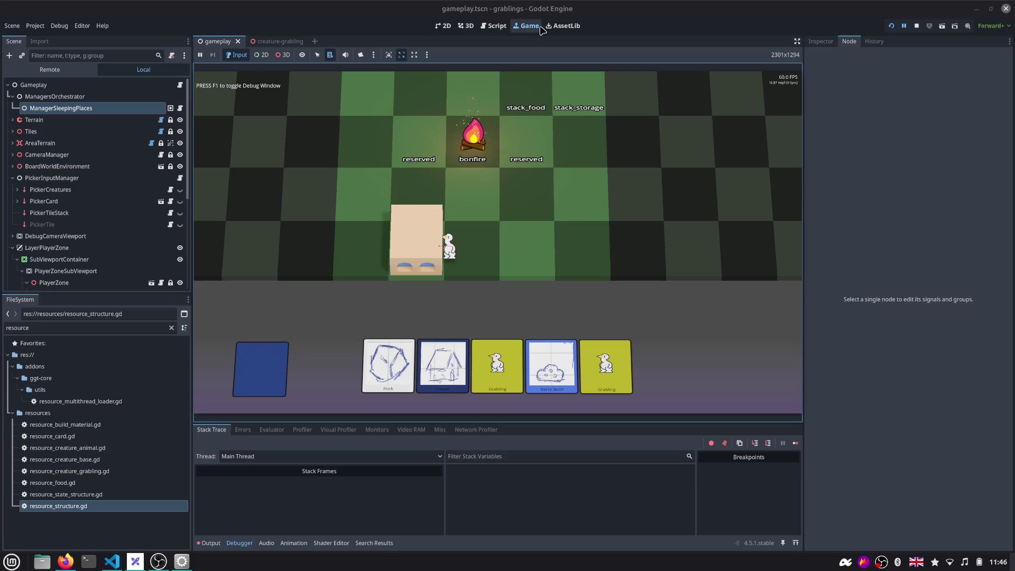
With 3D picking on, resume the game and inspect the live CreatureGrabling node under the duck
left_click(283, 55)
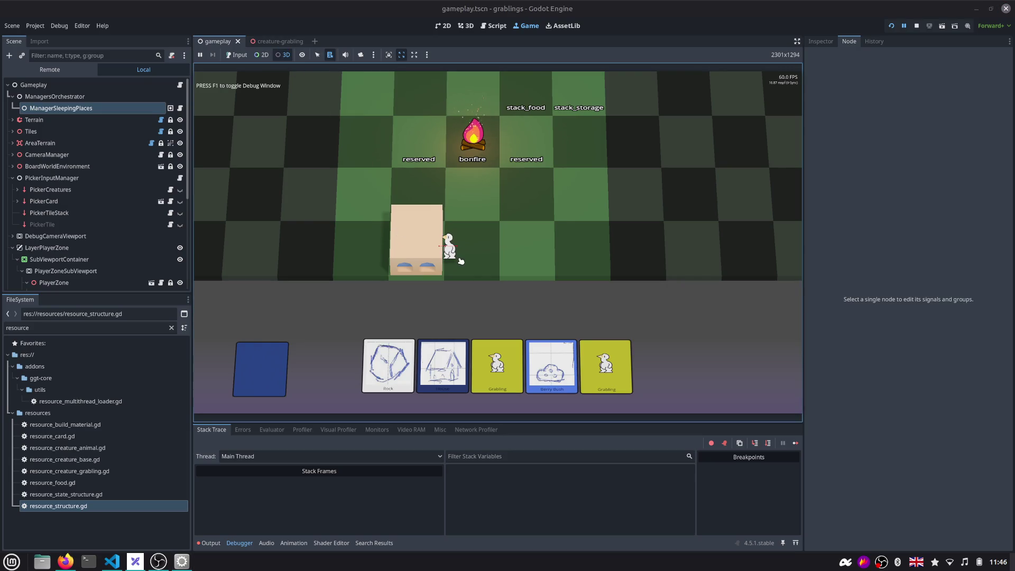
left_click(905, 27)
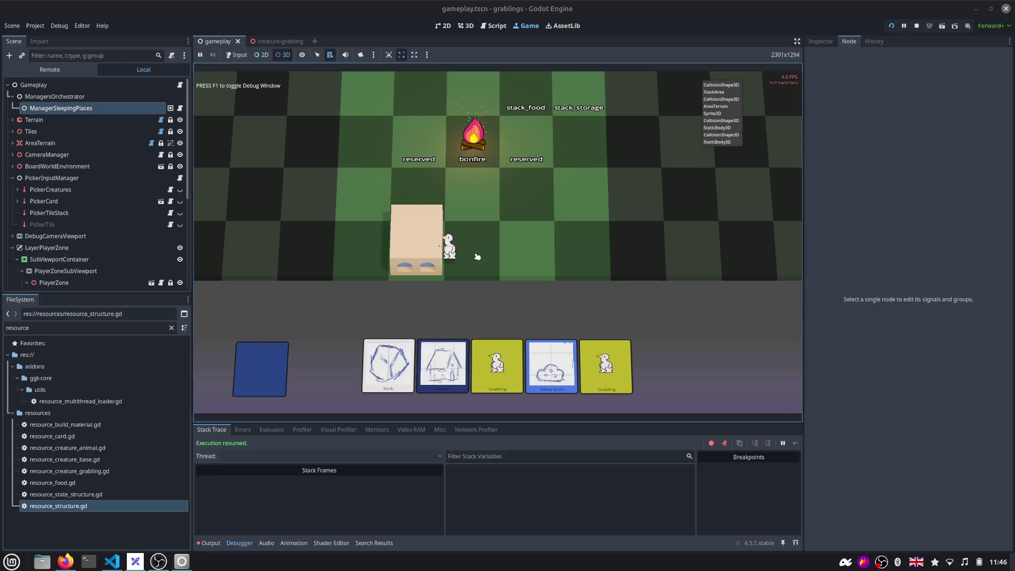
right_click(449, 253)
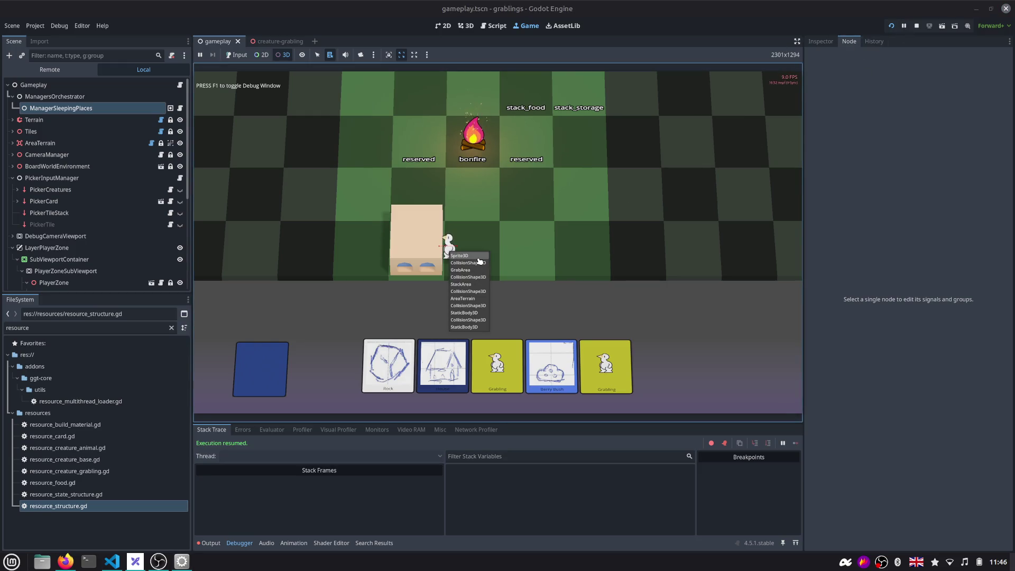
left_click(469, 274)
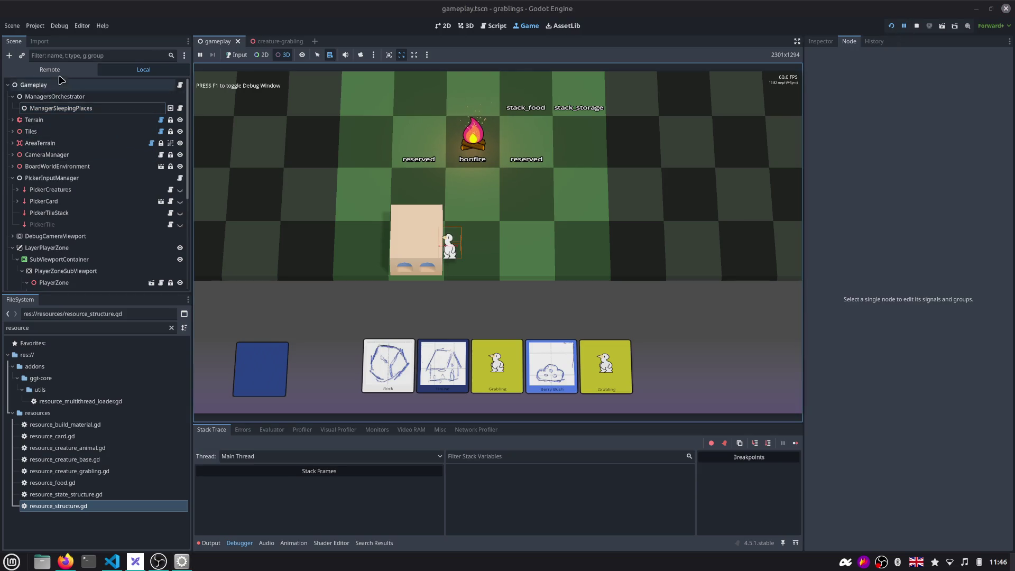
left_click(61, 169)
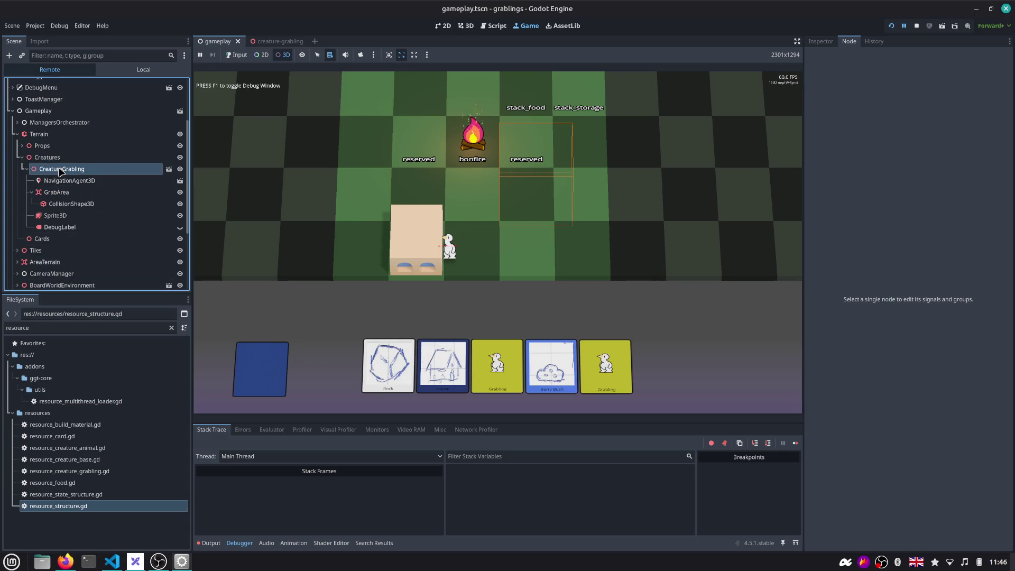
left_click(822, 41)
Pick the house in the game and select its parent Structure node, then return to the code editor
left_click(941, 222)
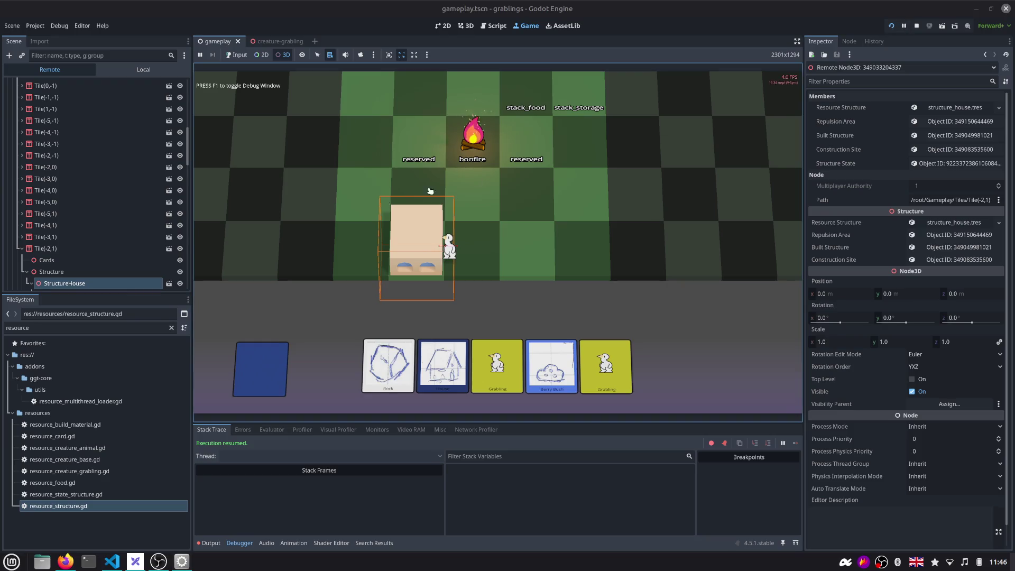
left_click(71, 272)
left_click(494, 26)
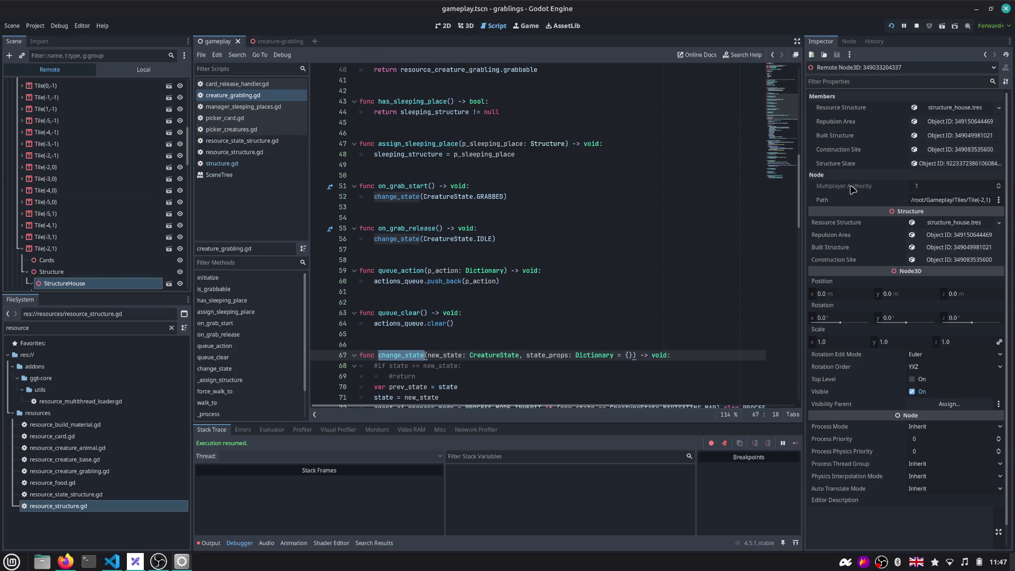
Expand the structure's Assigned Sleepers, inspect the assigned grabling, and view the running game
left_click(941, 164)
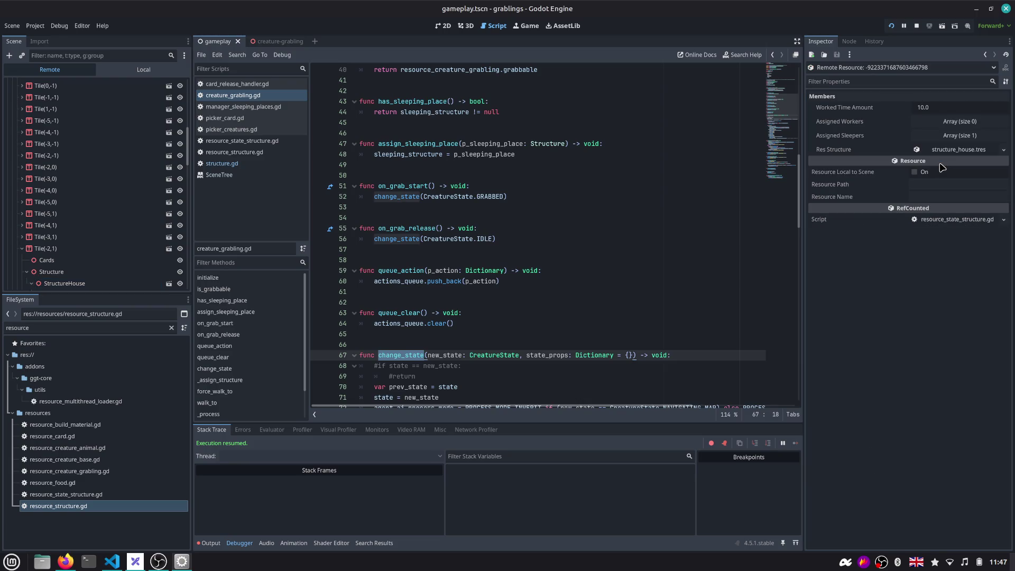
left_click(980, 136)
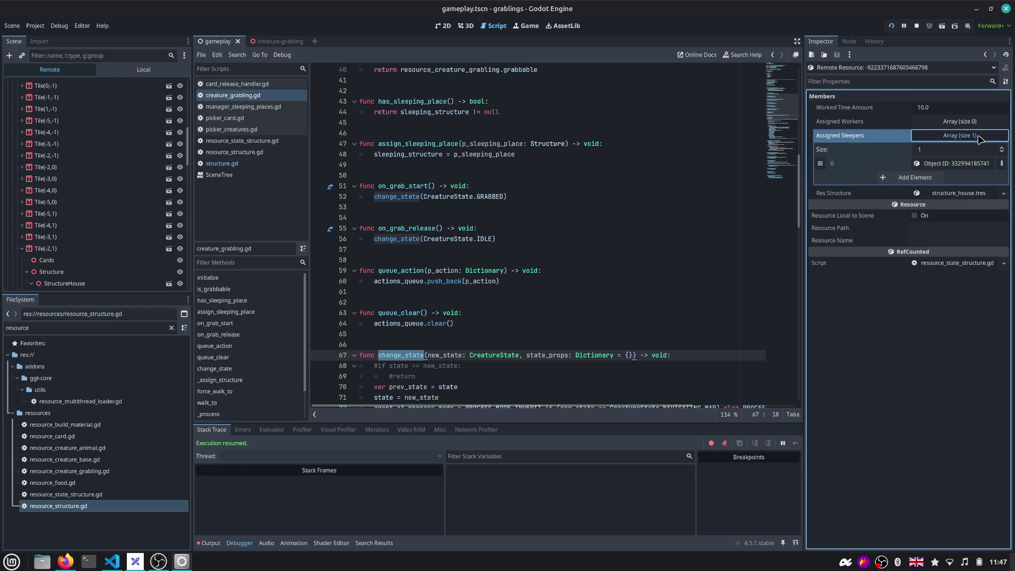
left_click(957, 163)
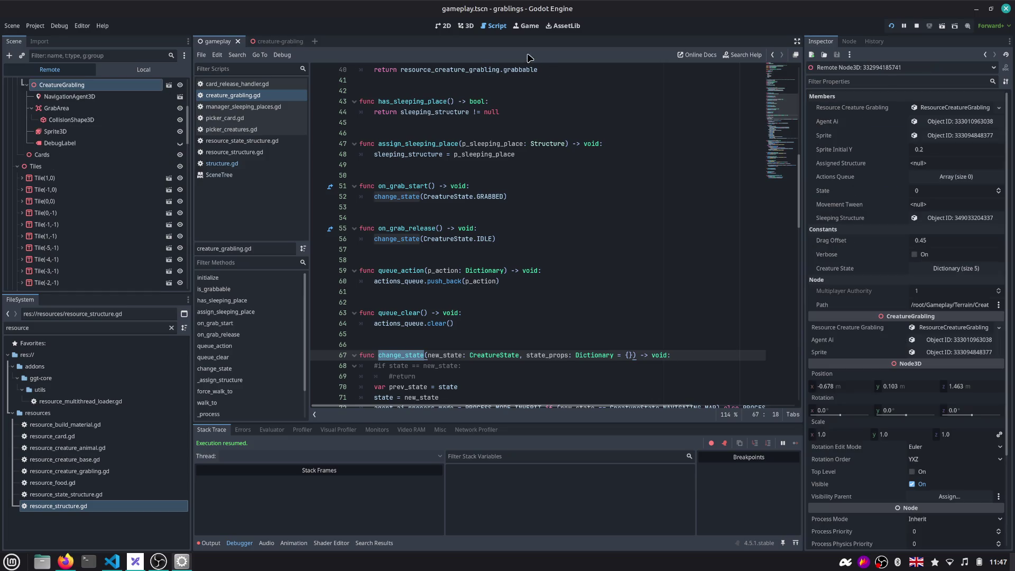
left_click(527, 27)
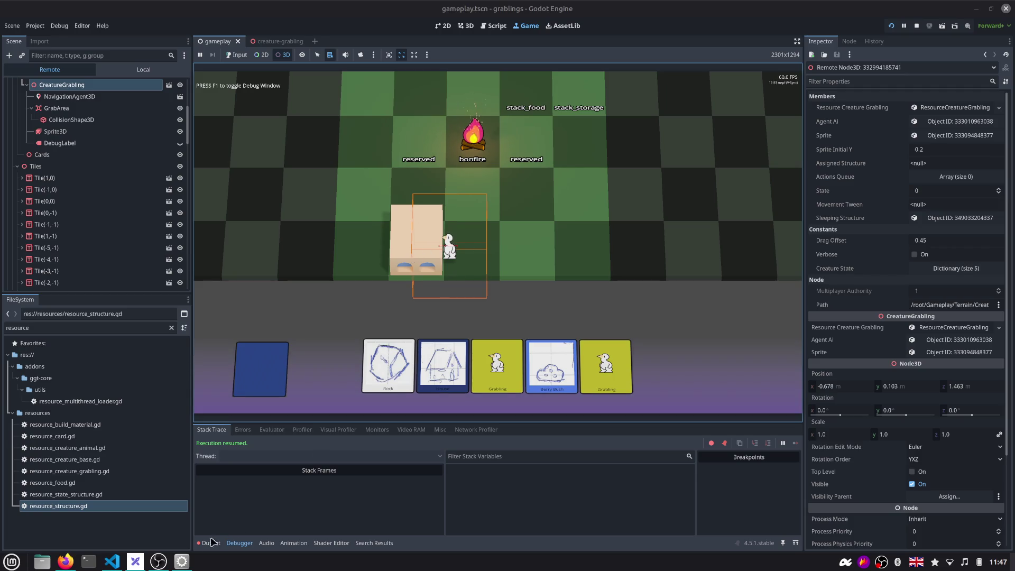
left_click(66, 562)
left_click_drag(200, 422, 203, 415)
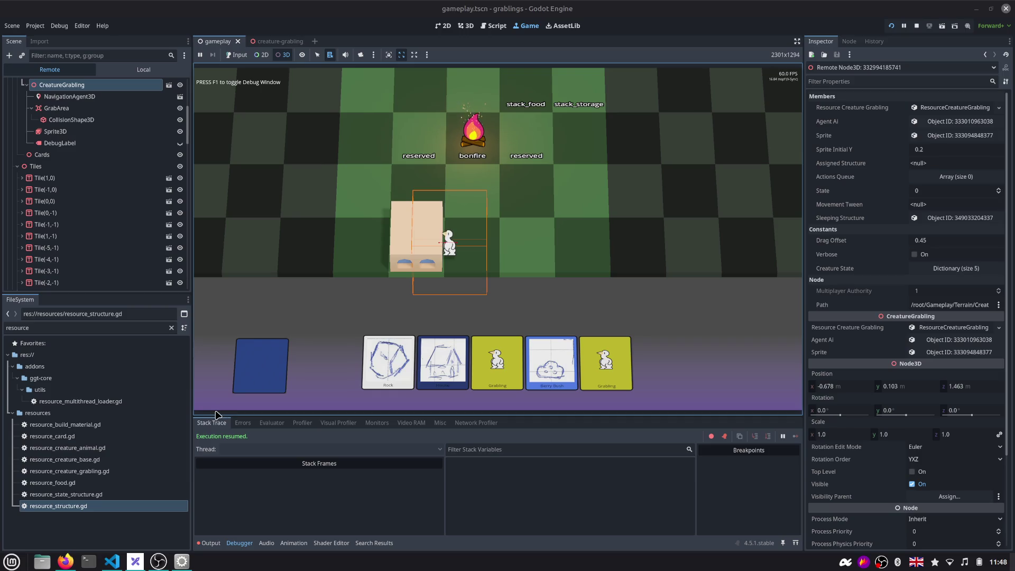
left_click_drag(228, 414, 230, 402)
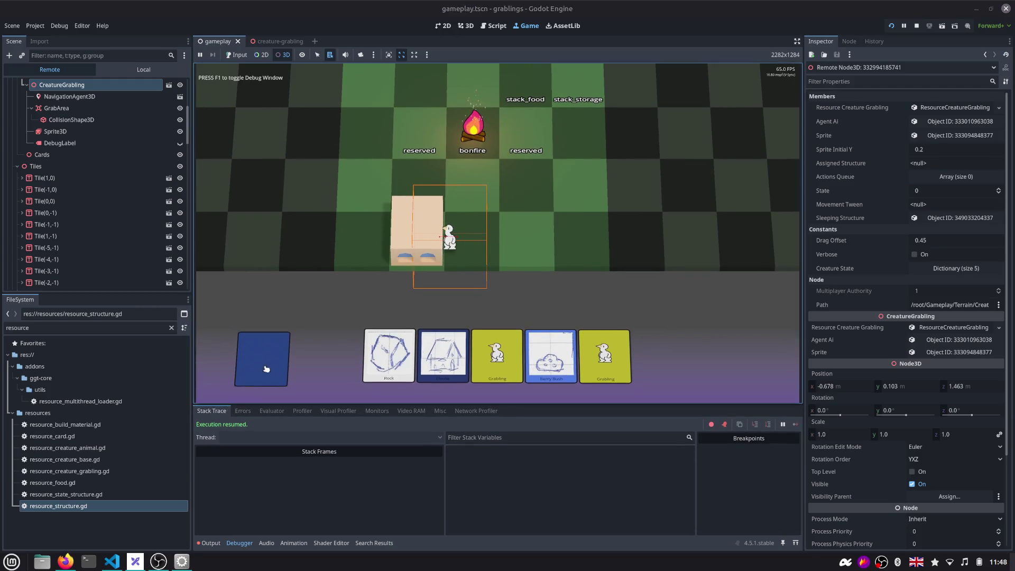
Stop the game and look over the on_grab_release function in creature_grabling.gd
left_click(916, 26)
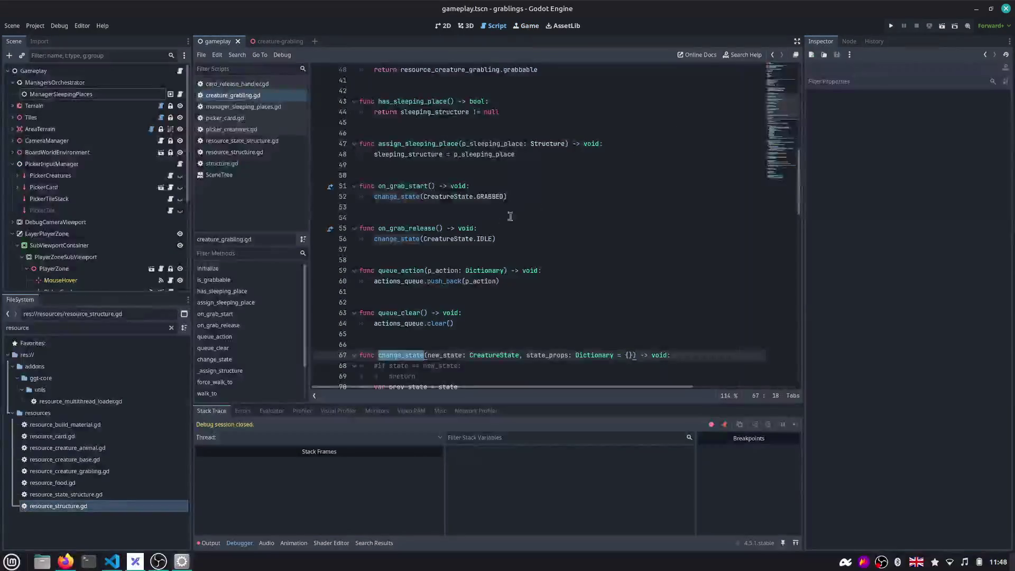
left_click(476, 238)
left_click(433, 229)
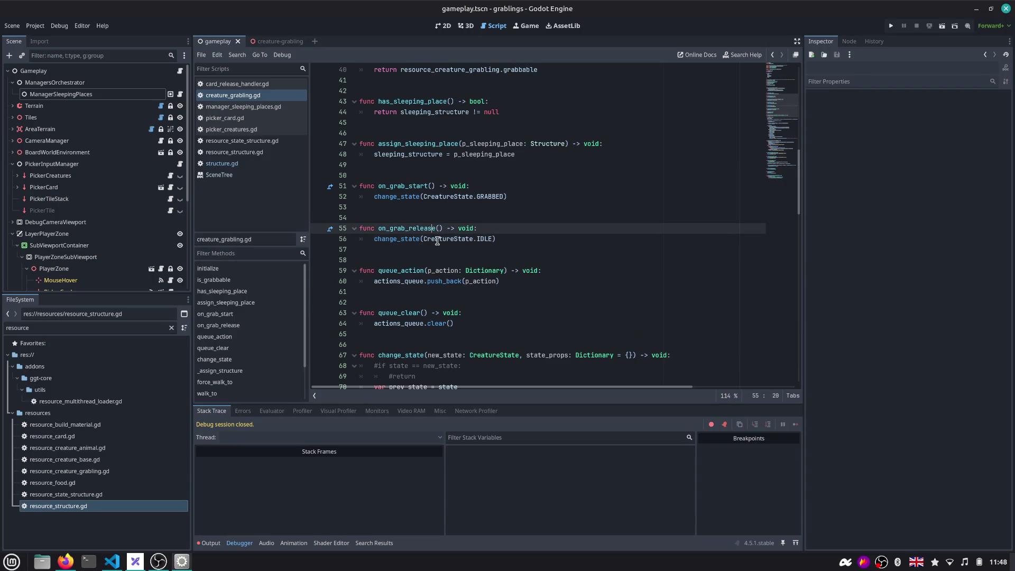
double_click(410, 230)
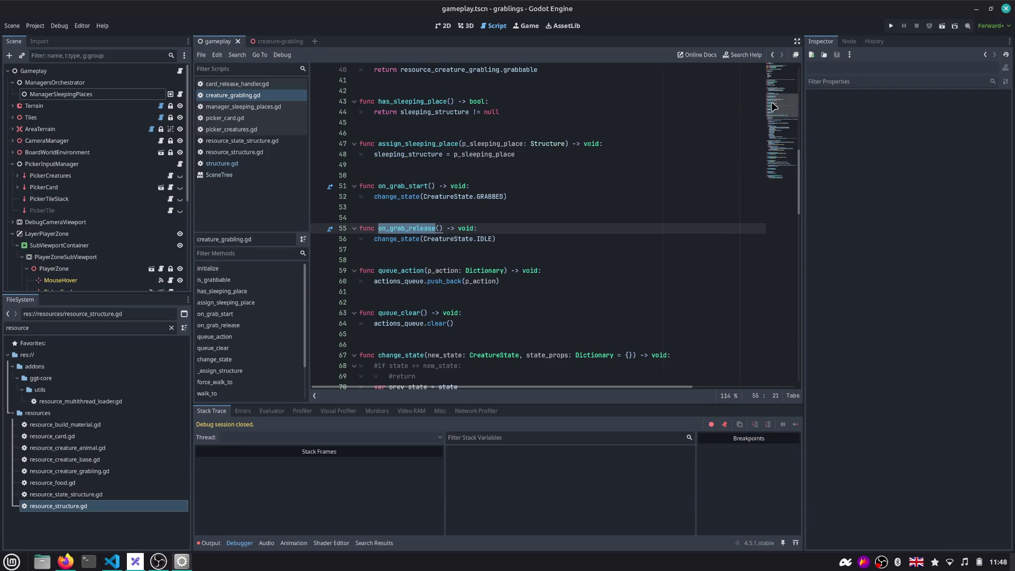
scroll(773, 112, "down", 2)
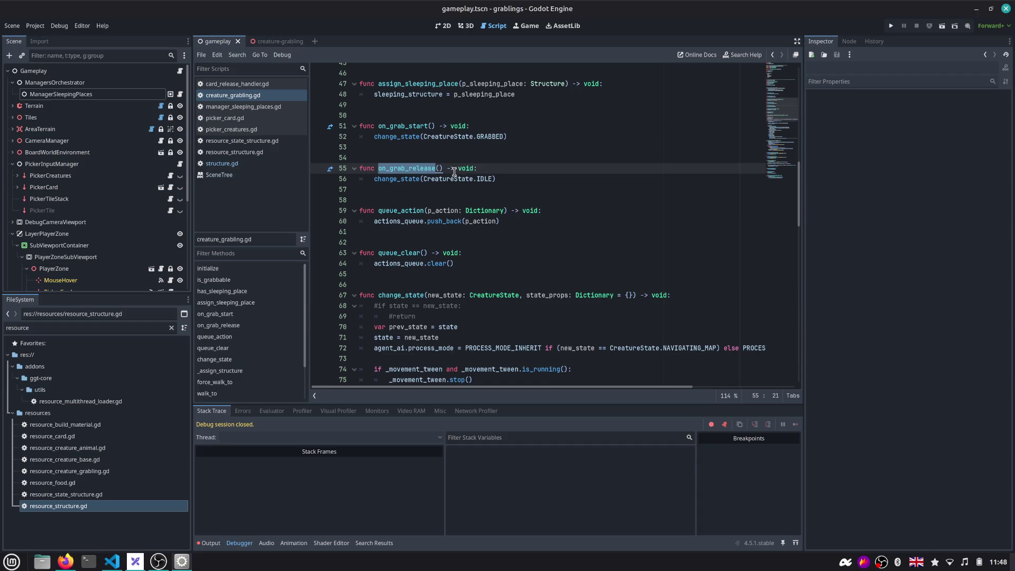
left_click(392, 181)
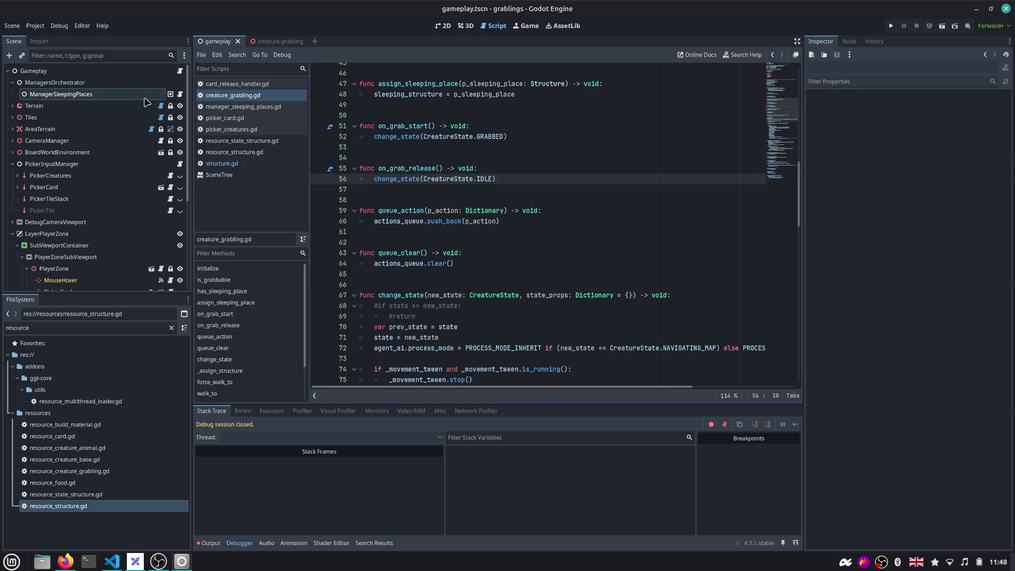
Collapse the PickerInputManager and LayerPlayerZone nodes in the scene tree and run the game again
left_click(13, 163)
left_click(13, 185)
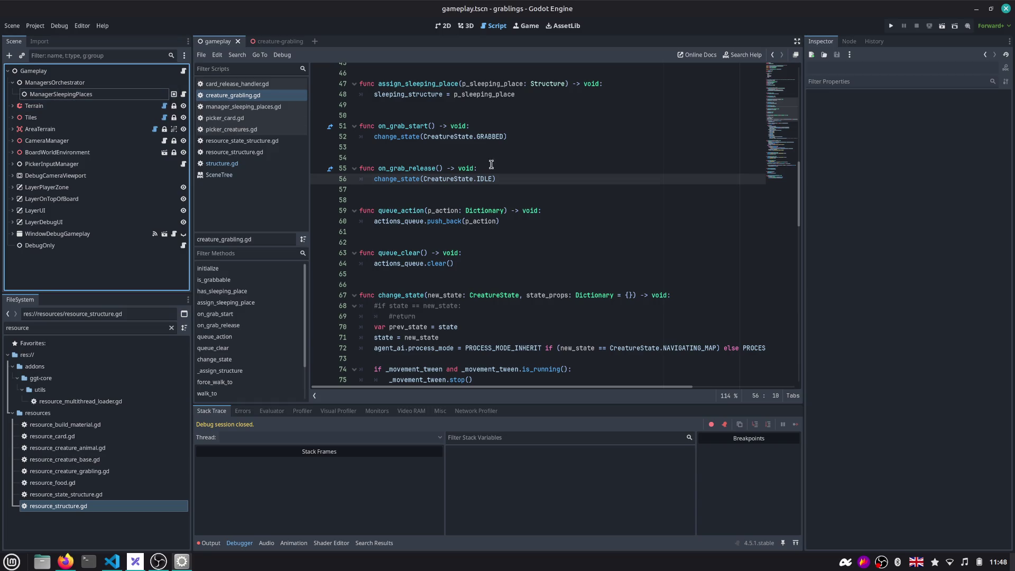
scroll(408, 180, "up", 1)
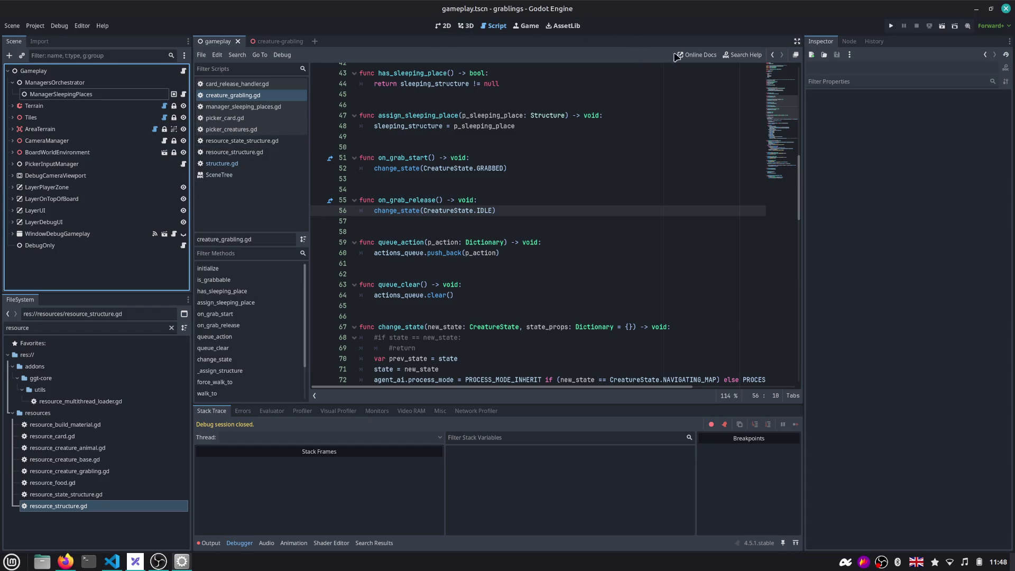
left_click(891, 26)
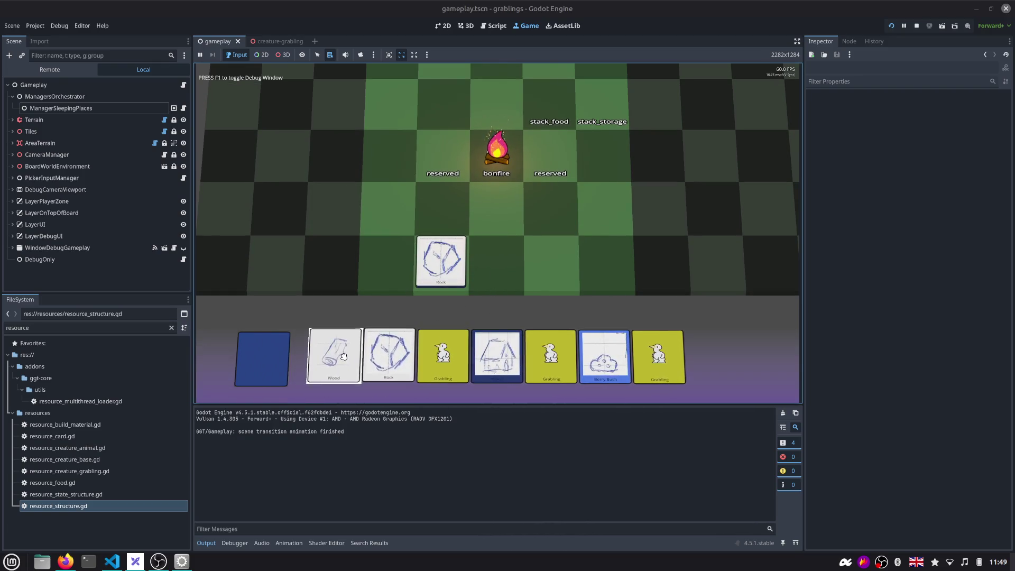
Drag three Grabling cards onto the board, then return to structure.gd in the script editor
left_click_drag(448, 346, 515, 268)
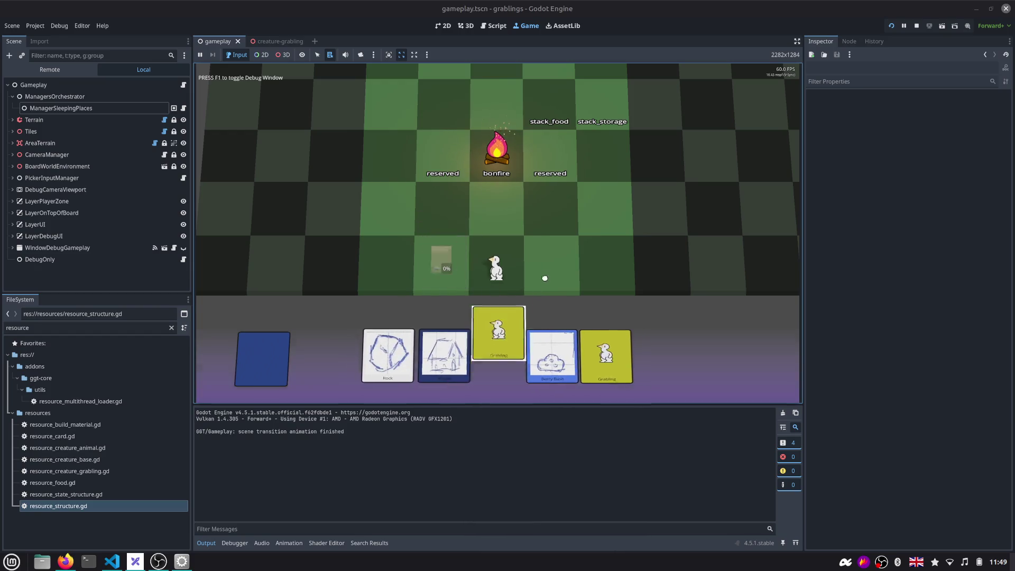
left_click_drag(499, 356, 551, 267)
left_click_drag(585, 352, 608, 262)
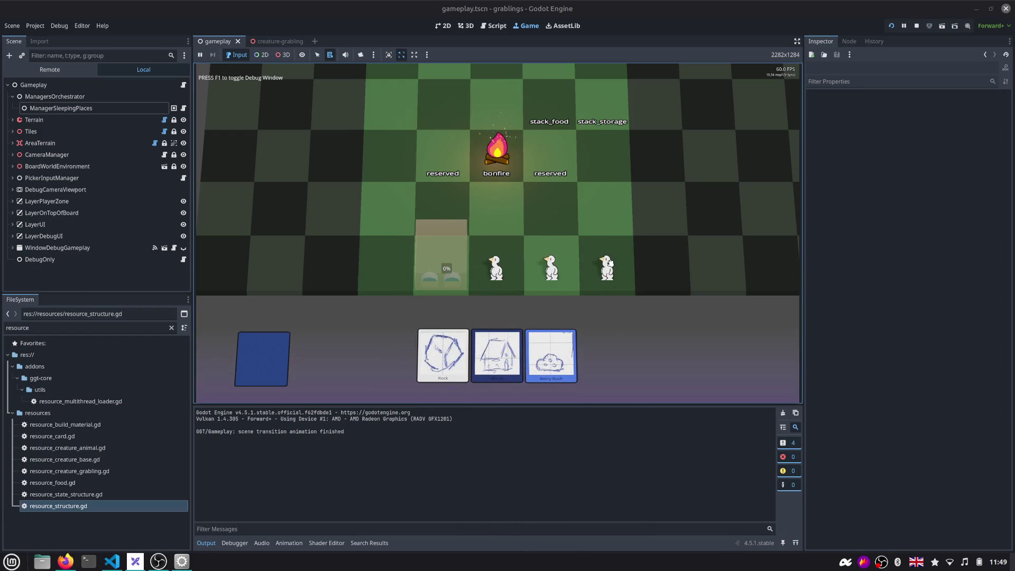
left_click(493, 25)
left_click(222, 163)
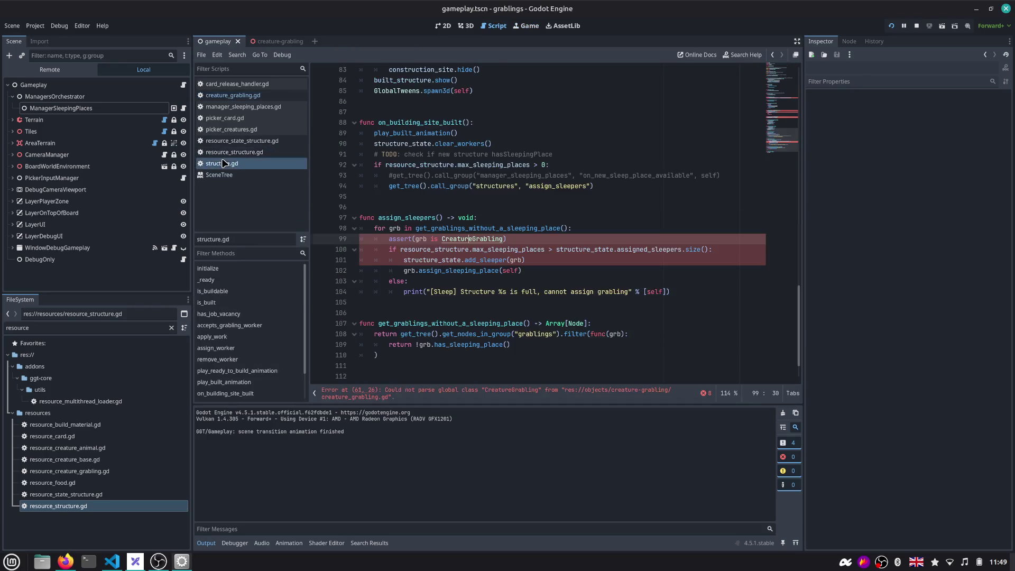
Duplicate the else print message onto a new line right after assign_sleeping_place in assign_sleepers
left_click(472, 249)
key("Down")
key("Down")
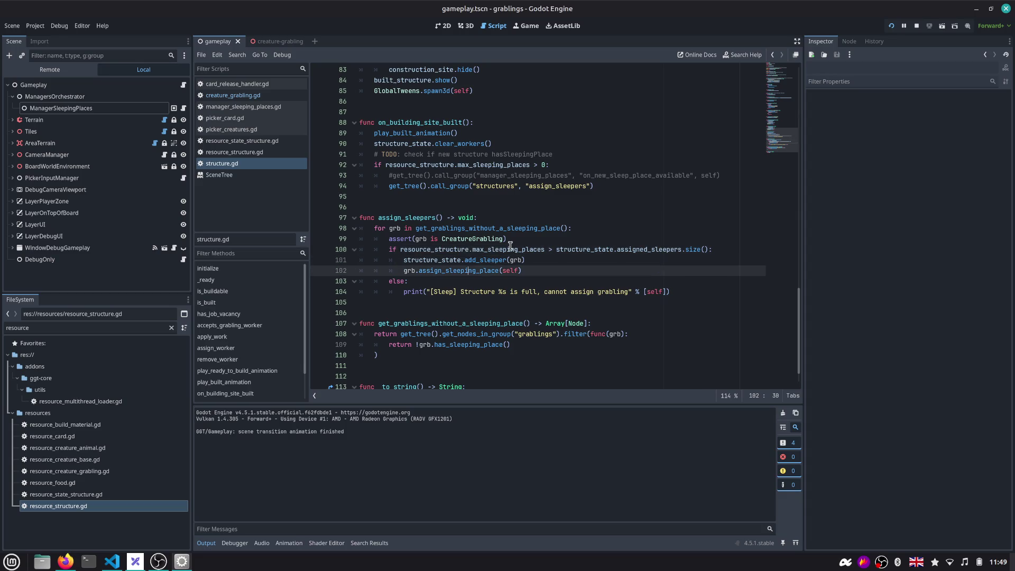
key("Return")
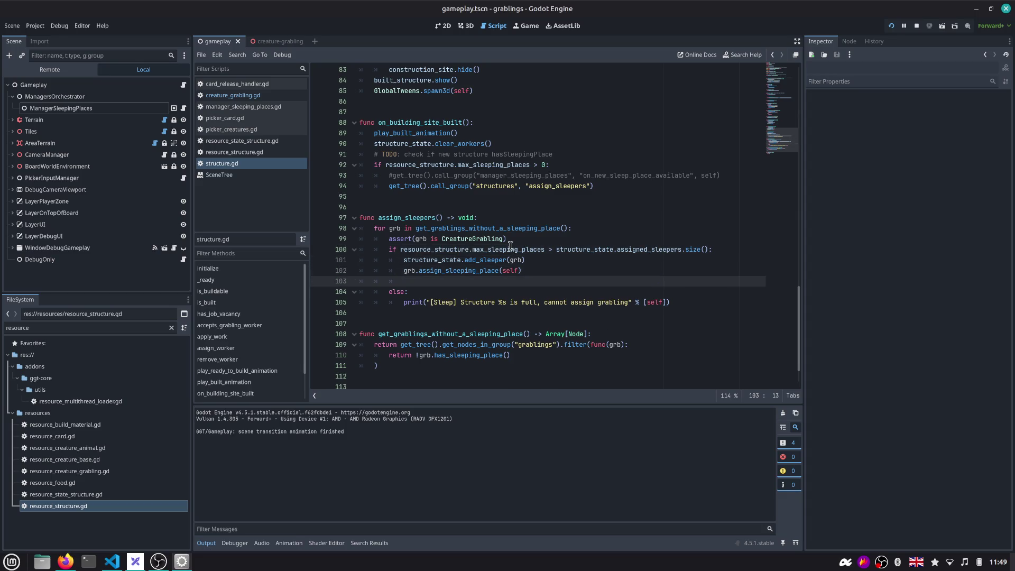
key("Down")
key("Down")
key("shift+End")
key("ctrl+c")
key("Up")
key("Up")
key("Up")
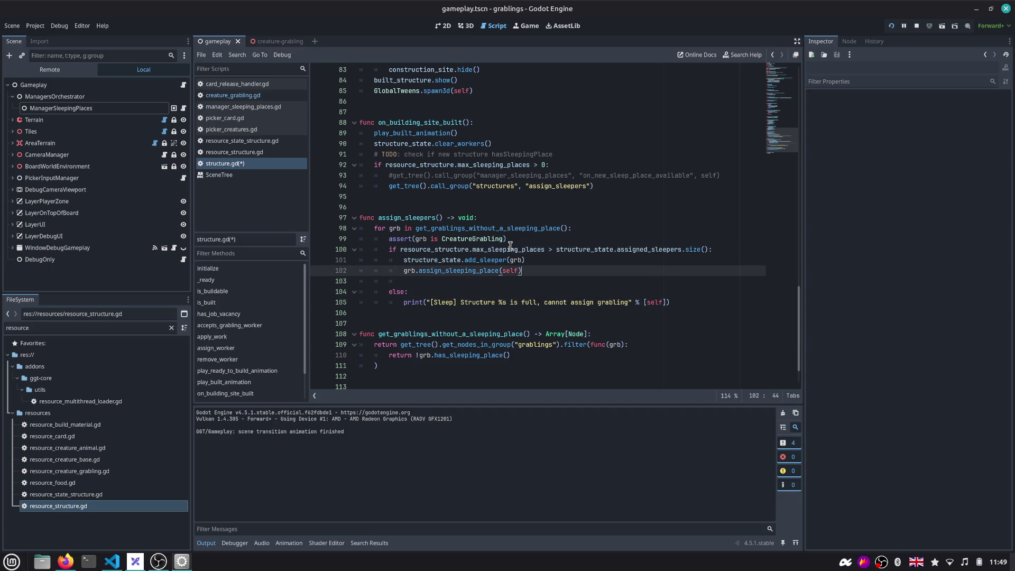
key("Return")
key("ctrl+v")
Rename the [Sleep] tag to [Structure] on both print lines, remove the blank line and save
key("ctrl+d")
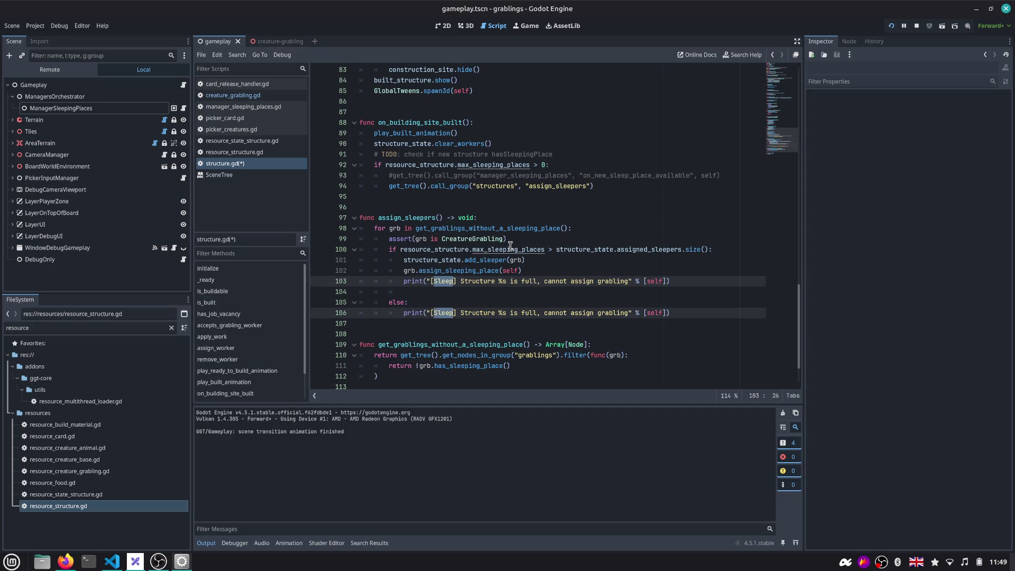
type("Structure")
key("Escape")
key("Down")
key("ctrl+shift+k")
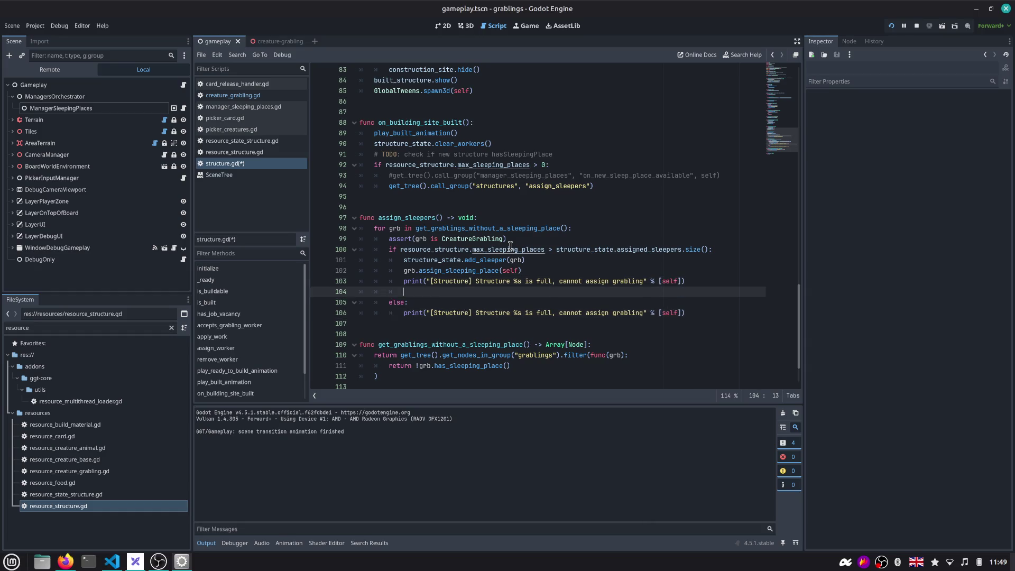
key("ctrl+s")
key("Up")
key("ctrl+shift+Right")
key("ctrl+shift+Right")
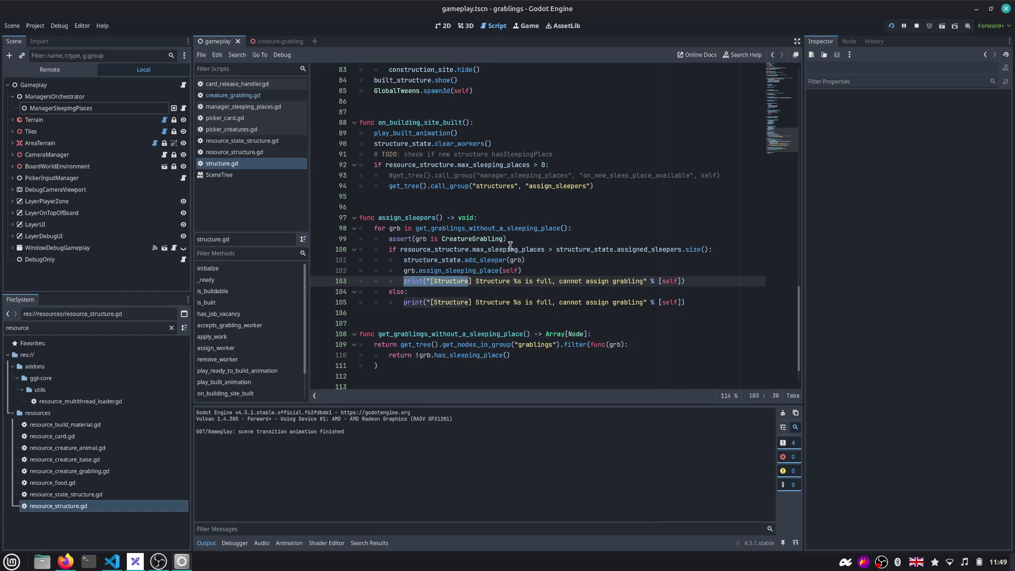
key("ctrl+shift+Right")
Try a push_error line below the print, delete it again and save, then check the scene-transition output message
key("End")
key("Return")
type("pus")
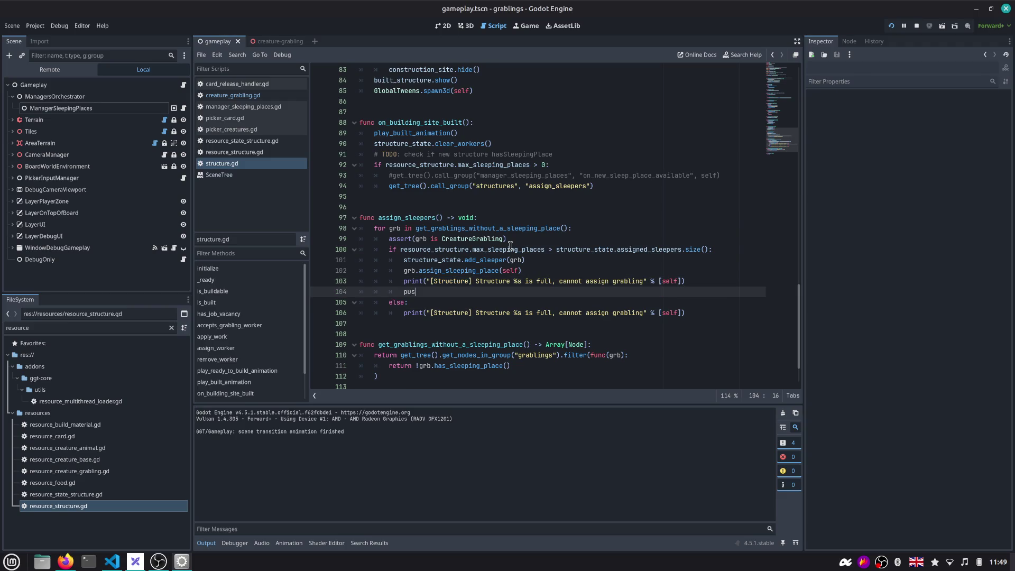
type("h_")
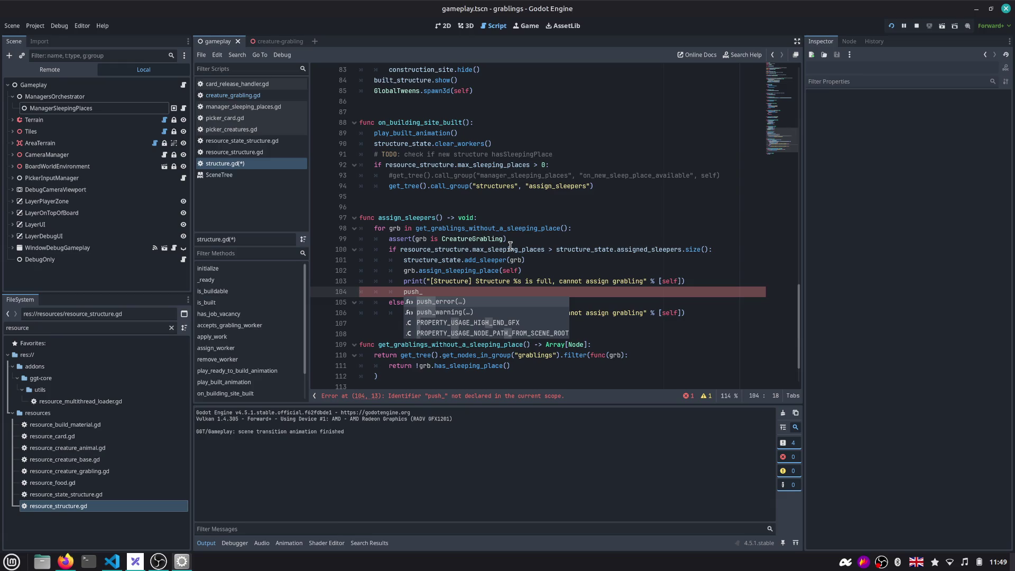
key("Return")
key("End")
key("shift+Home")
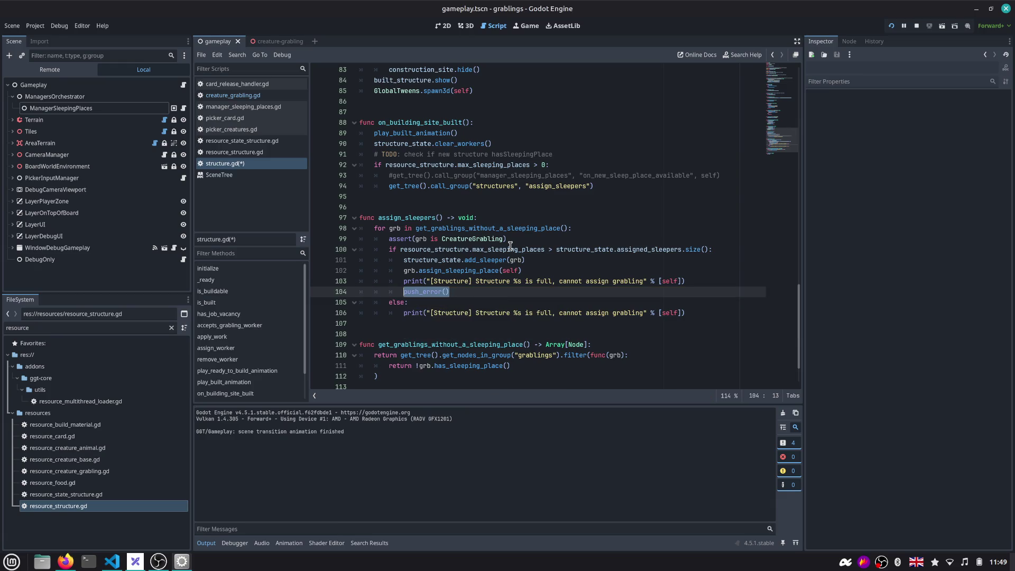
key("shift+Home")
key("BackSpace")
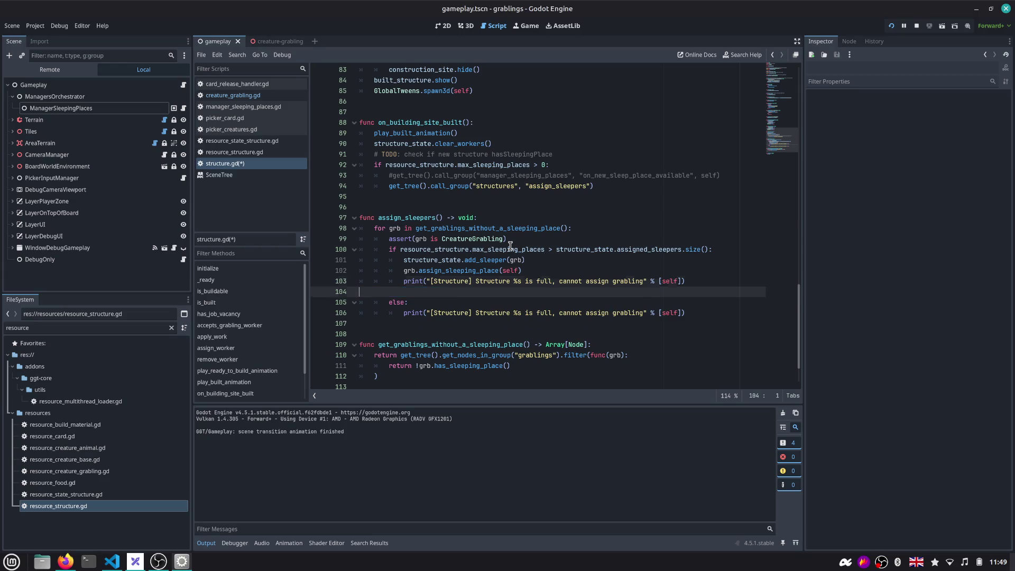
key("BackSpace")
key("ctrl+s")
double_click(447, 284)
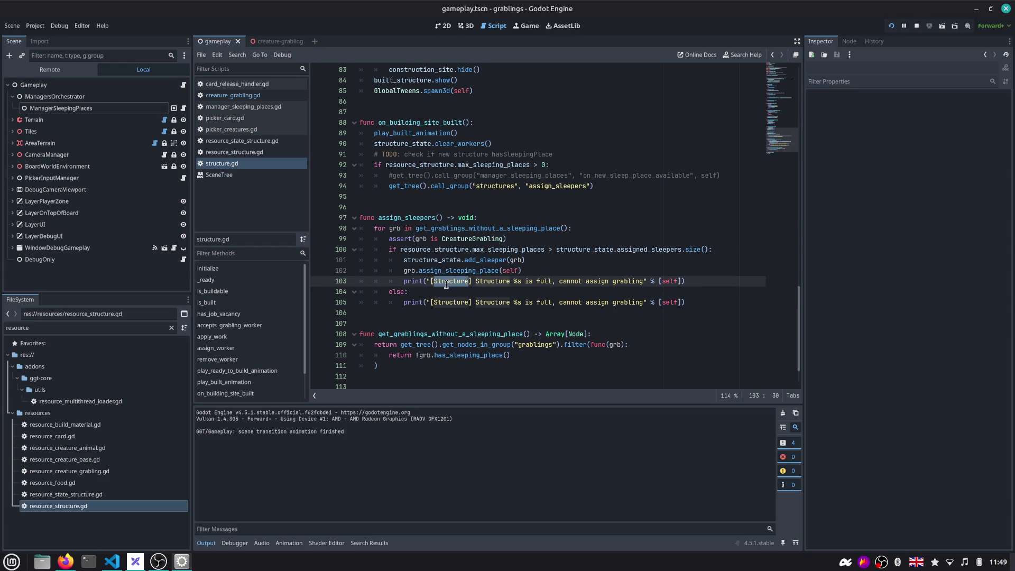
left_click_drag(196, 433, 286, 443)
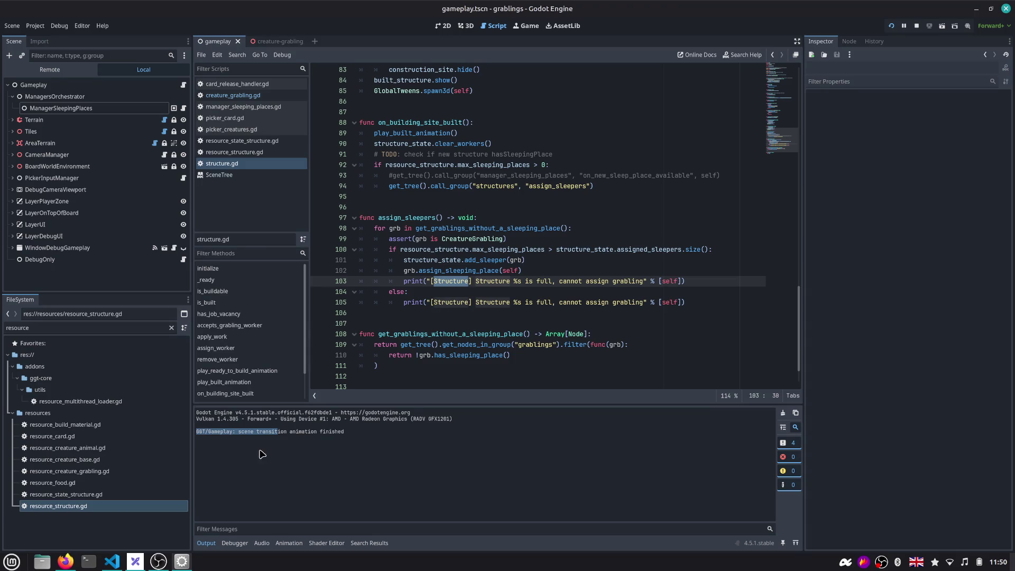
left_click(221, 437)
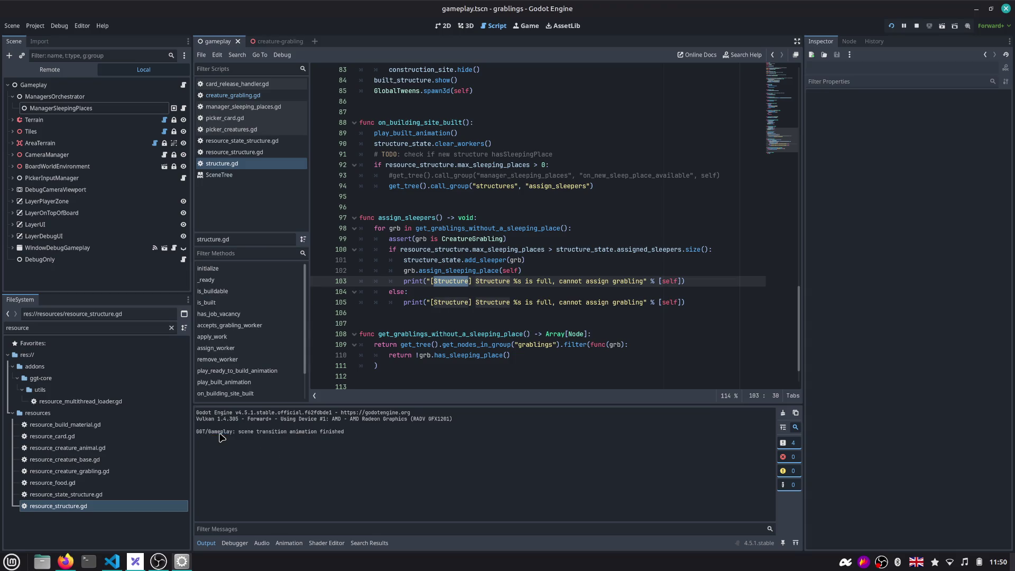
left_click(428, 283)
type("\"")
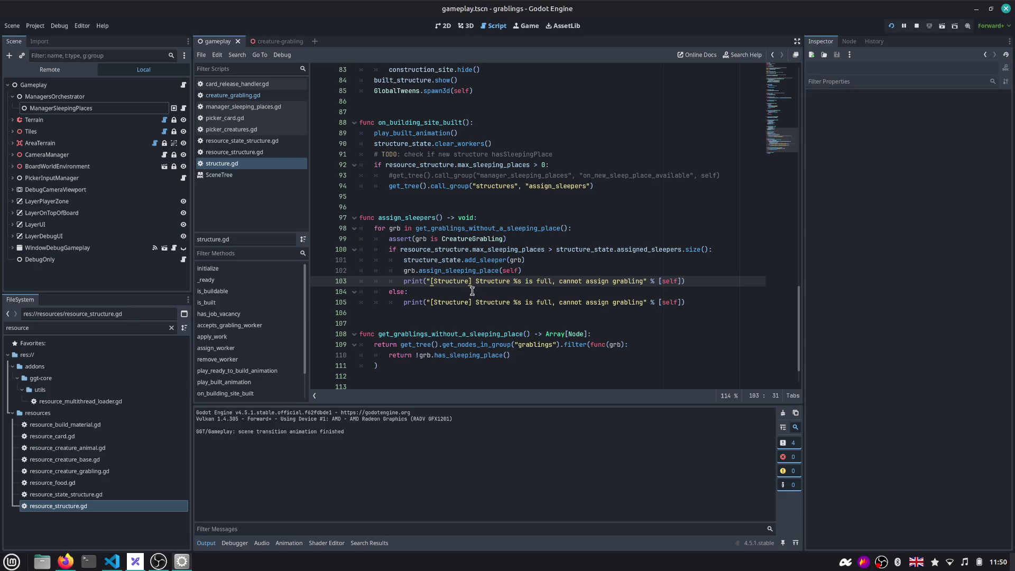
left_click(643, 279)
left_click(688, 281)
Add a push_warning() call after the sleeper assignment, then delete it again
key("Up")
key("Return")
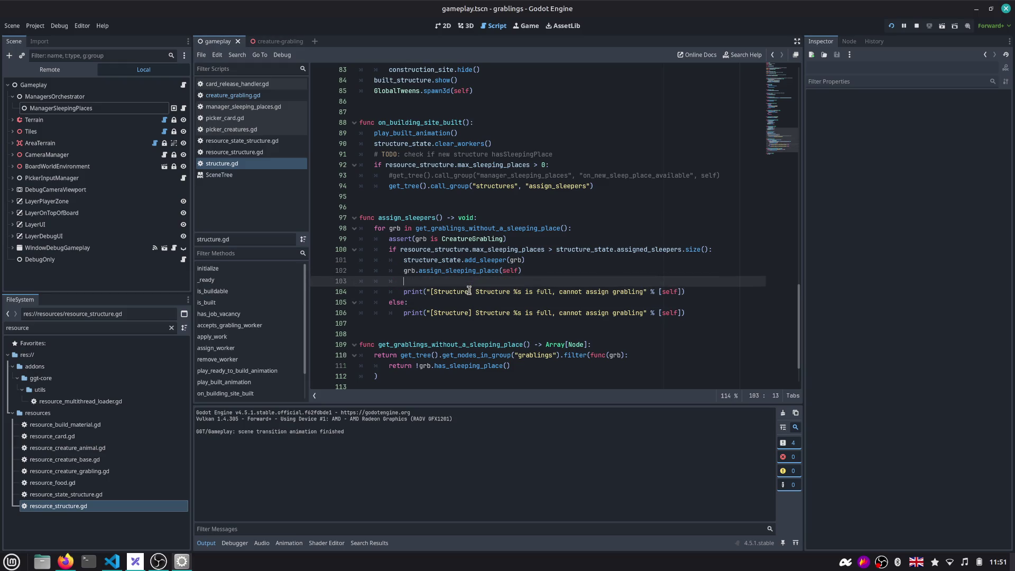
type("push_w")
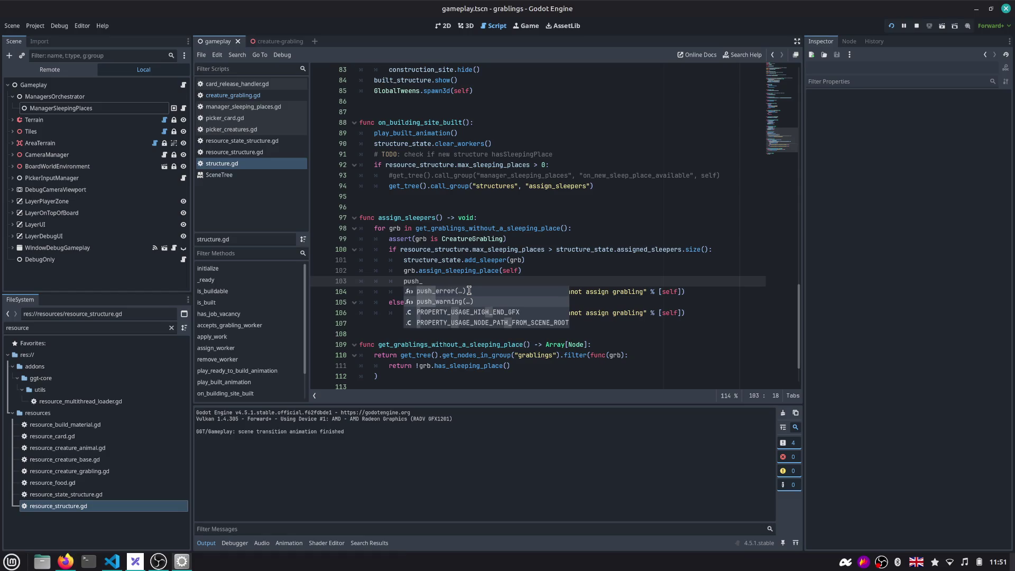
key("Return")
key("ctrl+shift+Left")
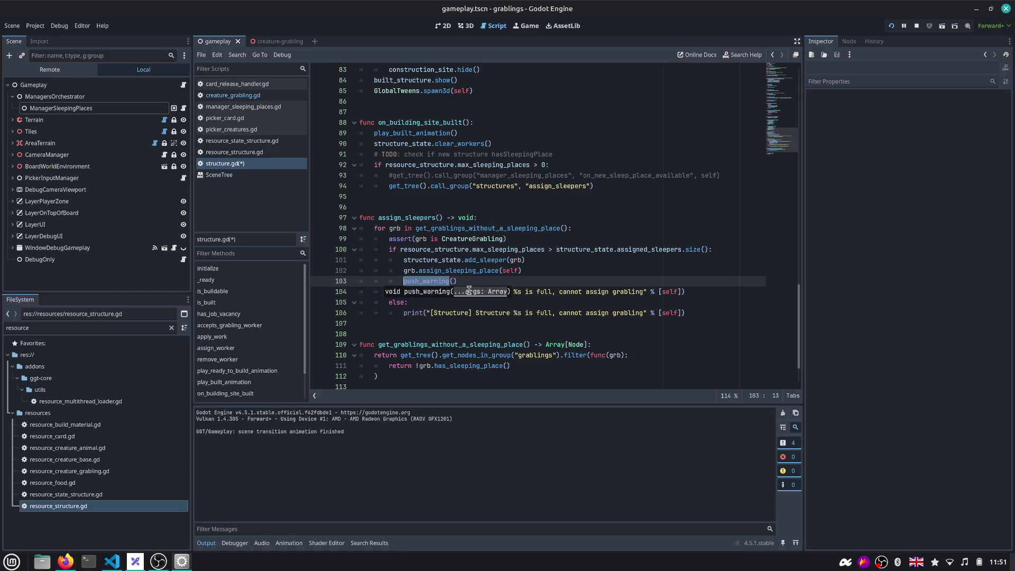
key("Escape")
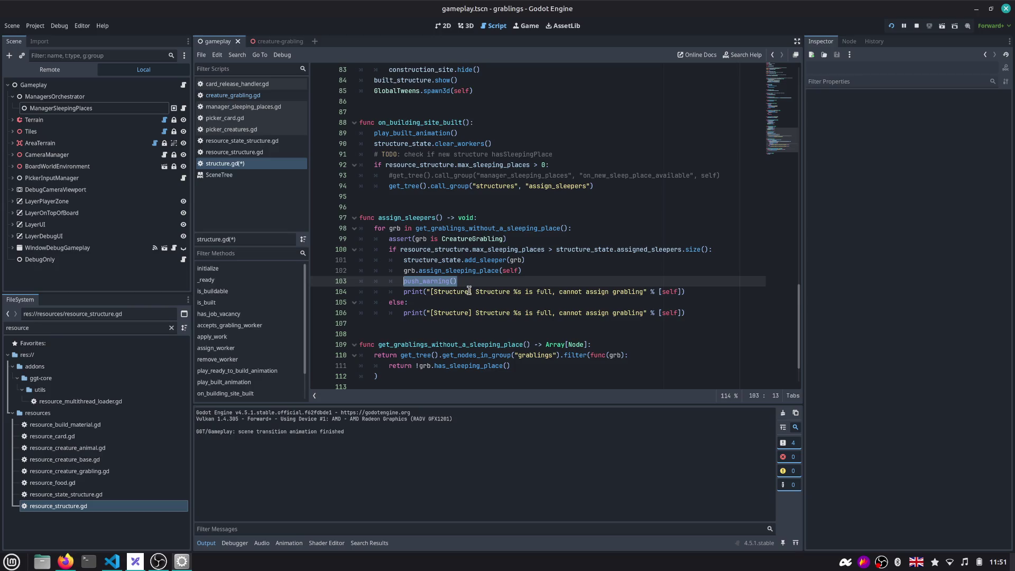
left_click(234, 542)
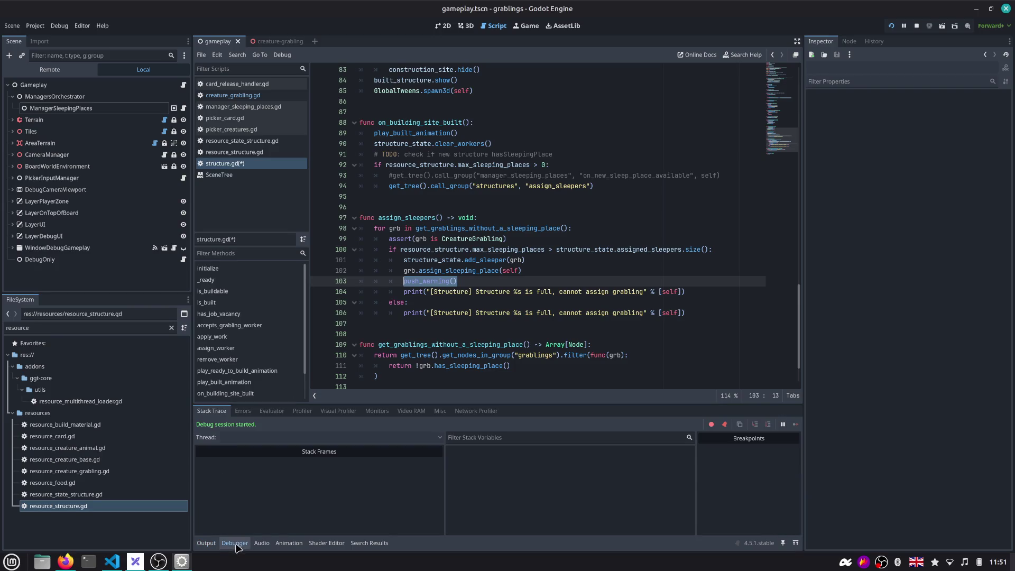
left_click(453, 283)
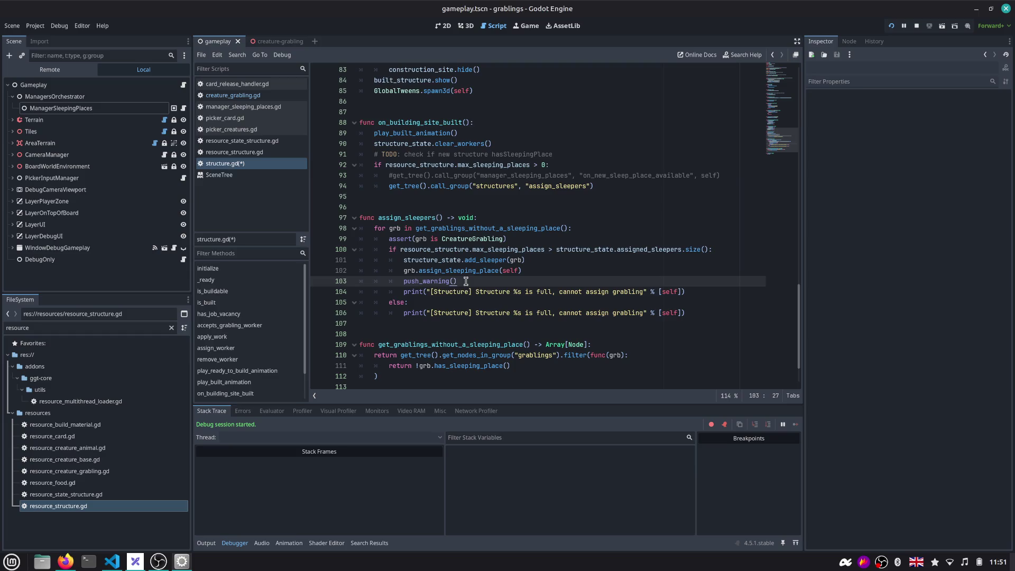
key("shift+Home")
key("BackSpace")
Wrap the [Structure] print in an 'if OS.is_debug_build():' check, indenting it under the condition
key("Down")
key("shift+End")
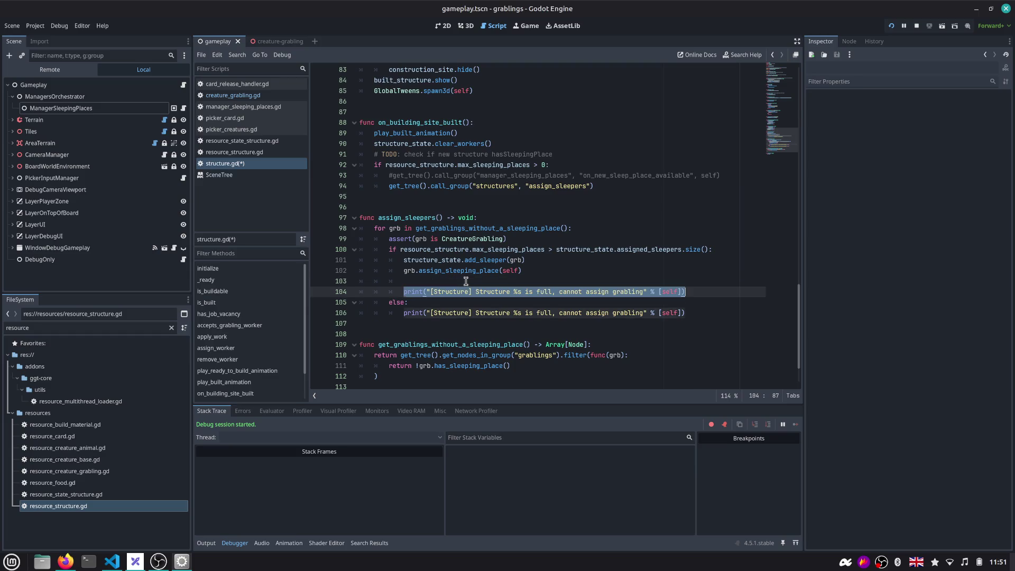
key("End")
key("Return")
type("if ")
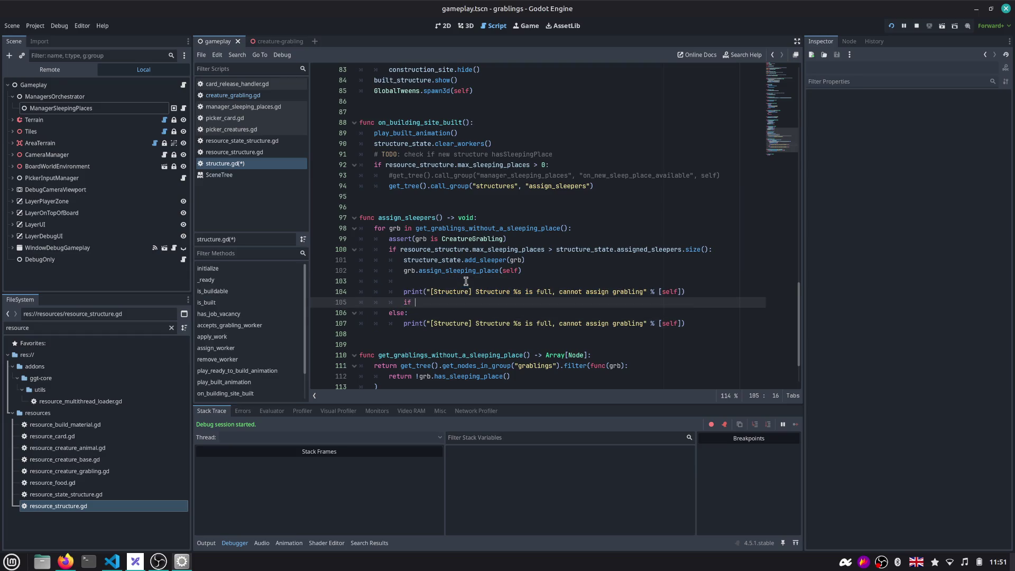
type("OS.")
type("d")
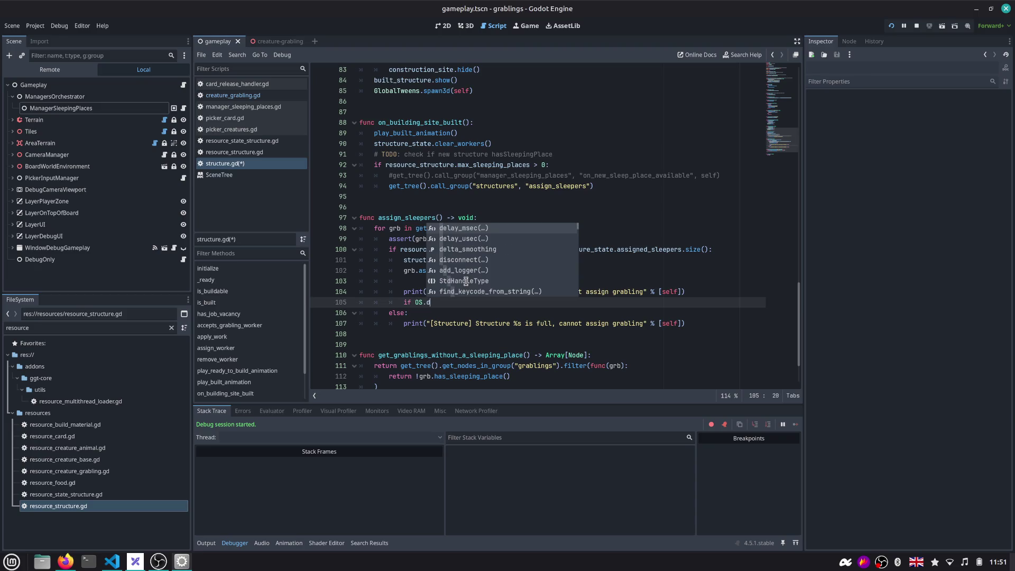
key("BackSpace")
type("rel")
key("BackSpace")
key("BackSpace")
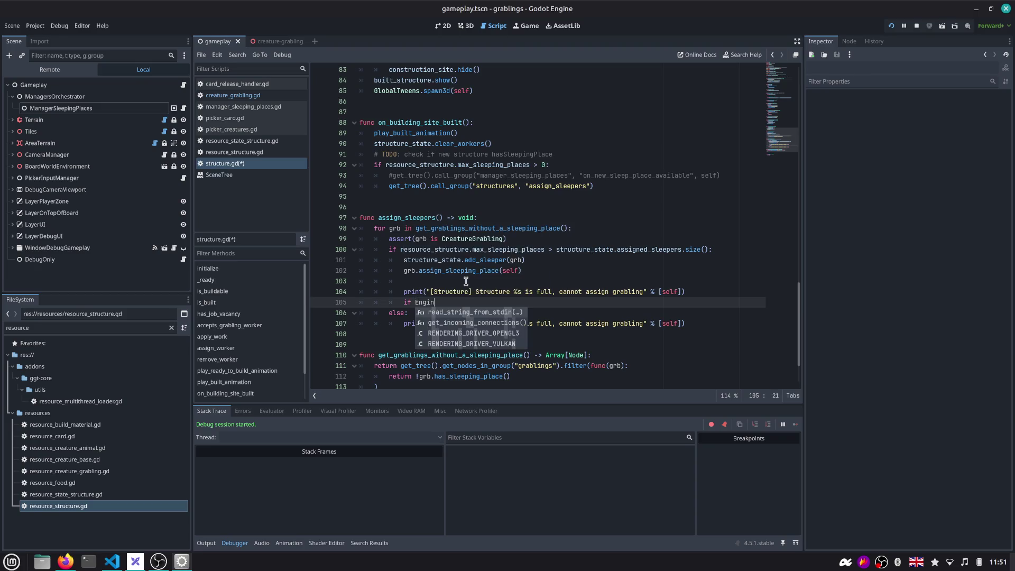
key("BackSpace")
type("is_debug")
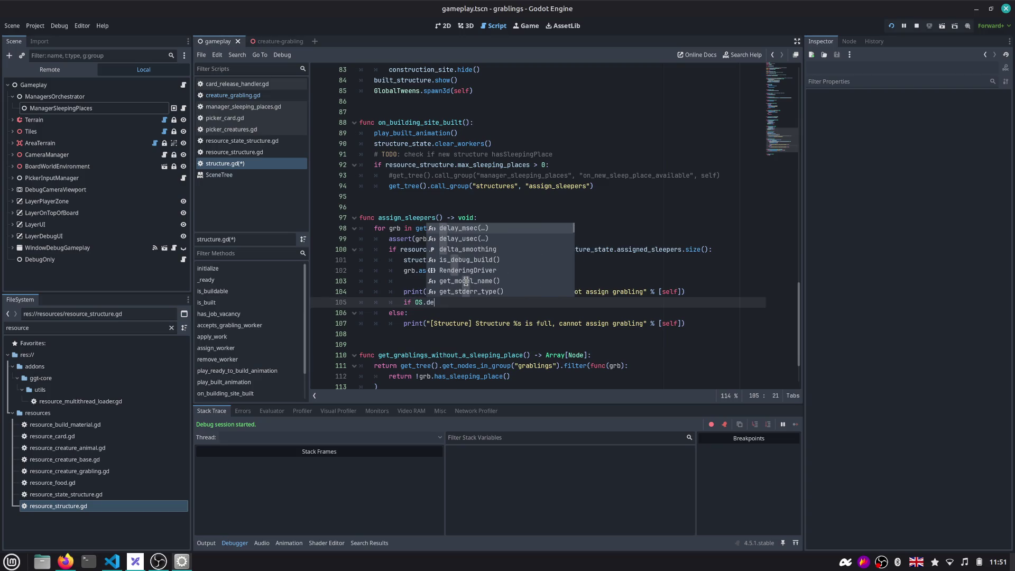
key("Return")
type(":")
key("Return")
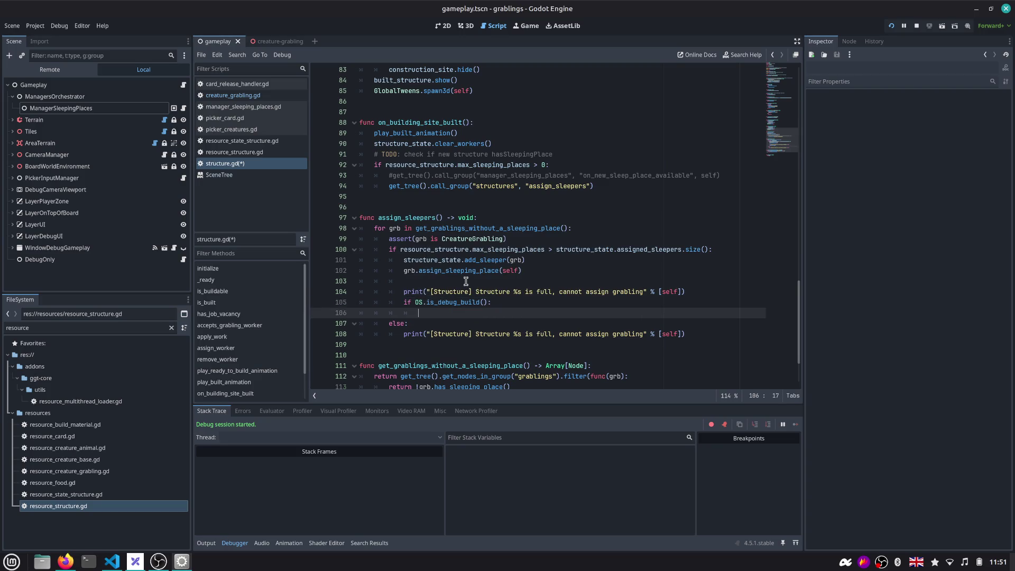
key("Up")
key("Up")
key("alt+Down")
key("Tab")
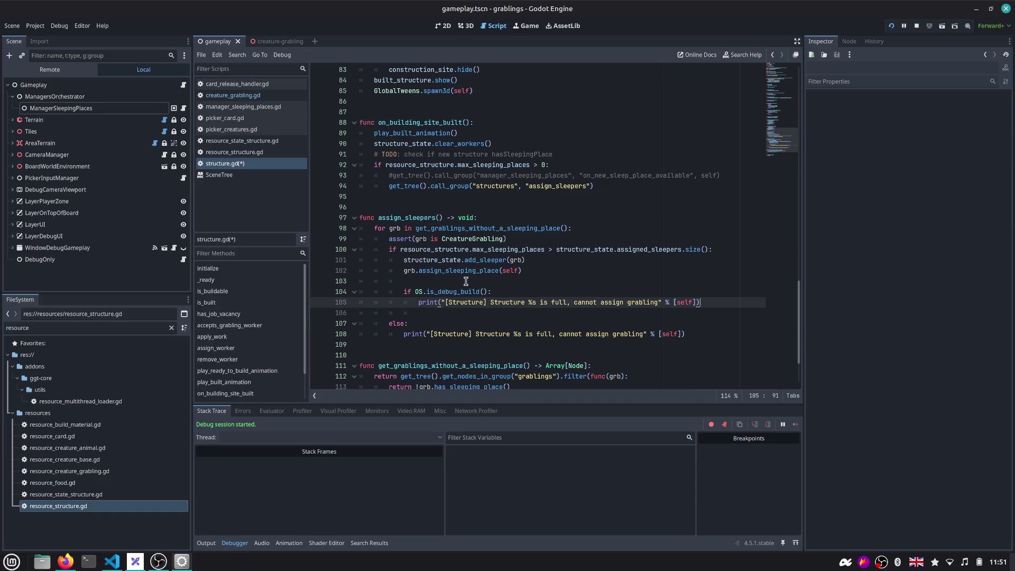
Add an else branch calling push_warning(), then switch over to Firefox
key("Down")
type("else:")
key("Return")
type("push")
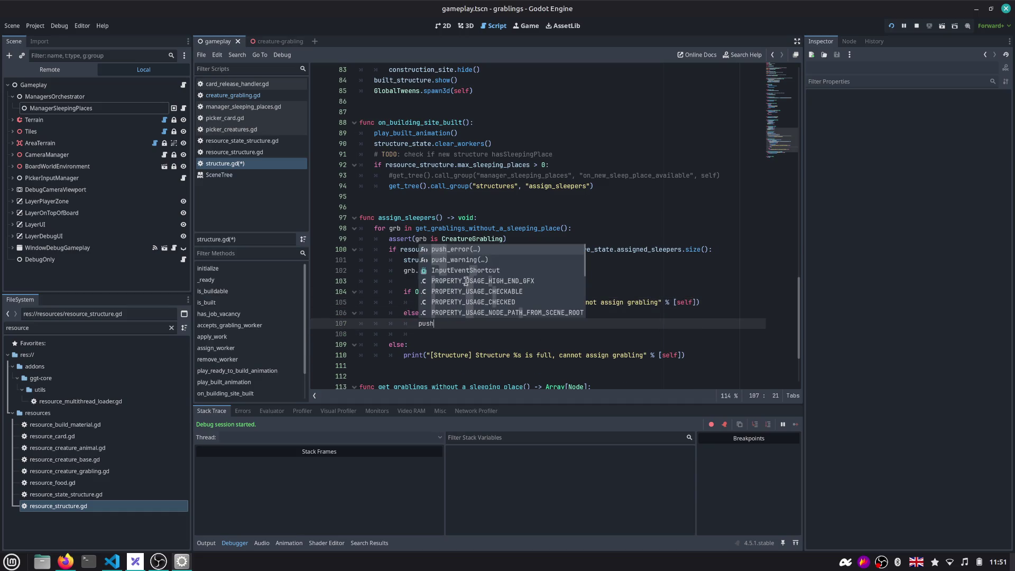
key("Return")
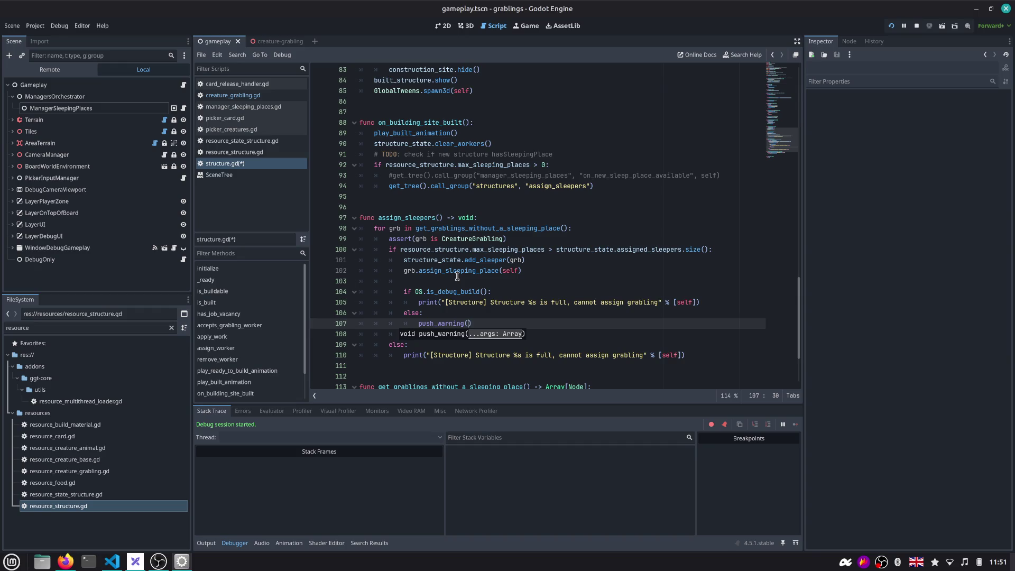
left_click(457, 275)
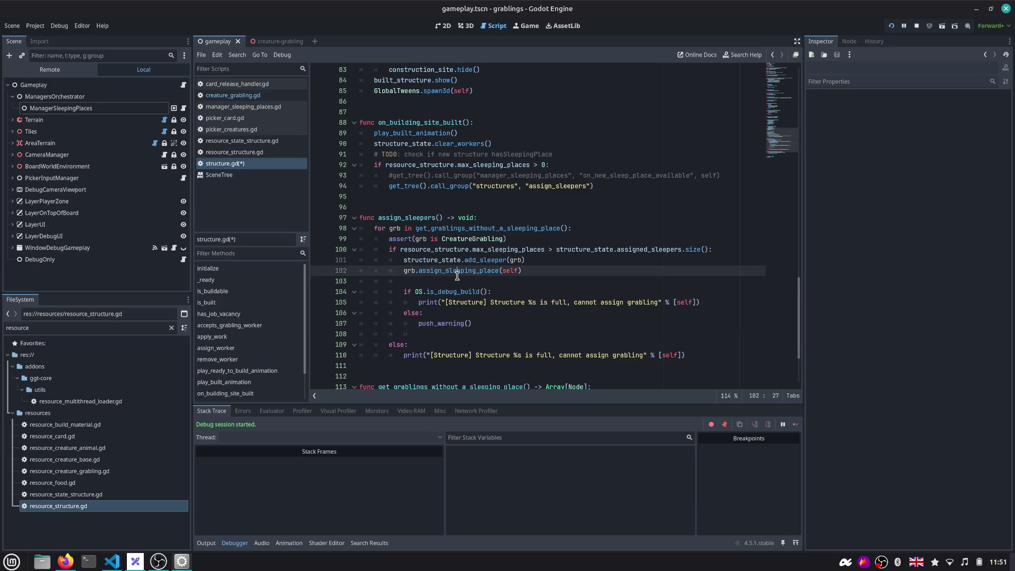
key("alt+Tab")
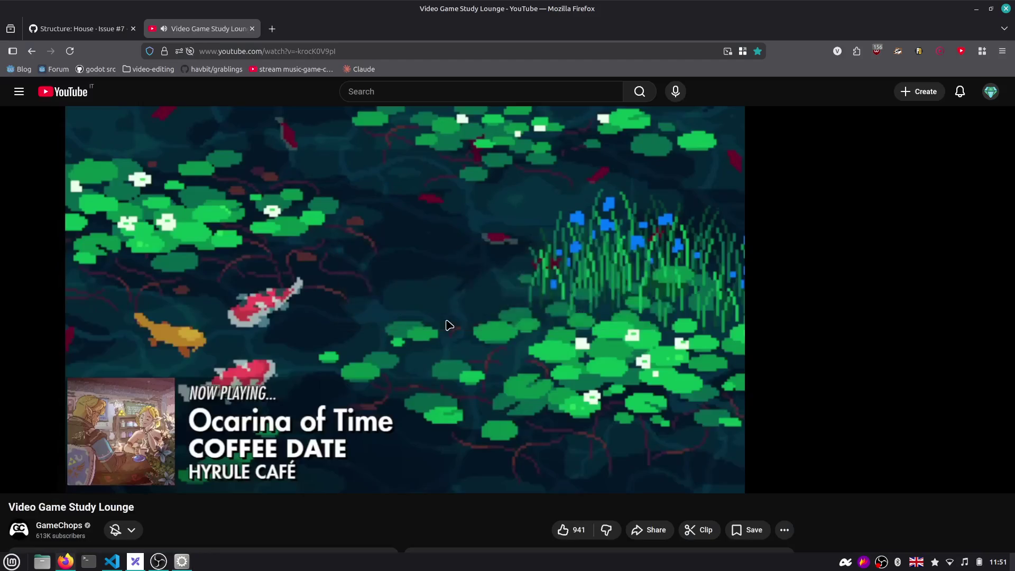
Web-search 'kanimaru twitch godot' in a new tab and open the twitcher GitHub repository result
key("ctrl+t")
key("Down")
type("k")
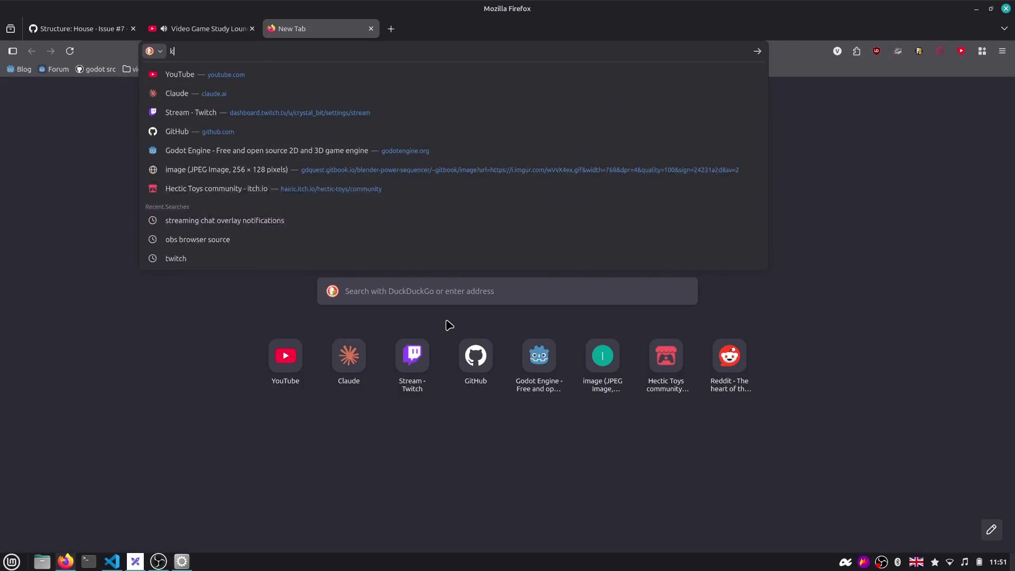
type("animaru ")
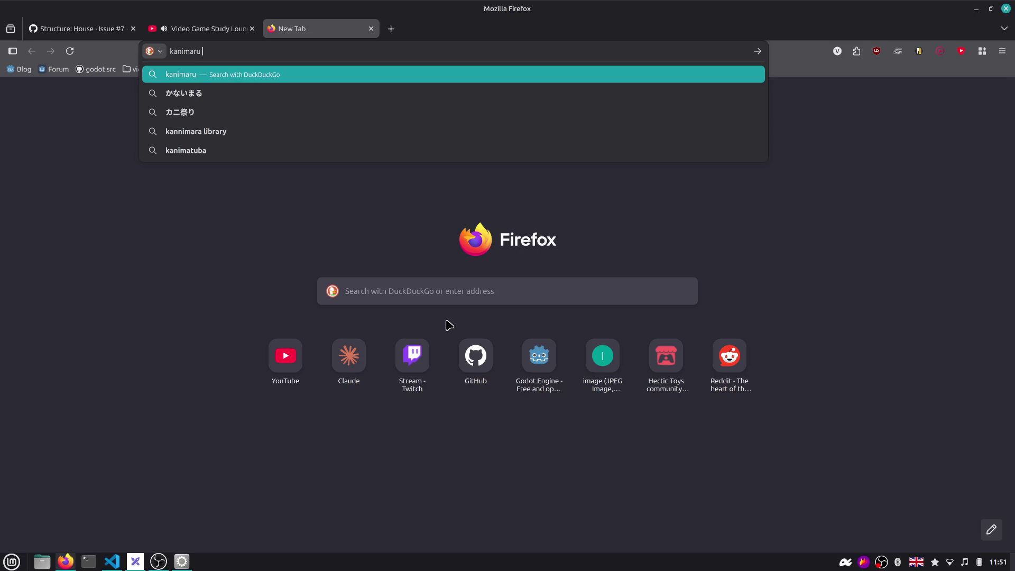
type("twitch godot")
key("Return")
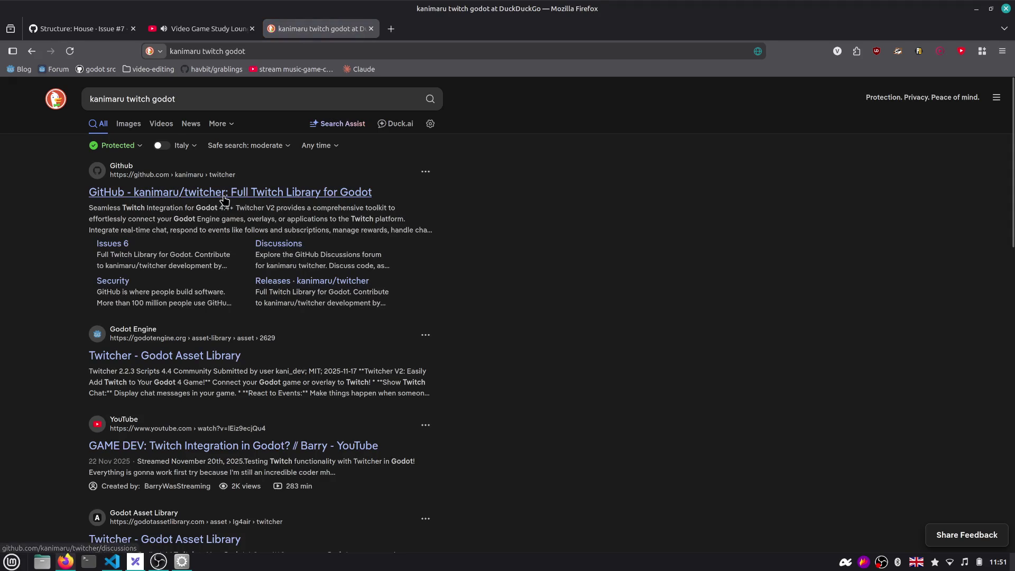
left_click(225, 194)
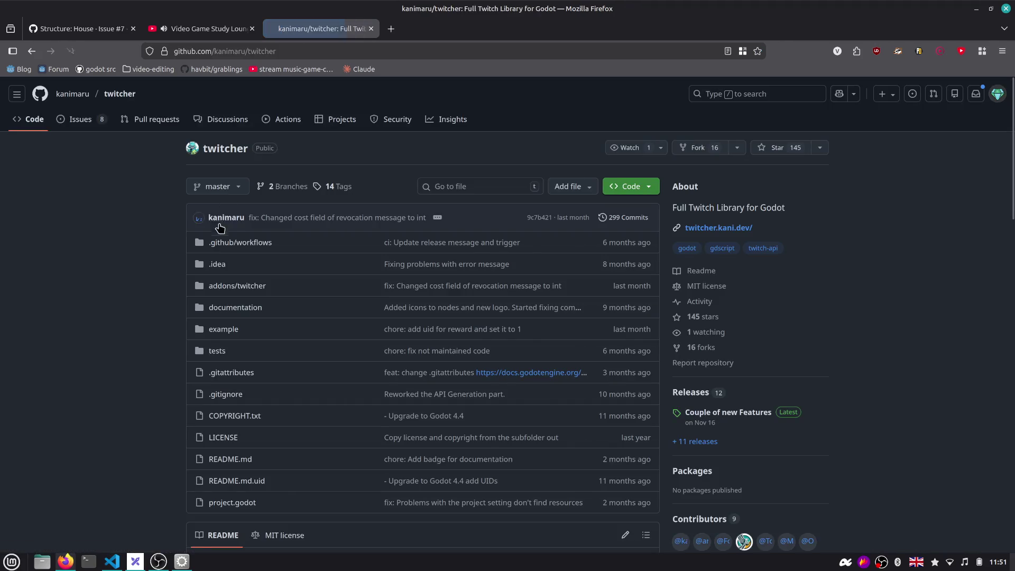
scroll(199, 238, "down", 5)
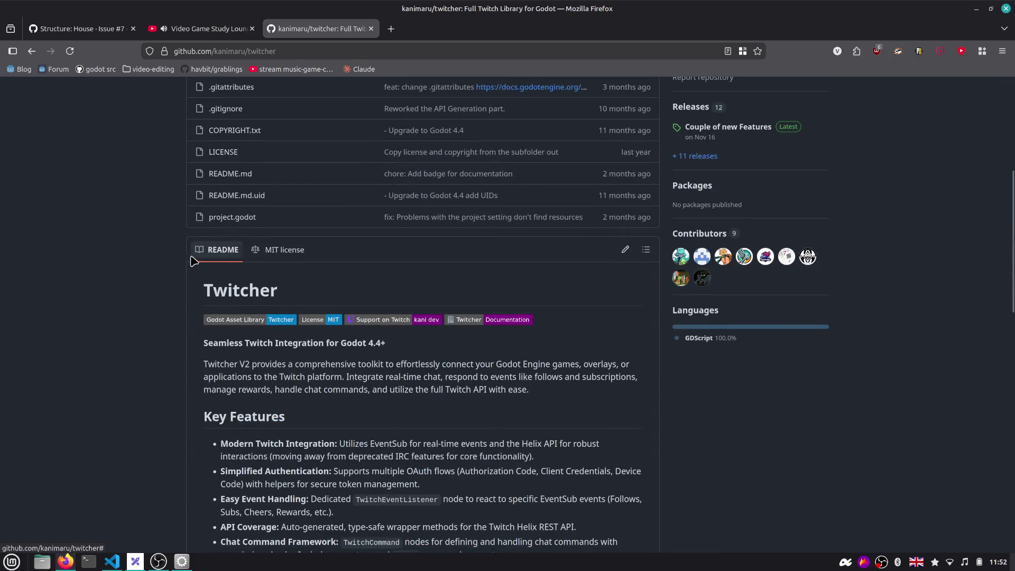
scroll(187, 265, "down", 4)
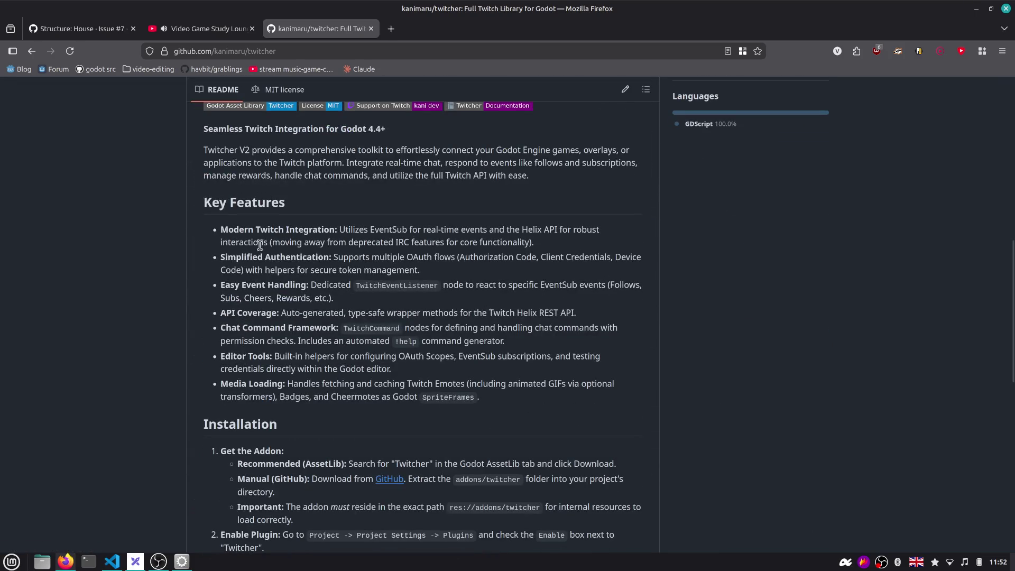
scroll(389, 241, "down", 5)
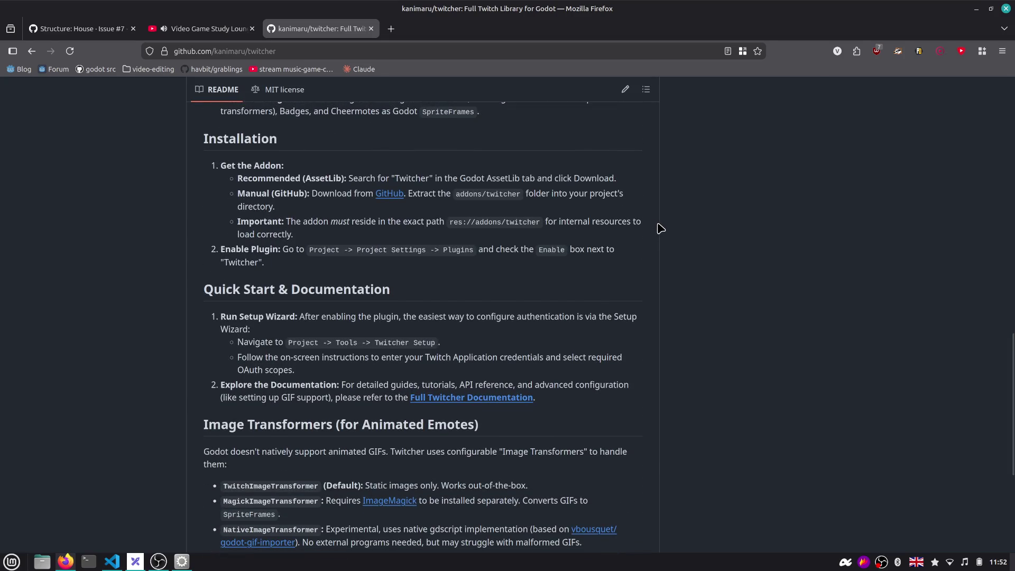
scroll(657, 232, "up", 7)
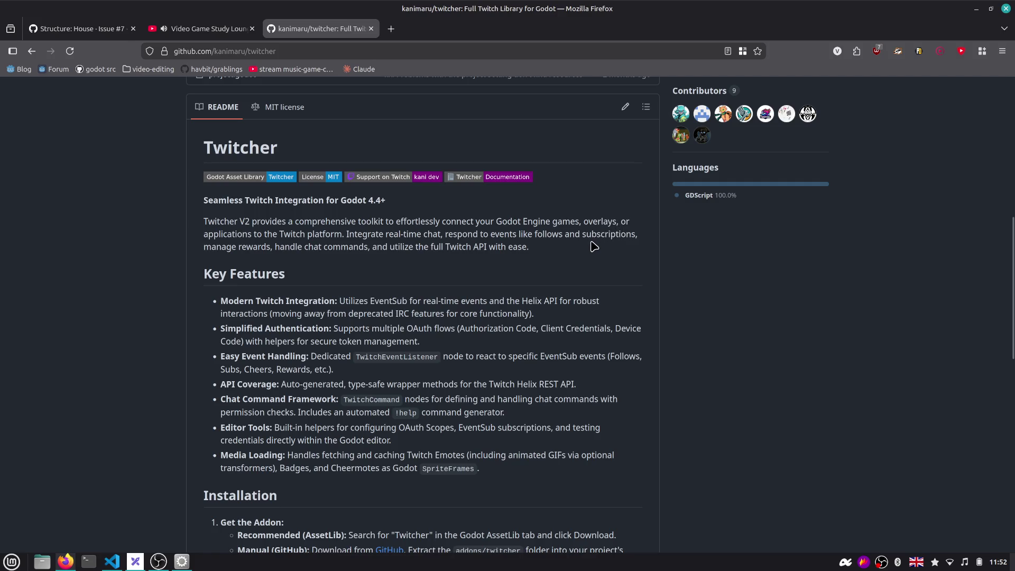
scroll(608, 235, "up", 4)
scroll(591, 246, "up", 4)
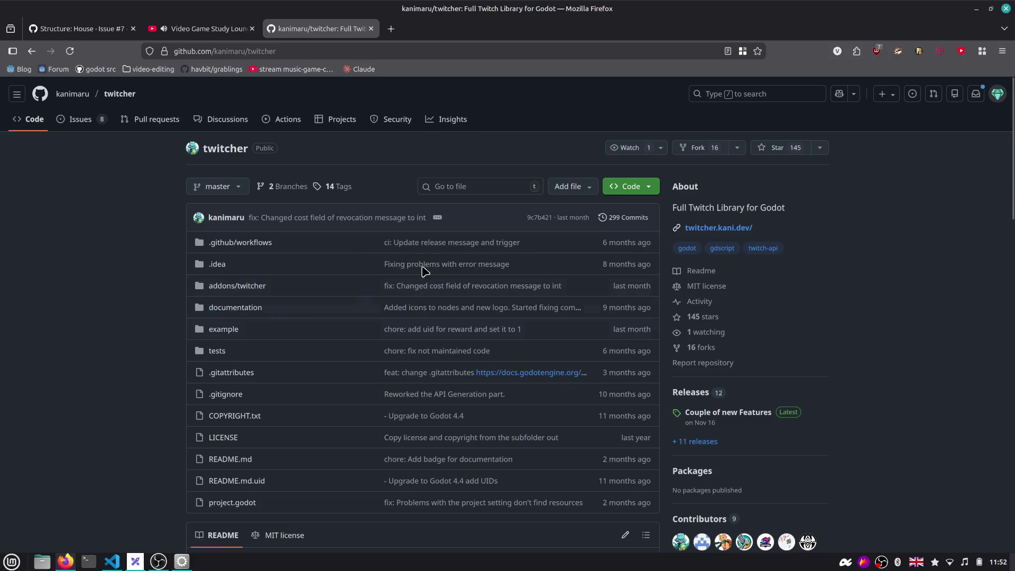
left_click(492, 189)
type("l")
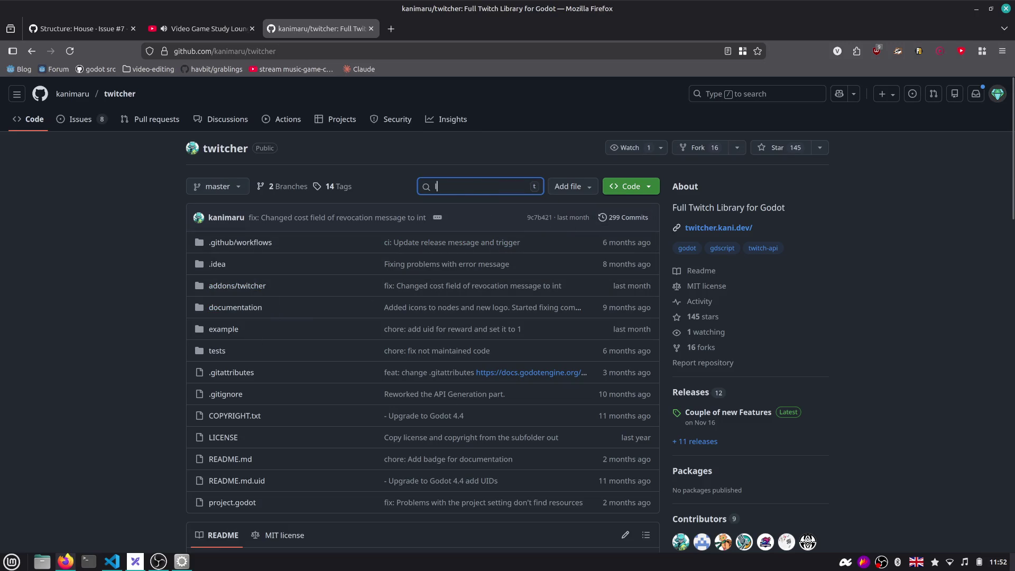
type("og")
On GitHub, view twitch_logger.gd and inspect references for context_name, active and should_debug
key("Return")
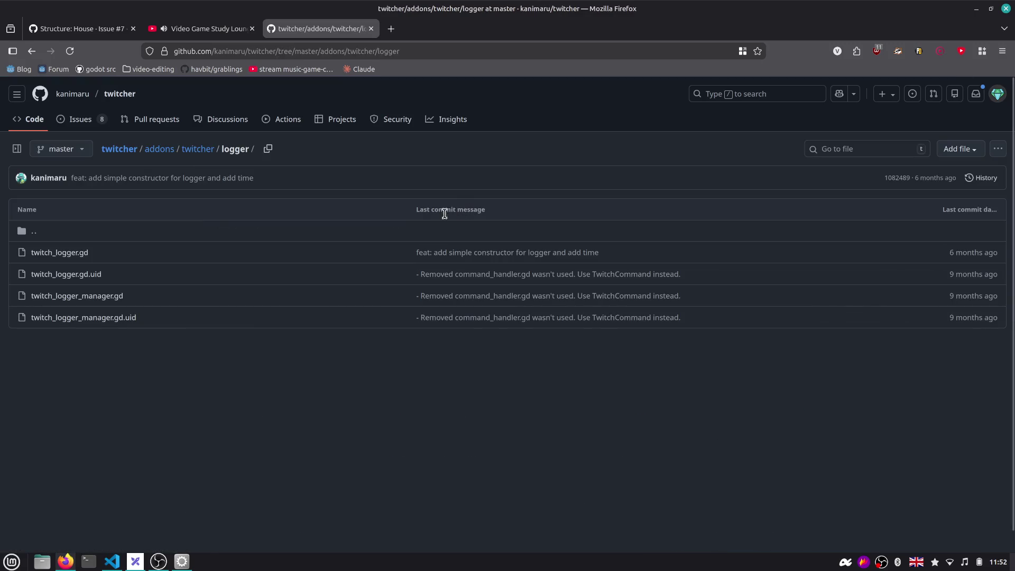
left_click(84, 253)
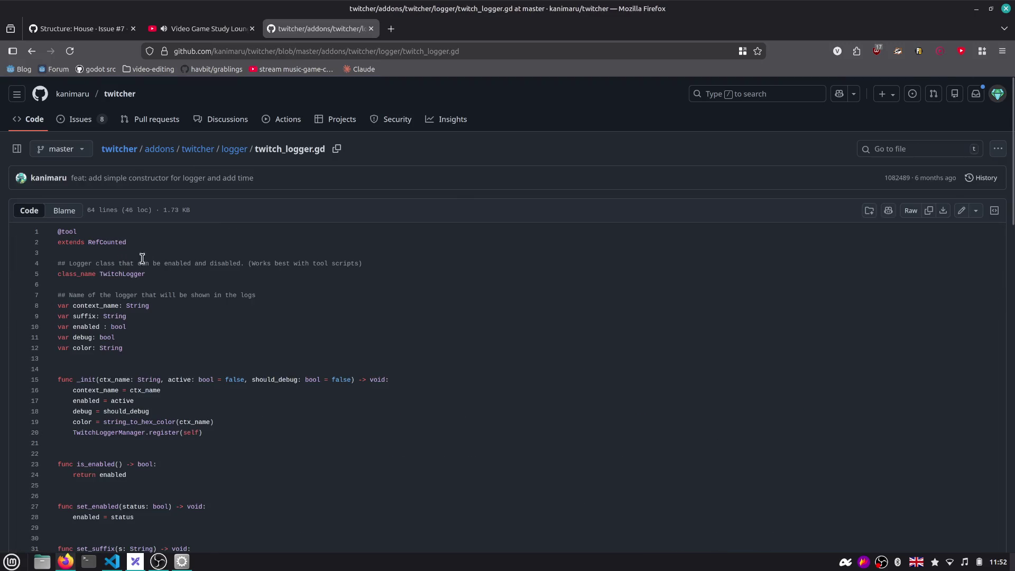
scroll(226, 249, "down", 2)
scroll(119, 221, "down", 2)
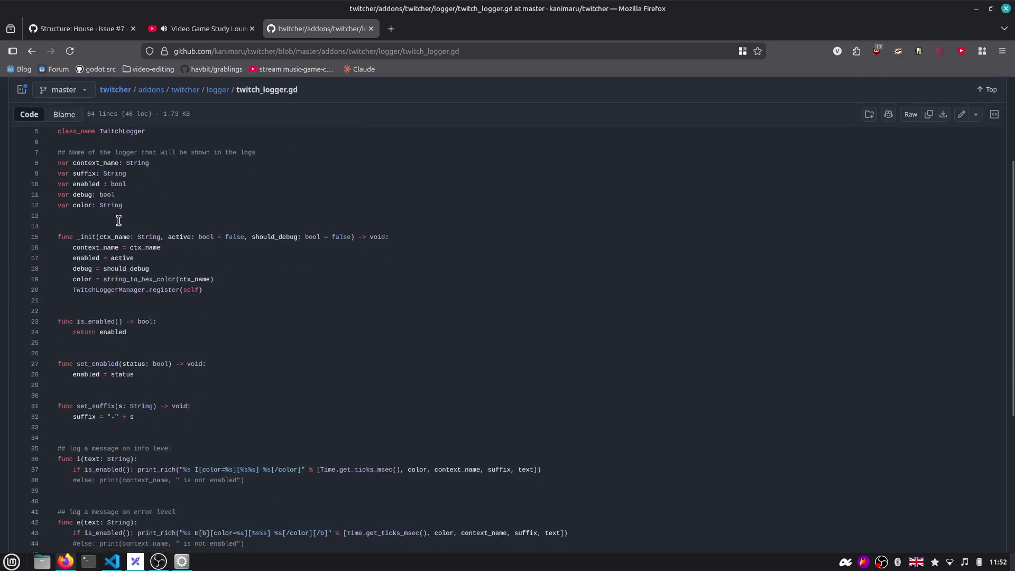
double_click(98, 163)
left_click(164, 187)
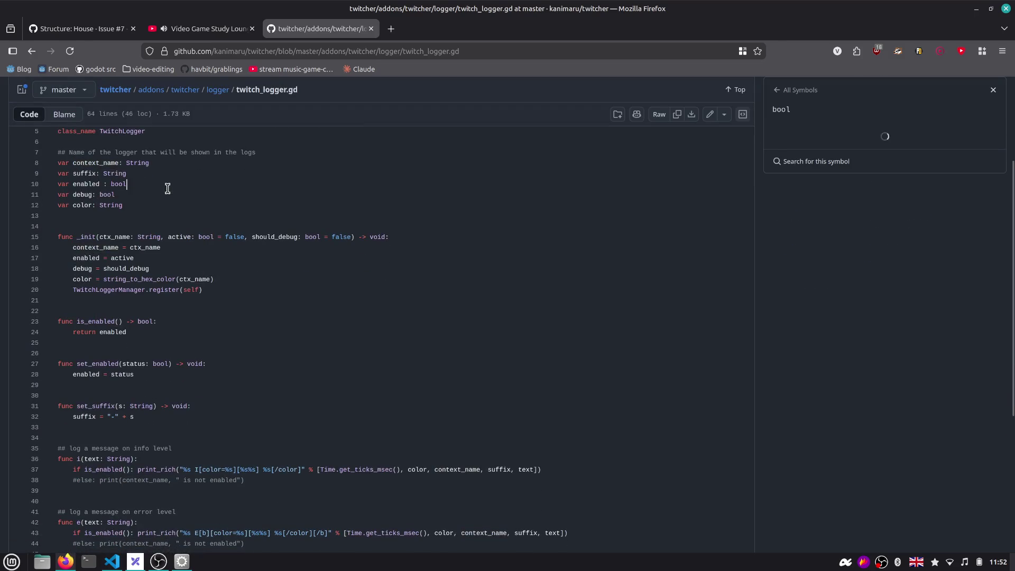
scroll(202, 211, "down", 1)
scroll(202, 211, "down", 1)
double_click(119, 186)
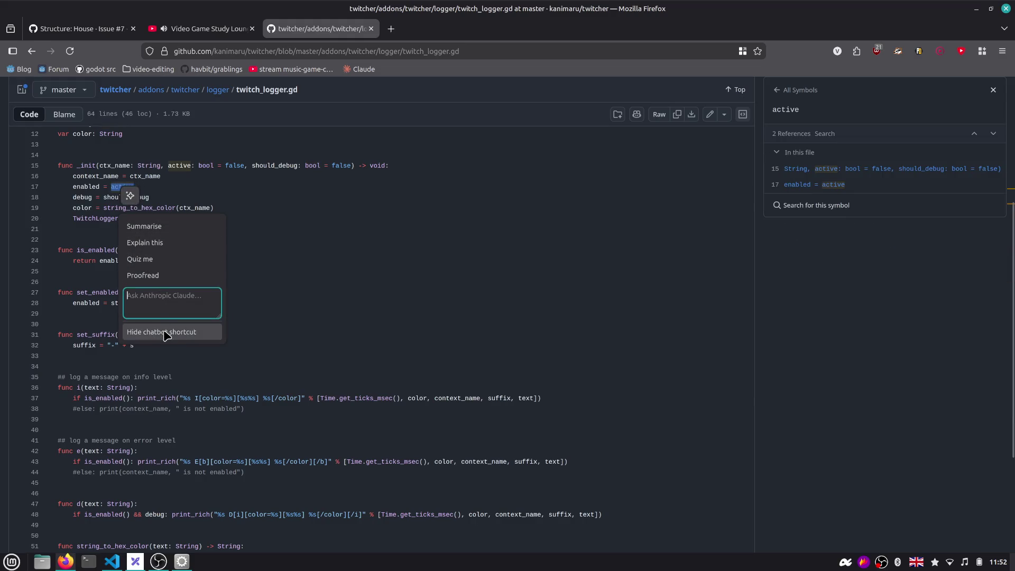
left_click(166, 332)
double_click(136, 198)
Look up references for string_to_hex_color, then for get_ticks_msec and Time on line 37
double_click(136, 208)
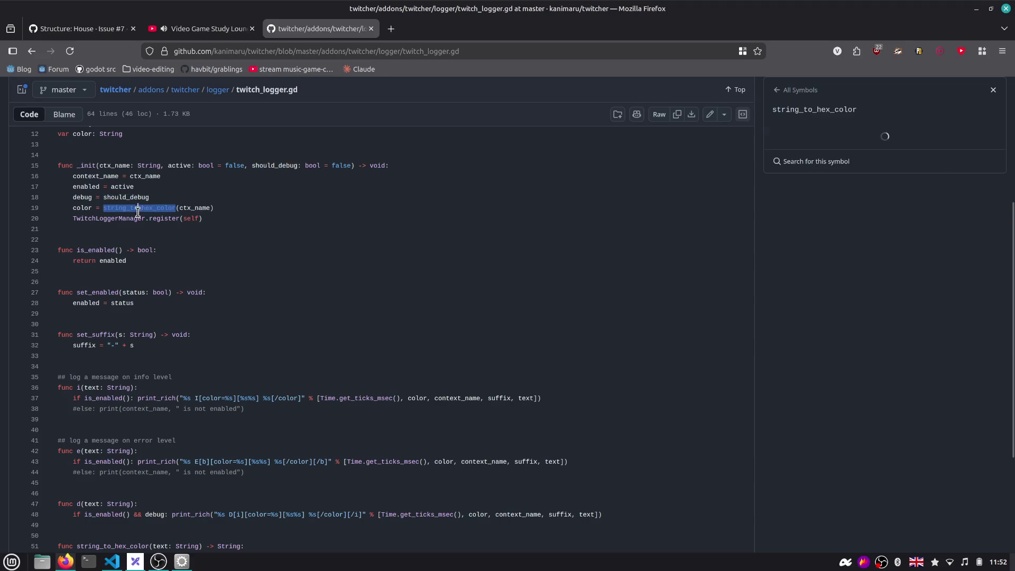
left_click(230, 220)
scroll(231, 218, "down", 2)
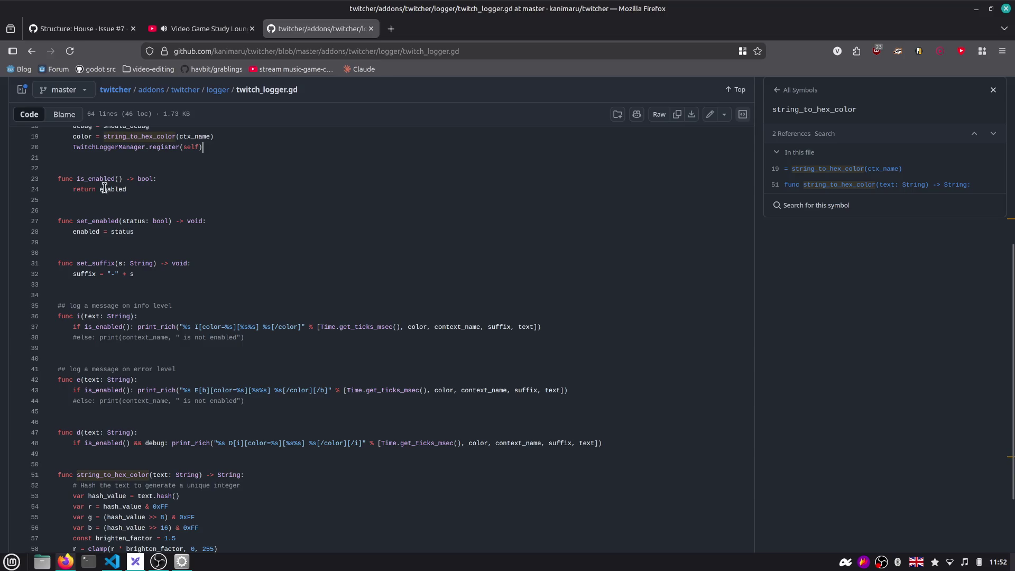
scroll(109, 182, "up", 2)
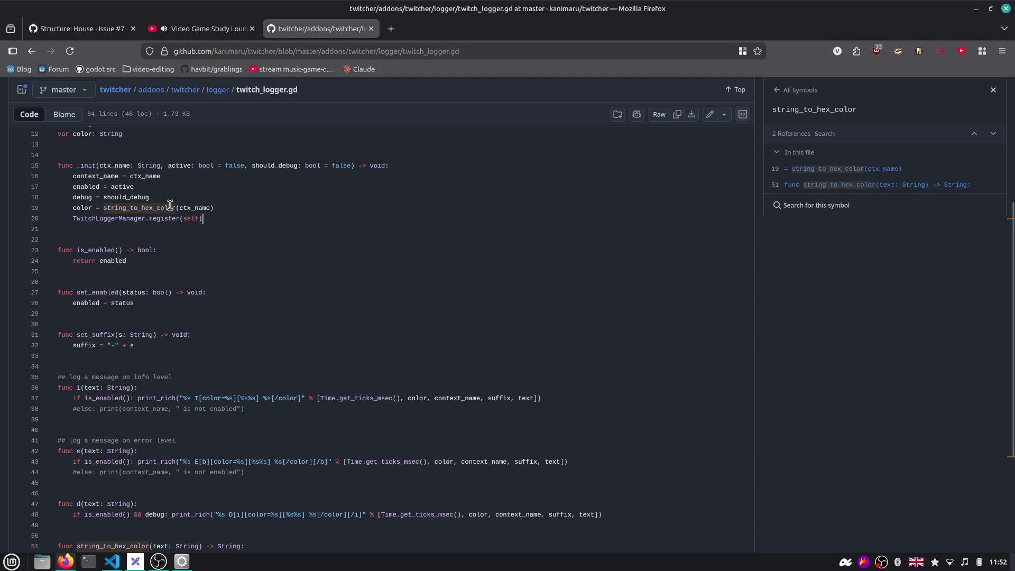
scroll(386, 190, "up", 2)
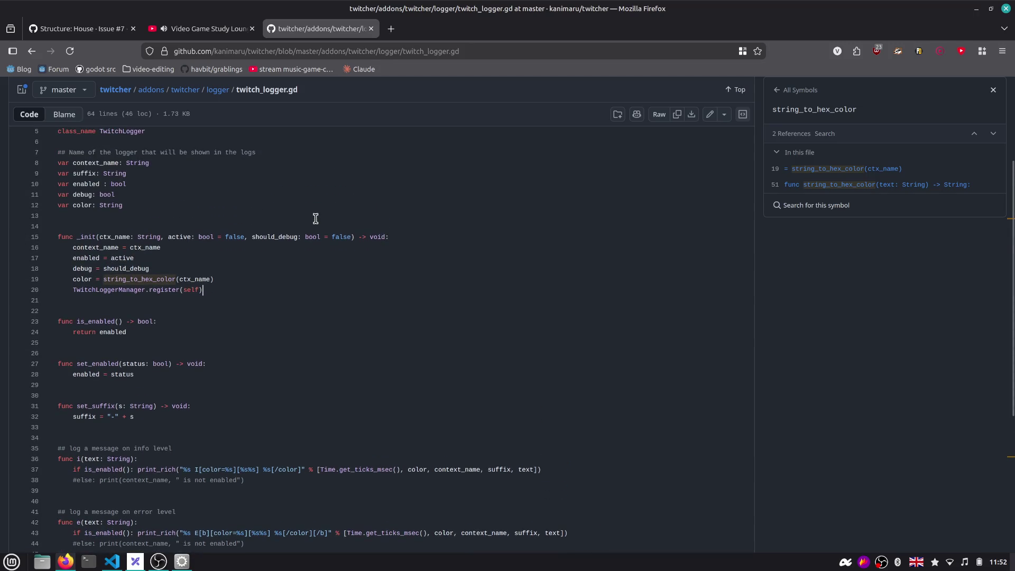
scroll(135, 246, "down", 2)
scroll(140, 240, "down", 2)
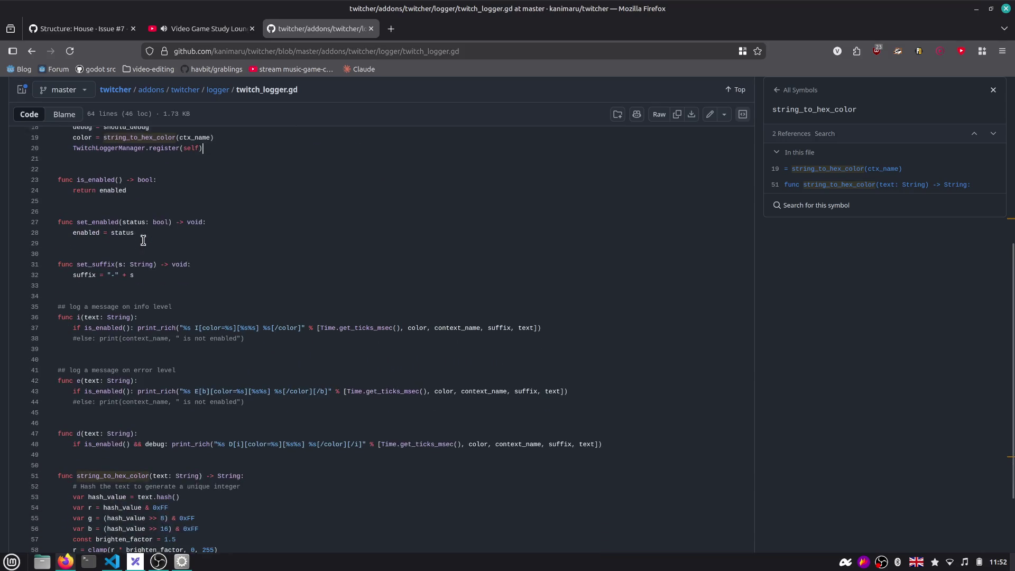
scroll(143, 240, "down", 1)
scroll(143, 240, "down", 1)
scroll(144, 240, "down", 1)
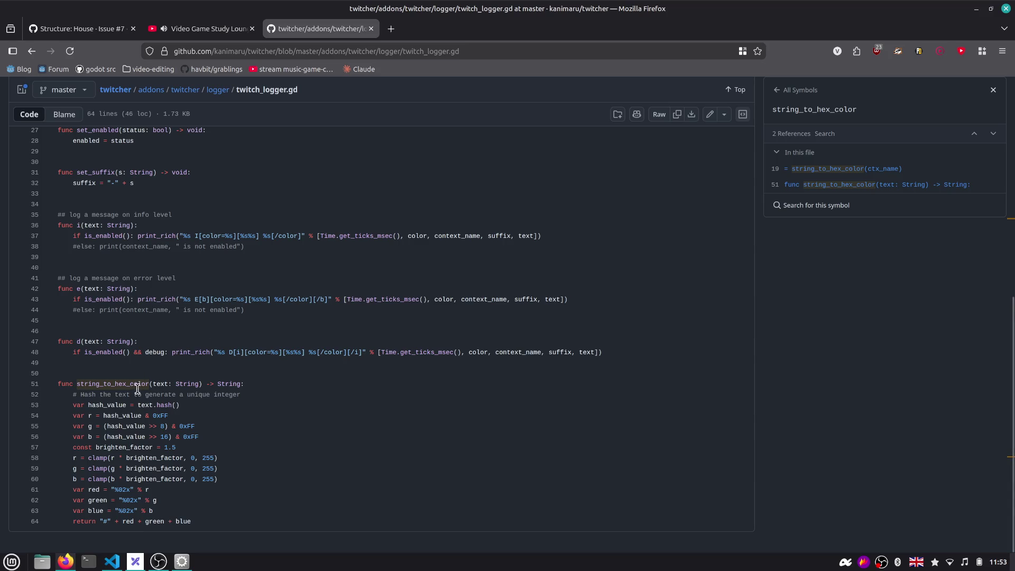
scroll(135, 373, "up", 5)
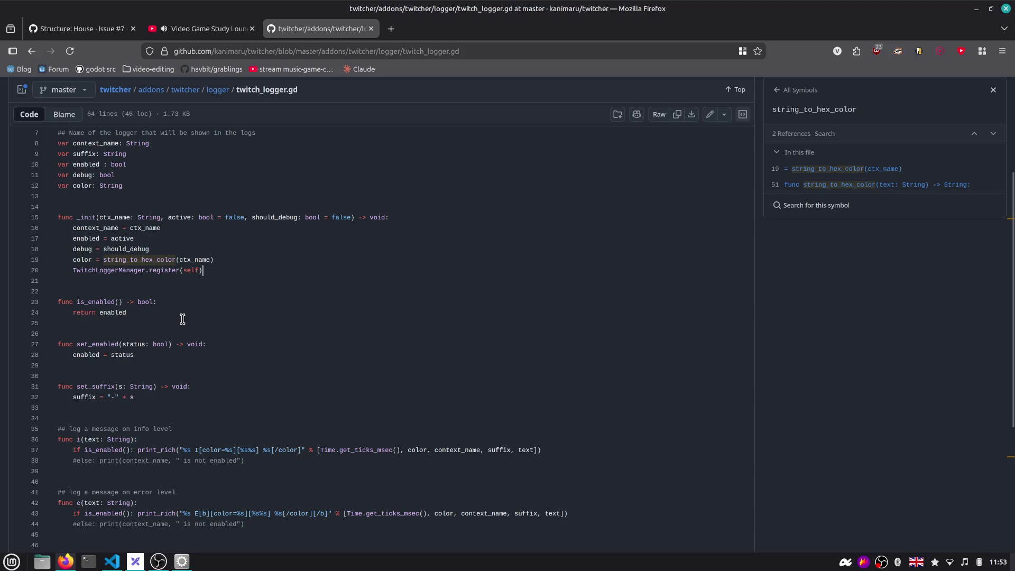
scroll(183, 318, "down", 3)
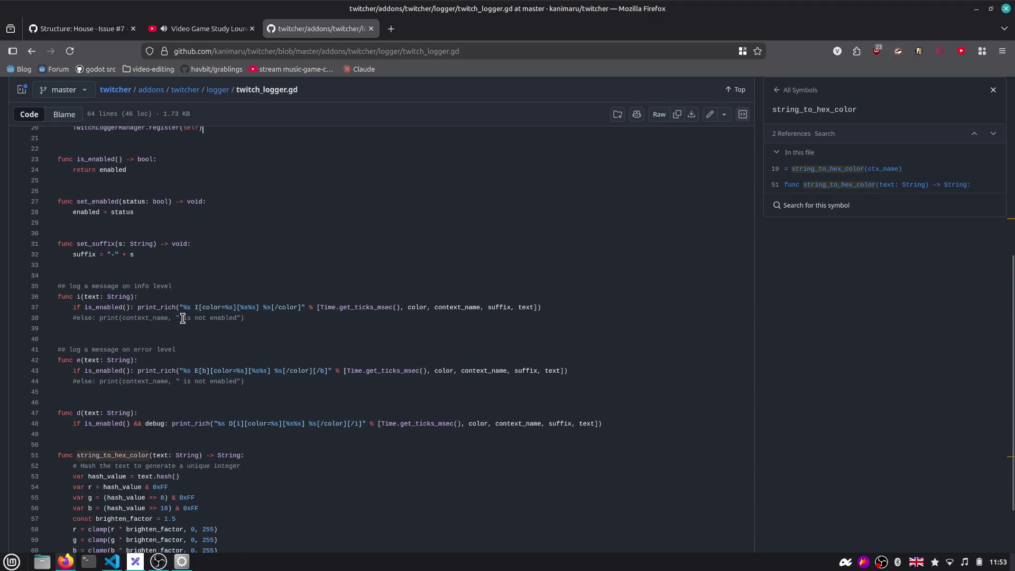
scroll(183, 318, "down", 2)
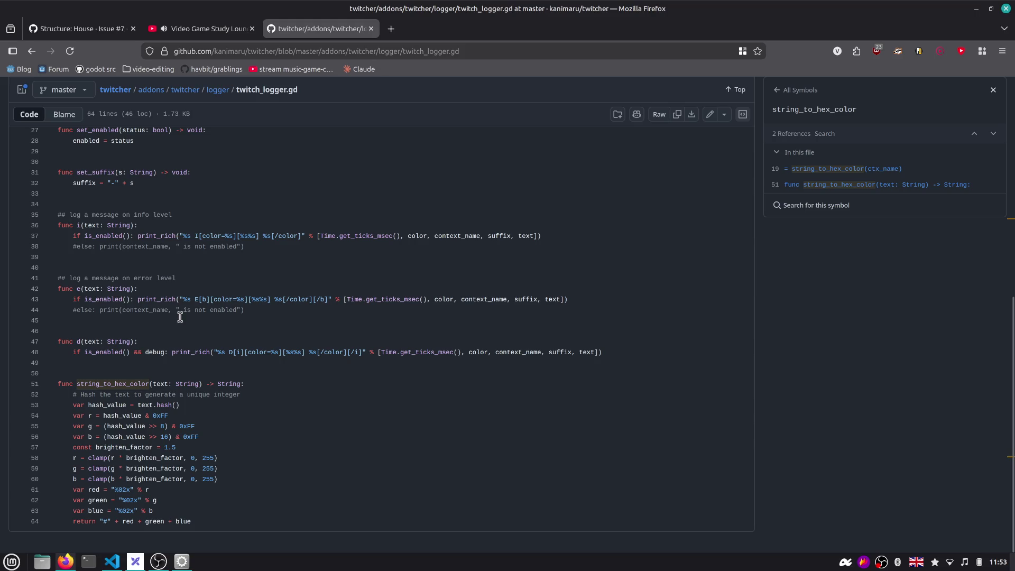
double_click(348, 236)
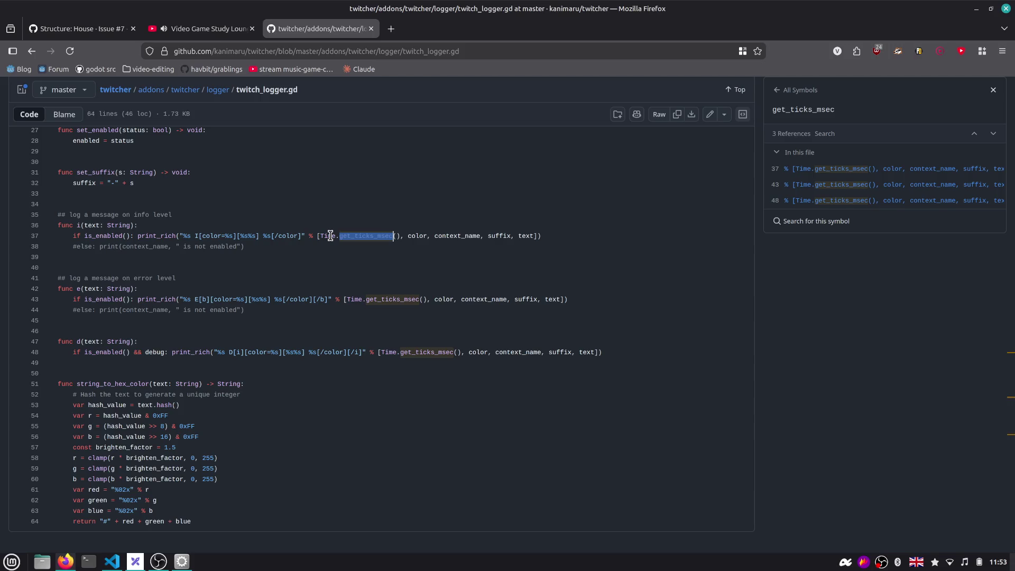
double_click(330, 236)
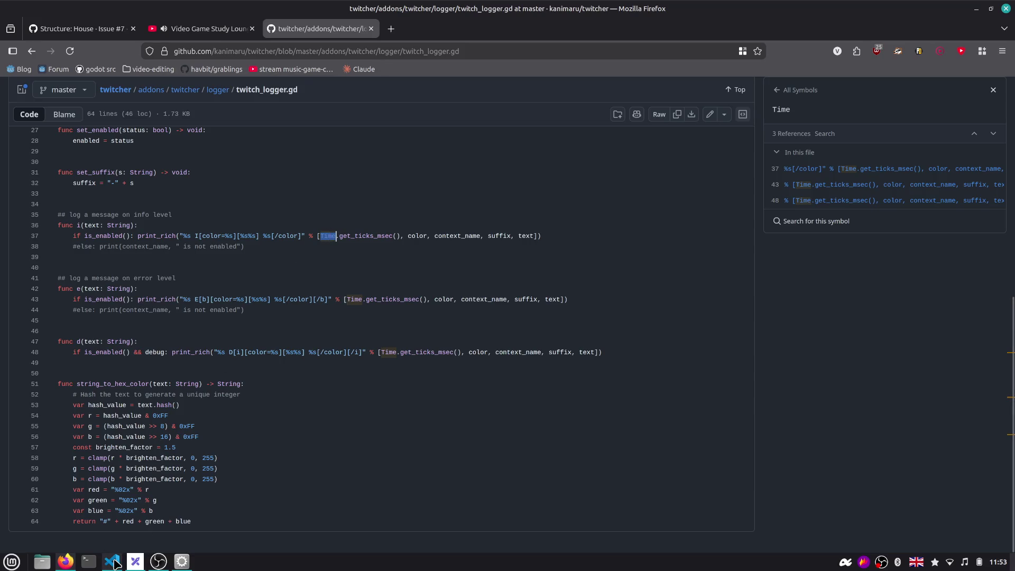
mouse_move(112, 562)
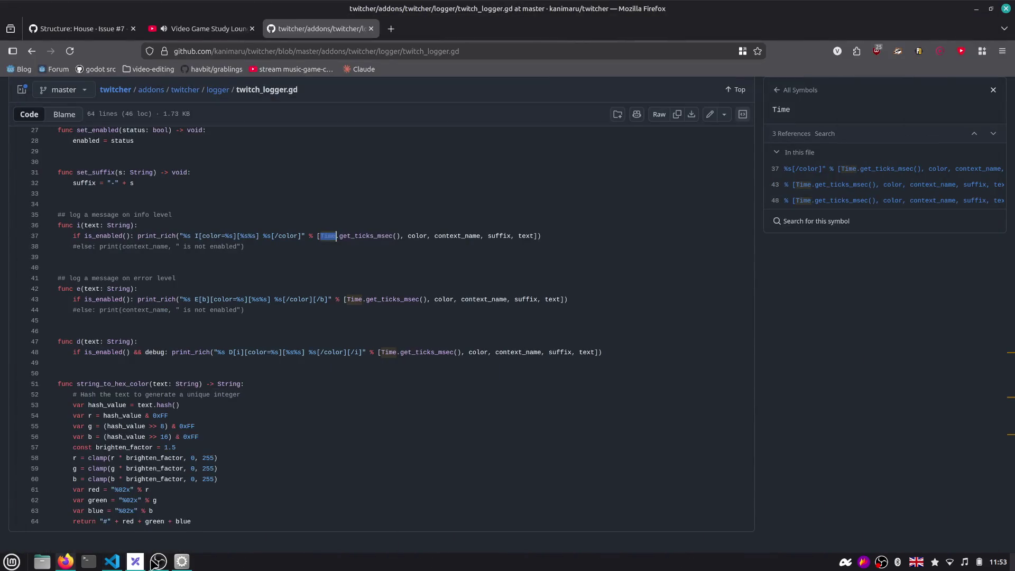
Back in Godot, review the debug print, sleeper-adding lines and capacity check in assign_sleepers
left_click(158, 562)
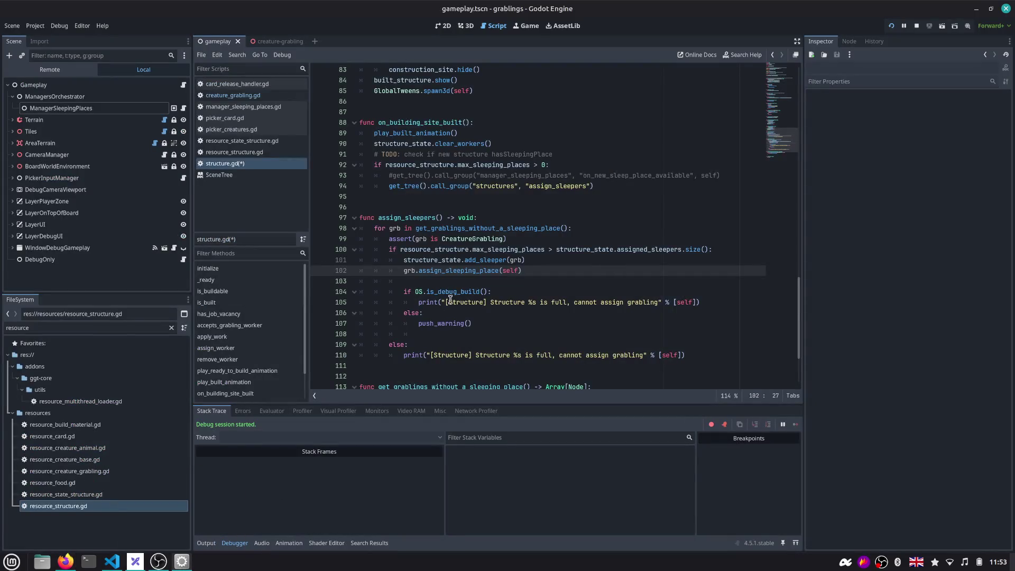
left_click_drag(418, 303, 703, 301)
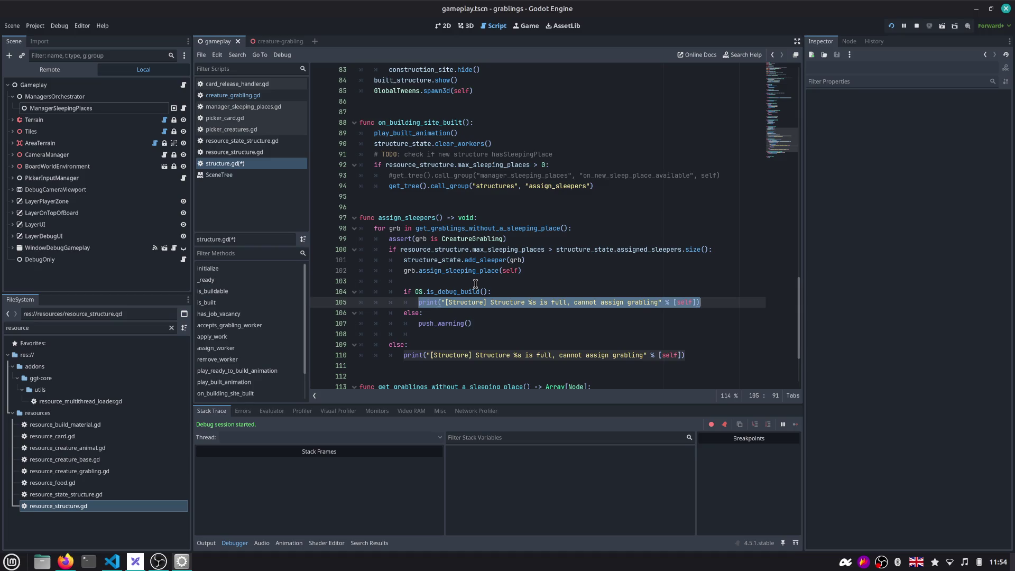
left_click(469, 284)
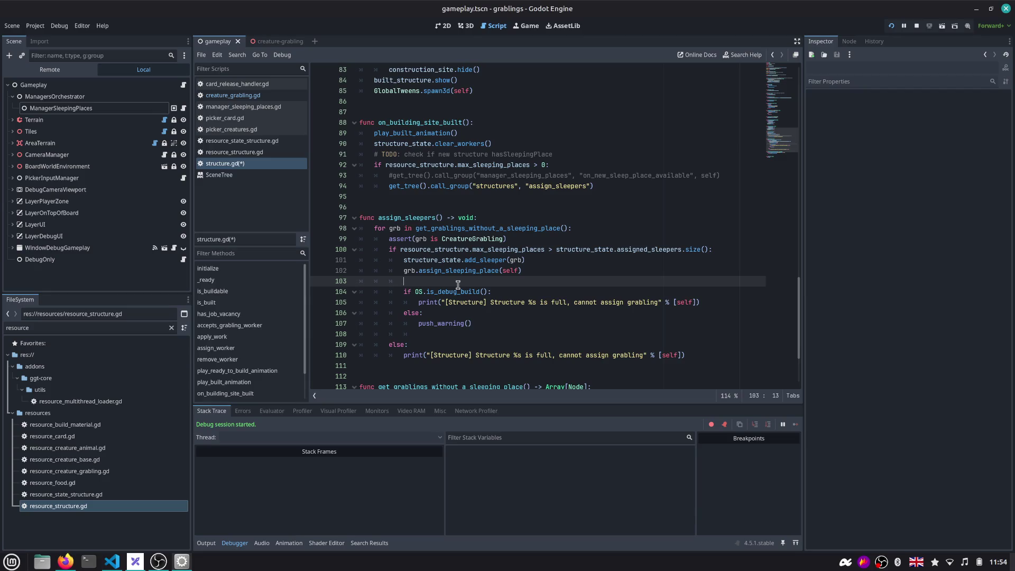
left_click_drag(524, 271, 348, 265)
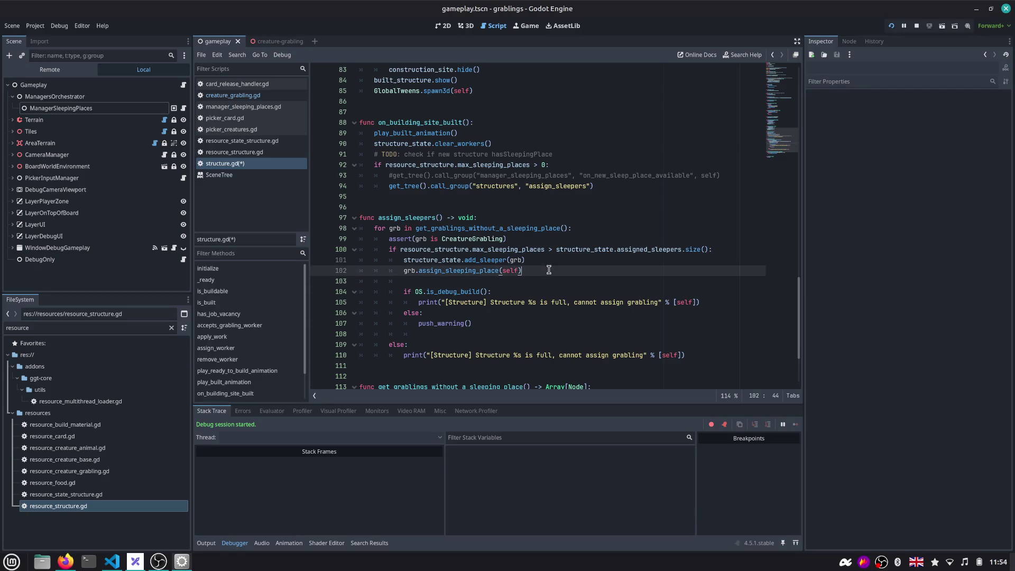
left_click(539, 272)
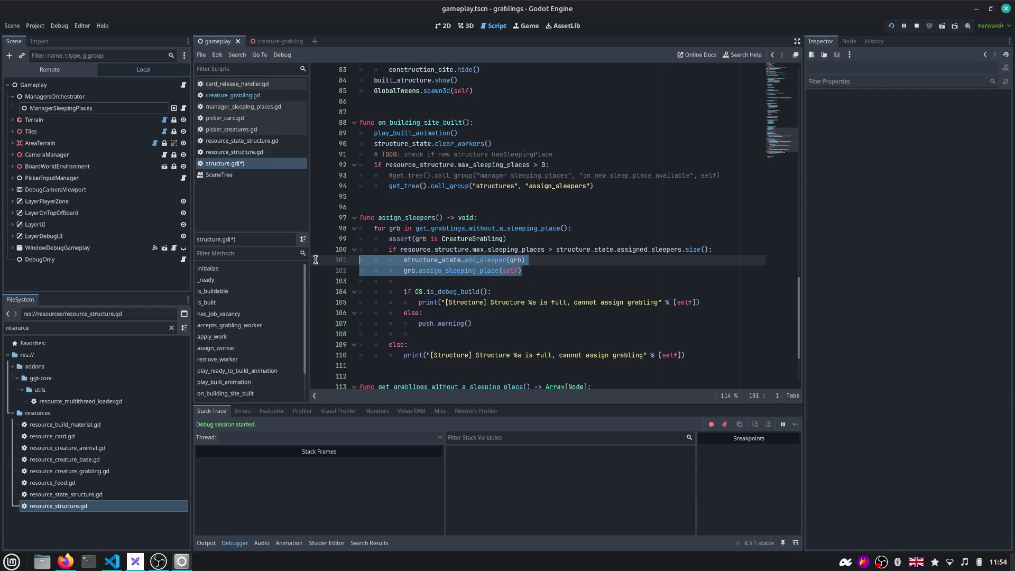
left_click_drag(536, 269, 314, 250)
scroll(783, 137, "down", 1)
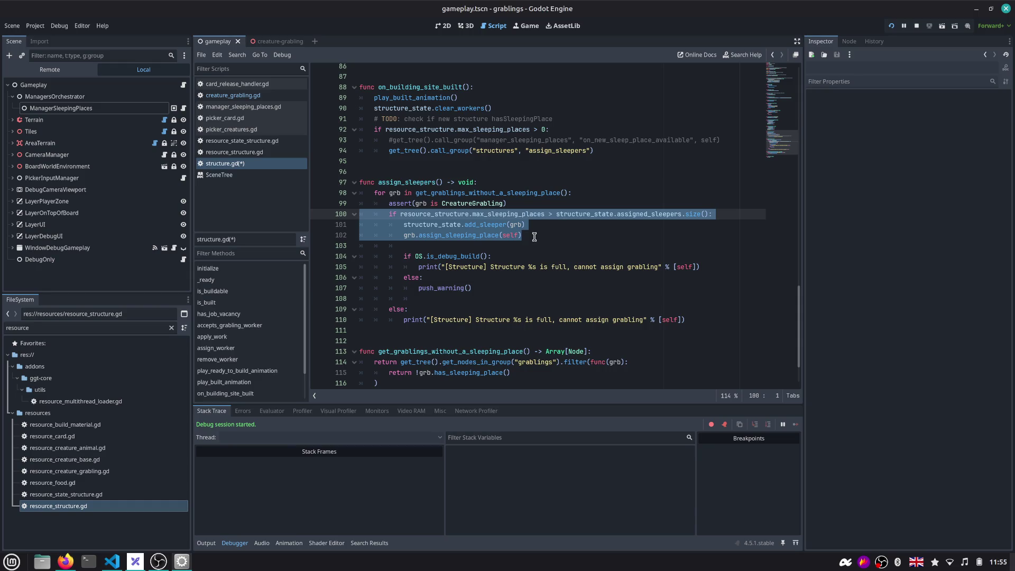
left_click(535, 236)
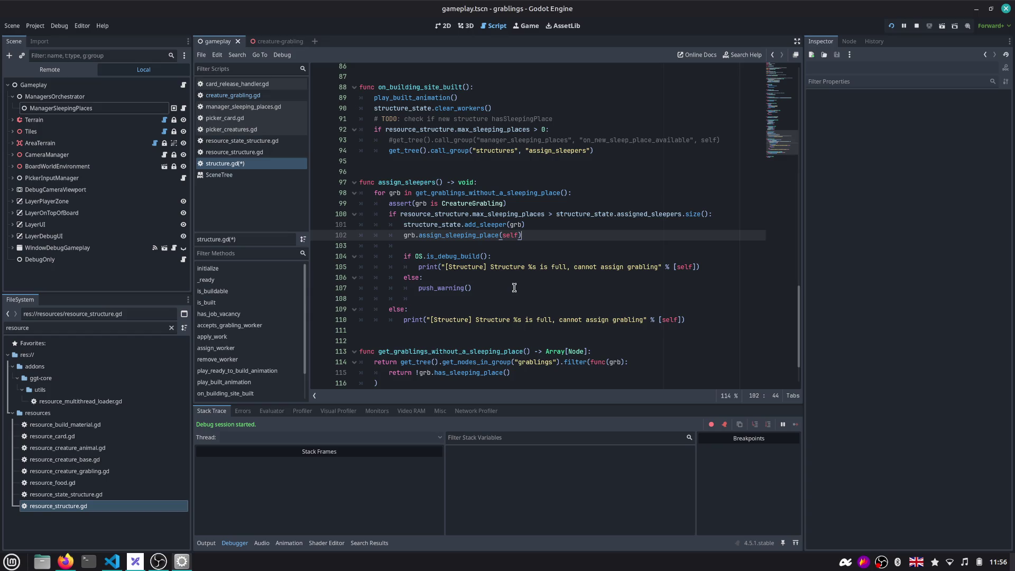
left_click(438, 244)
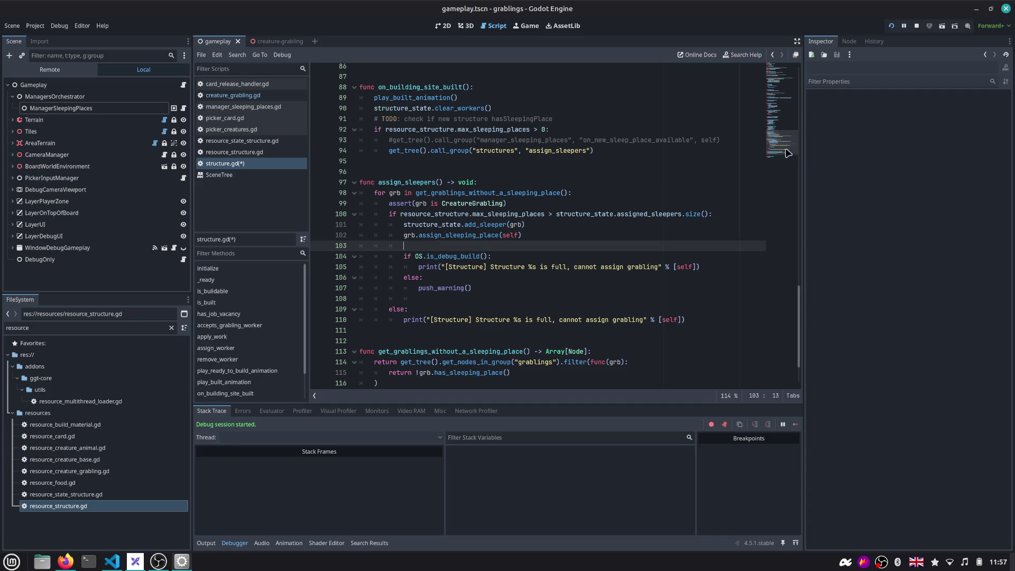
left_click_drag(788, 154, 785, 145)
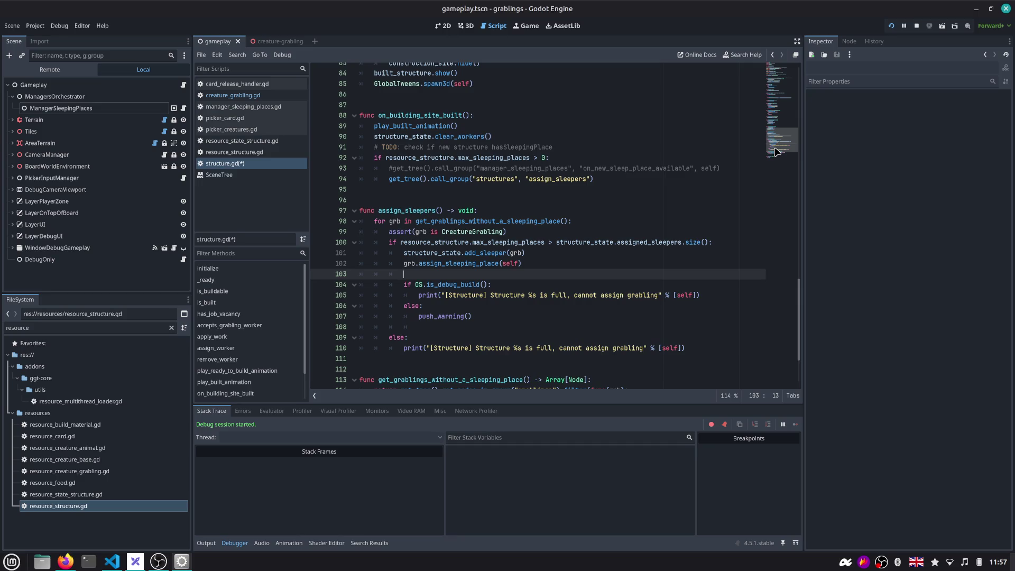
left_click(741, 146)
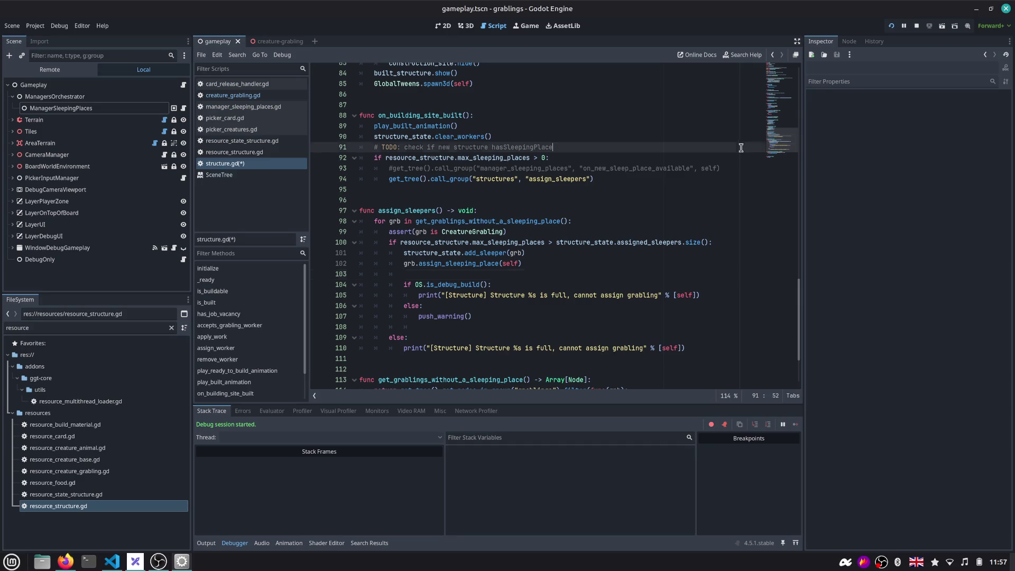
Remove the two blank lines inside assign_sleepers and save structure.gd
left_click(534, 265)
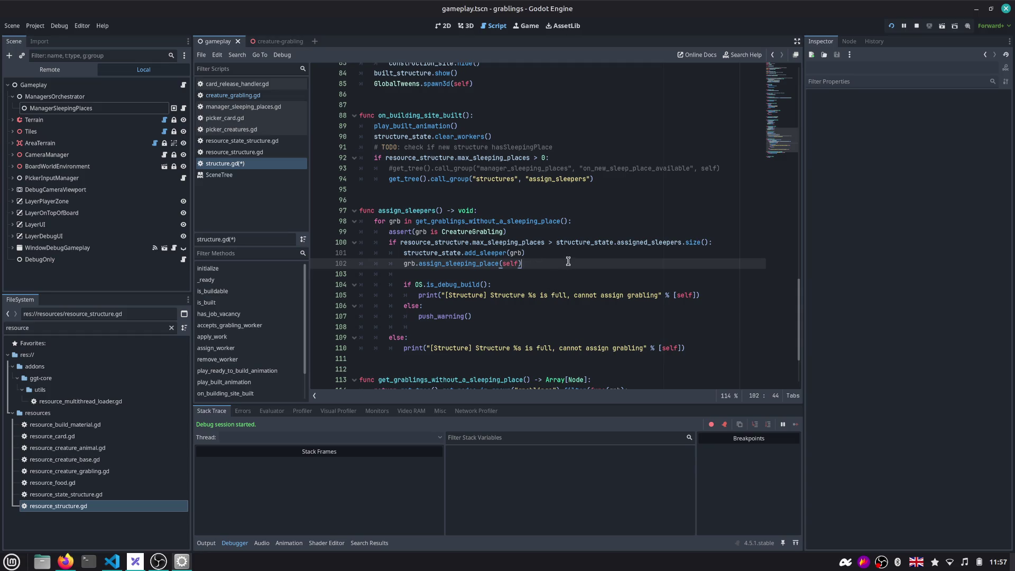
key("shift+Home")
key("shift+Up")
key("shift+Up")
key("shift+Home")
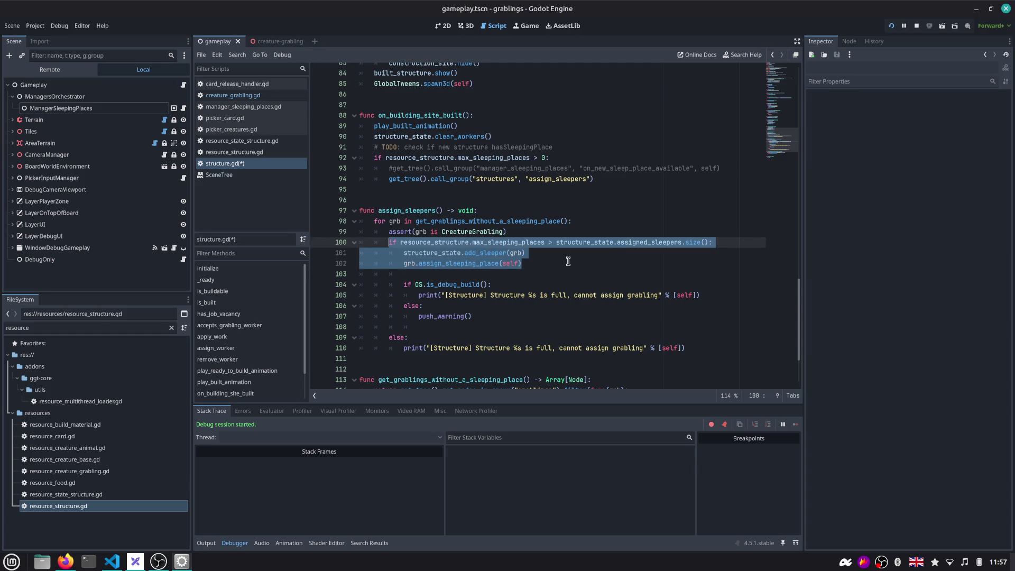
key("shift+Home")
key("Right")
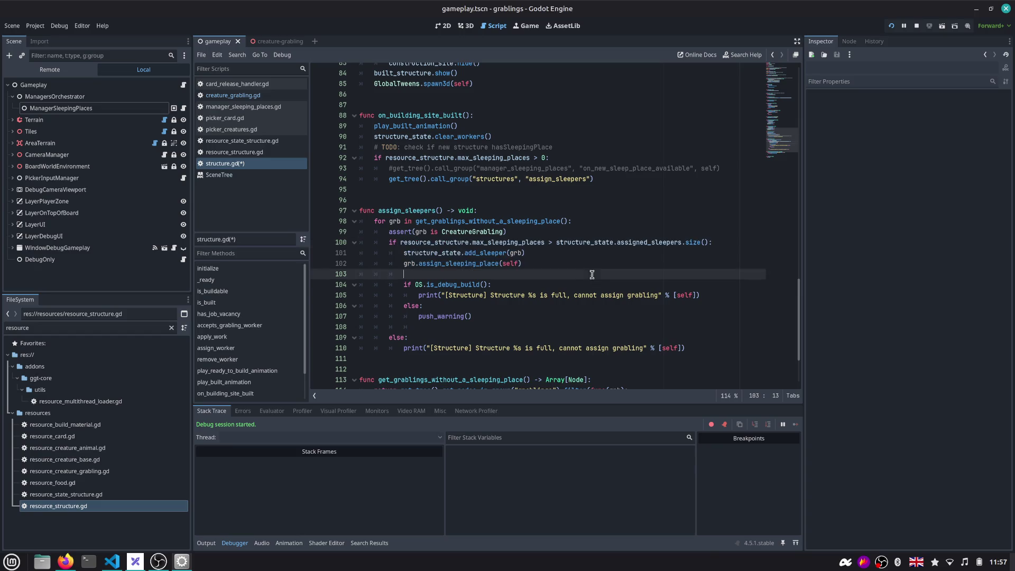
key("Down")
scroll(589, 257, "down", 1)
key("shift+Home")
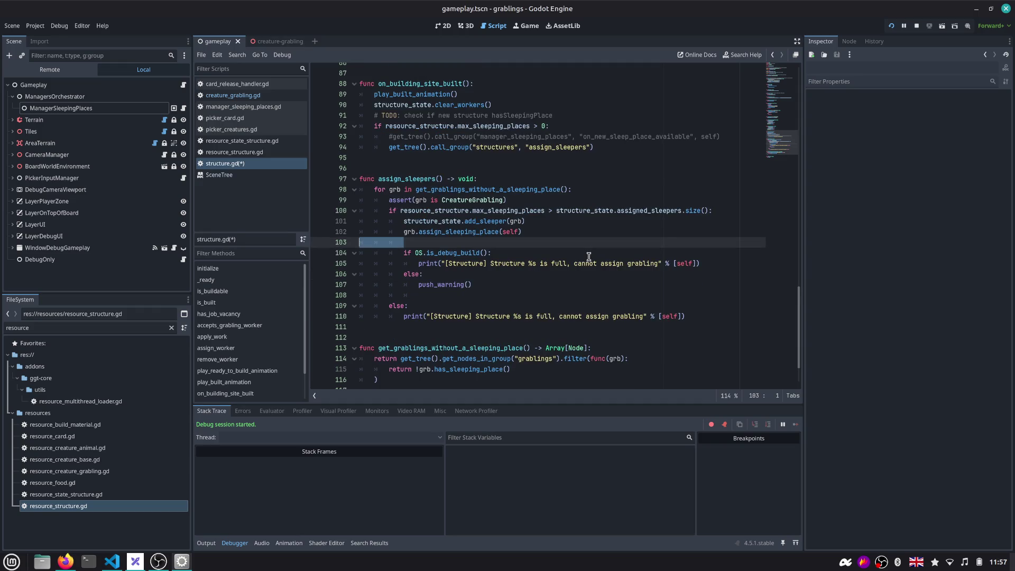
key("BackSpace")
key("Delete")
key("Left")
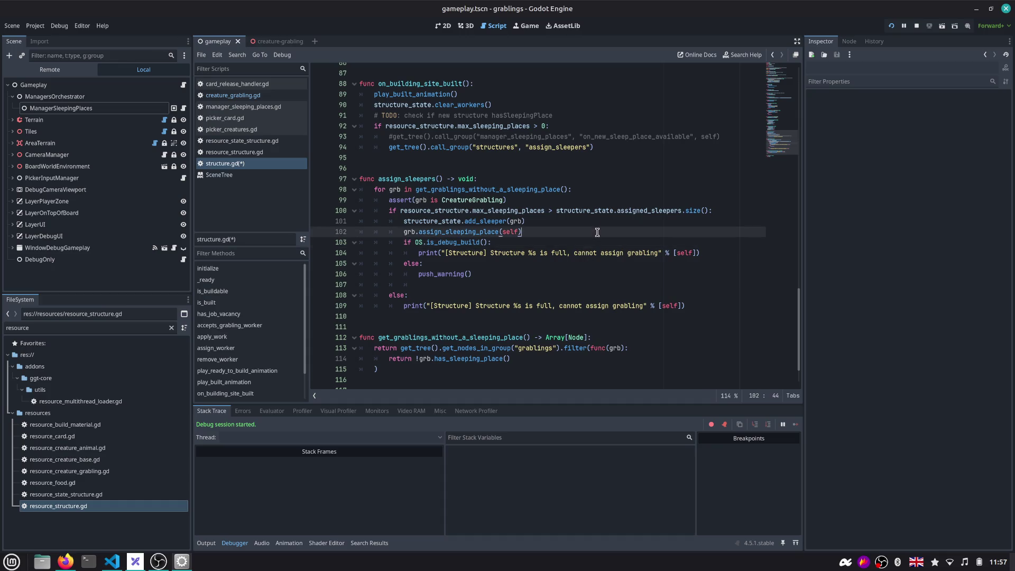
scroll(599, 195, "down", 1)
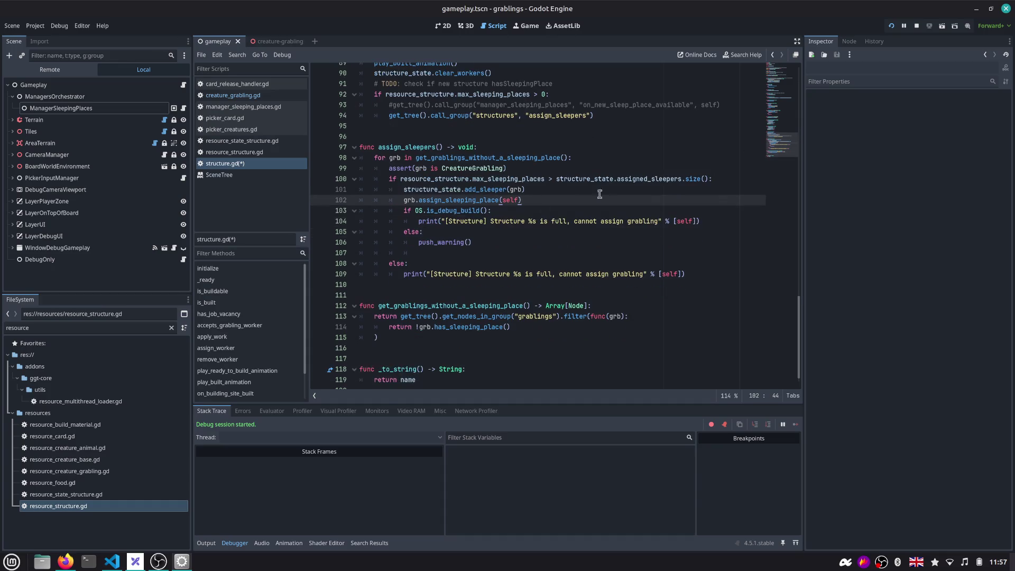
left_click(479, 231)
left_click(479, 252)
key("Delete")
key("ctrl+s")
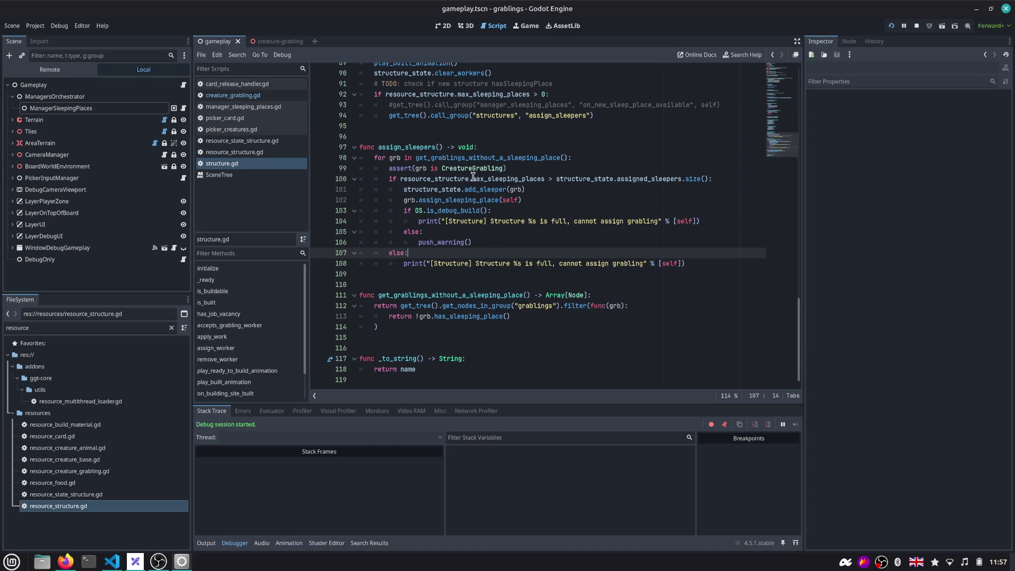
Guard the debug print on line 104 with an 'if VERBOSE:' check
left_click(452, 225)
double_click(467, 225)
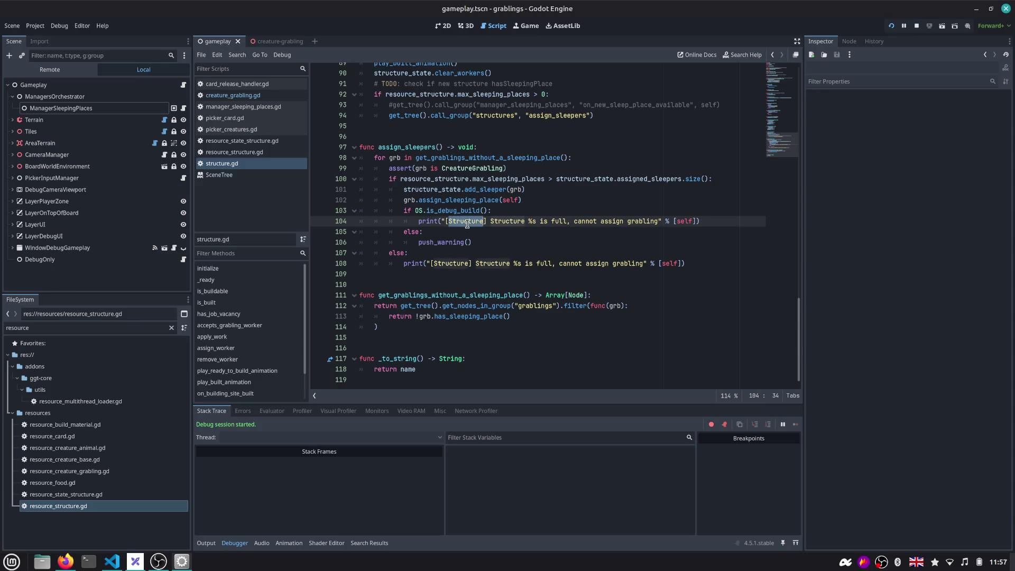
key("Home")
type("if ")
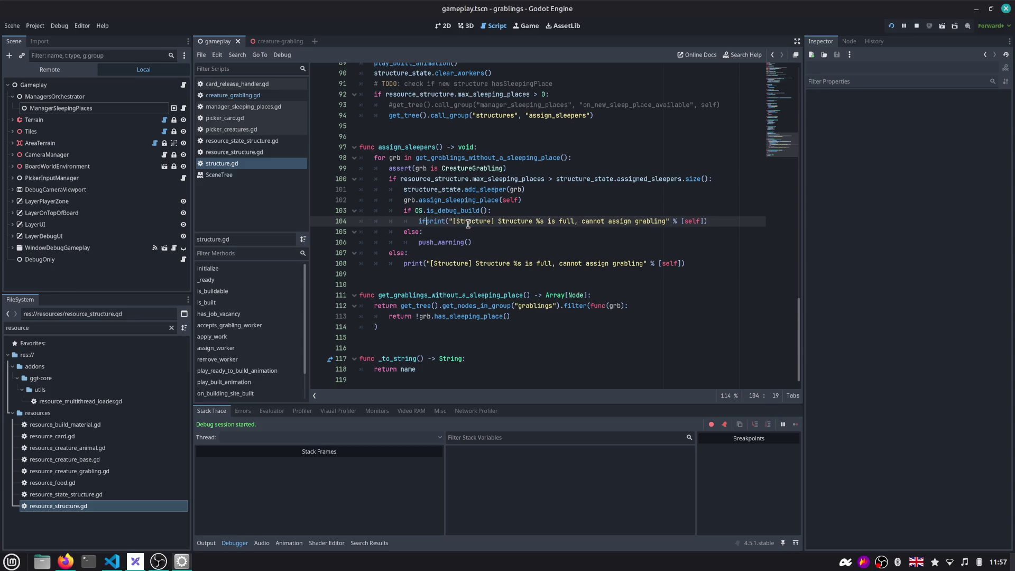
type("VERBOSE:")
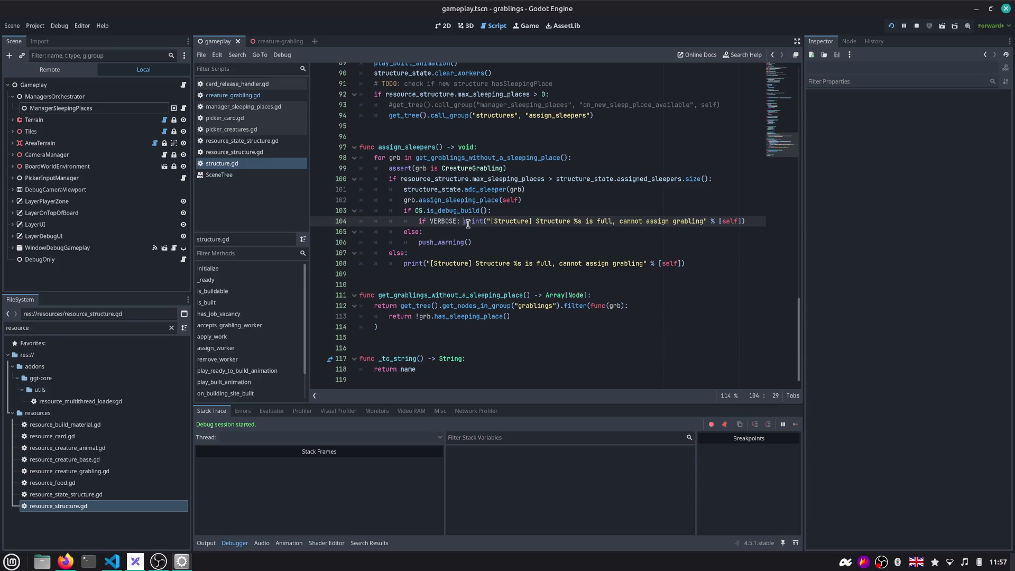
key("ctrl+shift+Left")
key("ctrl+shift+Left")
key("ctrl+c")
scroll(673, 144, "up", 20)
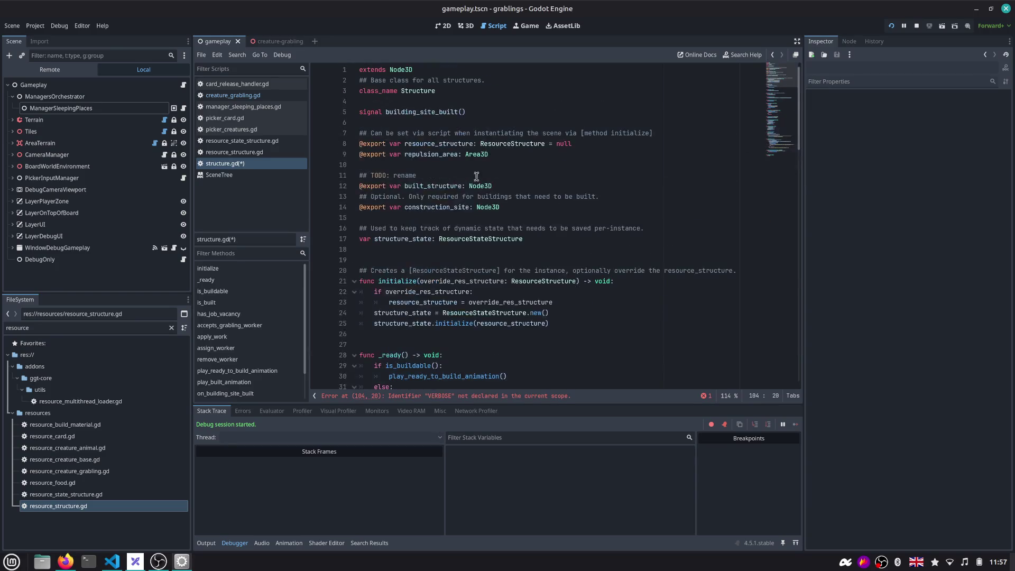
Declare 'const VERBOSE = true' on line 18 after structure_state
left_click(390, 250)
key("ctrl+v")
key("Home")
type("va")
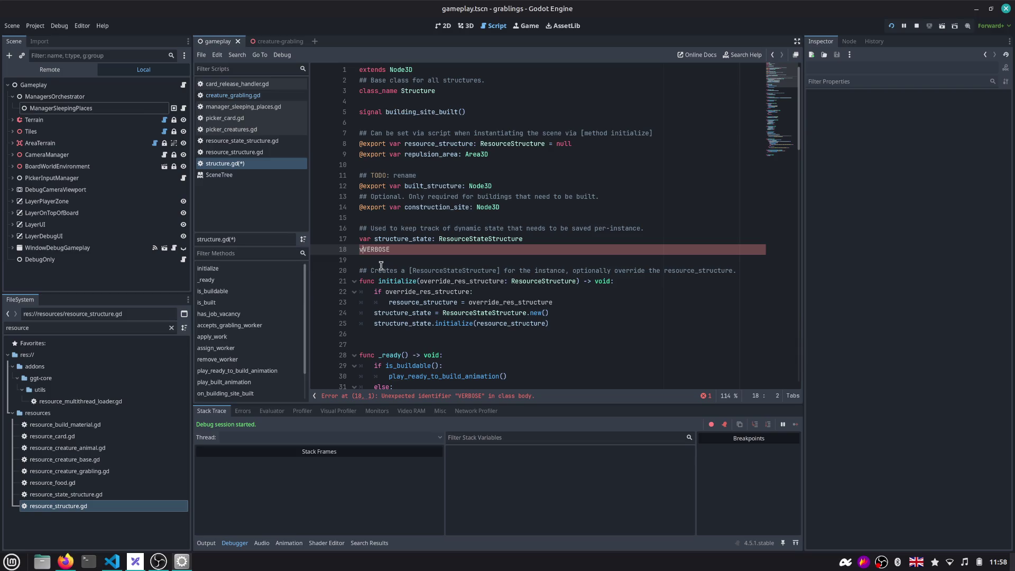
type("r")
key("BackSpace")
key("BackSpace")
key("BackSpace")
type("const")
key("End")
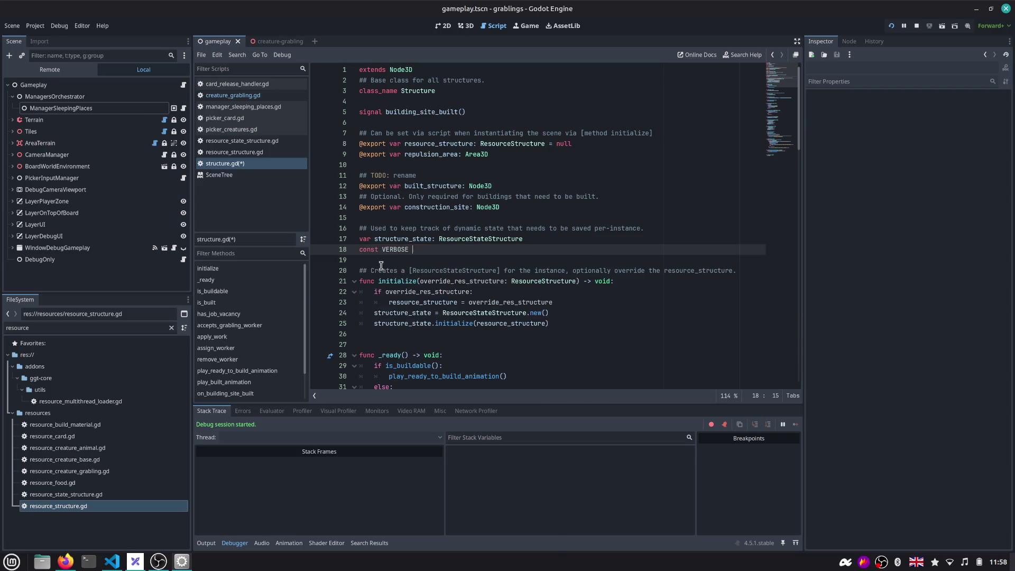
type("= true")
key("Return")
key("Return")
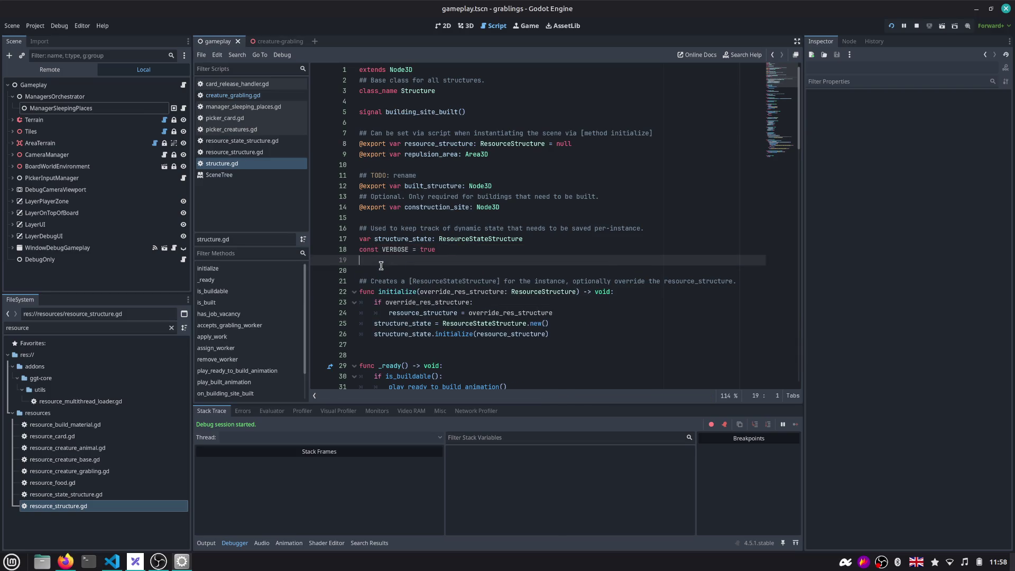
Guard the second structure-full print on line 109 with 'if VERBOSE:', save, and switch to the running game
double_click(393, 250)
key("ctrl+f")
key("Return")
key("Escape")
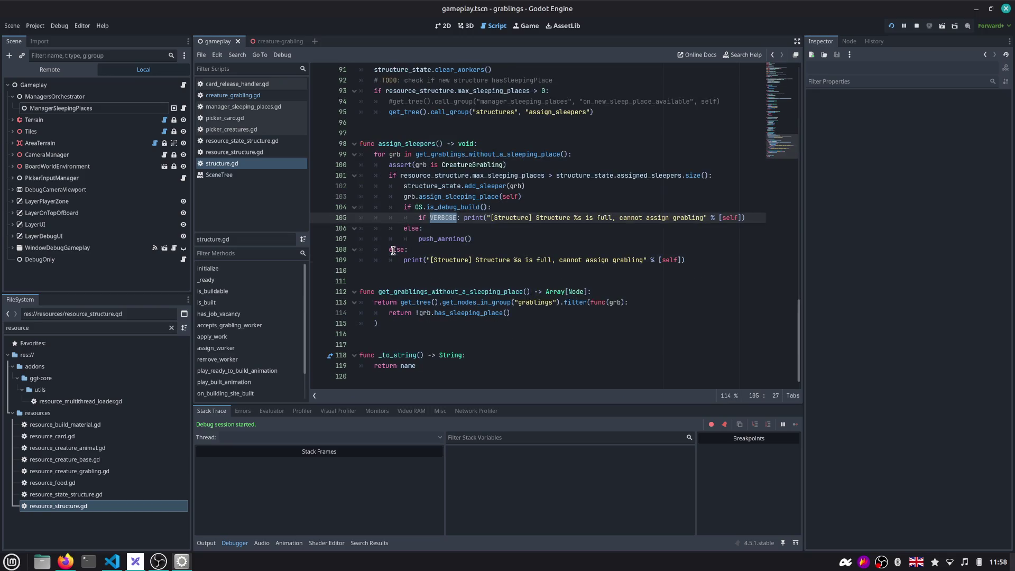
key("Down")
left_click(404, 259)
type("if VER")
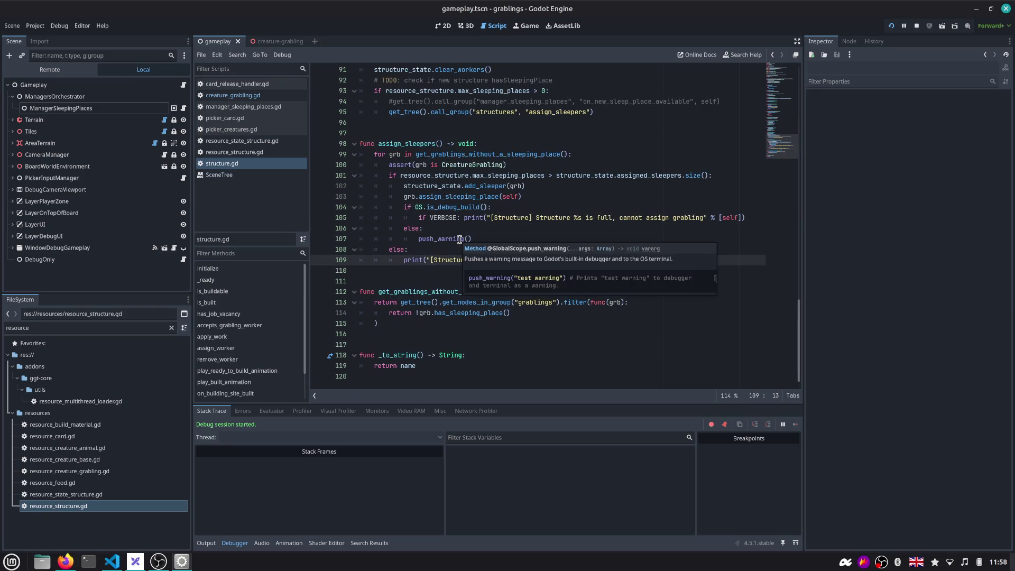
key("BackSpace")
key("BackSpace")
type("ER")
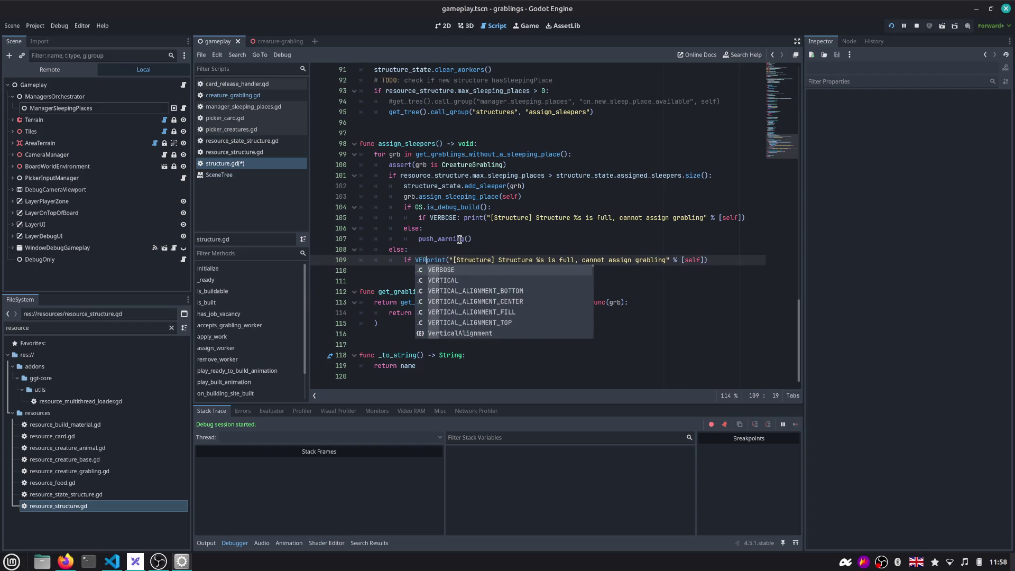
key("Tab")
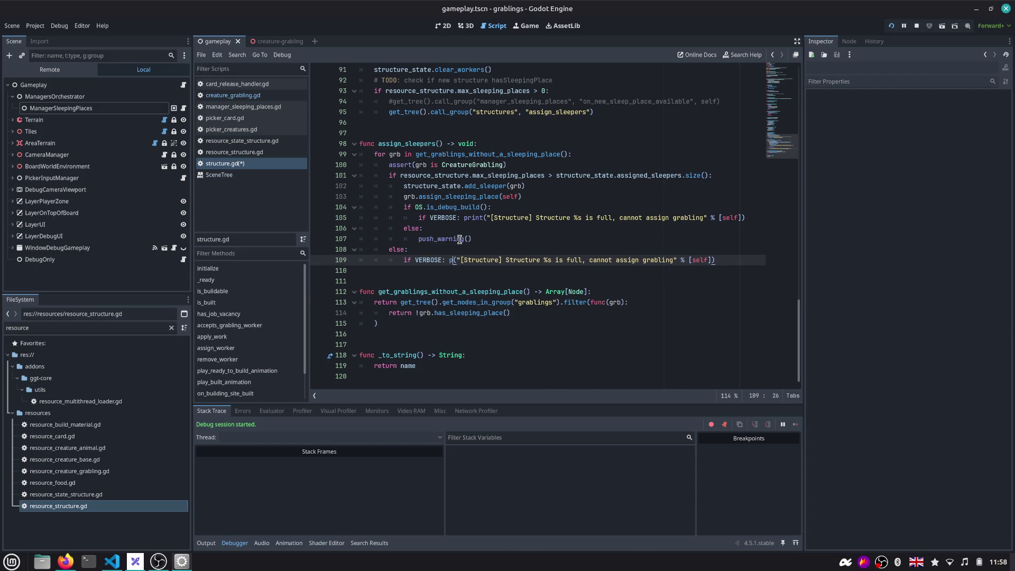
type(": print")
key("ctrl+s")
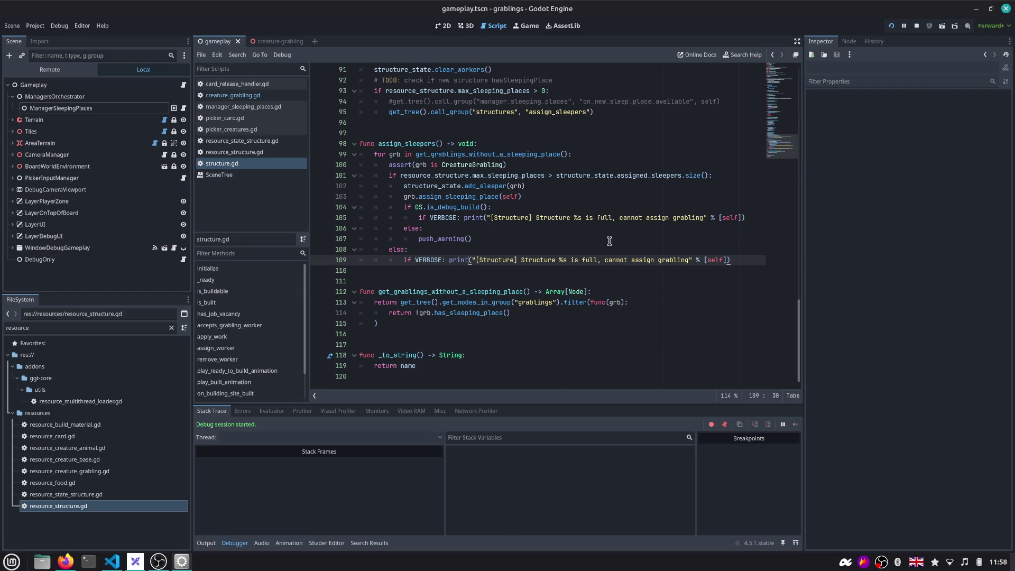
double_click(520, 220)
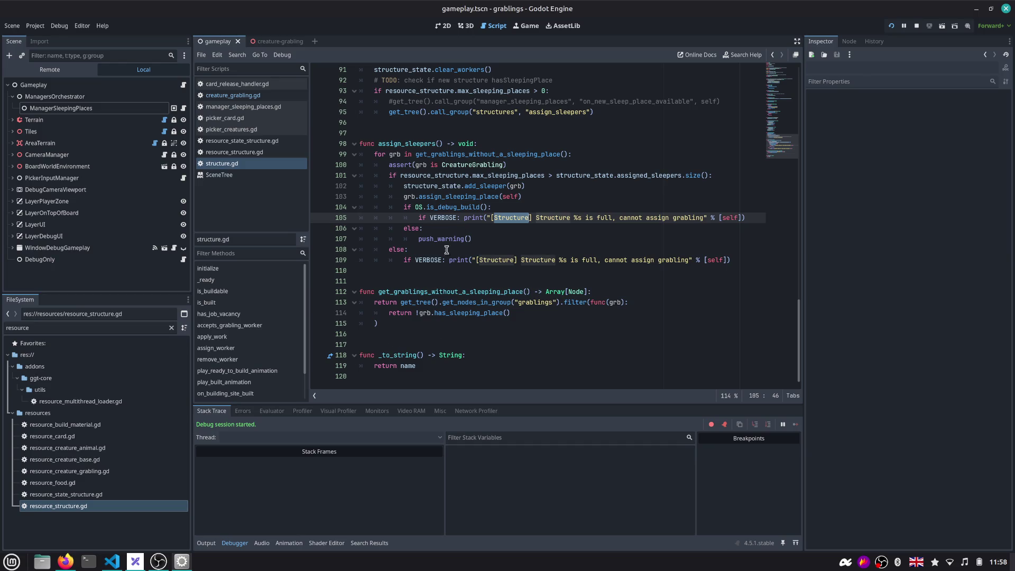
left_click(890, 26)
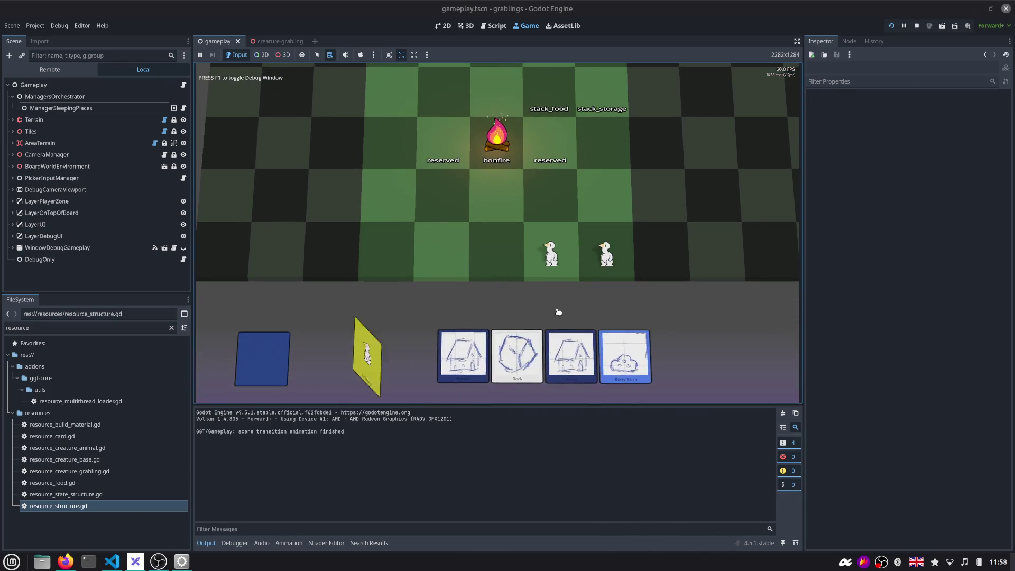
Place a Grabling on the board and stack house, Wood and Rock cards on one tile
left_click_drag(442, 356, 596, 231)
left_click_drag(497, 356, 441, 246)
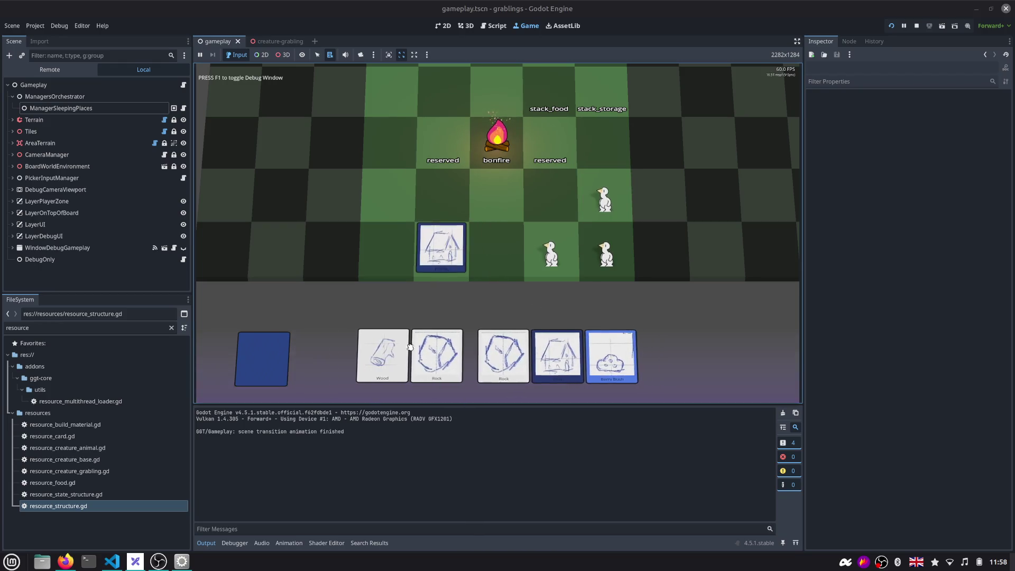
left_click_drag(431, 357, 441, 246)
left_click_drag(392, 355, 454, 236)
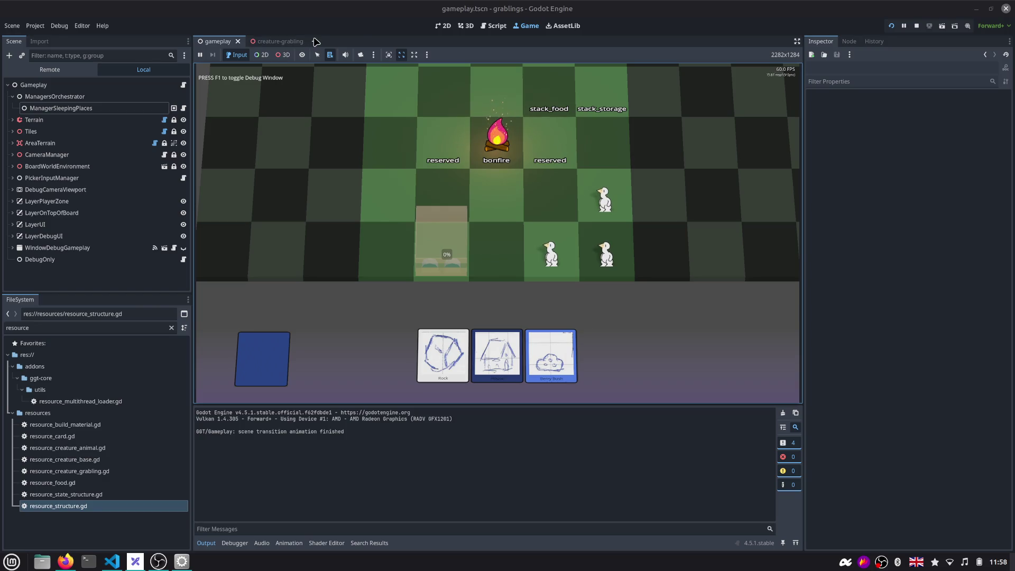
Return to the 3D editor and bring up the quick scene picker
left_click(465, 25)
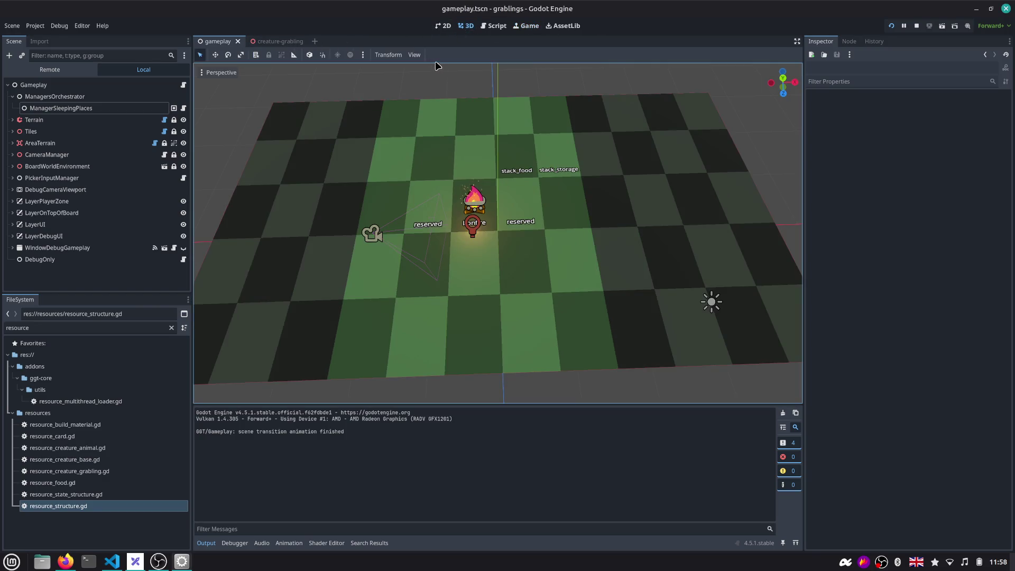
key("ctrl+shift+o")
type("stru")
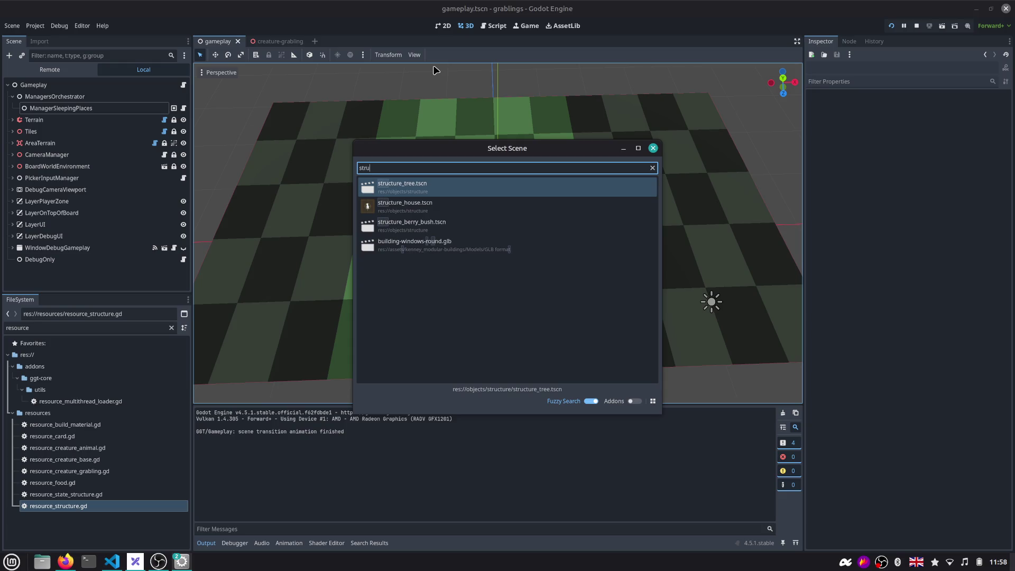
Open structure_house.tscn, try adding a grabling to the full house in the game, then return to structure.gd
key("Down")
key("Return")
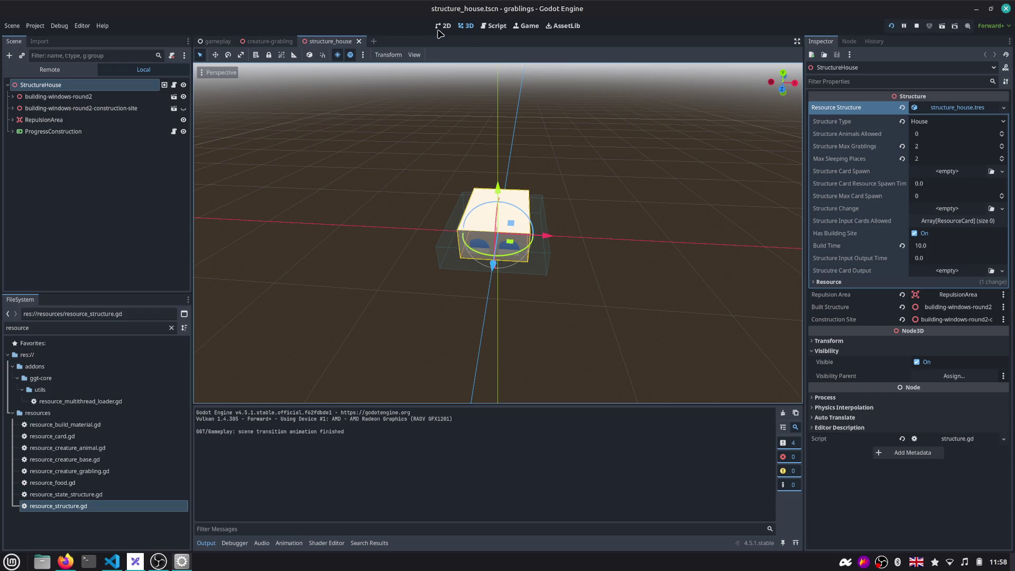
left_click(525, 25)
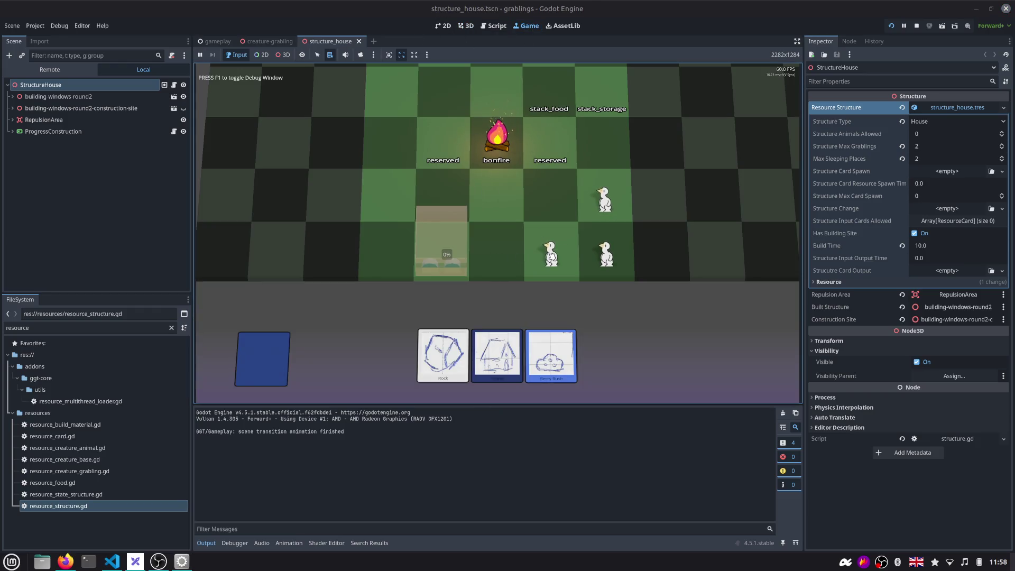
left_click(443, 253)
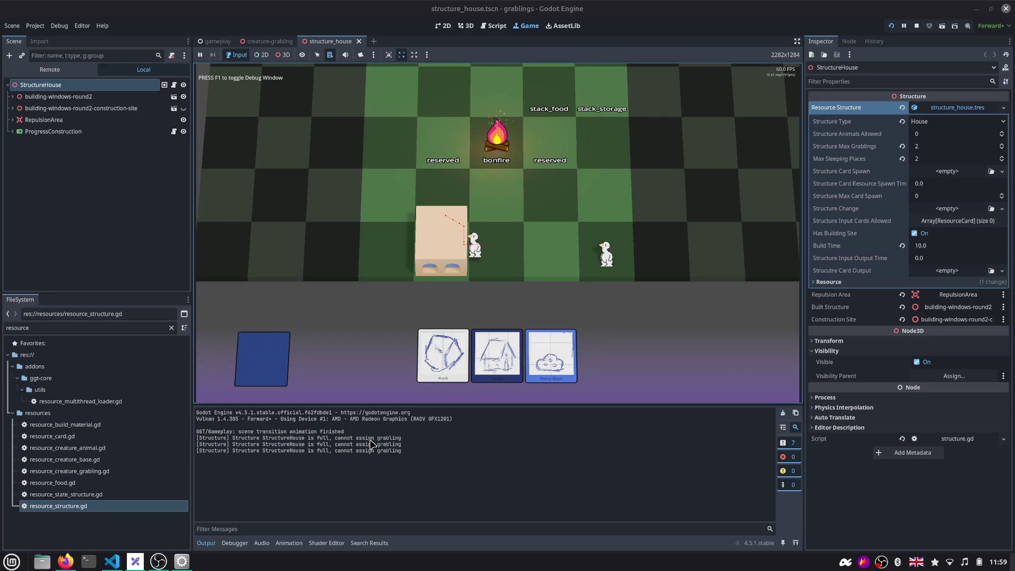
left_click(492, 25)
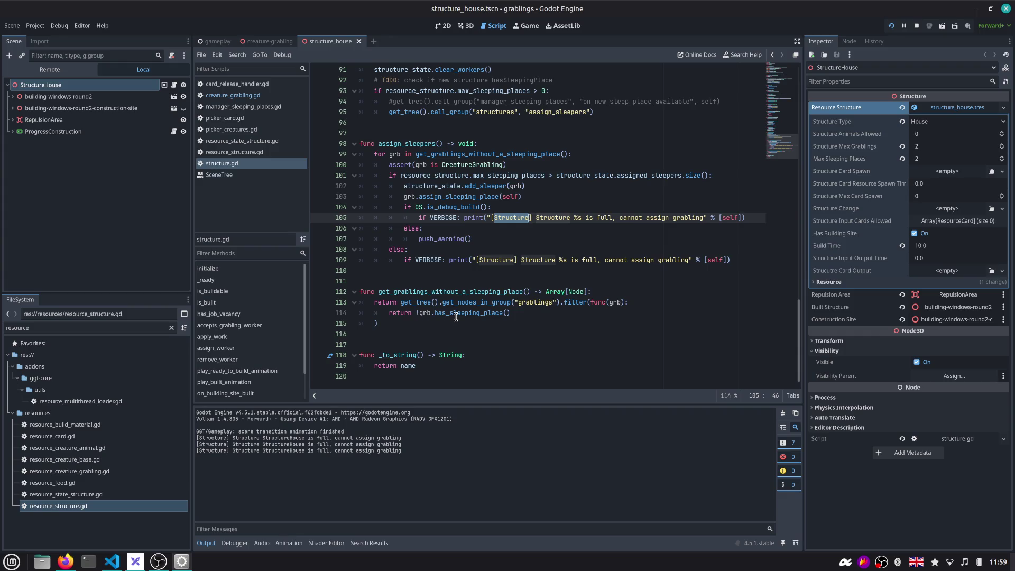
Delete the debug-build check, inner else and push_warning, dedent the VERBOSE print, and save
double_click(441, 239)
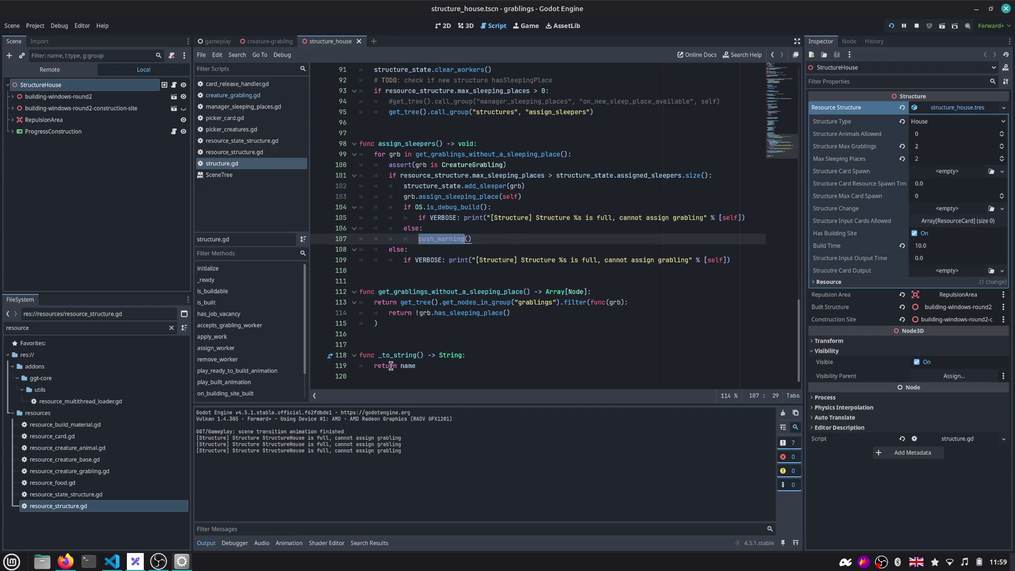
left_click_drag(232, 438, 414, 453)
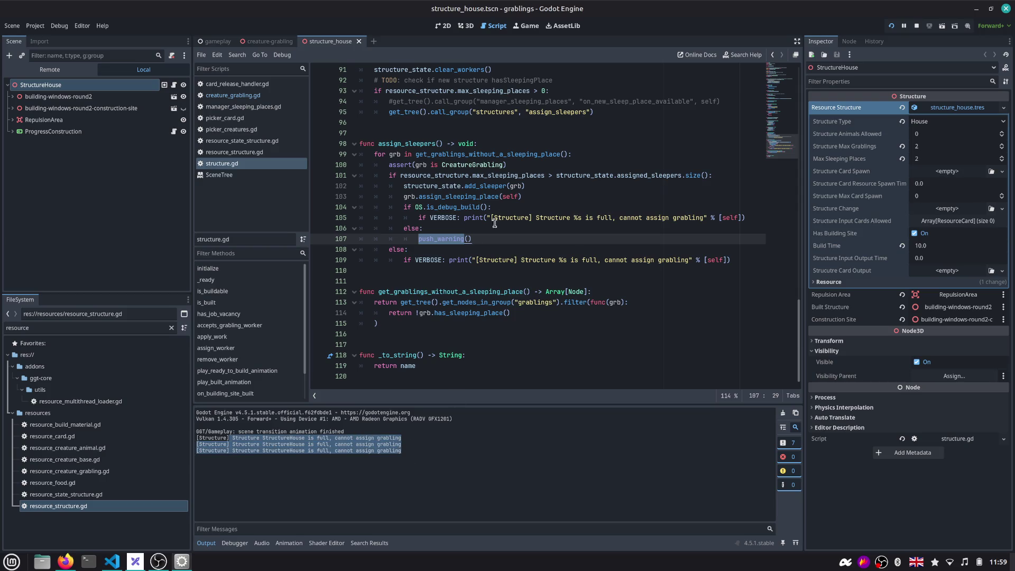
double_click(451, 218)
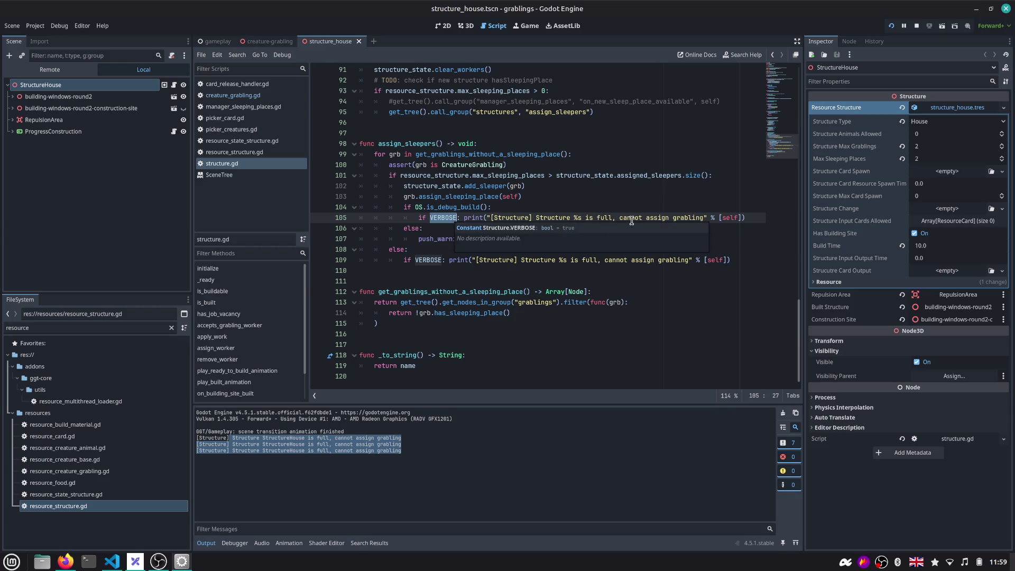
left_click(472, 240)
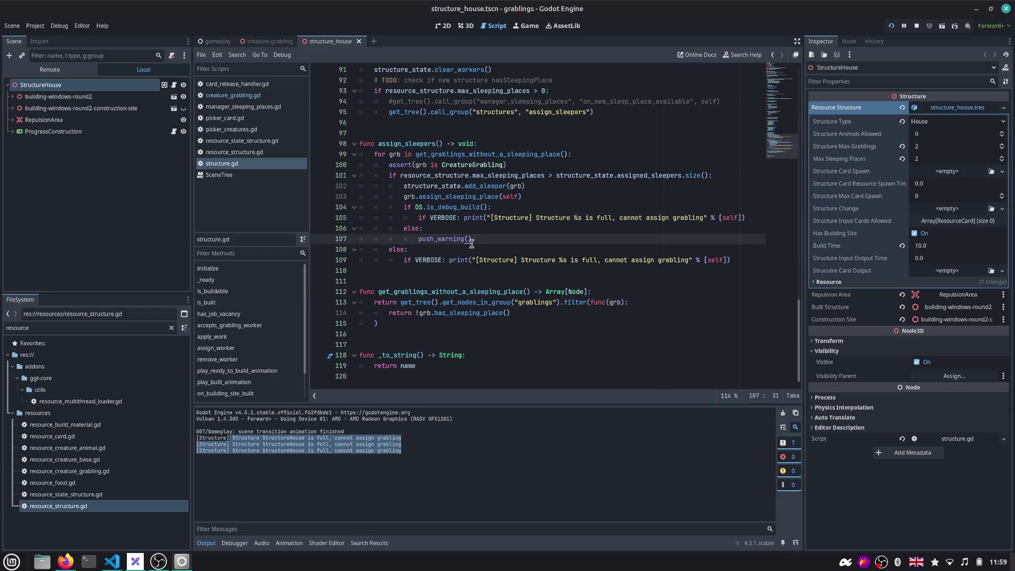
key("Up")
key("ctrl+shift+k")
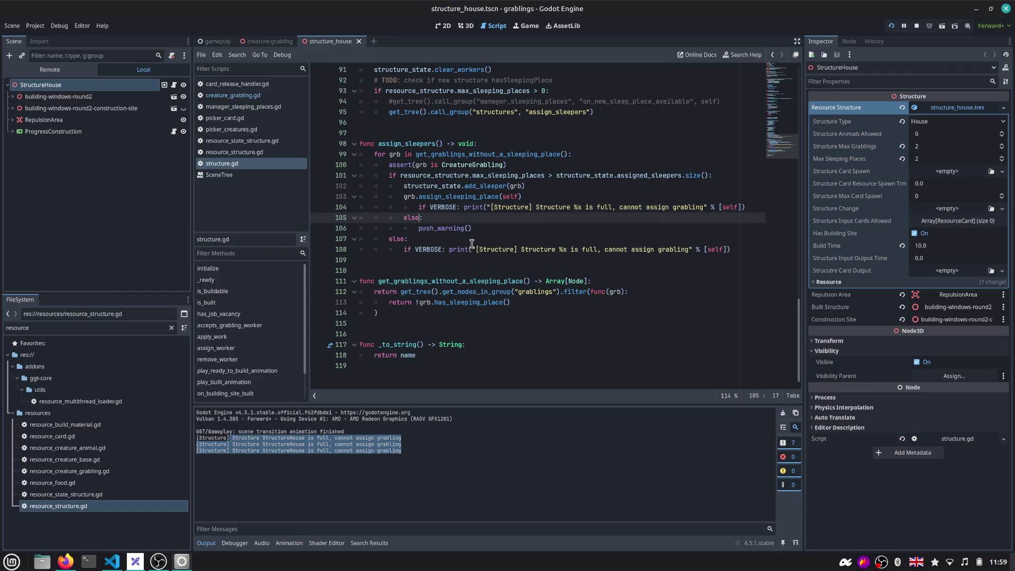
key("Up")
key("Up")
key("ctrl+shift+k")
key("ctrl+shift+k")
key("Up")
key("shift+Tab")
key("Up")
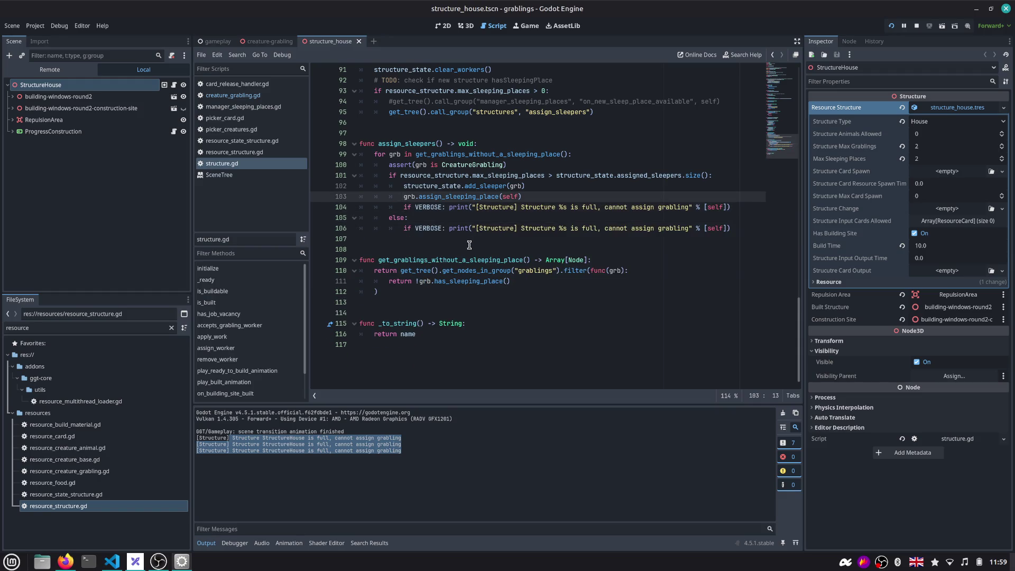
scroll(459, 263, "up", 2)
key("ctrl+s")
double_click(438, 251)
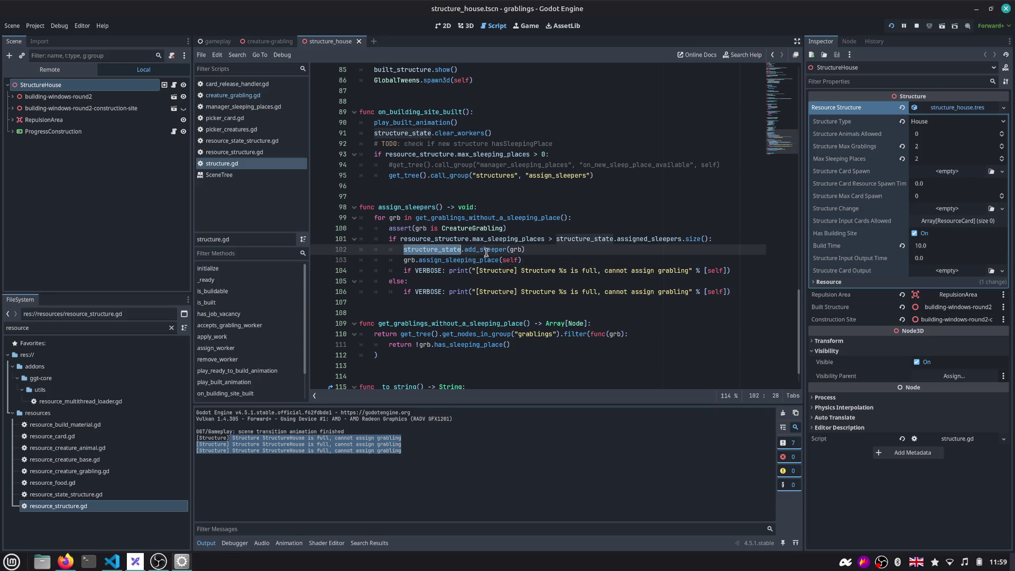
Reword the log line to print the assigned grabling and structure with [grb, self], and save
double_click(590, 271)
key("BackSpace")
key("BackSpace")
key("BackSpace")
key("BackSpace")
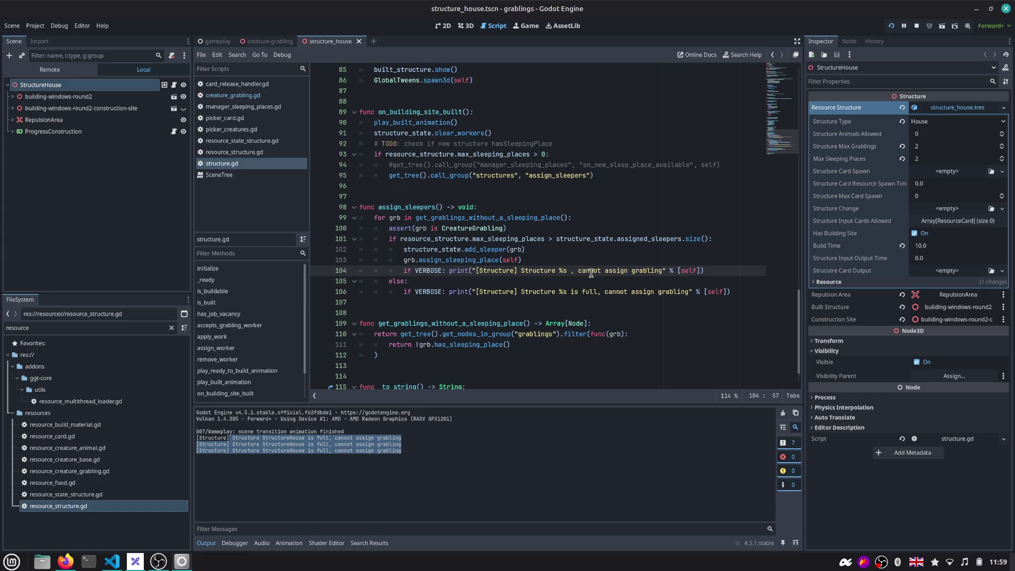
key("Left")
key("ctrl+shift+Left")
type("Grablng assi")
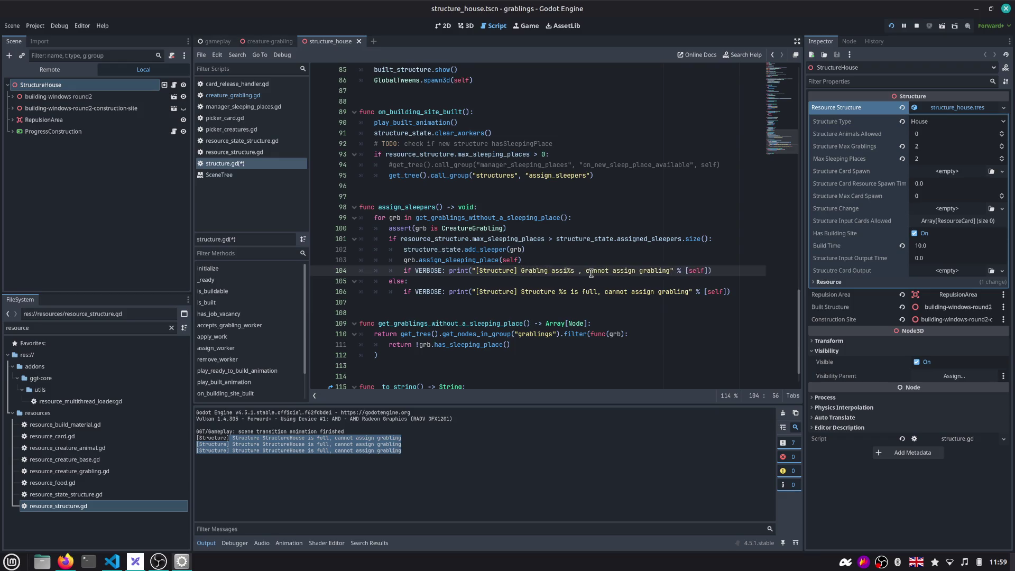
type("gned to structure ")
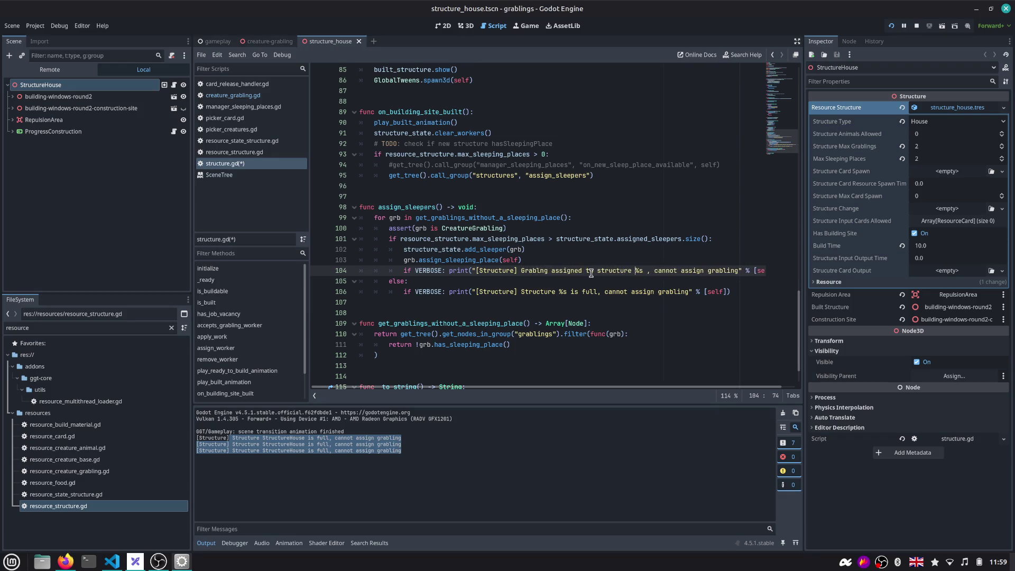
type("%s ")
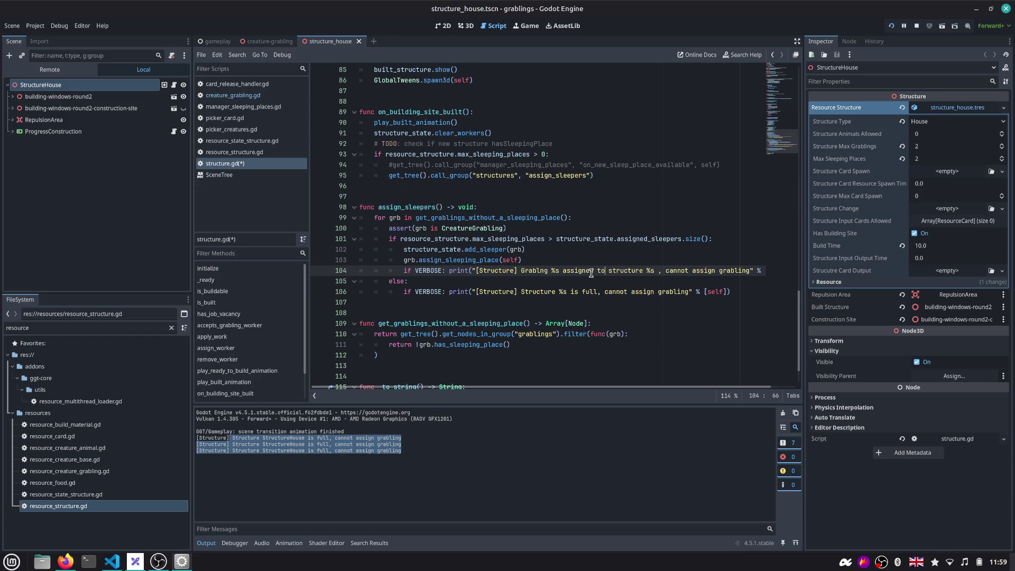
type(" sleep in")
key("ctrl+Right")
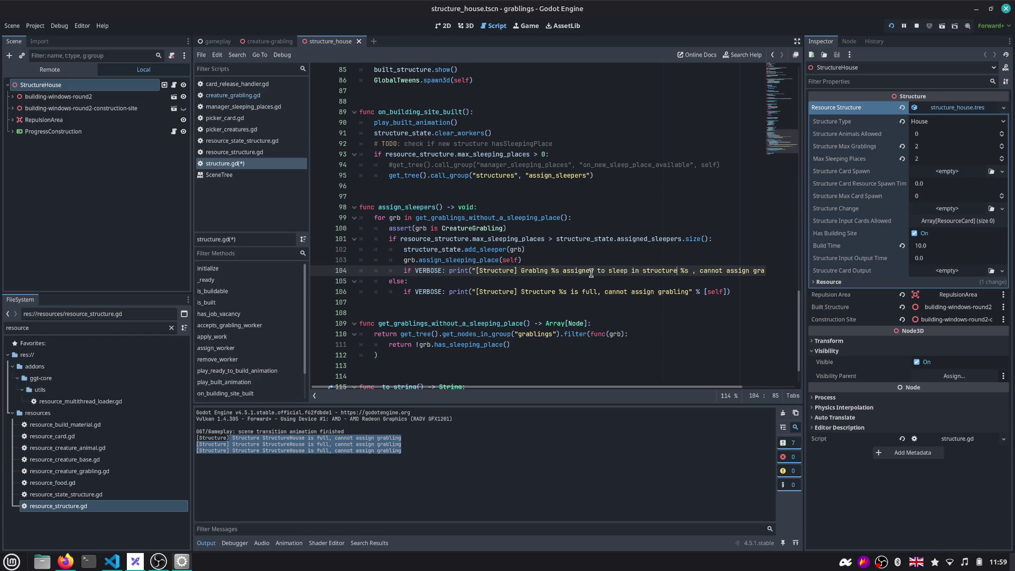
key("shift+End")
key("shift+Left")
key("shift+Left")
key("shift+Left")
key("shift+Left")
key("shift+Left")
key("shift+Left")
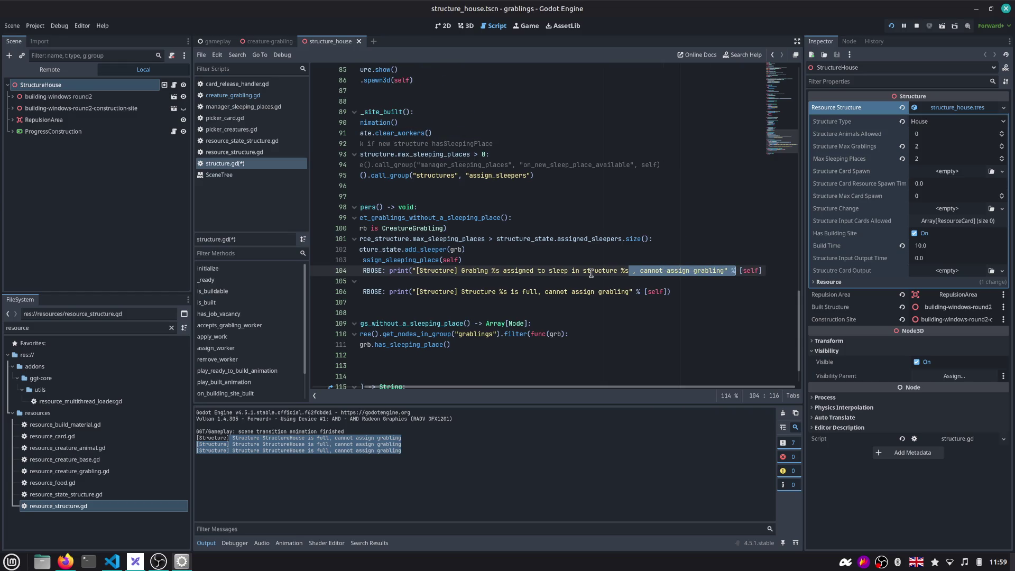
key("shift+Left")
key("shift+Left")
key("shift+Left")
key("BackSpace")
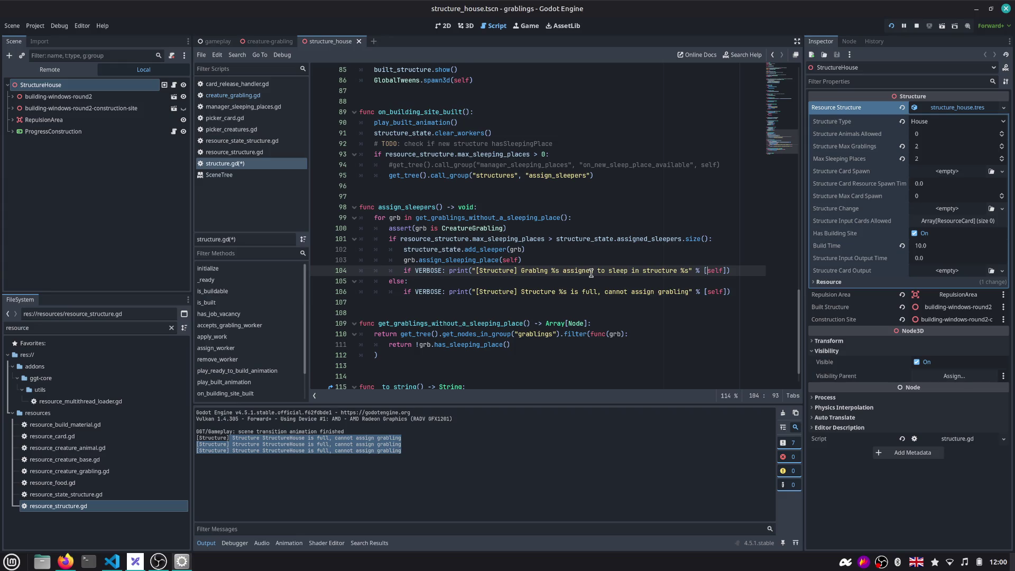
type("grb")
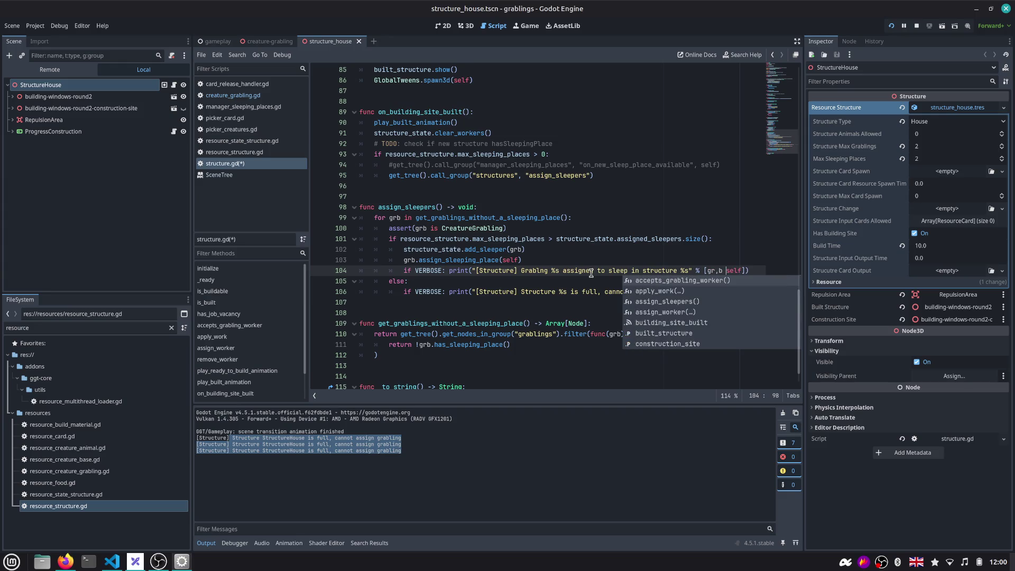
type(",")
key("ctrl+s")
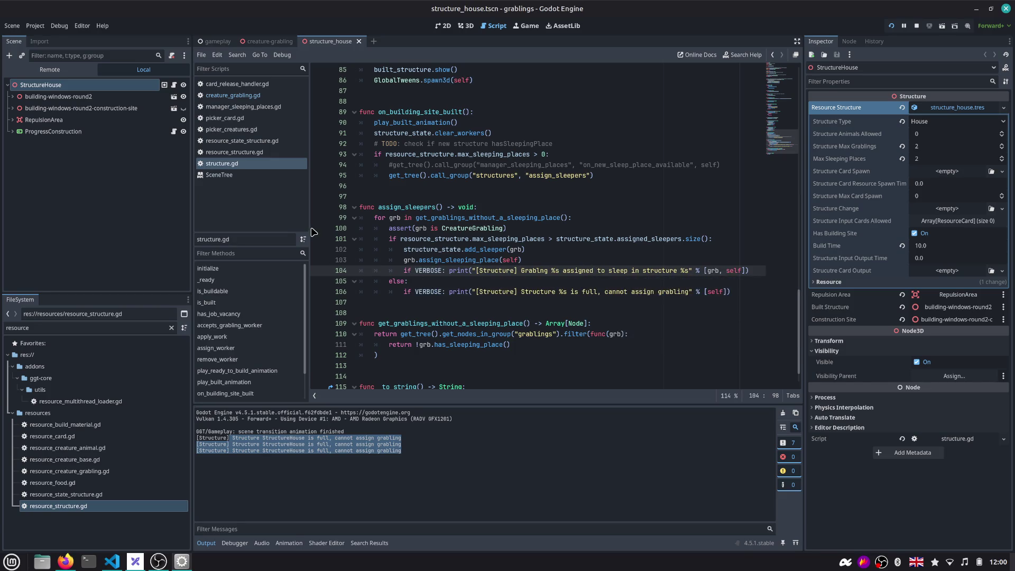
left_click_drag(311, 232, 295, 232)
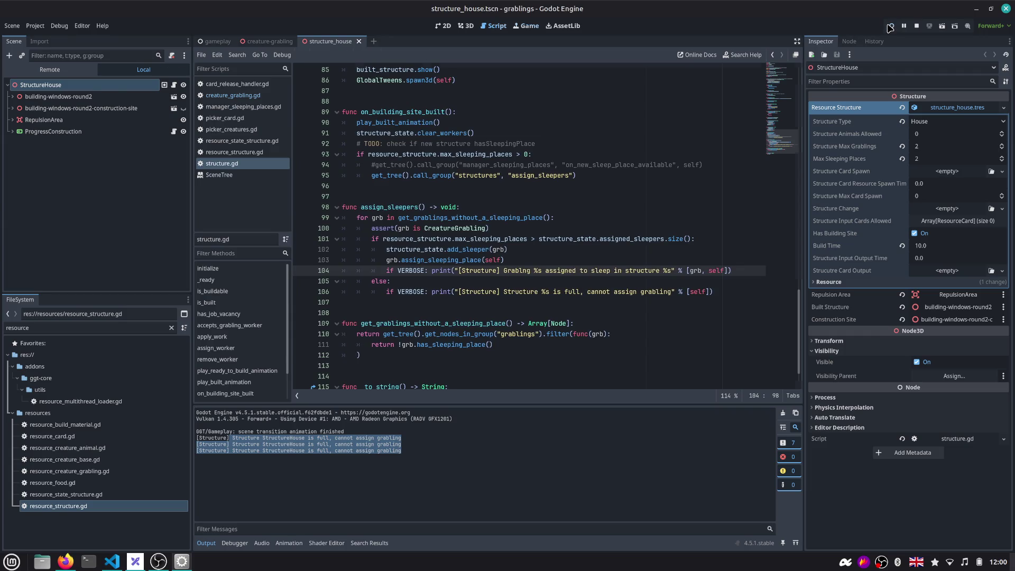
Run the project, build the house with Wood onto Rock, watch the sleep-assignment log, return to the script
left_click(890, 27)
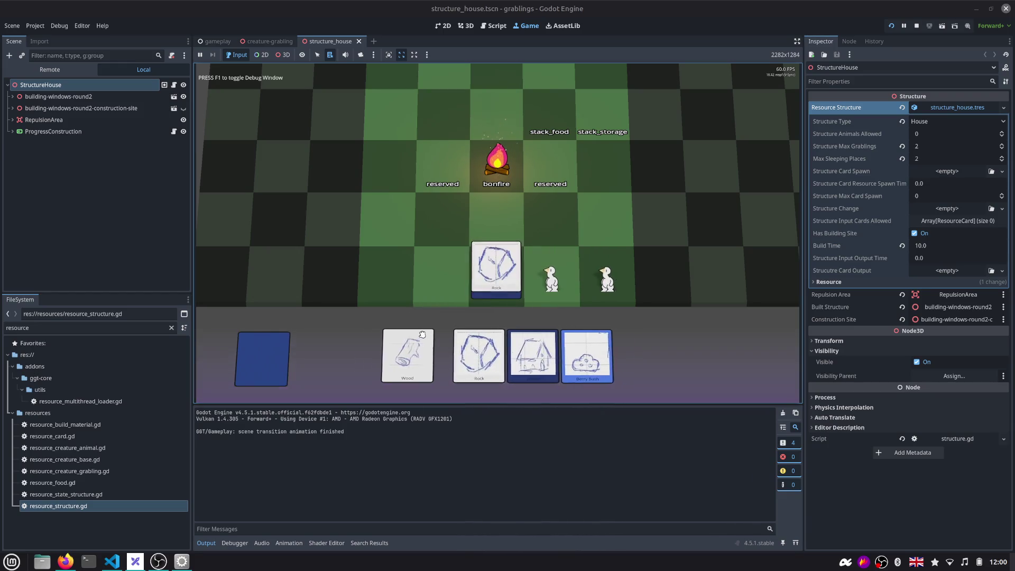
left_click_drag(422, 334, 499, 275)
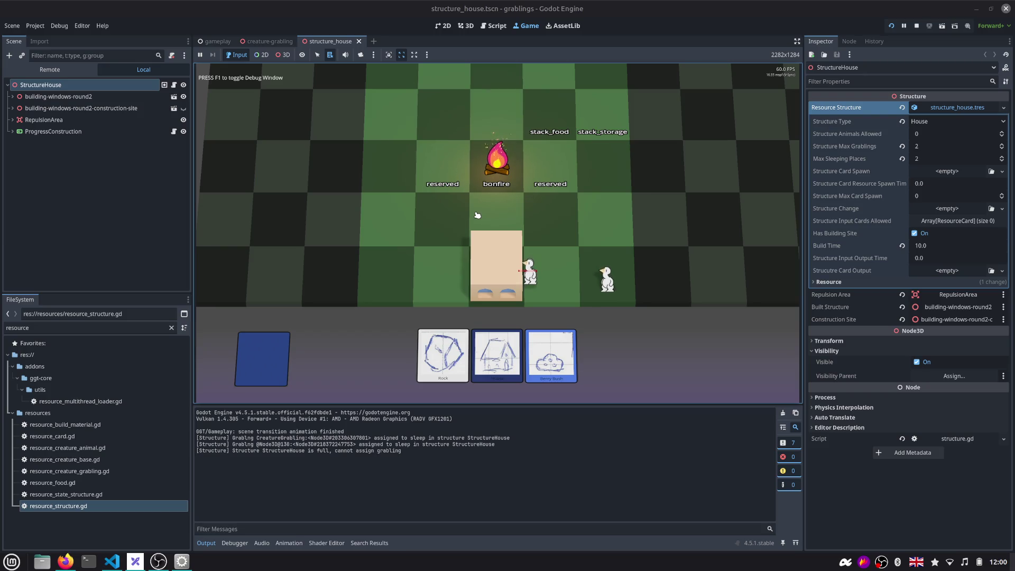
left_click(493, 25)
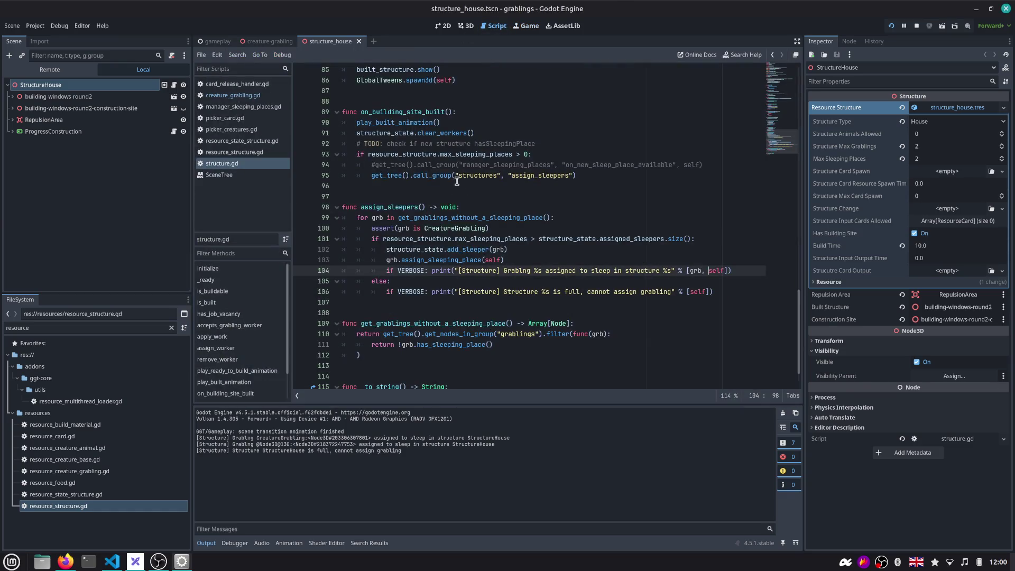
left_click_drag(342, 206, 464, 303)
scroll(779, 142, "down", 1)
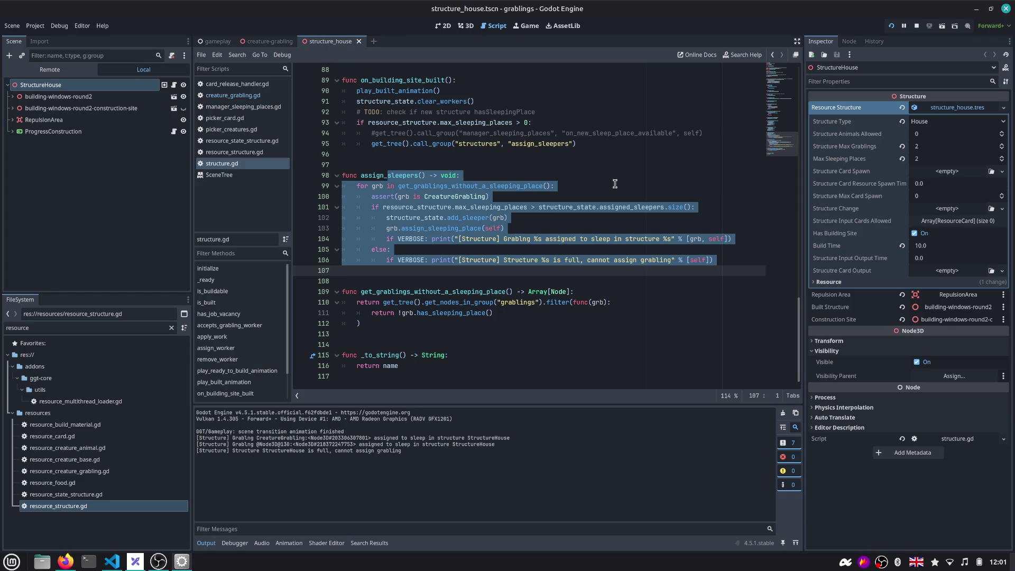
Return to the running game and pan the camera across the board with WASD
left_click(538, 238)
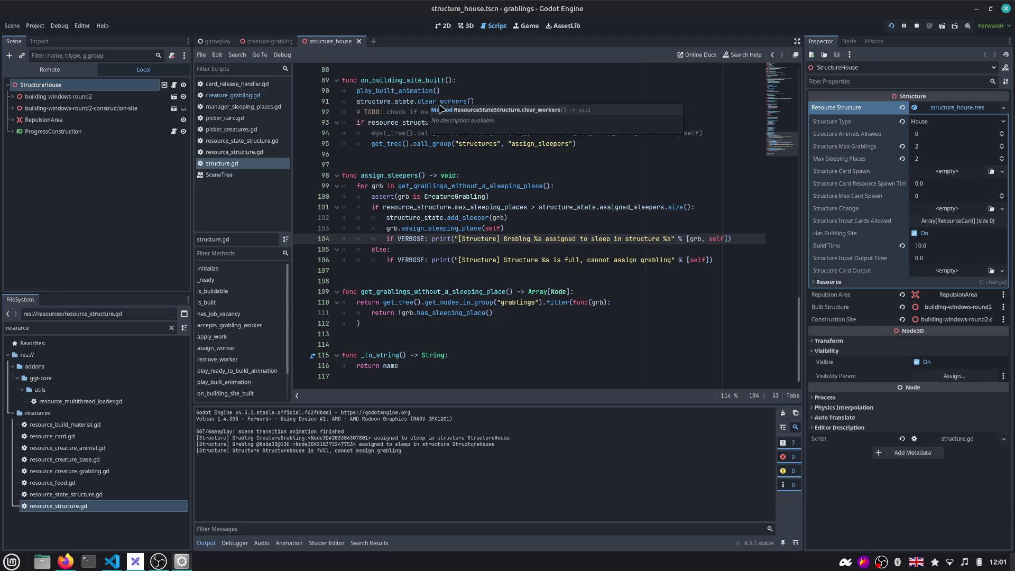
left_click(528, 26)
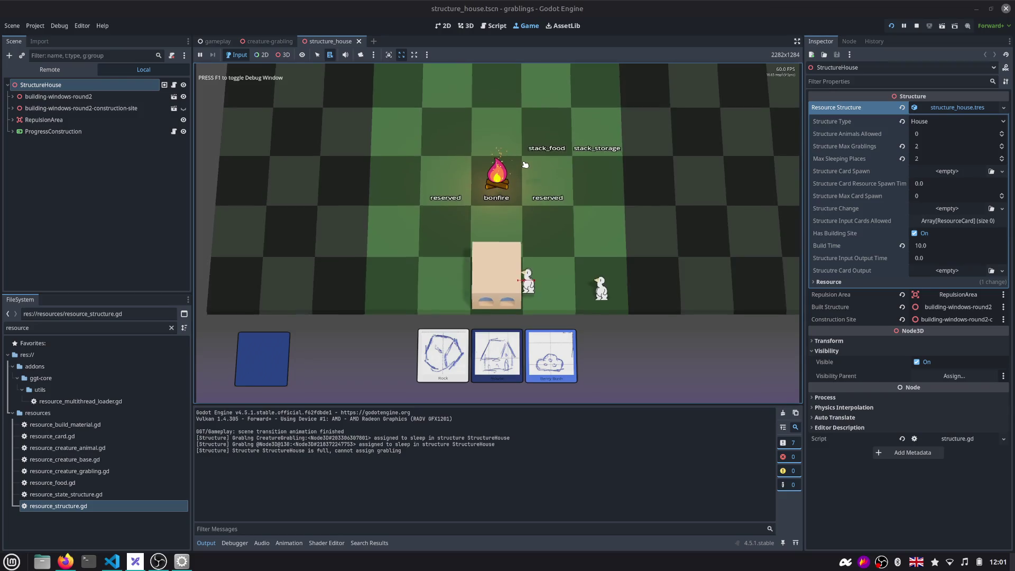
key("w")
key("d")
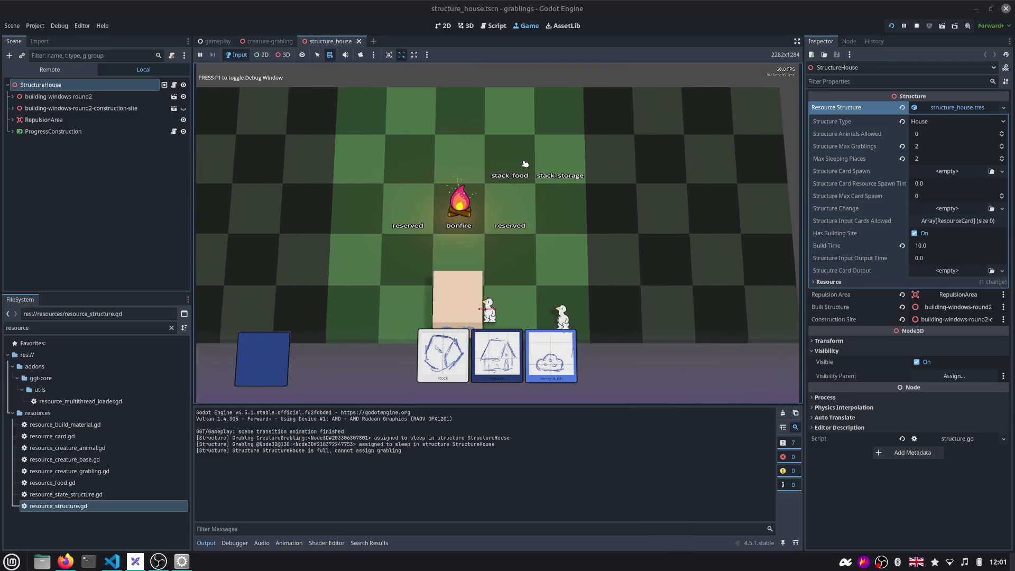
key("a")
key("s")
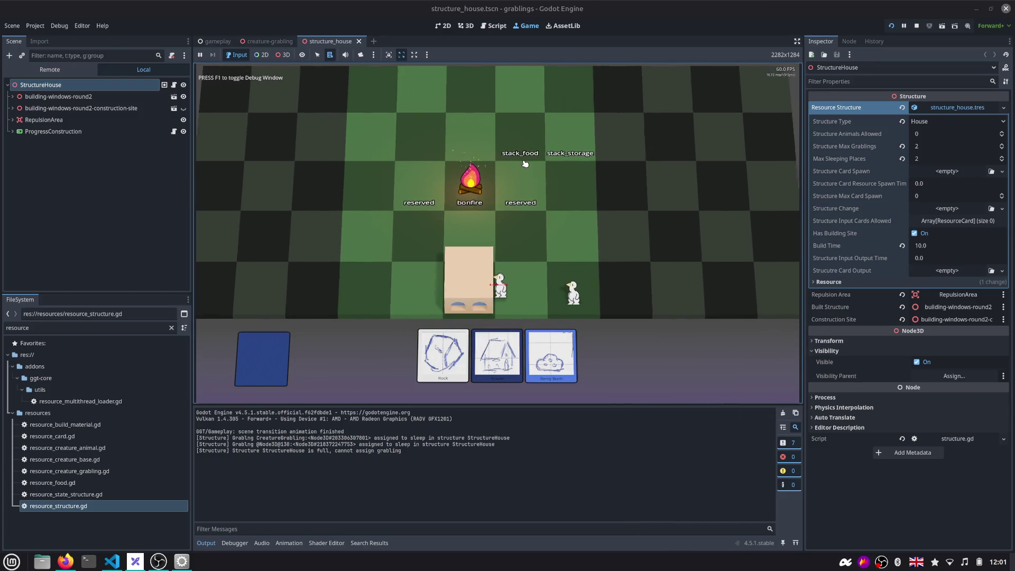
key("d")
key("a")
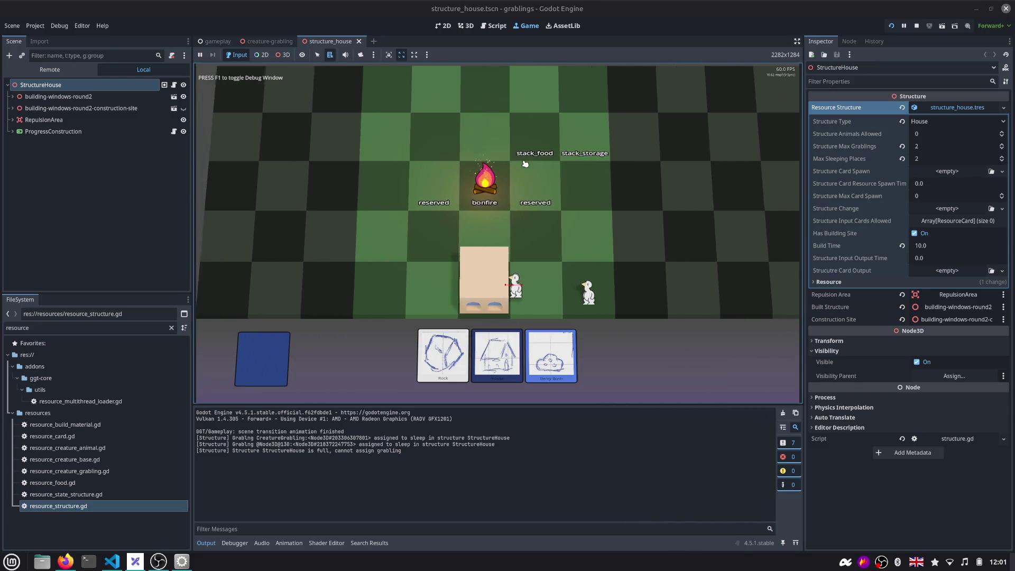
key("a")
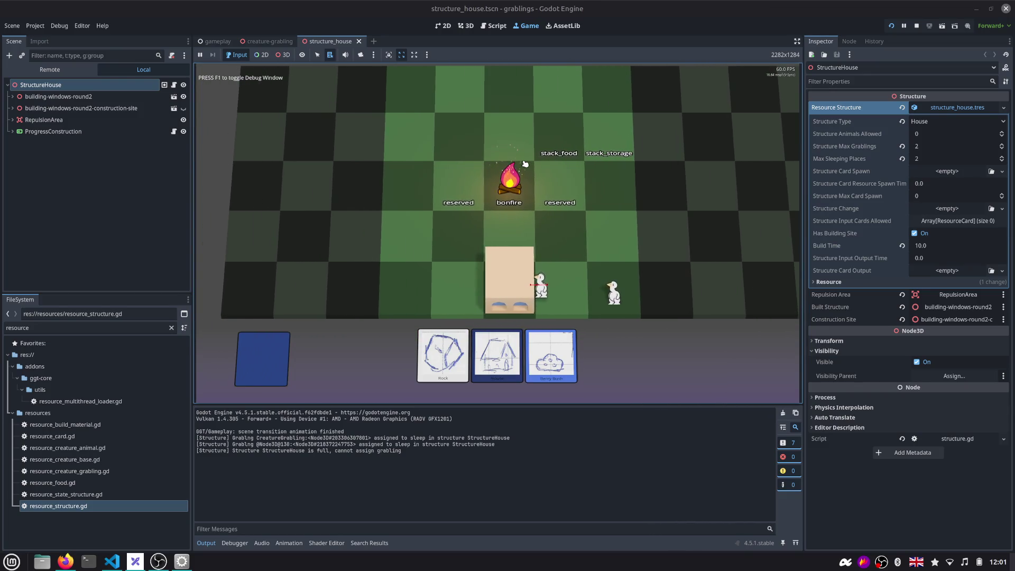
key("w")
key("d")
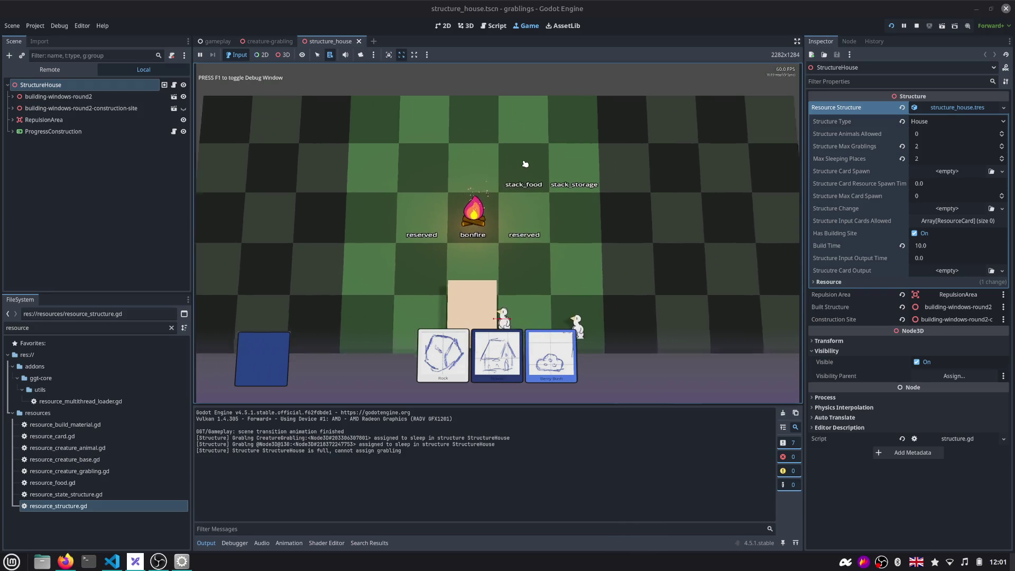
key("s")
key("d")
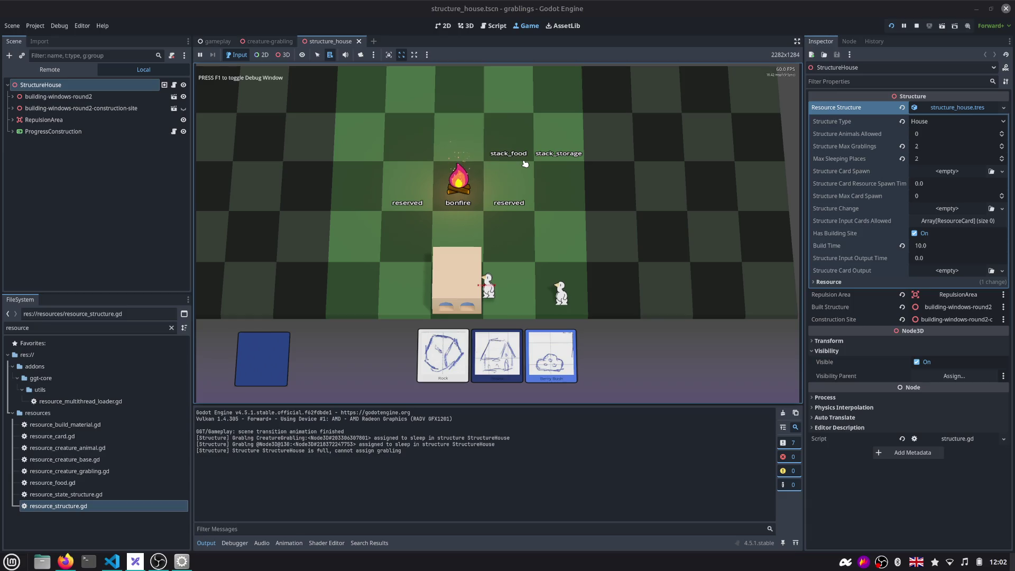
key("alt+Tab")
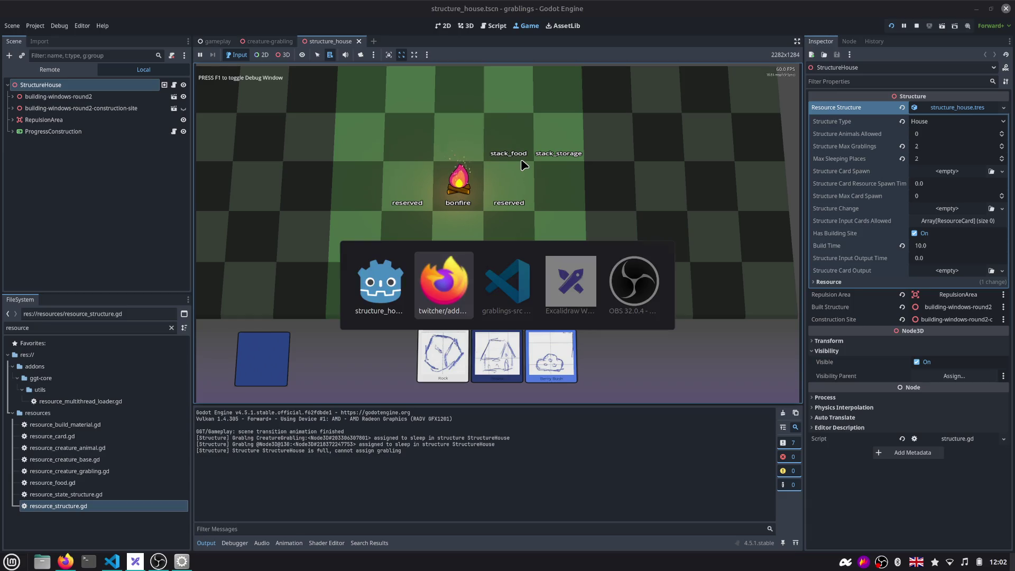
left_click(96, 29)
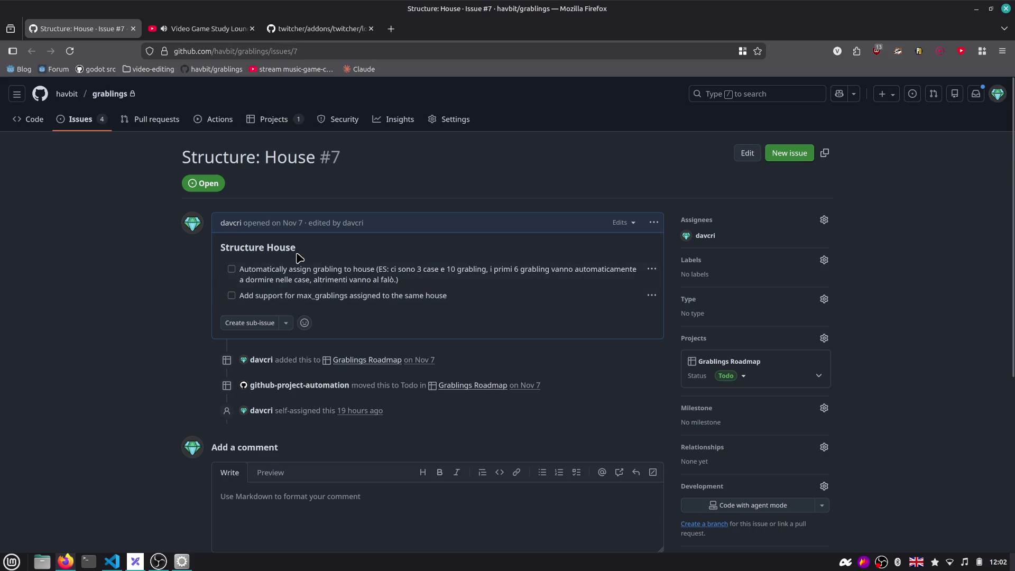
key("alt+Tab")
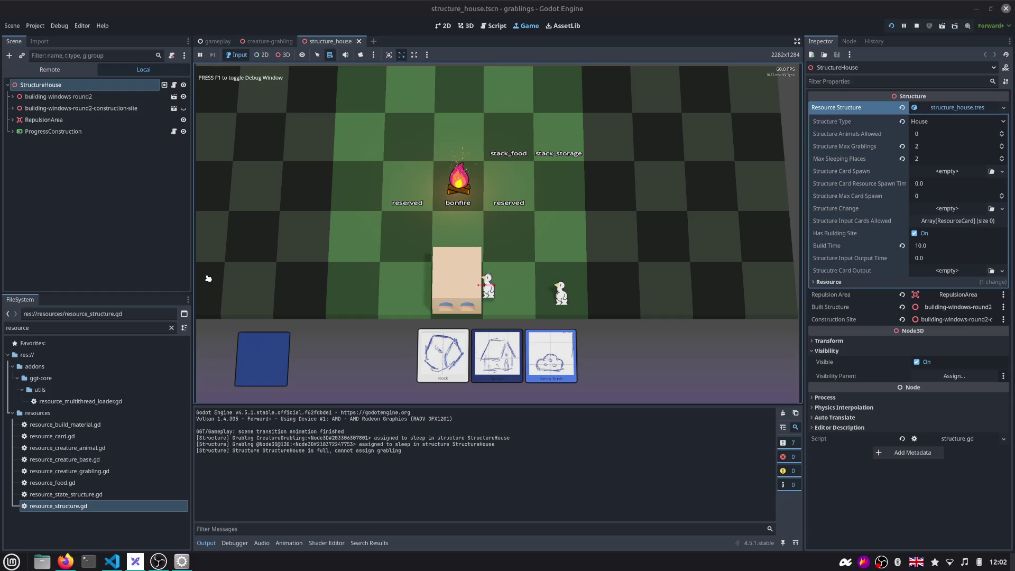
Deselect StructureHouse, widen the game view slightly and bring structure.gd back up
left_click(183, 269)
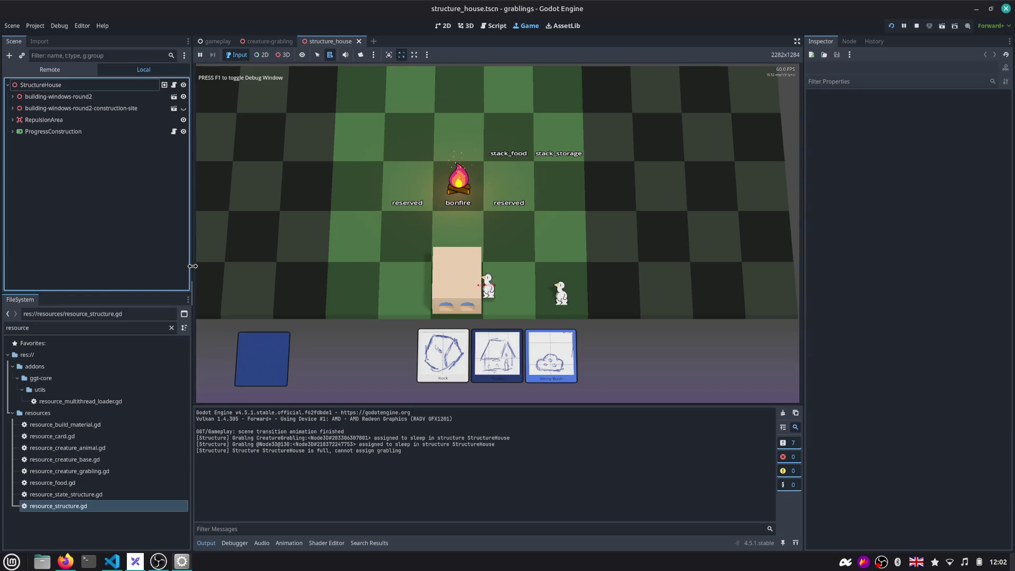
left_click_drag(193, 265, 185, 264)
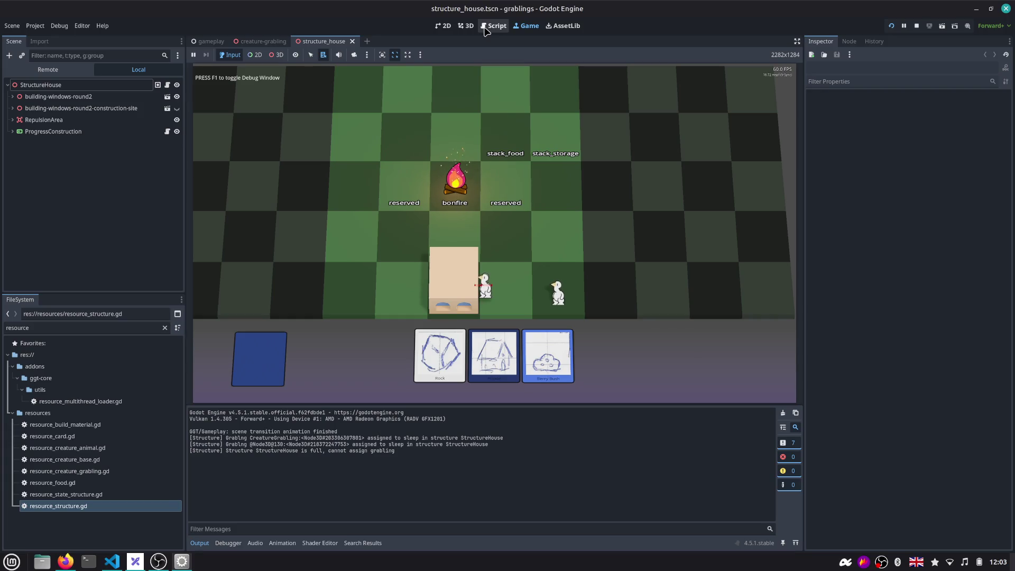
left_click(485, 28)
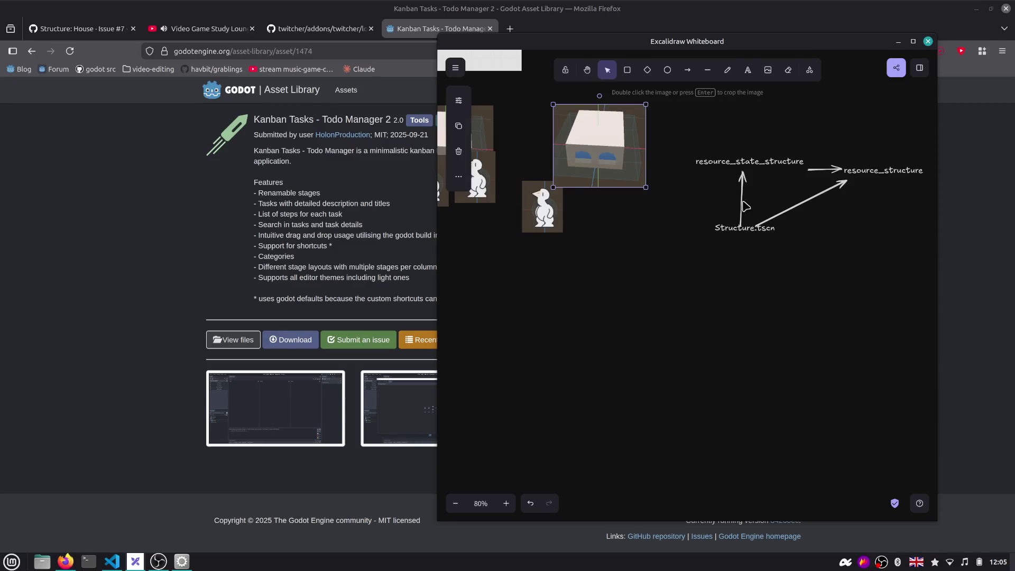
Move the structure diagram aside and line the duck images up under the house
left_click(780, 227)
left_click_drag(780, 227, 694, 291)
left_click_drag(550, 264, 649, 254)
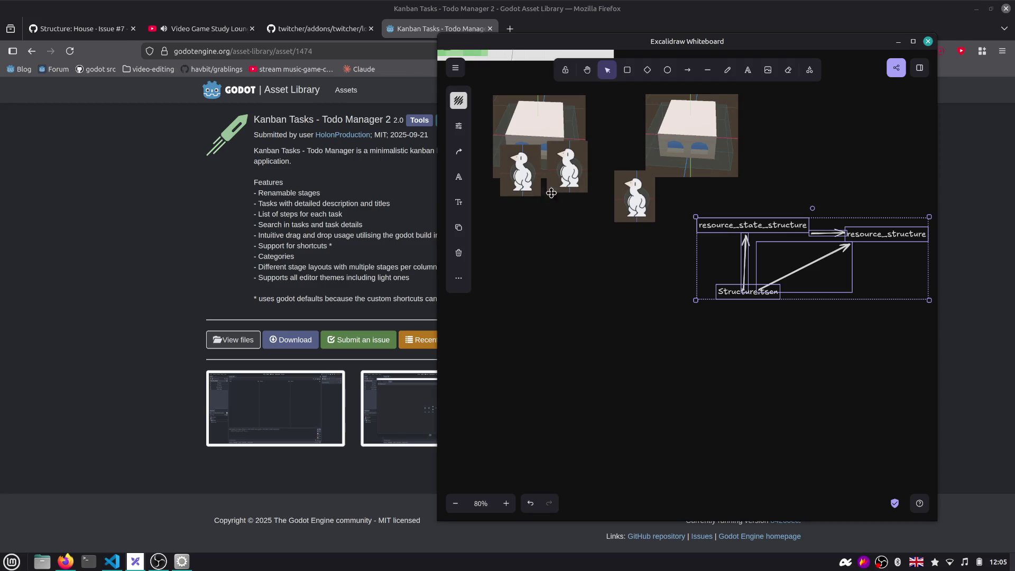
left_click_drag(571, 235, 500, 175)
left_click(521, 171)
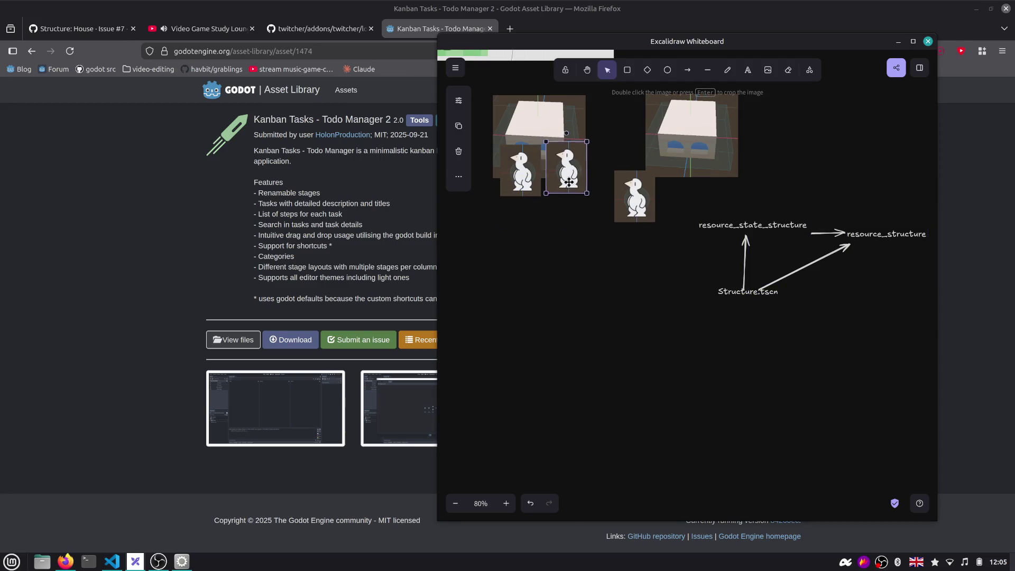
left_click_drag(567, 178, 536, 202)
mouse_move(626, 202)
left_mouse_down()
mouse_move(604, 194)
mouse_move(677, 137)
left_mouse_up()
Reposition the house image, place a lone penguin below it and flip it to face left
left_click(666, 190)
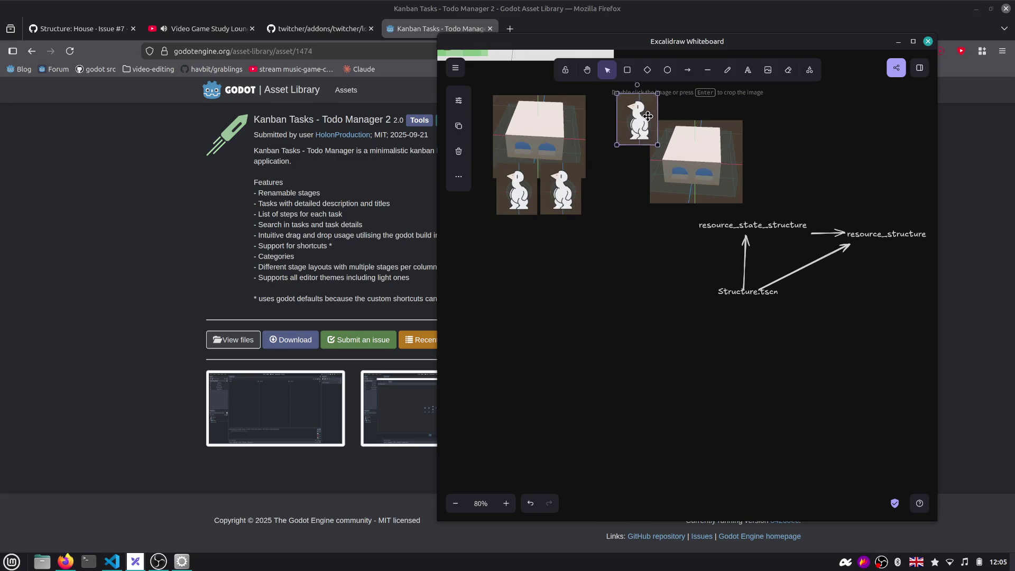
left_click(692, 153)
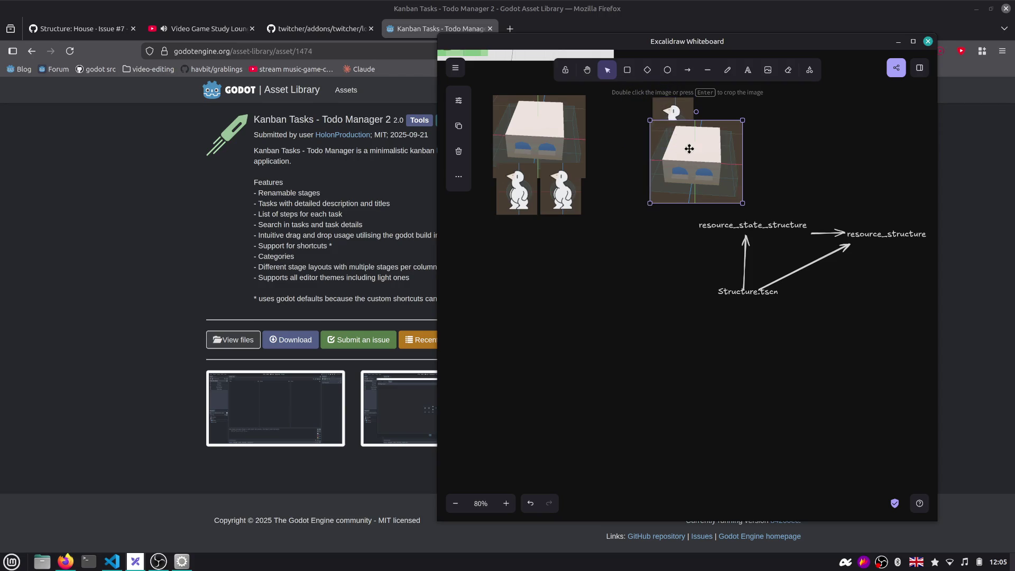
scroll(691, 216, "up", 3)
scroll(691, 216, "right", 2)
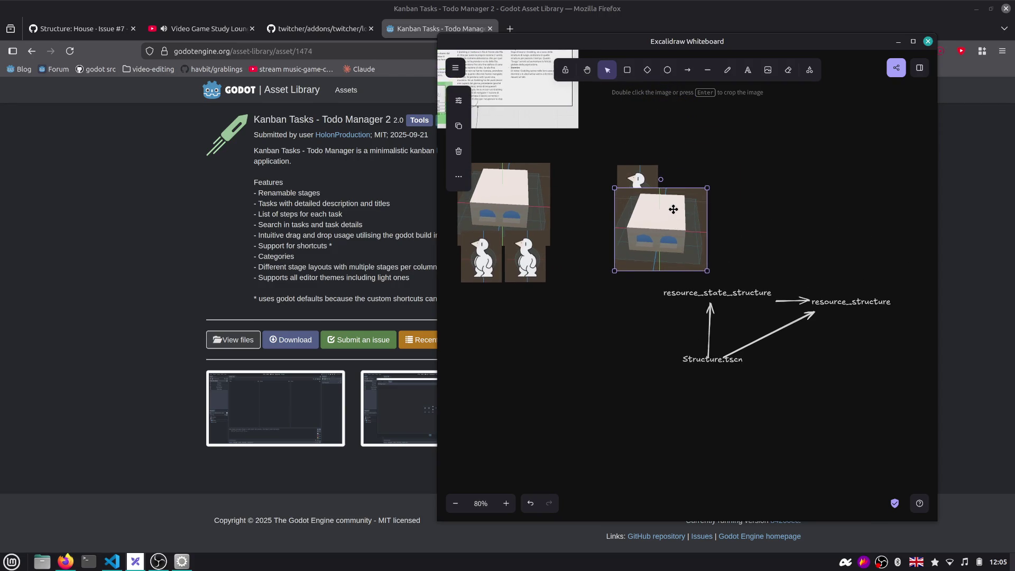
left_click_drag(672, 215, 693, 176)
mouse_move(630, 194)
left_mouse_down()
mouse_move(612, 225)
mouse_move(616, 247)
left_mouse_up()
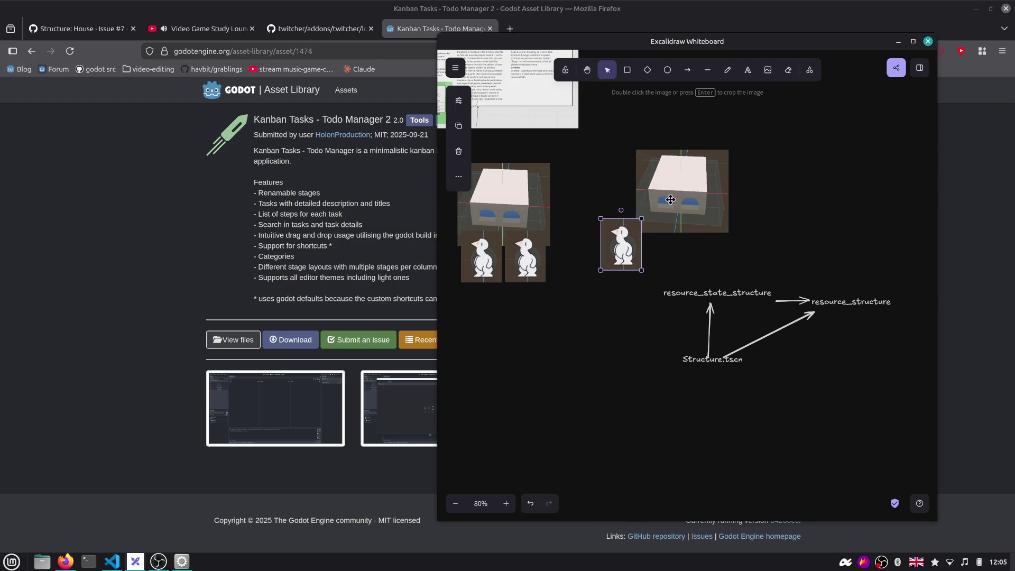
left_click_drag(682, 191, 640, 189)
left_click(617, 247)
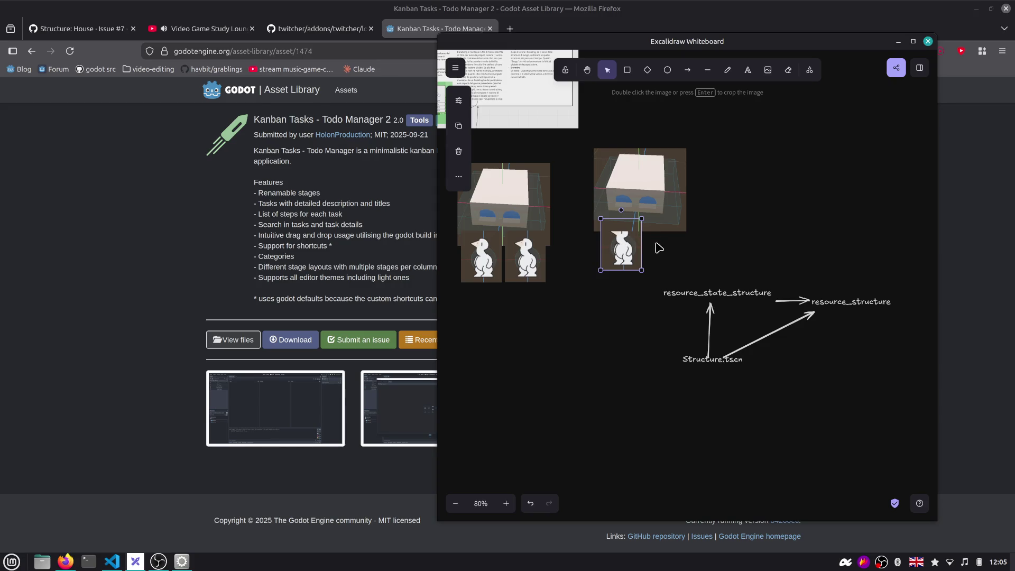
left_click_drag(635, 247, 625, 266)
key("shift+h")
left_click_drag(632, 215, 634, 215)
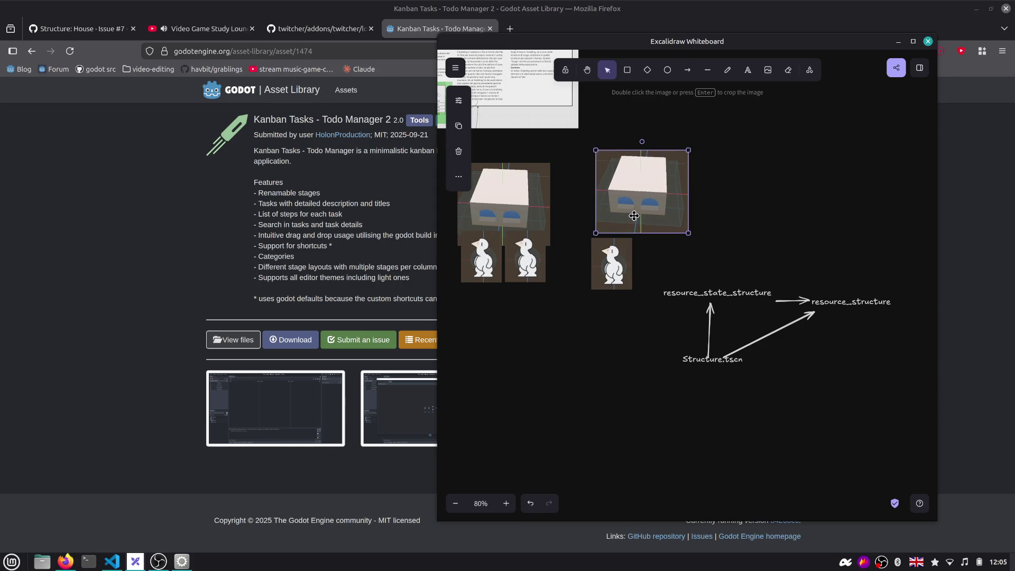
scroll(627, 224, "left", 2)
scroll(626, 224, "up", 1)
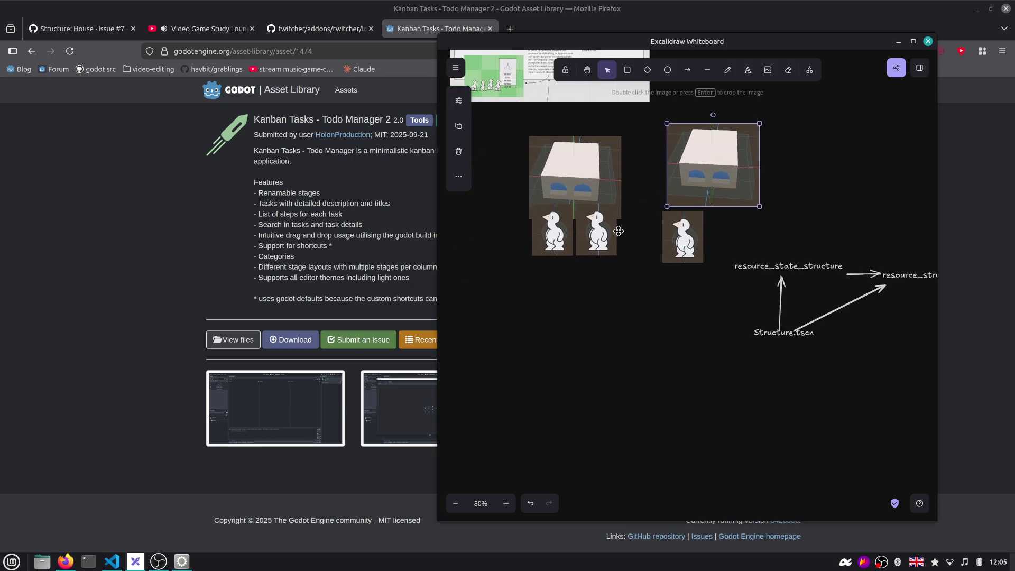
scroll(619, 231, "down", 1)
scroll(618, 231, "up", 2, "ctrl")
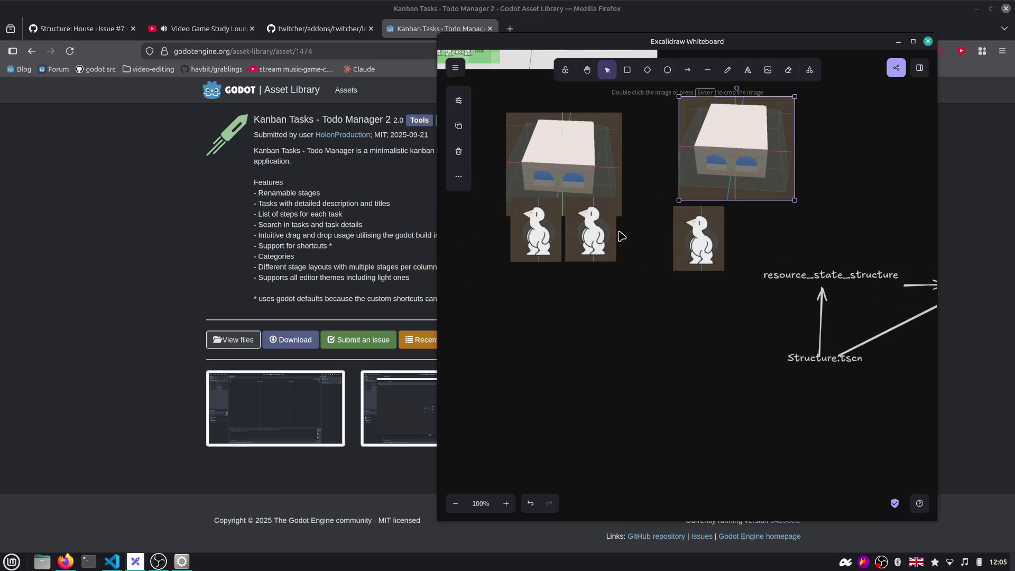
Select the penguin and diagram group, then hide the whiteboard to return to the browser
left_click(690, 238)
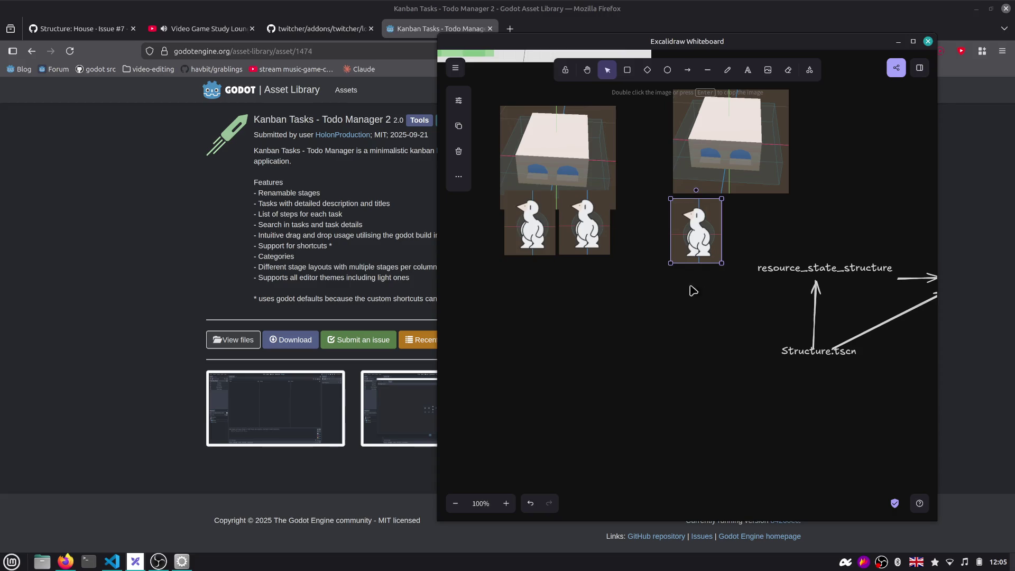
scroll(771, 341, "down", 1)
scroll(771, 341, "right", 1)
left_click_drag(681, 351, 923, 201)
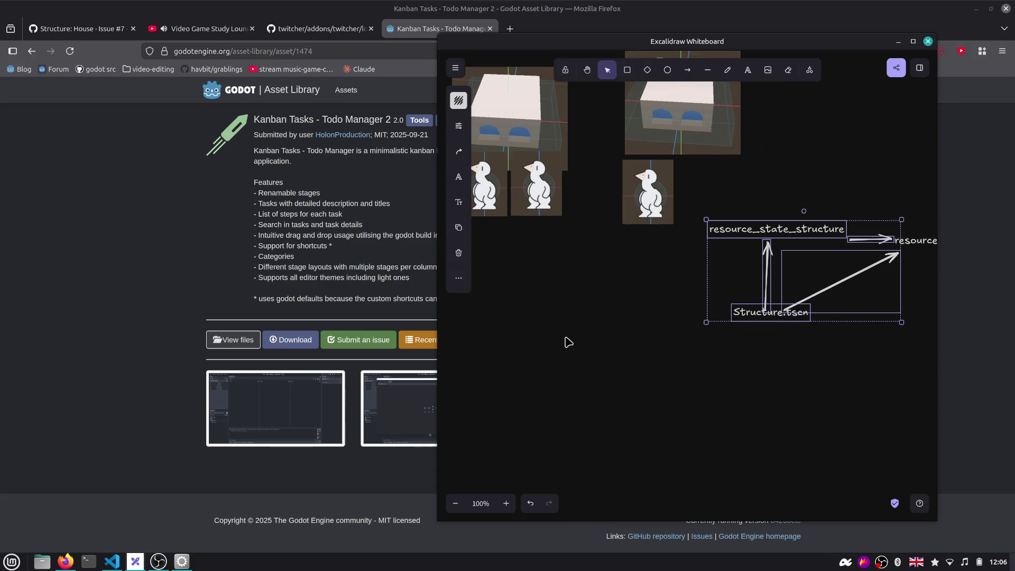
scroll(640, 243, "down", 1, "ctrl")
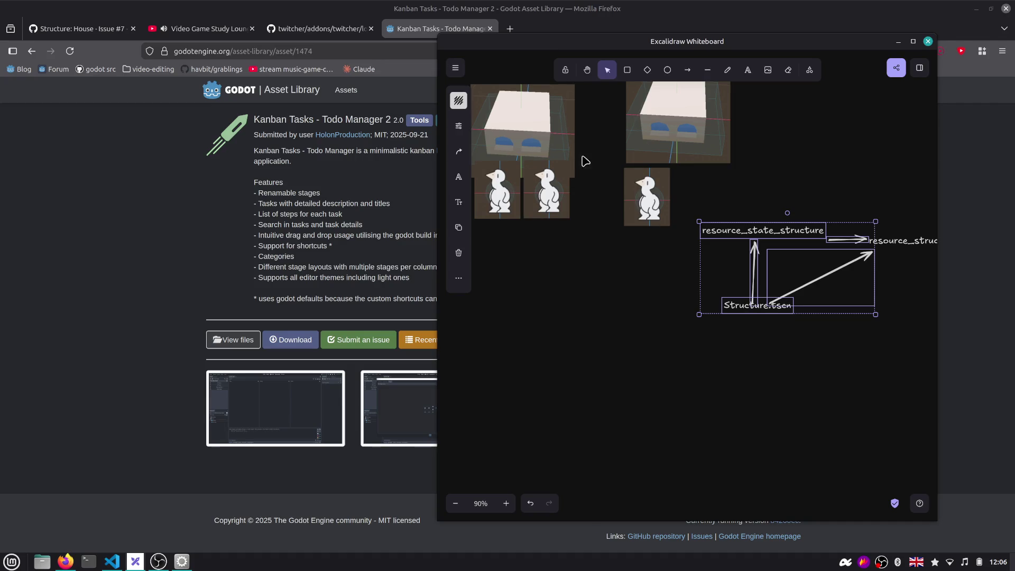
scroll(641, 241, "up", 1)
scroll(640, 241, "left", 1)
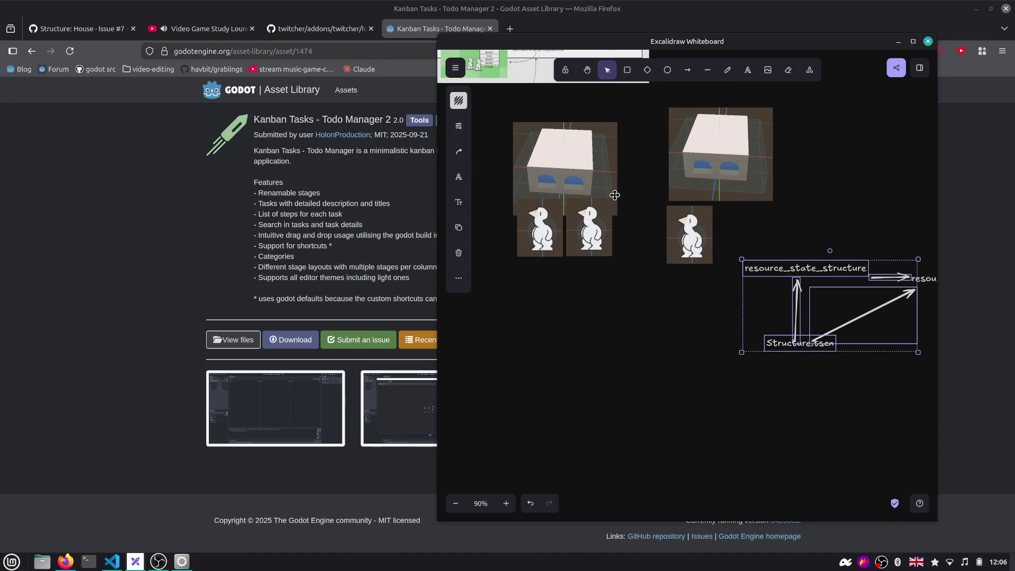
left_click(385, 219)
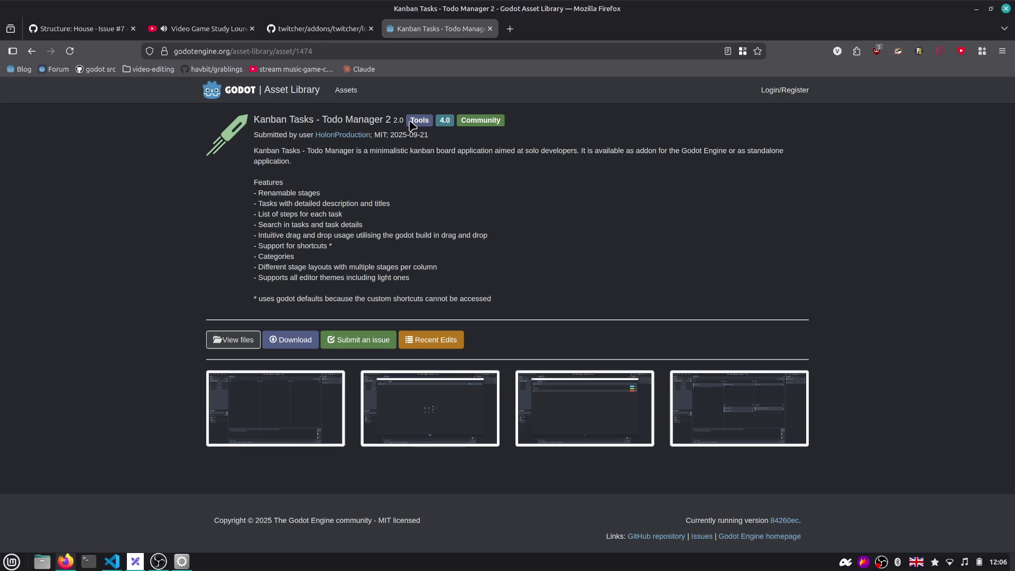
From the Structure: House issue, open the Grablings Roadmap project as a Kanban task board
left_click(291, 34)
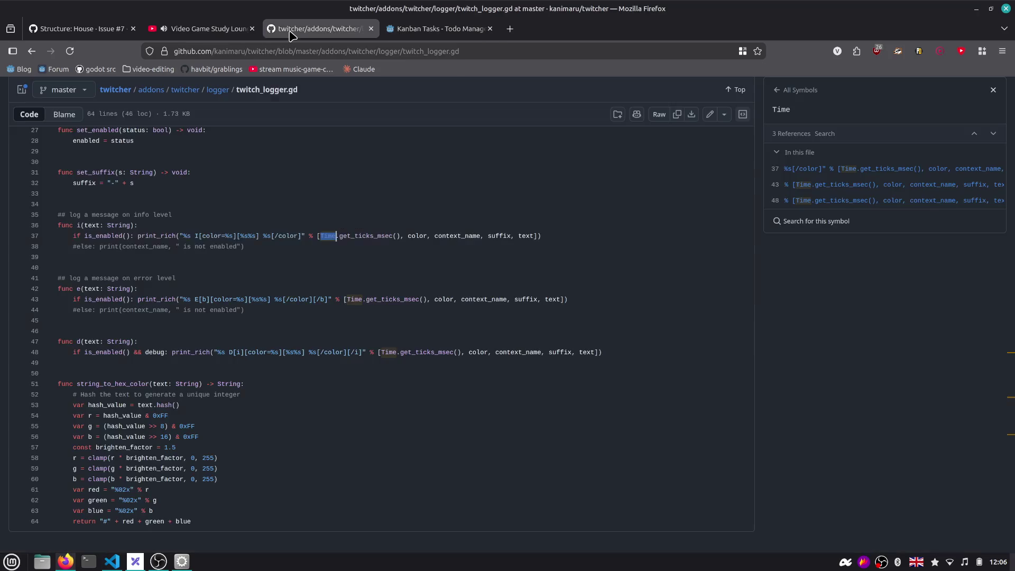
left_click(95, 33)
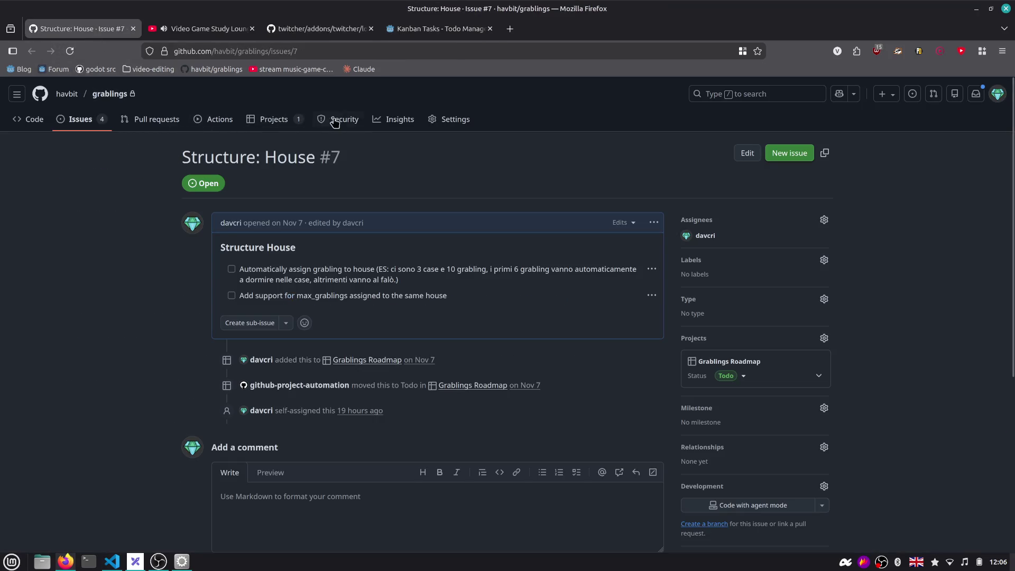
left_click(273, 119)
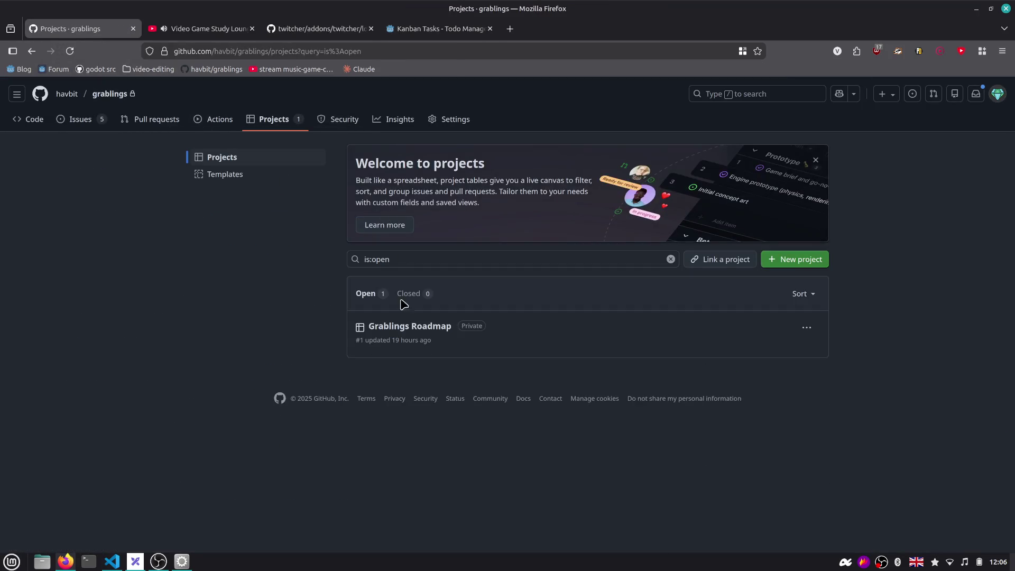
left_click(403, 326)
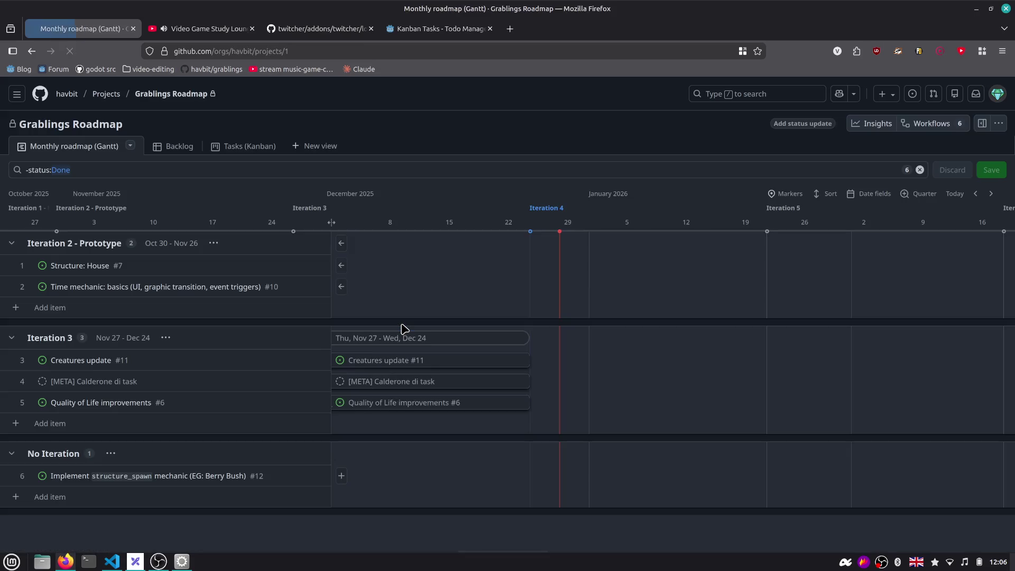
left_click(228, 147)
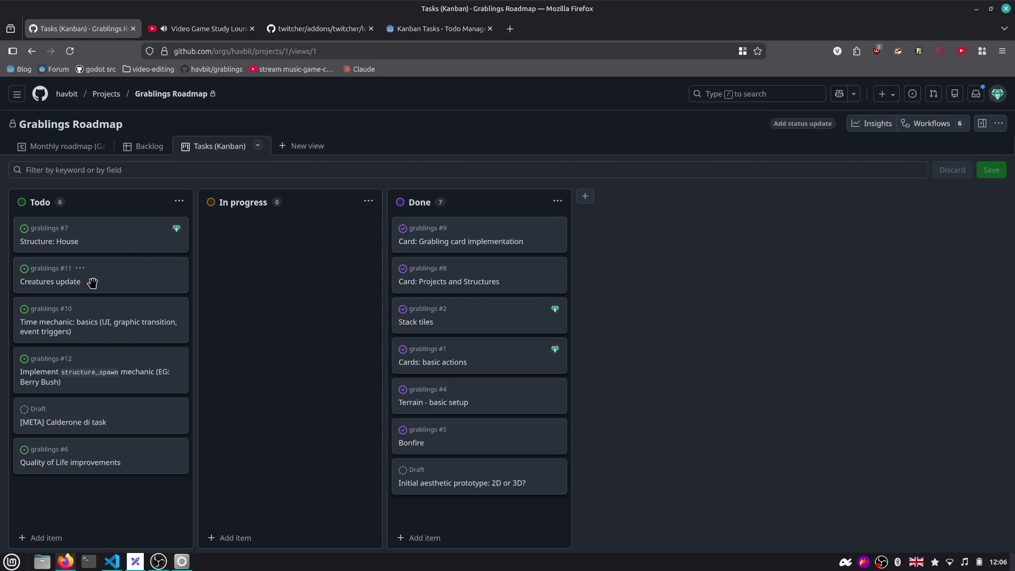
Try the Structure: House card in In progress, return it to Todo, and bring Godot forward
left_click_drag(89, 244, 151, 243)
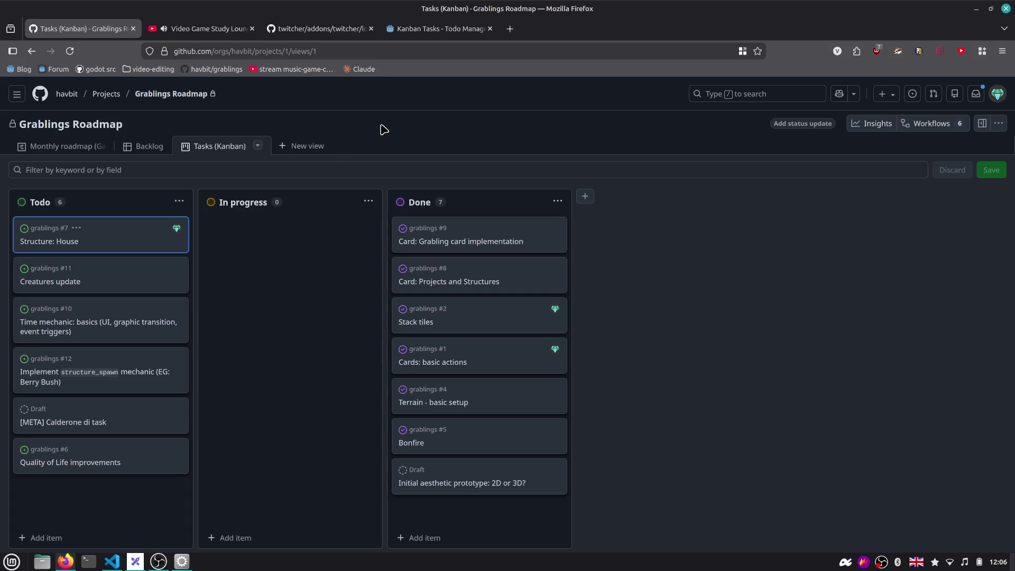
key("alt+Tab")
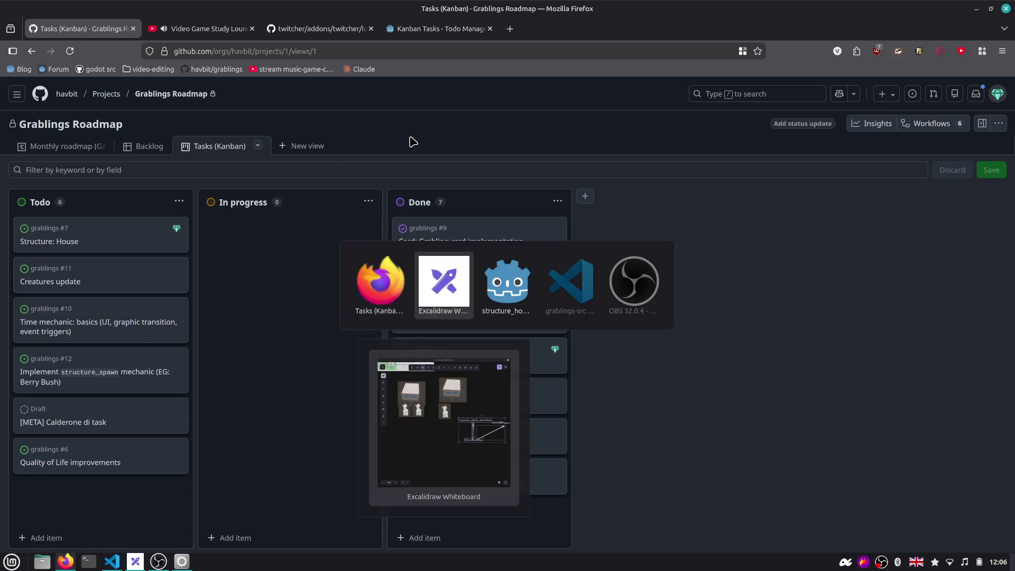
key("alt+Tab")
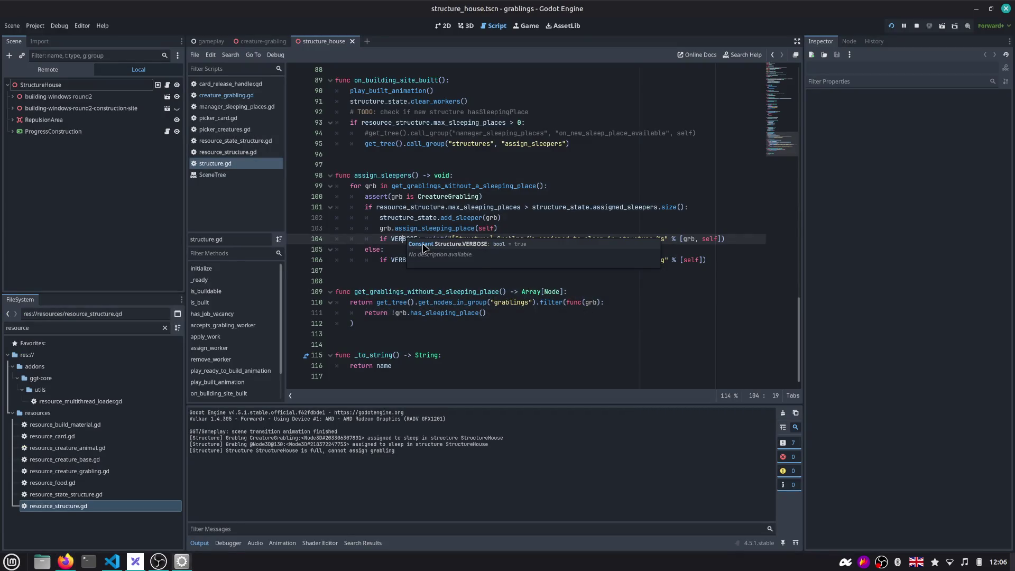
Fix the Grabling spelling in the assign_sleepers sleep log message on line 104
double_click(409, 175)
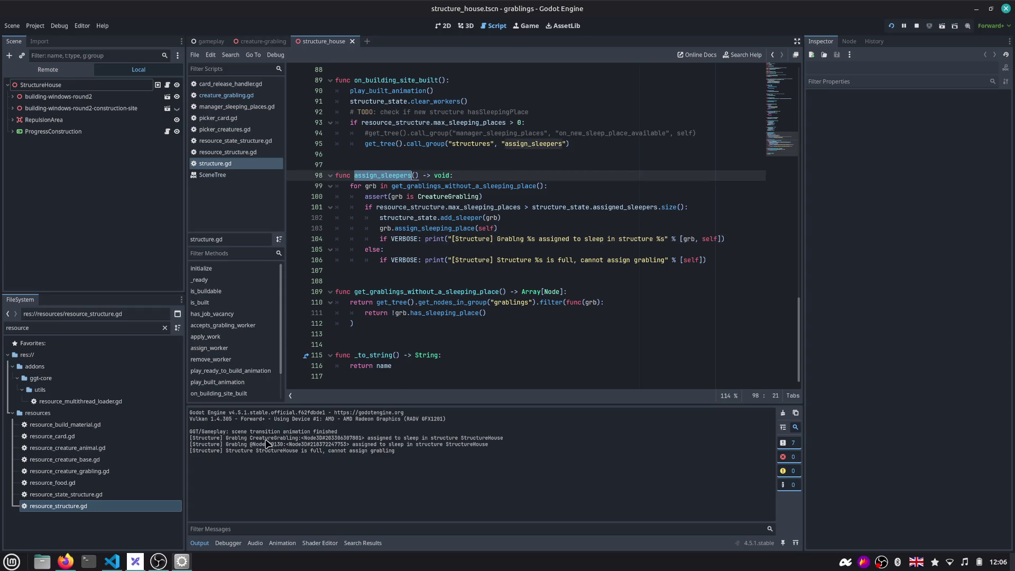
left_click(516, 239)
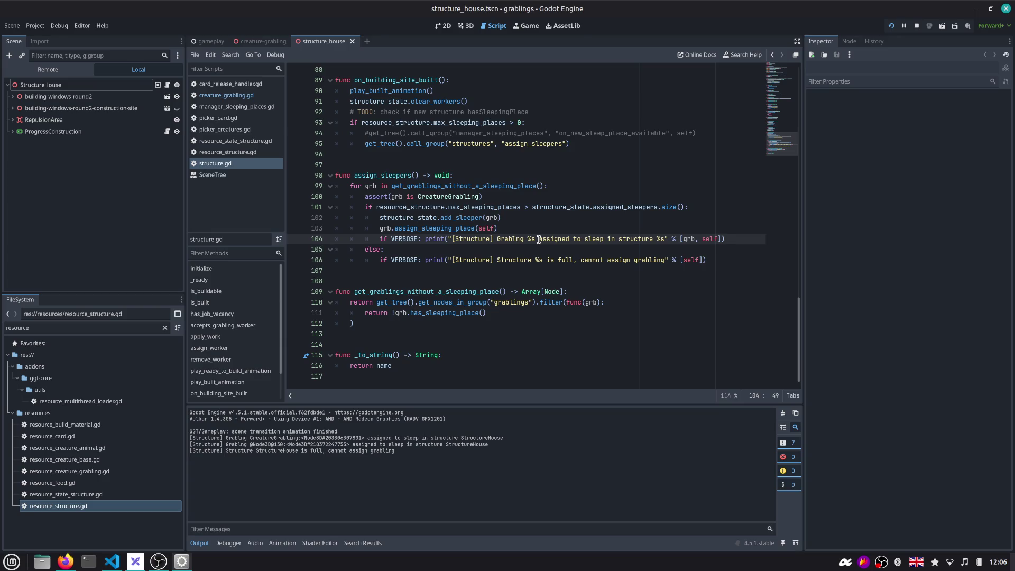
type("i")
Review the StructureHouse sleep-assignment lines in the Output log, then return to the game
left_click_drag(393, 438, 489, 439)
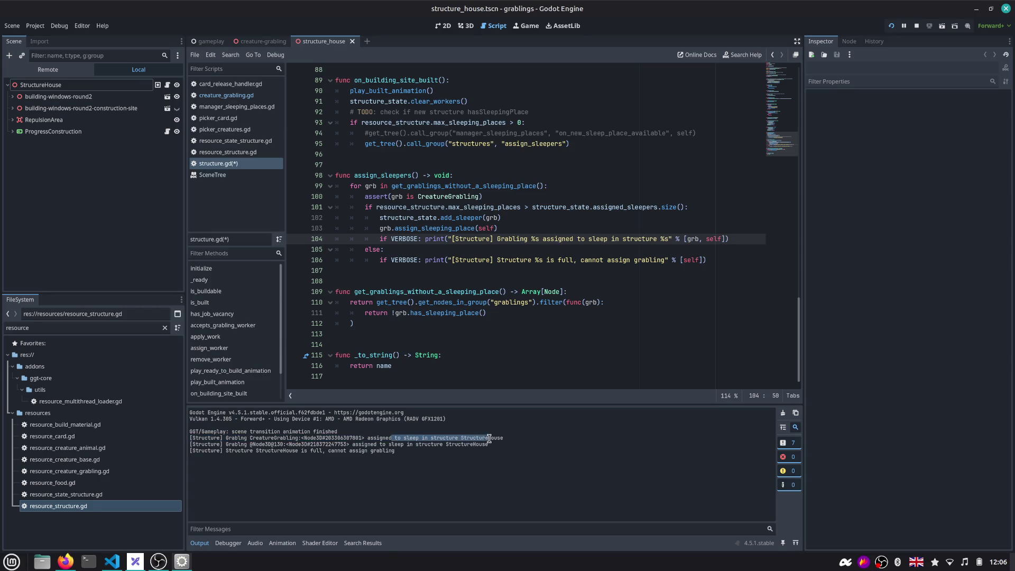
double_click(489, 439)
left_click_drag(231, 445, 343, 445)
left_click(497, 443)
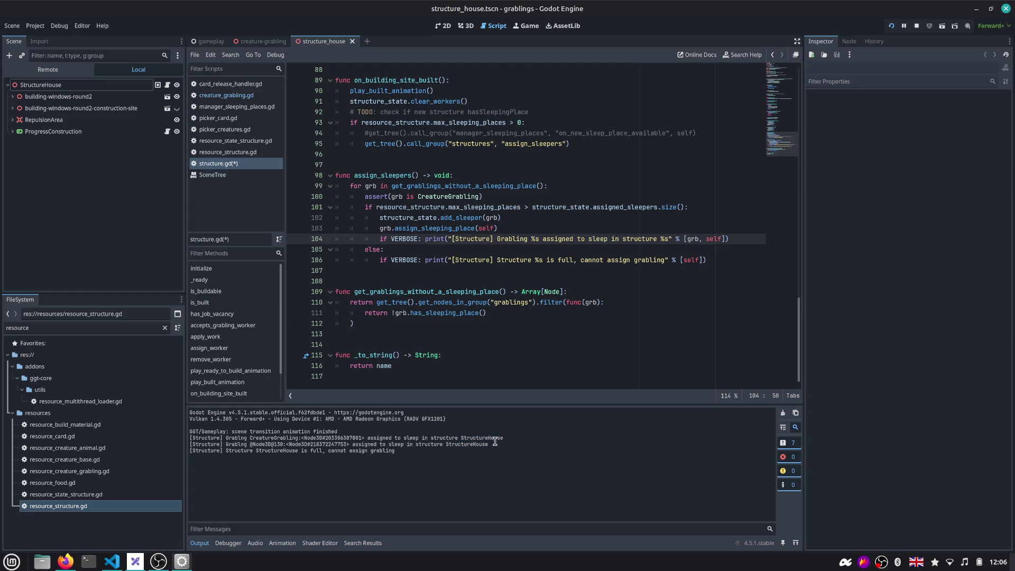
double_click(275, 451)
left_click(323, 457)
left_click(525, 25)
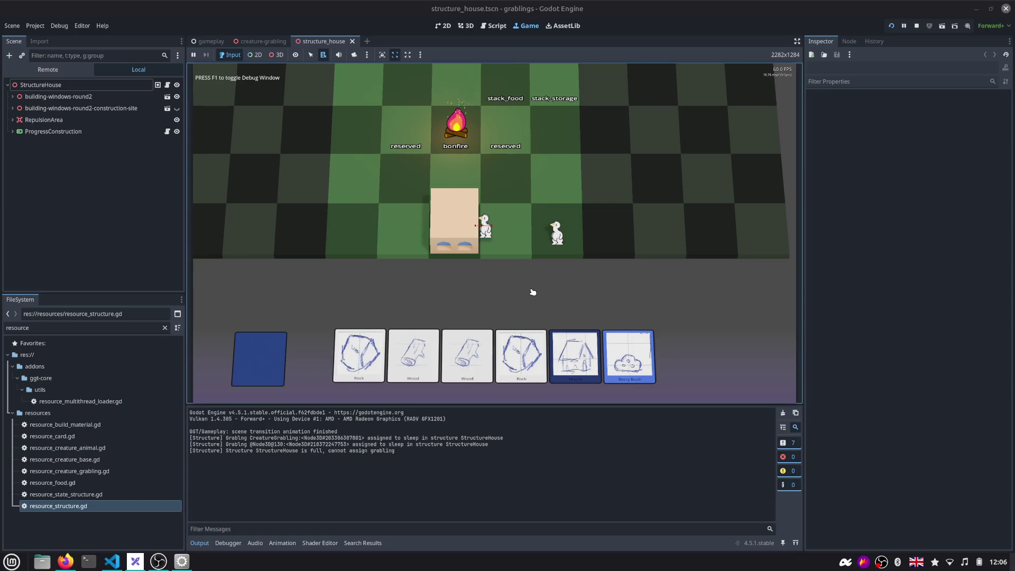
Place the house card onto the board and open the creature-grabling scene
mouse_move(575, 357)
left_mouse_down()
mouse_move(553, 216)
mouse_move(404, 227)
left_mouse_up()
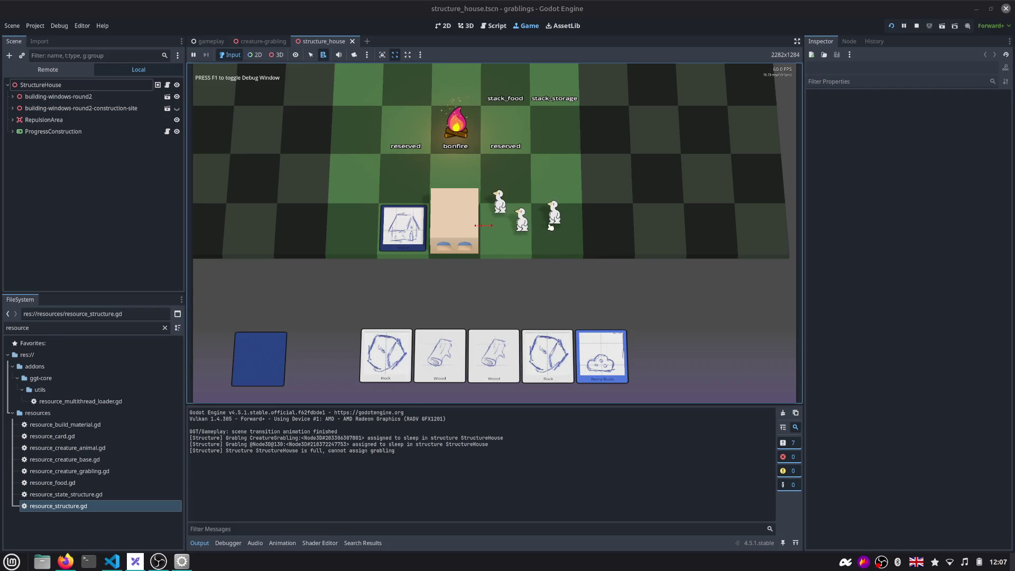
scroll(551, 227, "up", 2)
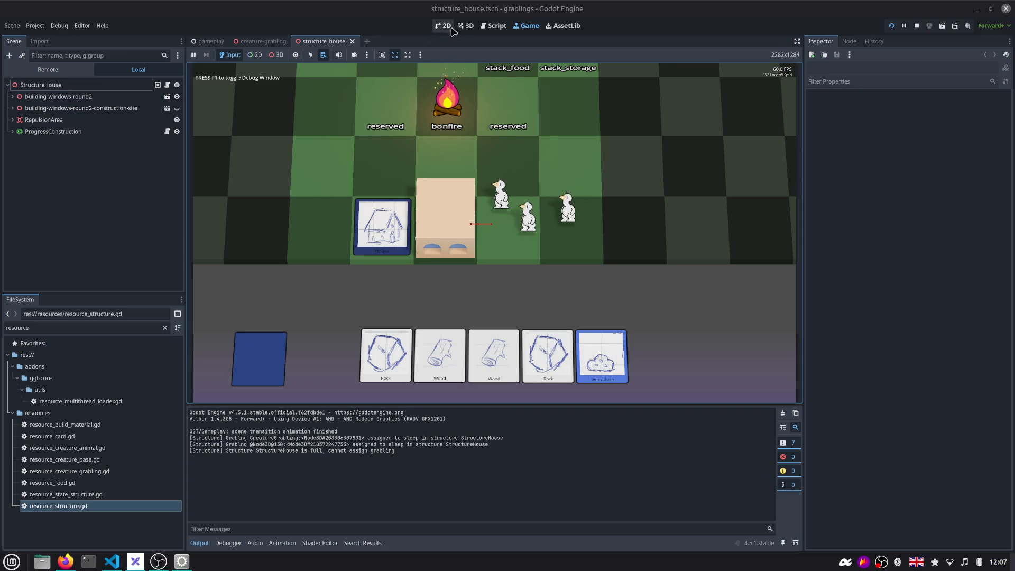
left_click(258, 41)
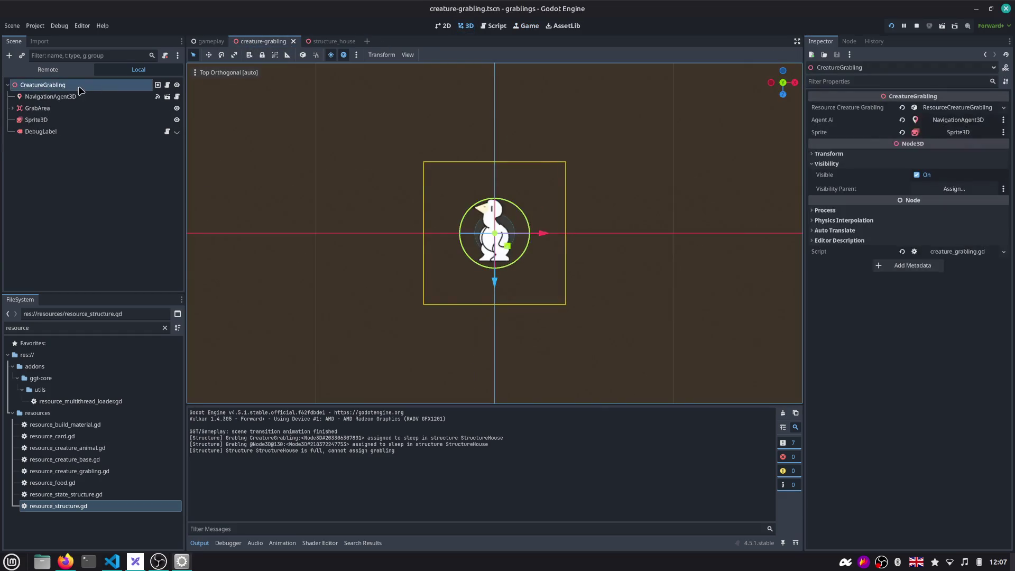
Make DebugLabel visible, show assigned_structure instead of state in debug_label.gd, save, and run
left_click(177, 130)
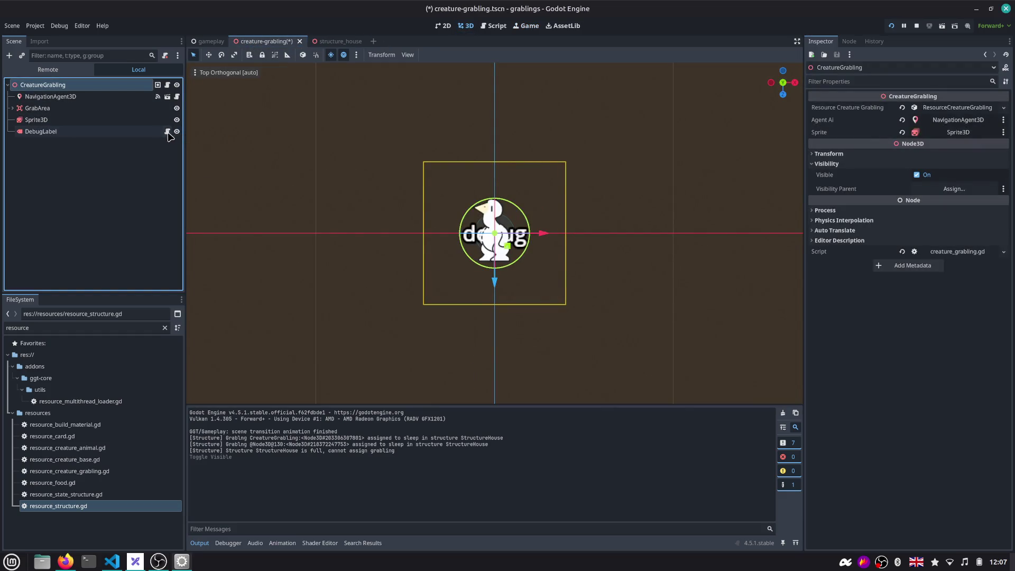
left_click(167, 132)
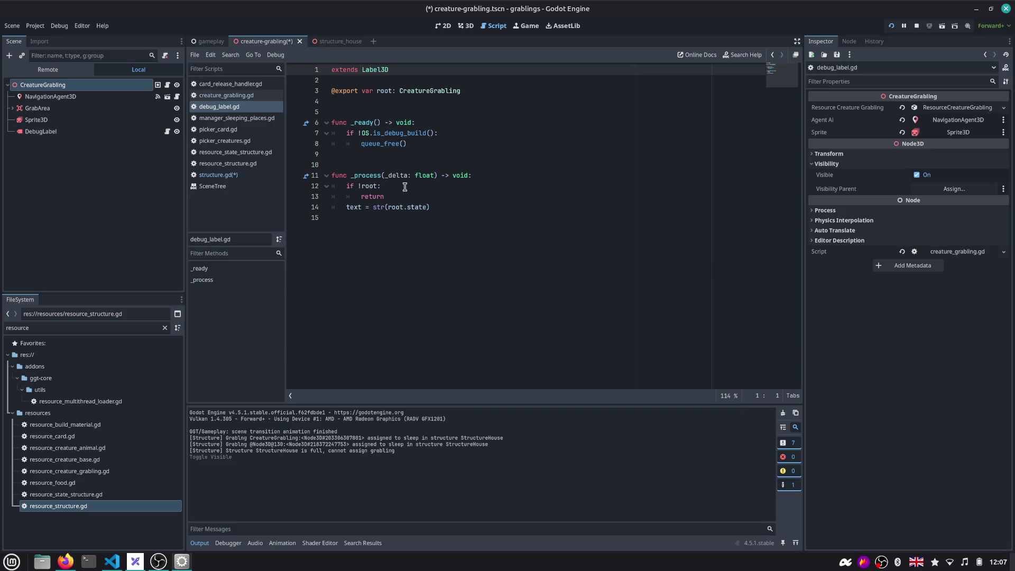
left_click(392, 206)
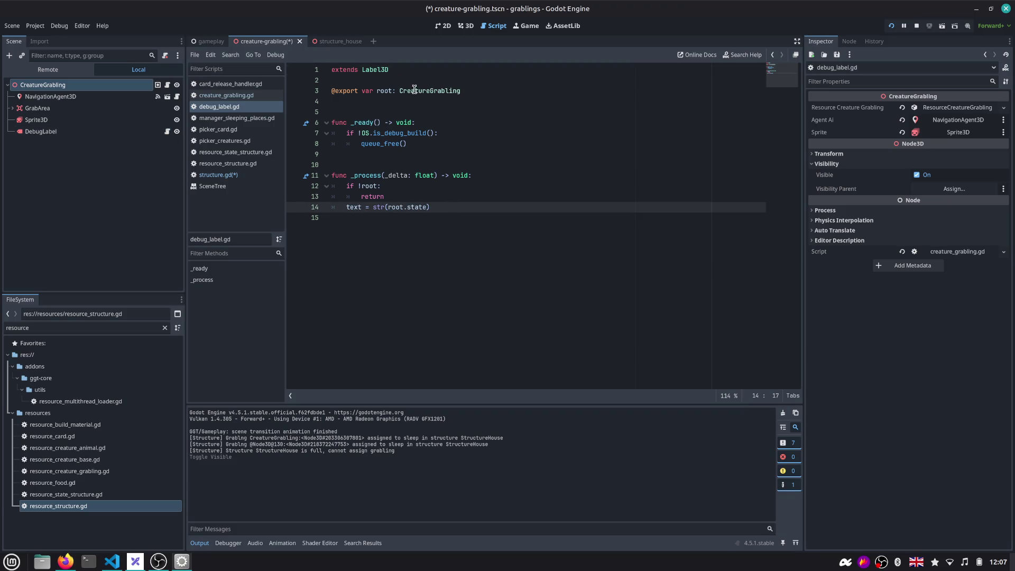
double_click(411, 206)
type("ass")
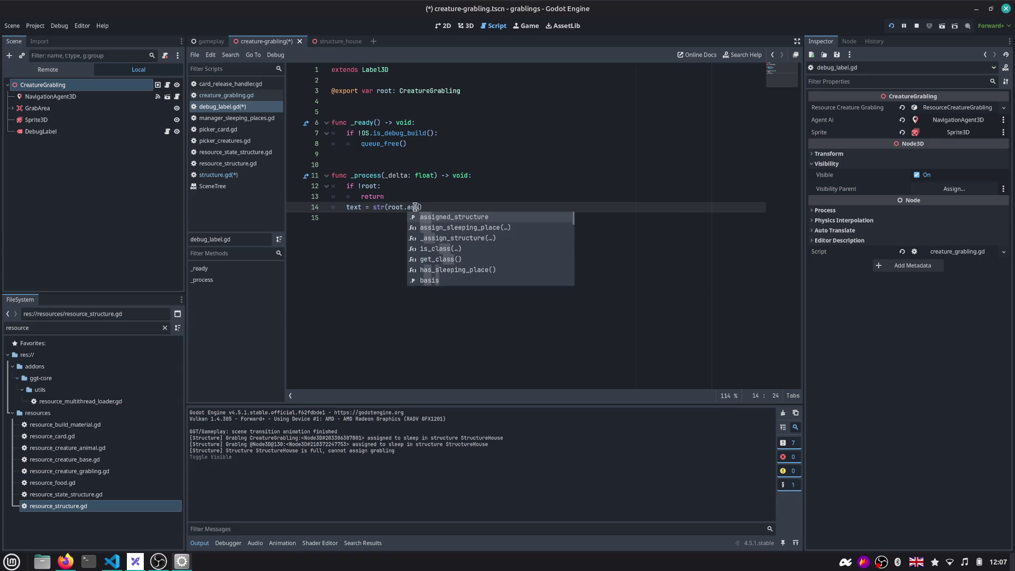
key("Return")
key("ctrl+s")
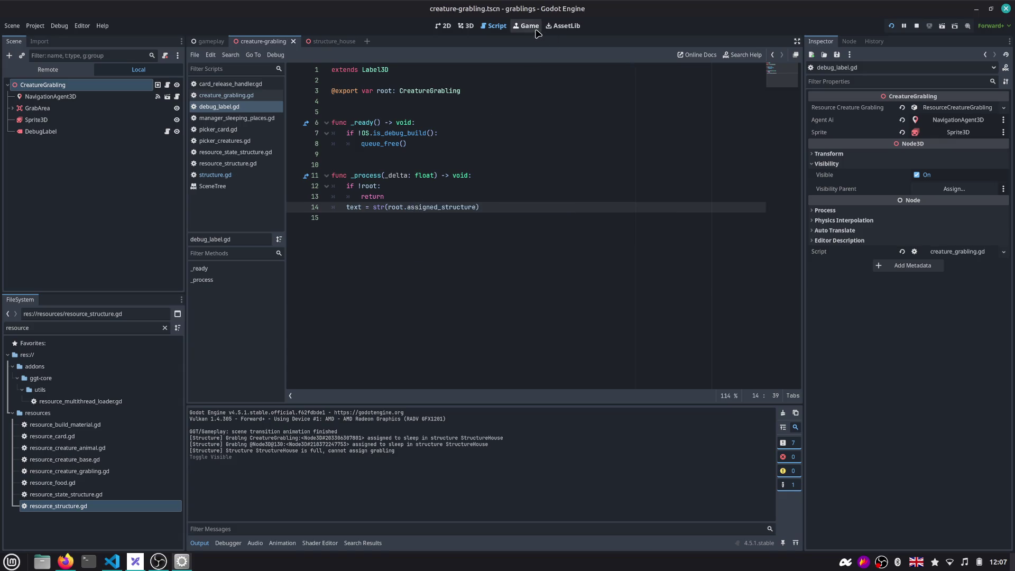
left_click(530, 27)
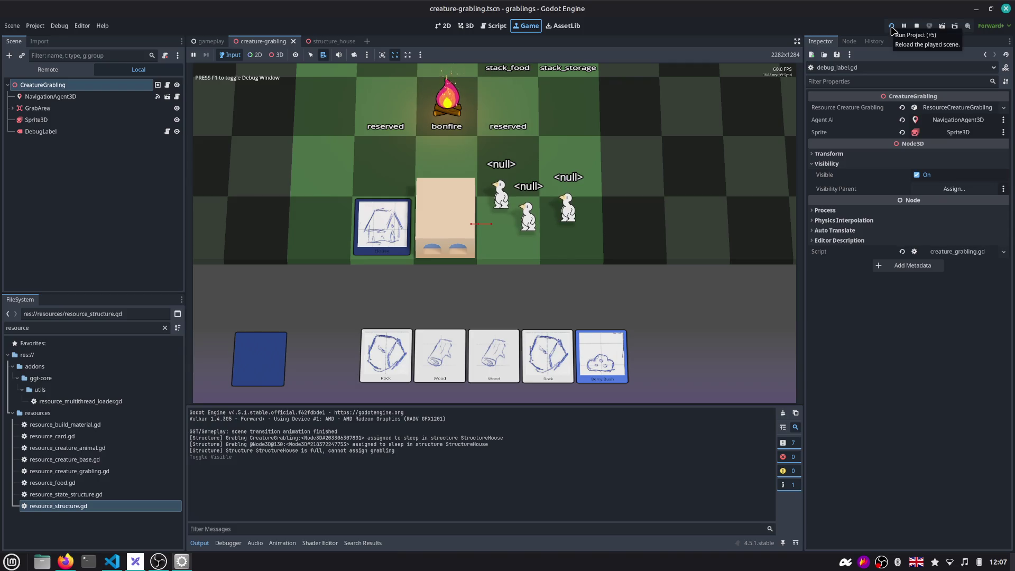
Restart the game and play the house and Wood-on-Rock cards to build the house
left_click(500, 25)
left_click(891, 25)
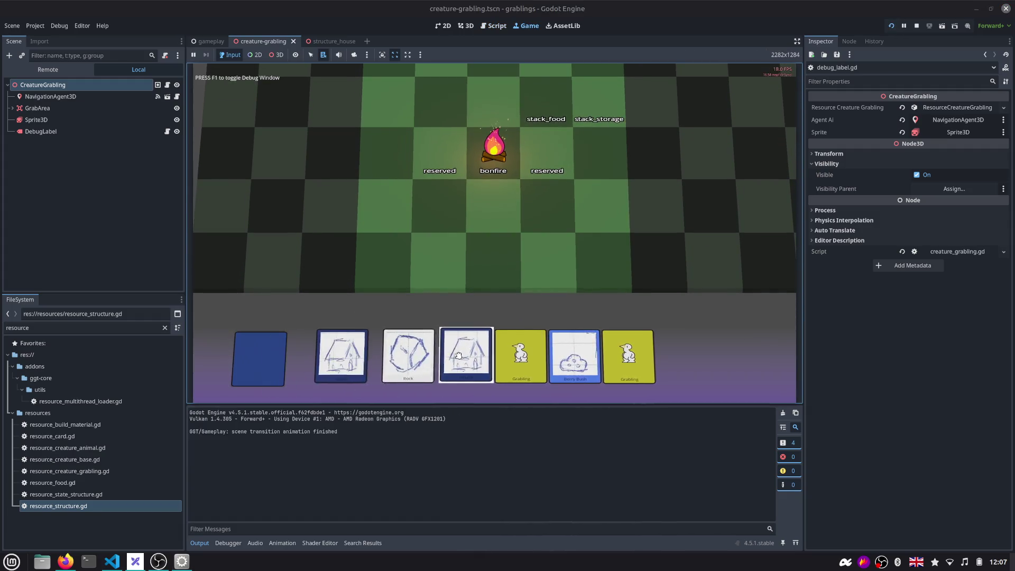
left_click(463, 356)
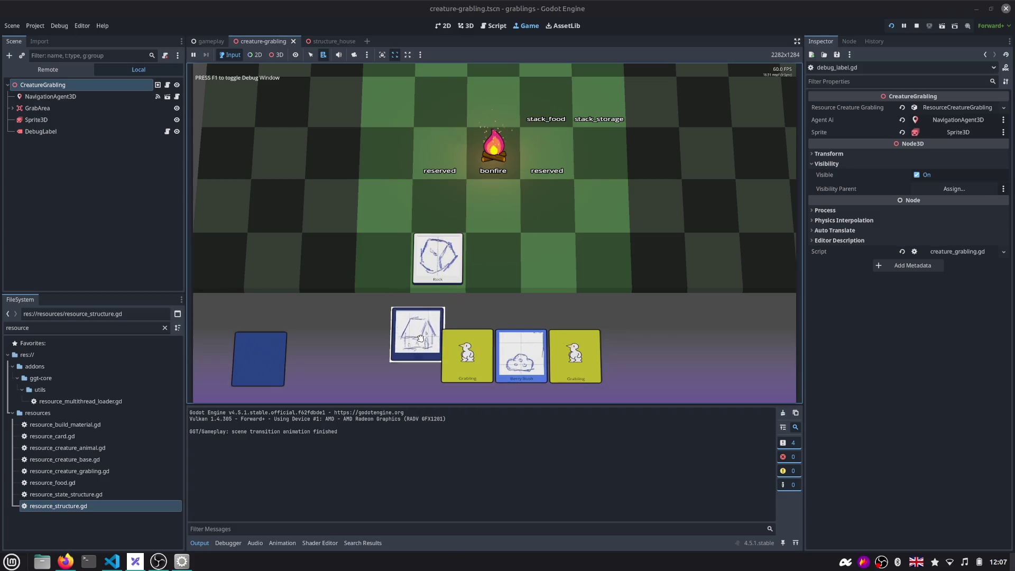
left_click(455, 275)
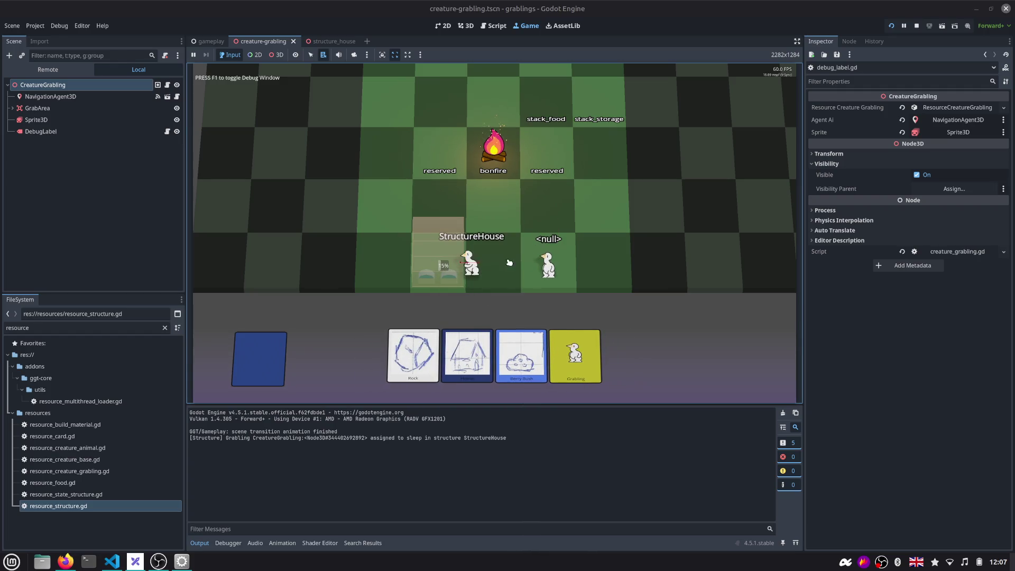
Check assigned_structure on line 14 of debug_label.gd and return to the running game
left_click(493, 25)
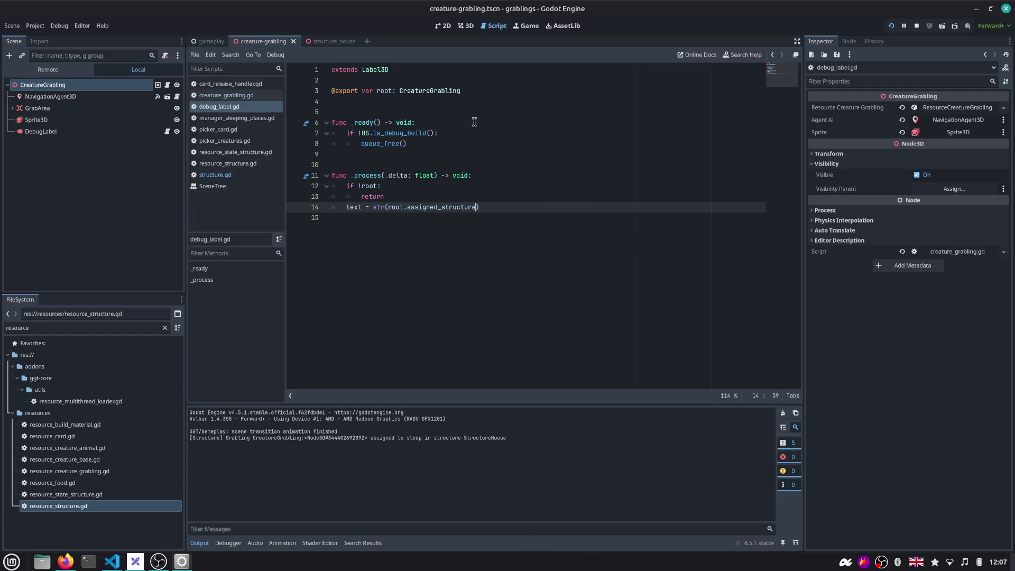
double_click(447, 207)
left_click(525, 26)
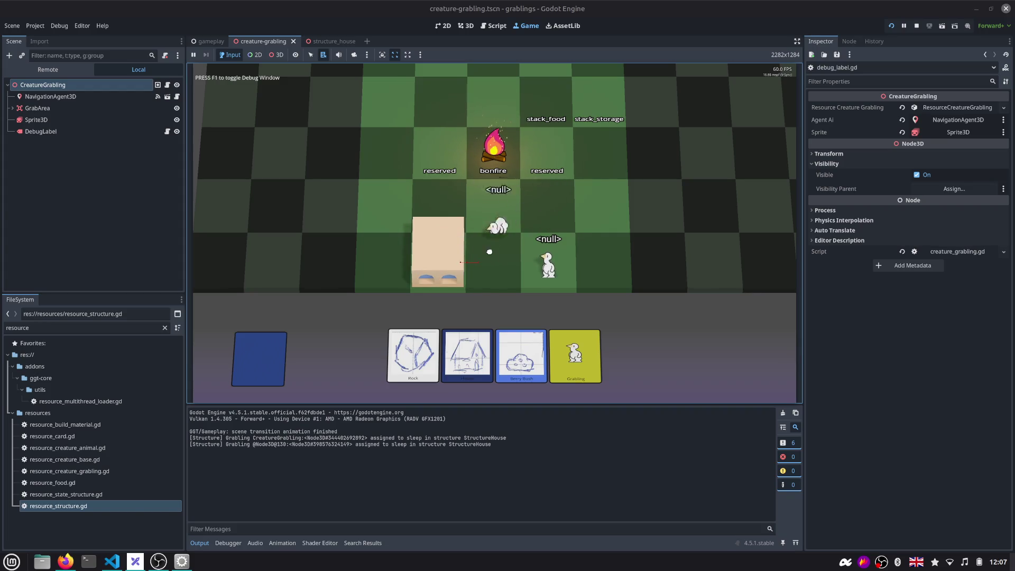
left_click(493, 26)
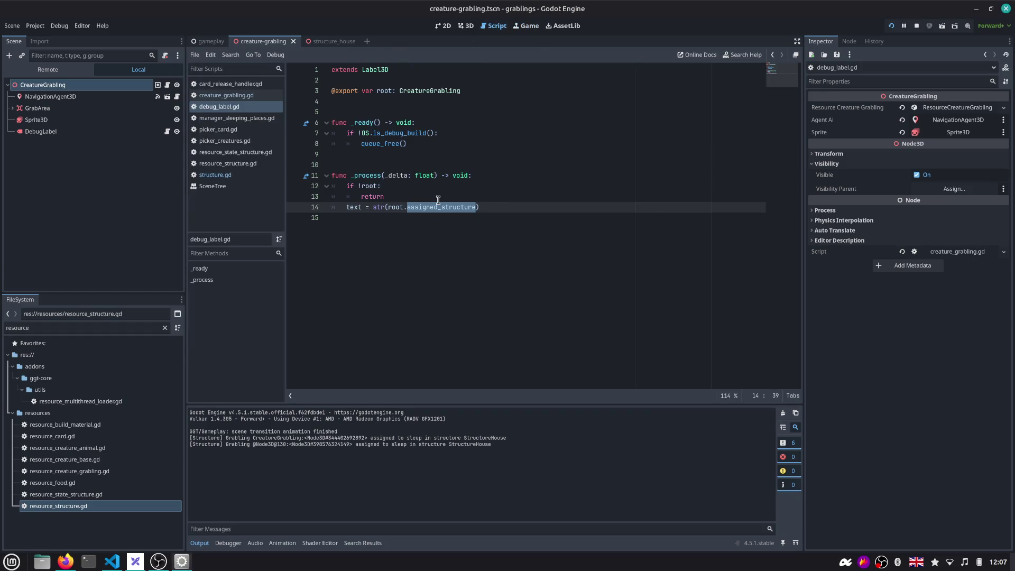
type("s")
Switch the debug label to sleeping_structure, then place a new Grabling and build a house on the board
key("Return")
left_click(528, 25)
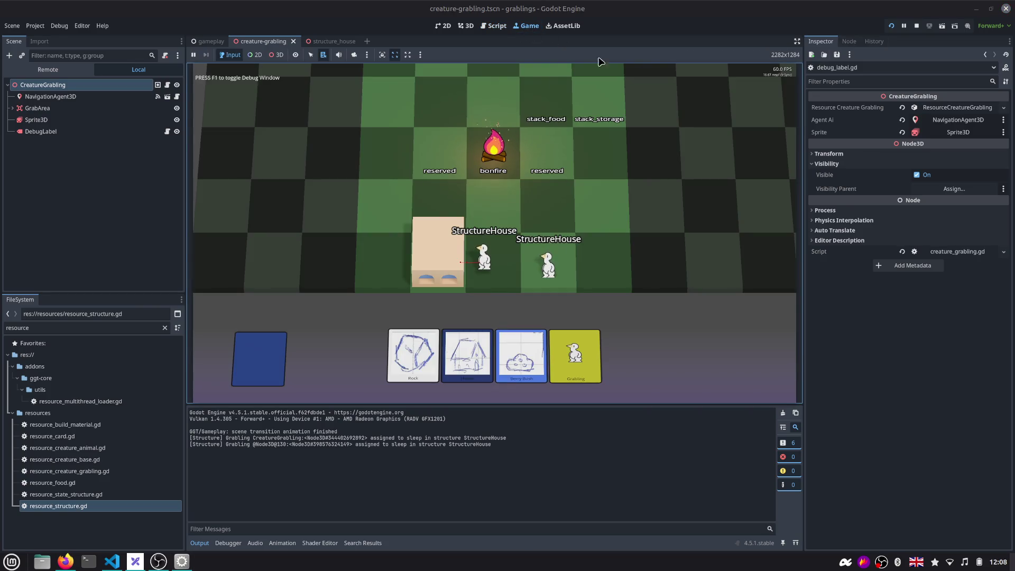
left_click(494, 26)
left_click(527, 26)
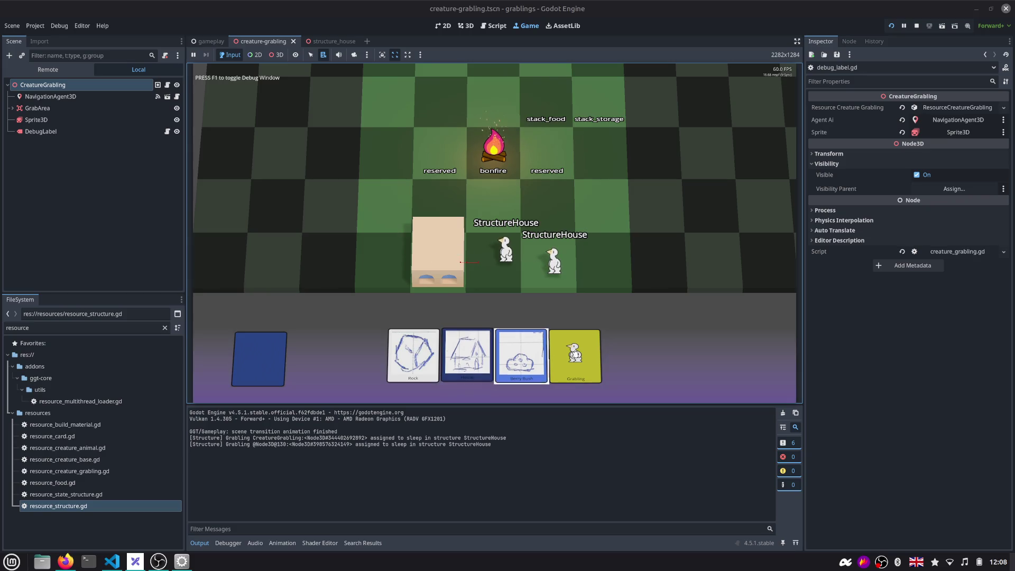
left_click_drag(575, 356, 580, 216)
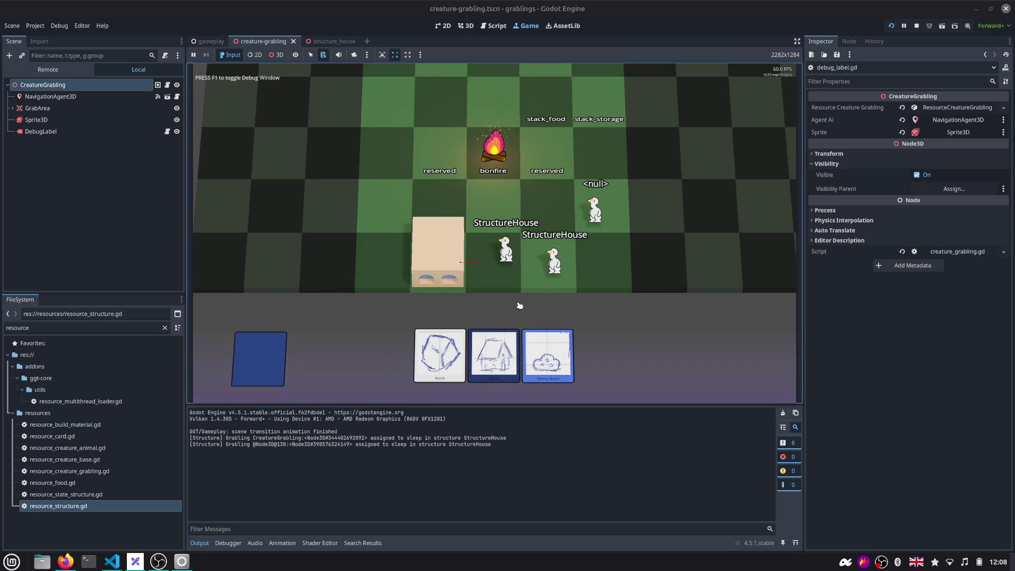
left_click_drag(494, 355, 399, 233)
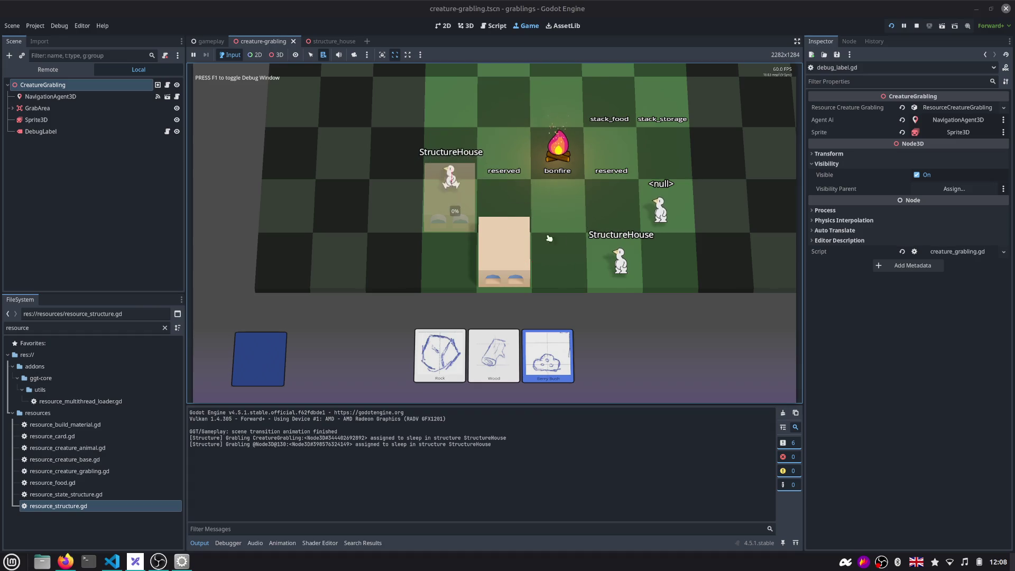
scroll(495, 197, "up", 3)
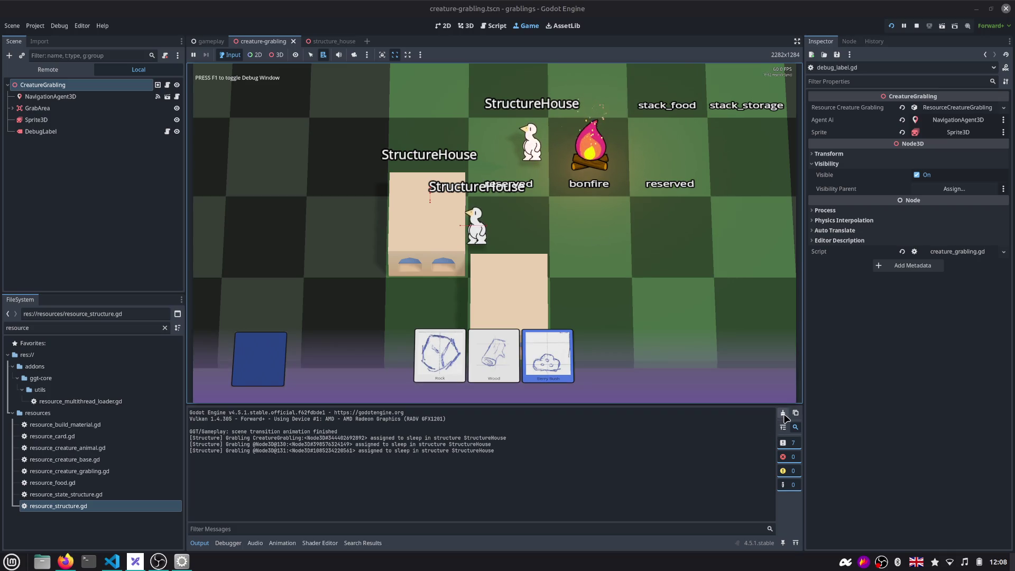
Review the VERBOSE lines in creature_grabling.gd and structure.gd
left_click(493, 26)
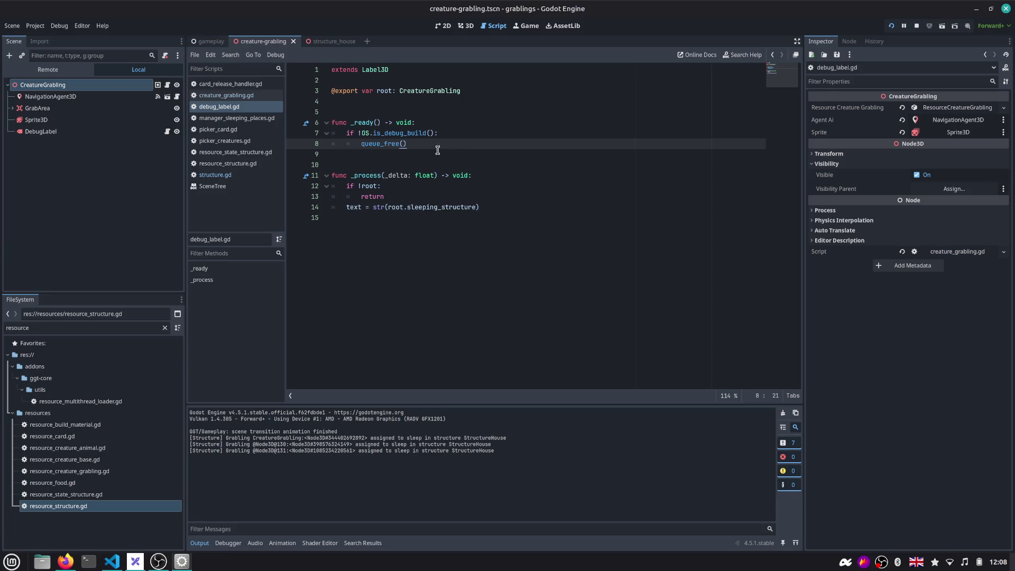
left_click(168, 85)
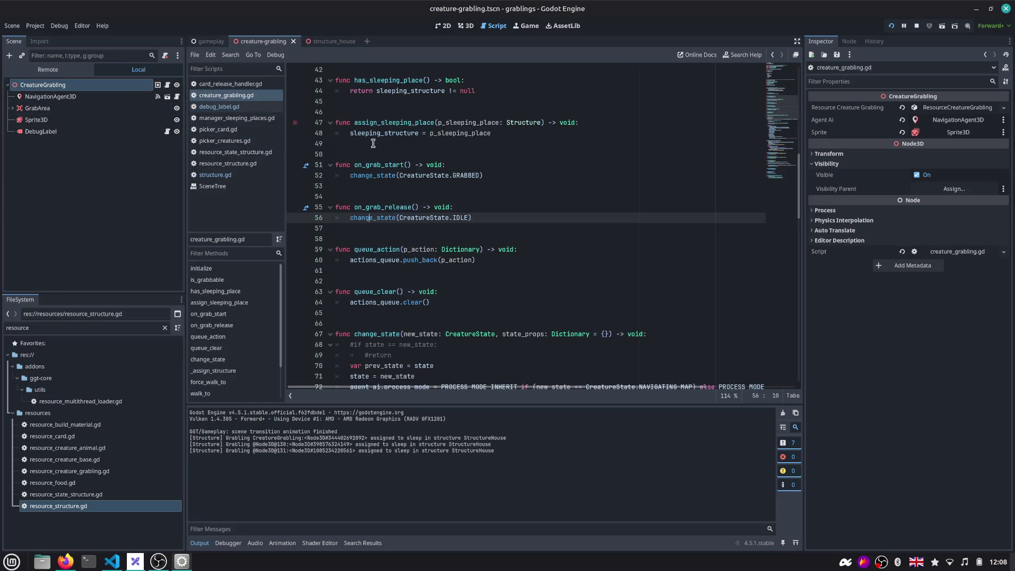
scroll(735, 147, "up", 5)
scroll(748, 75, "up", 5)
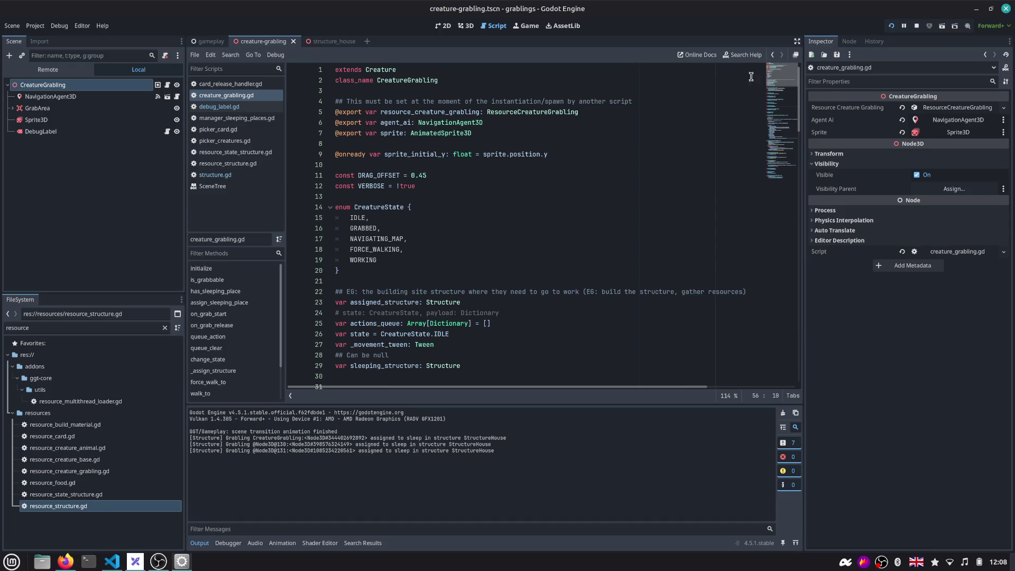
left_click(401, 185)
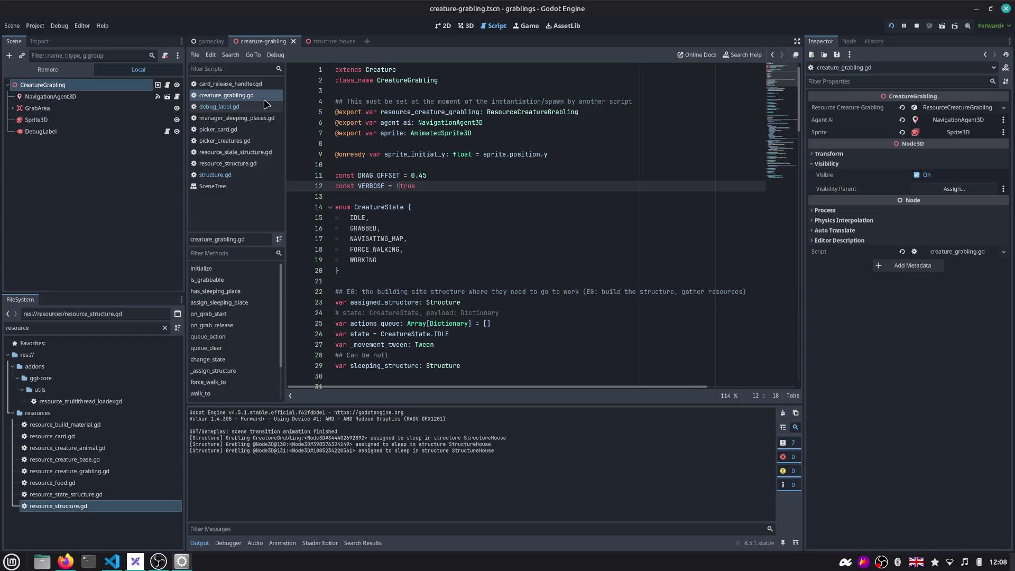
left_click(216, 175)
scroll(780, 113, "up", 15)
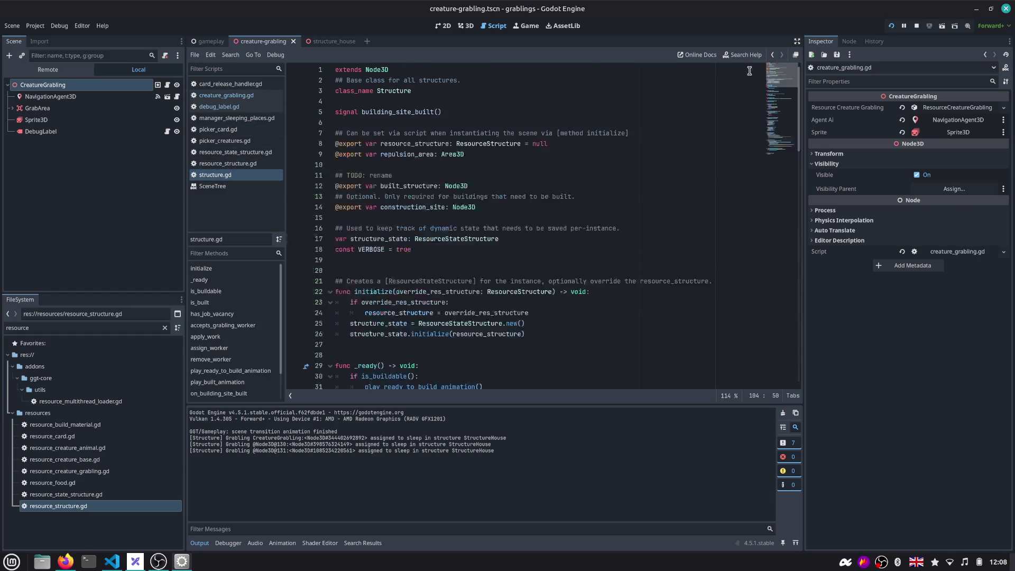
left_click(400, 249)
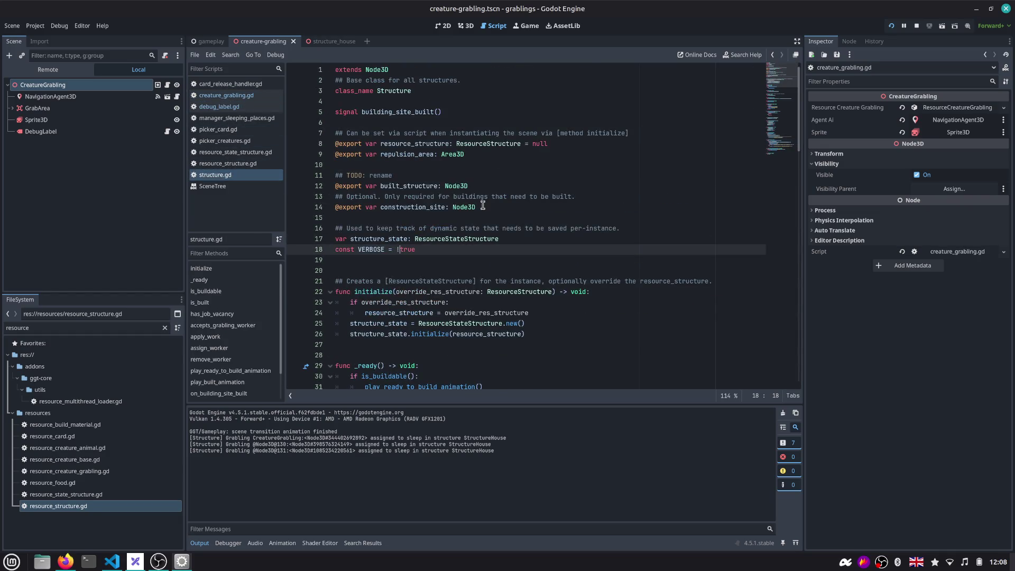
left_click_drag(779, 84, 779, 141)
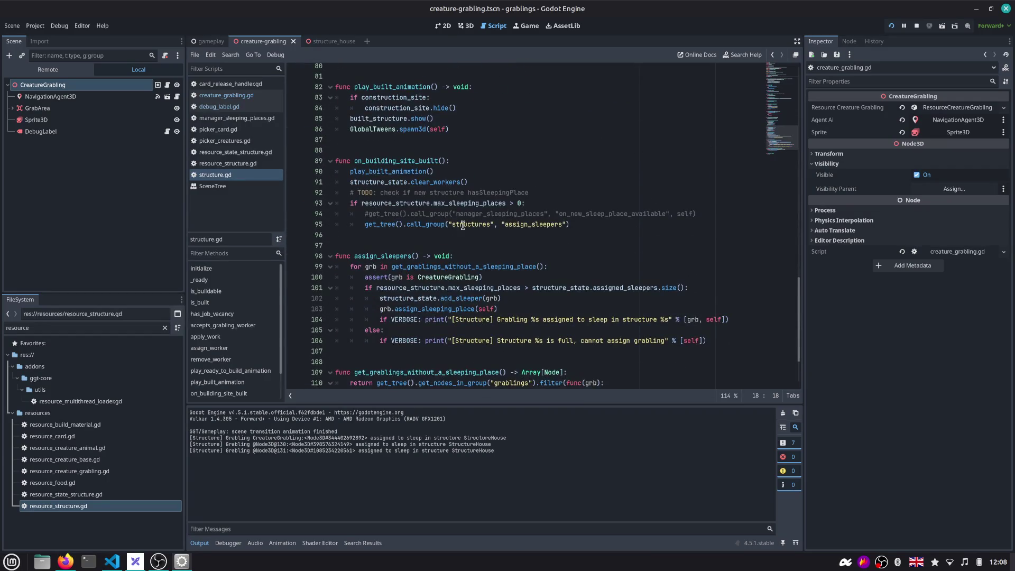
scroll(462, 225, "down", 1)
Read assign_sleepers and its assign_sleeping_place call, then open manager_sleeping_places.gd
double_click(375, 225)
scroll(384, 225, "down", 1)
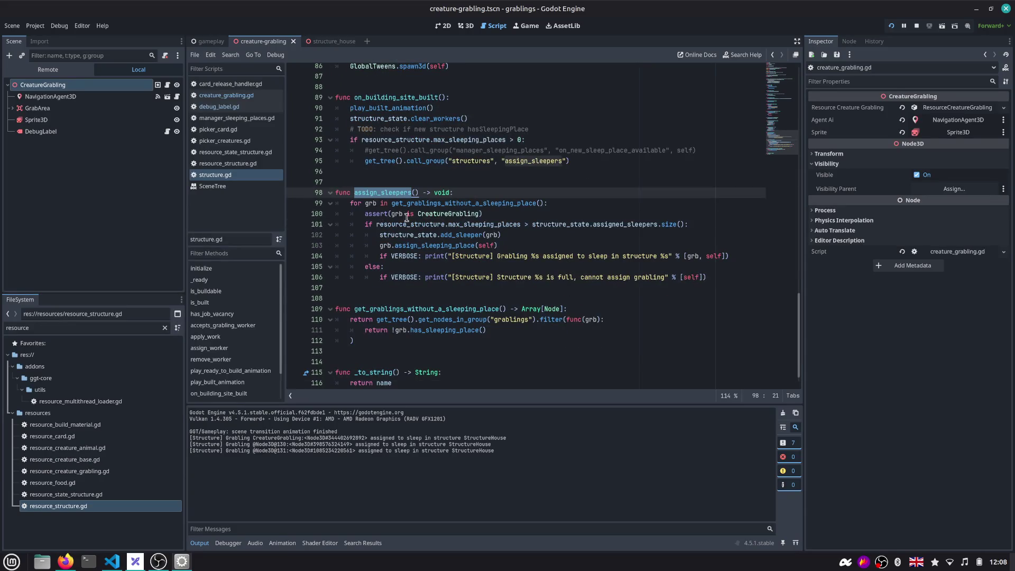
left_click(507, 214)
scroll(505, 218, "down", 1)
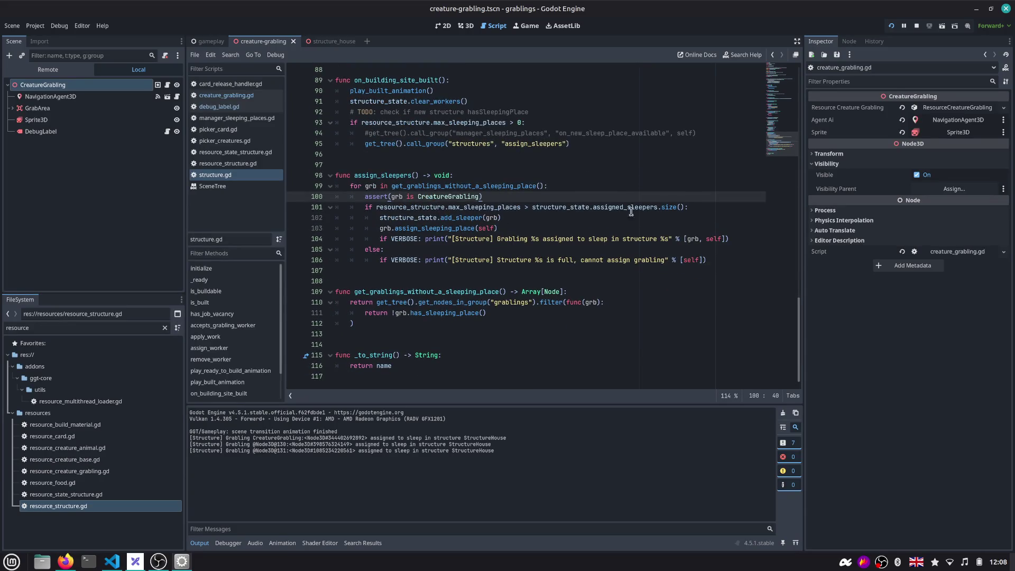
left_click_drag(401, 226, 710, 233)
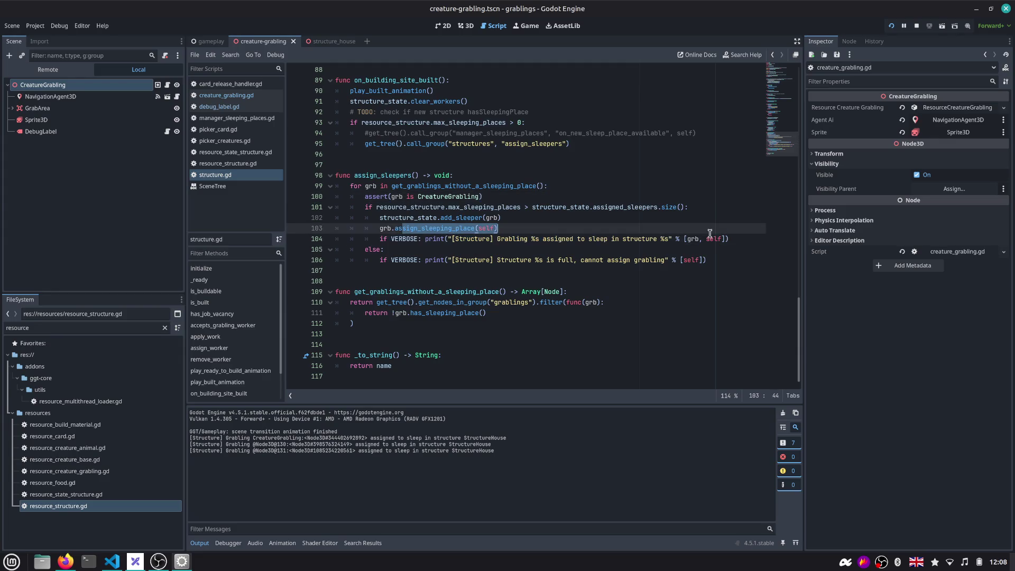
left_click(711, 234)
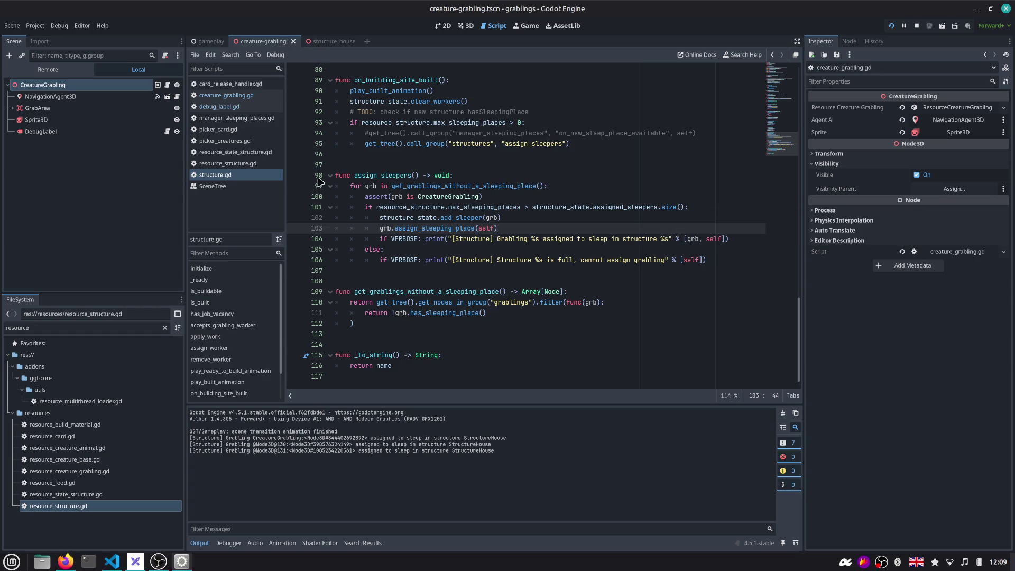
left_click(236, 117)
left_click(446, 191)
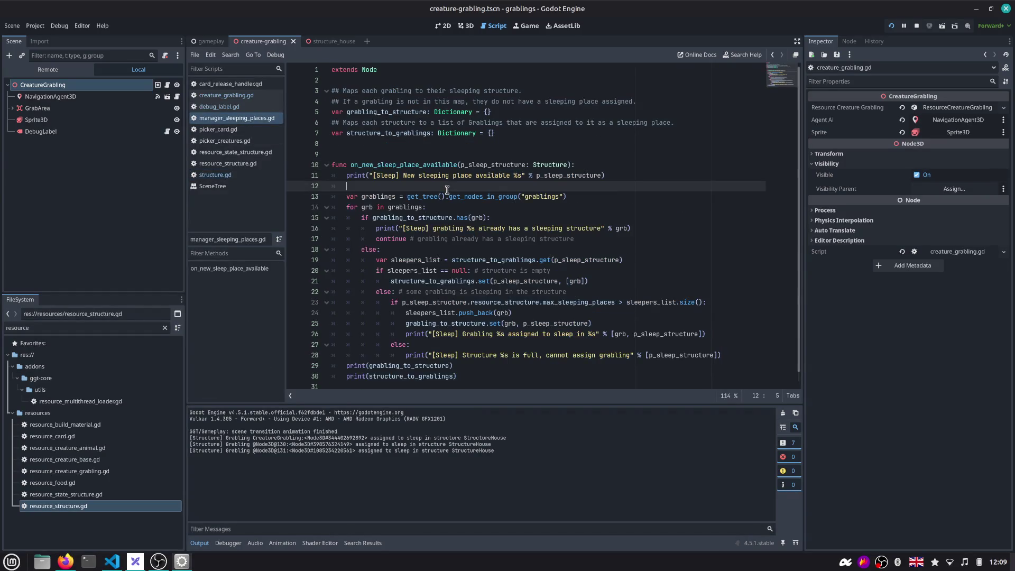
Locate manager_sleeping_places.gd, then select the ManagerSleepingPlaces node in the gameplay scene and show its groups
double_click(95, 327)
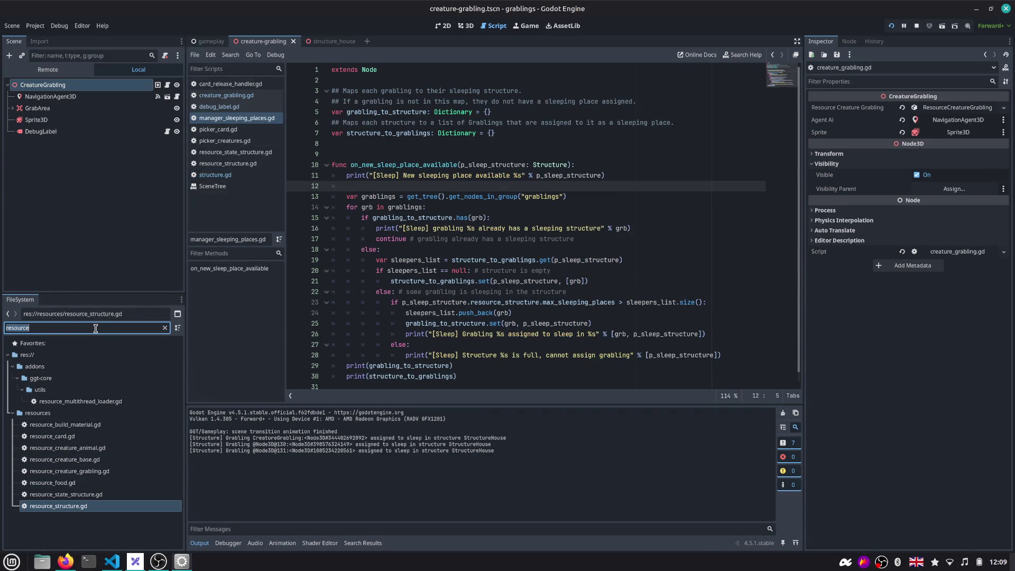
type("manager_sleep")
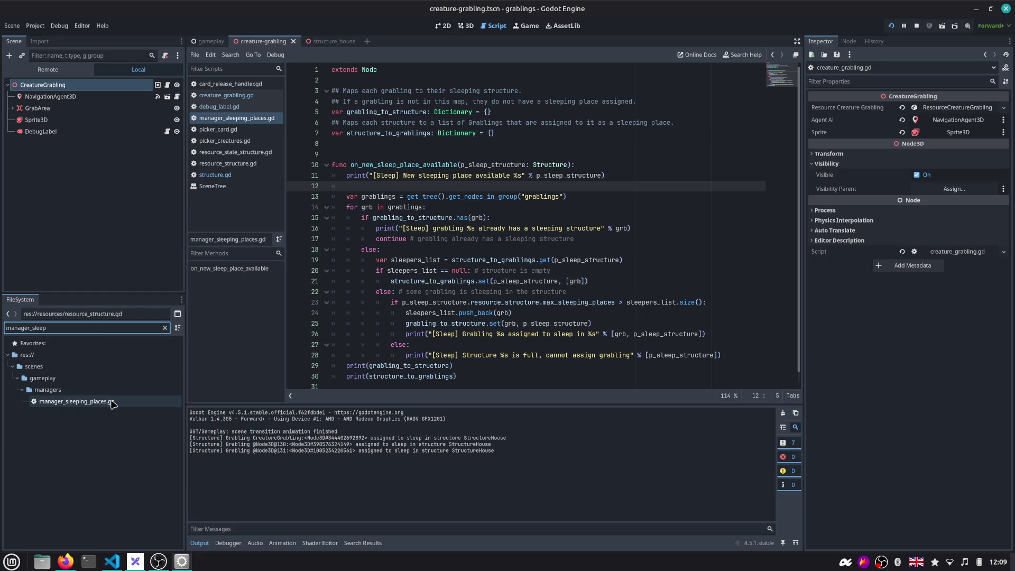
left_click(77, 401)
right_click(112, 401)
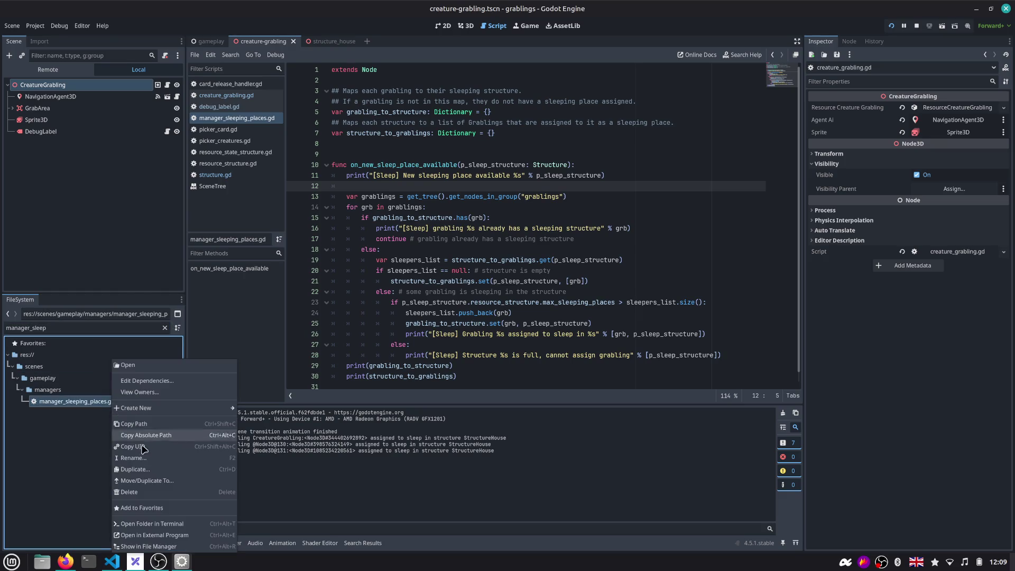
key("Escape")
left_click(210, 41)
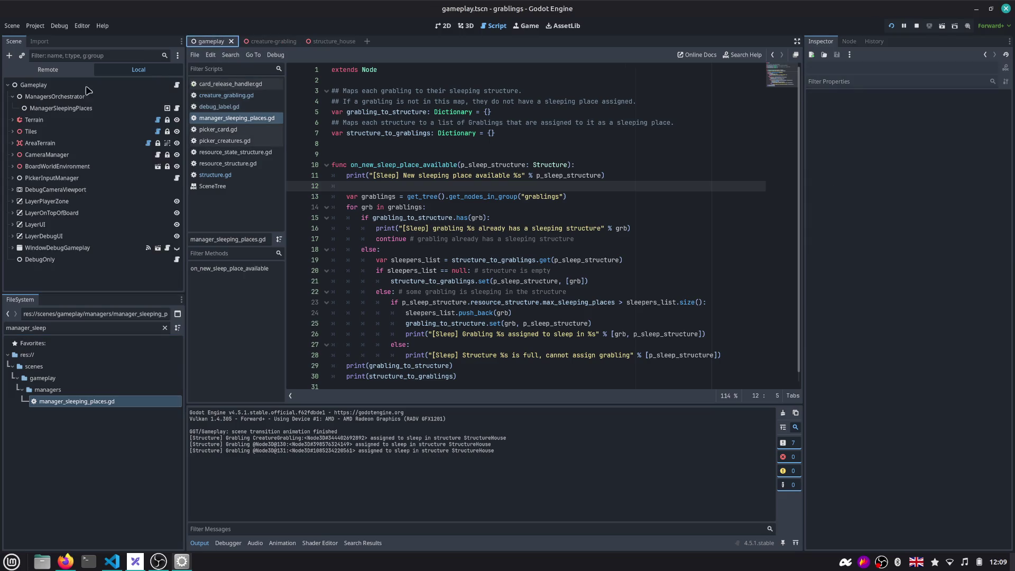
left_click(51, 108)
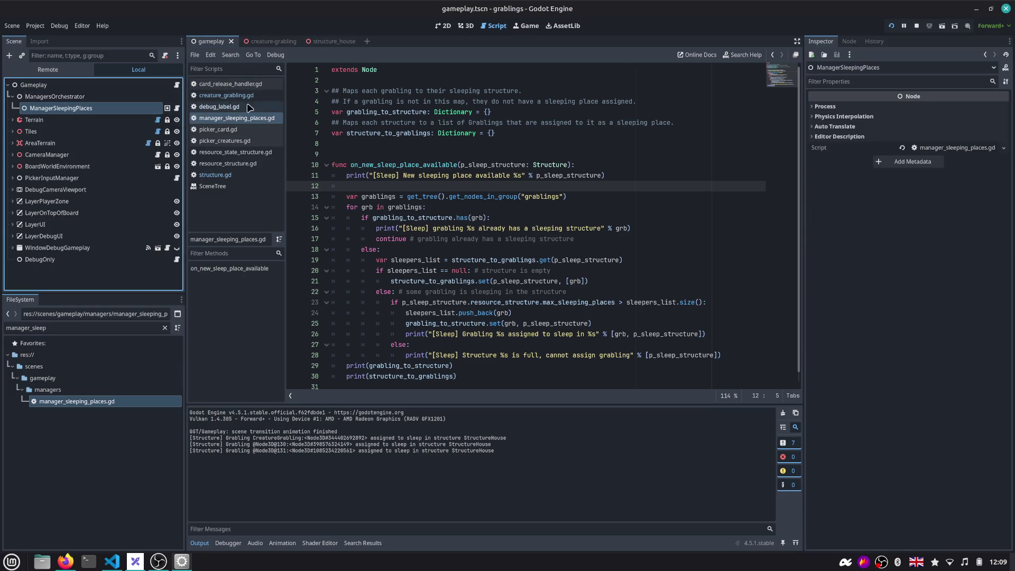
left_click(849, 41)
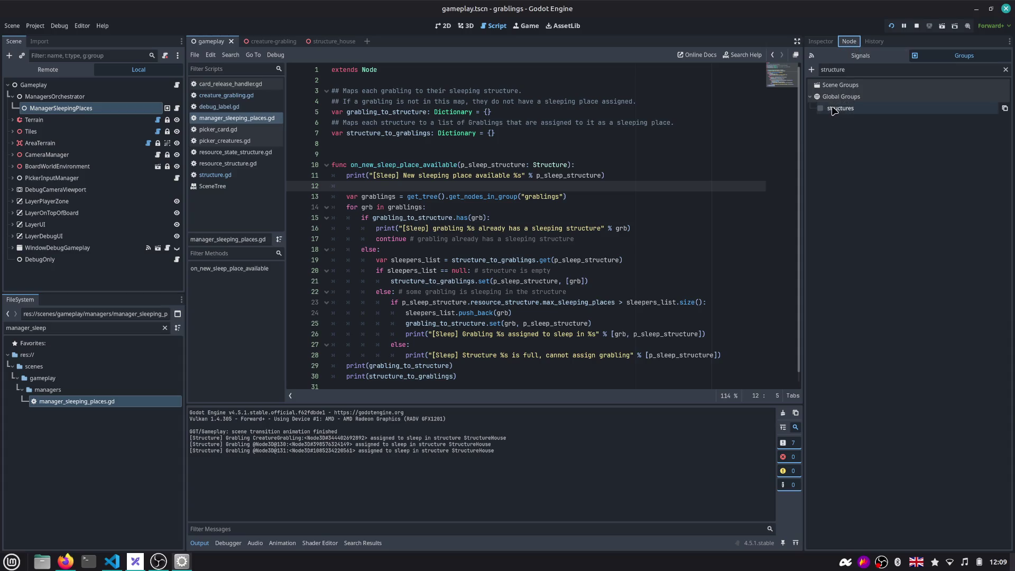
Delete the manager_sleeping_places global group, leaving grablings, navigation_obstacle and structures
right_click(870, 109)
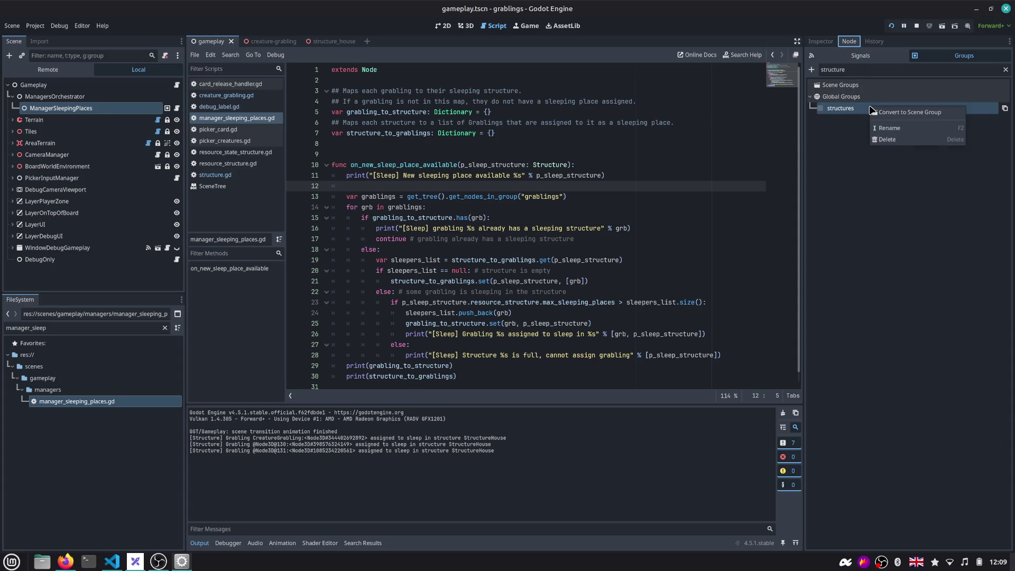
left_click(66, 110)
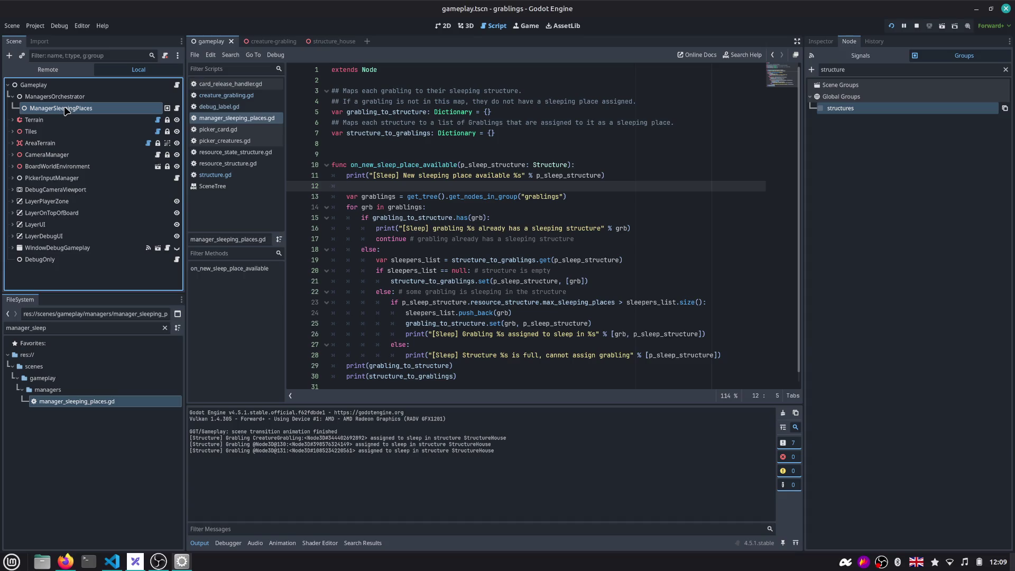
double_click(890, 67)
key("BackSpace")
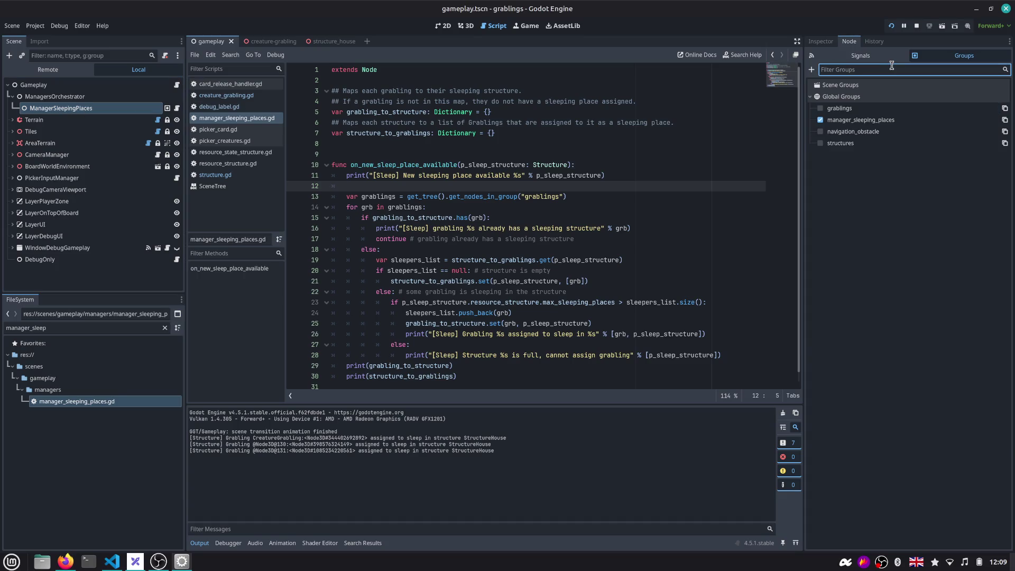
right_click(857, 127)
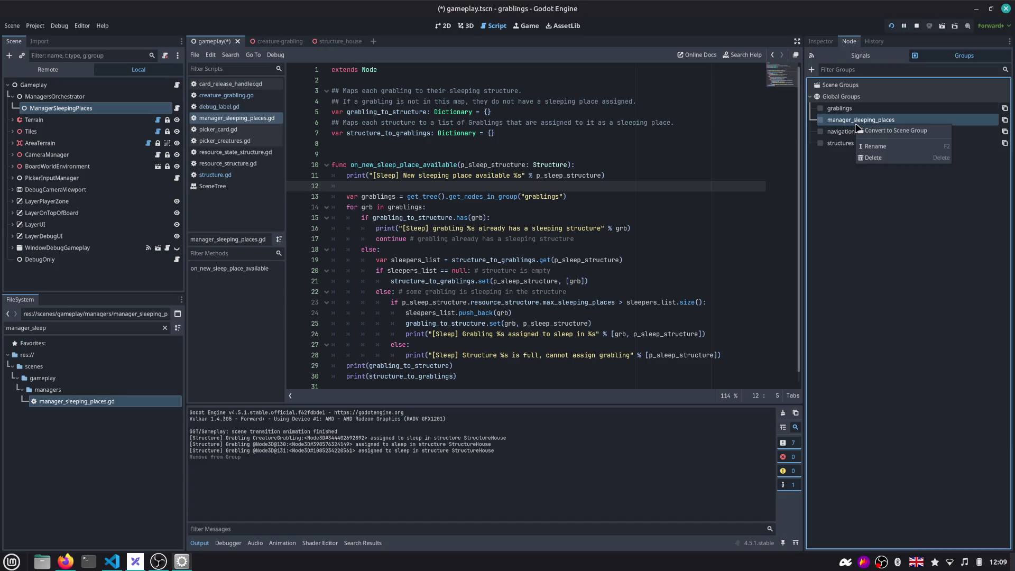
left_click(872, 158)
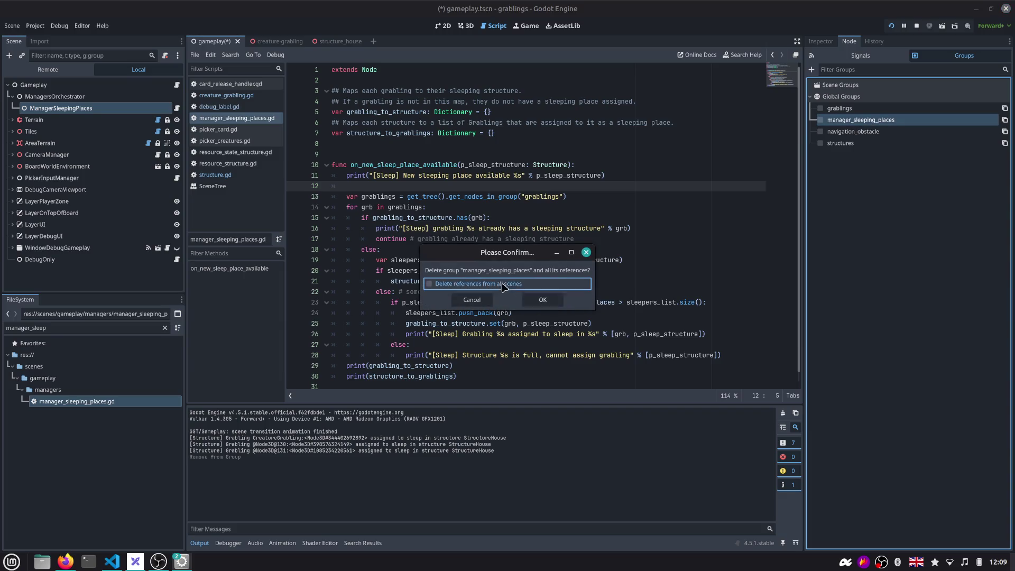
left_click(540, 303)
left_click(526, 218)
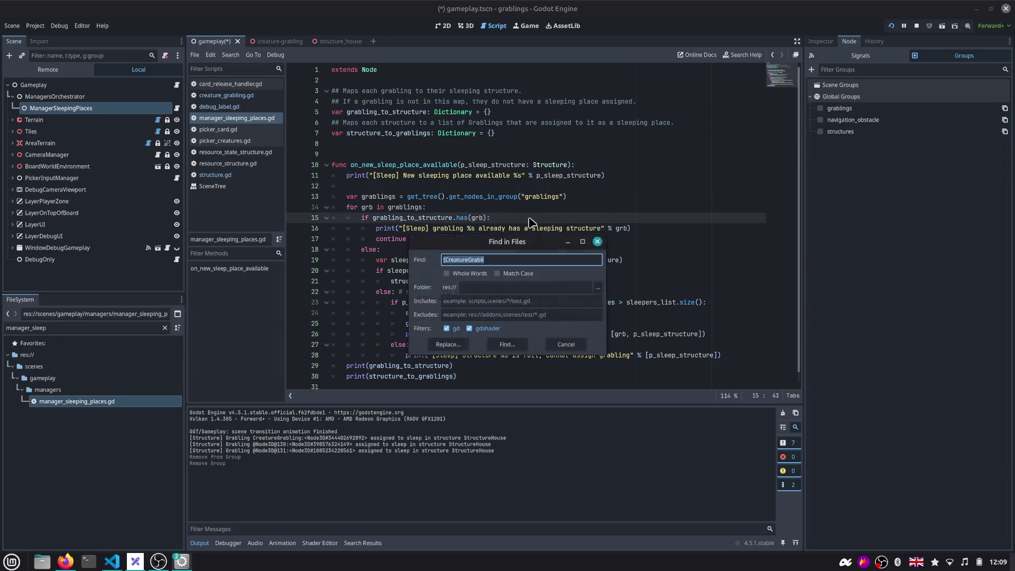
Find the remaining manager_sleeping_places reference and remove the commented call_group line from structure.gd
key("ctrl+shift+f")
type("manager_sle")
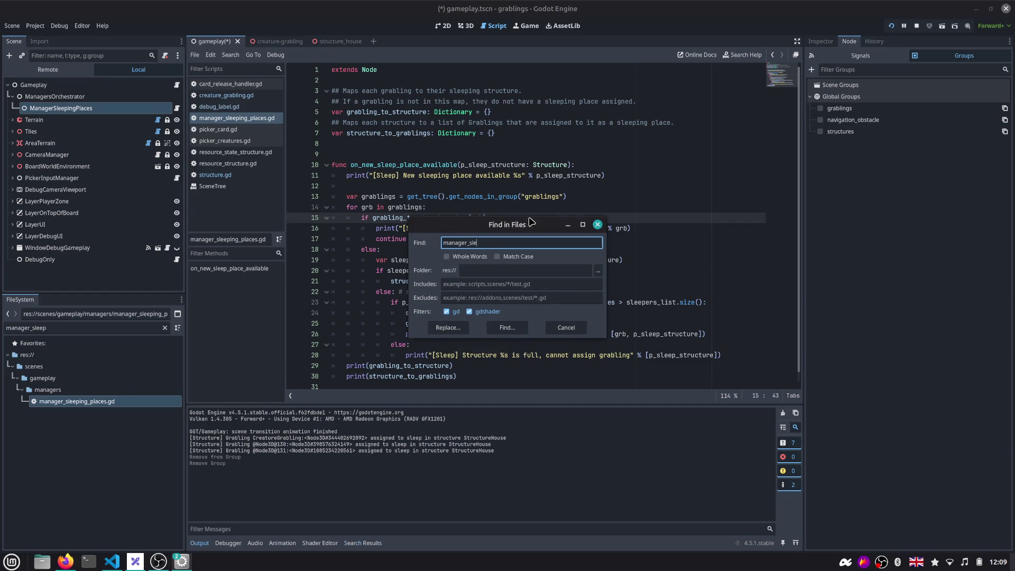
key("Return")
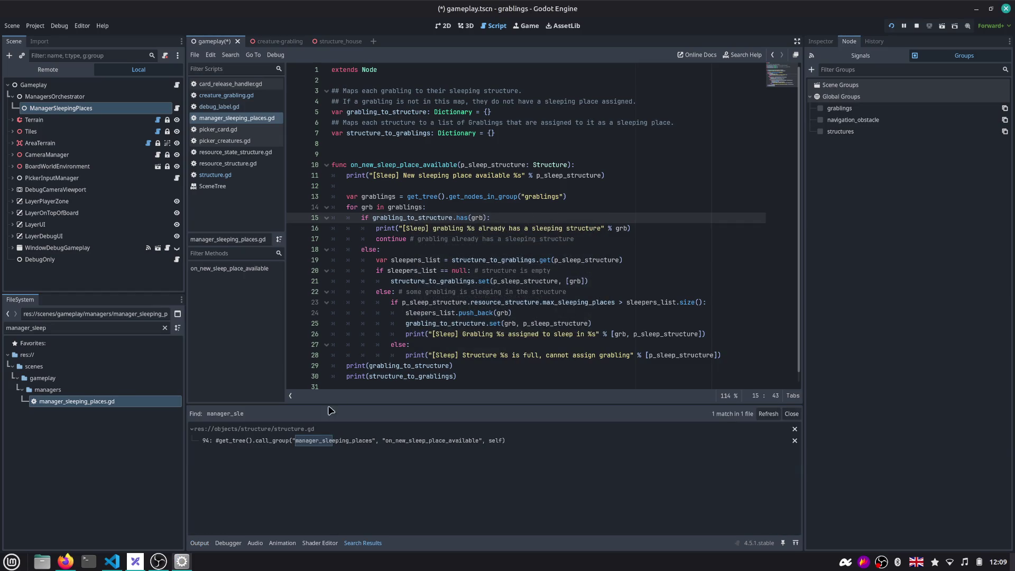
left_click(315, 441)
double_click(474, 134)
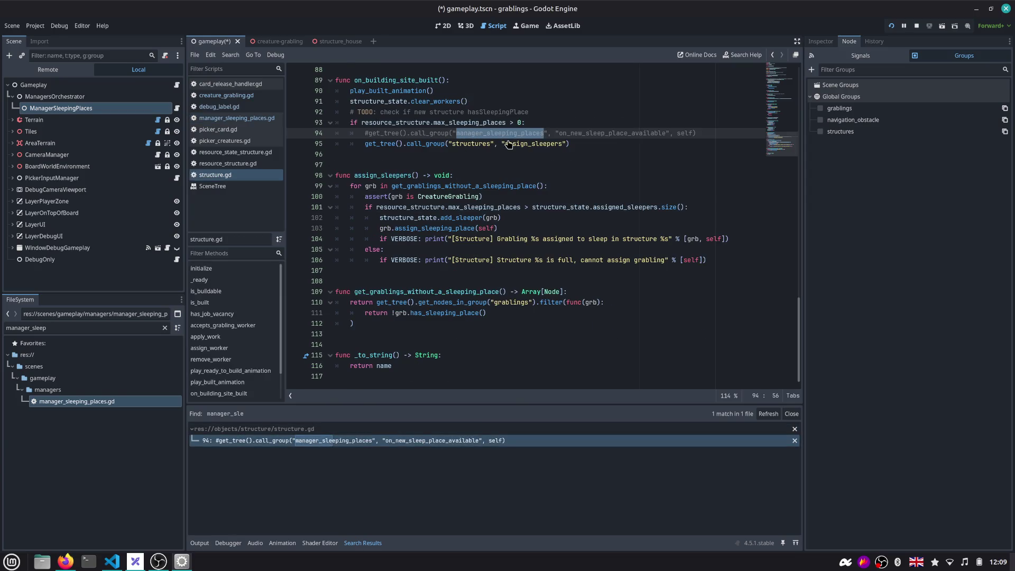
key("ctrl+shift+k")
key("ctrl+s")
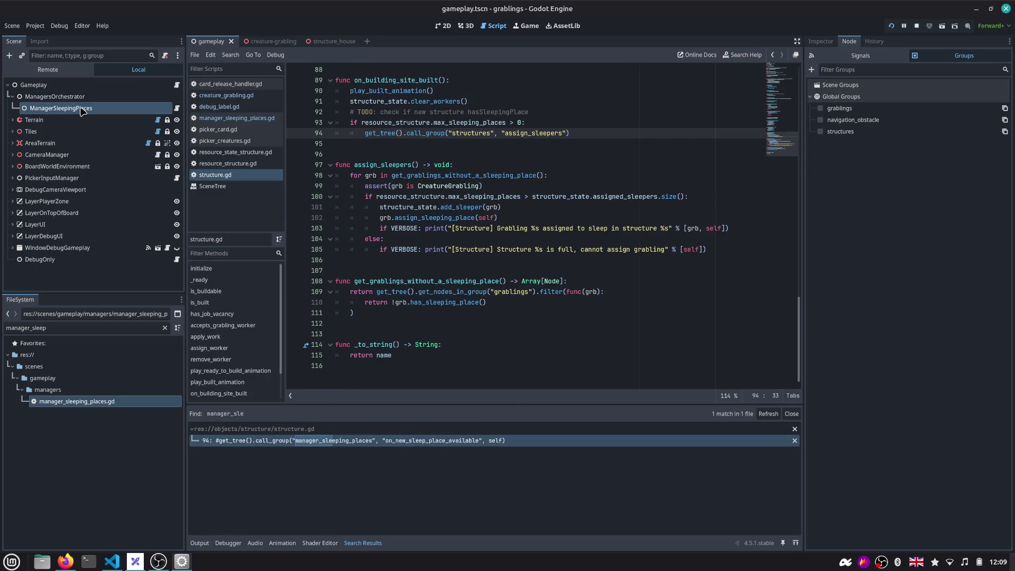
Detach the script from ManagerSleepingPlaces and delete the node from the gameplay scene
left_click(829, 42)
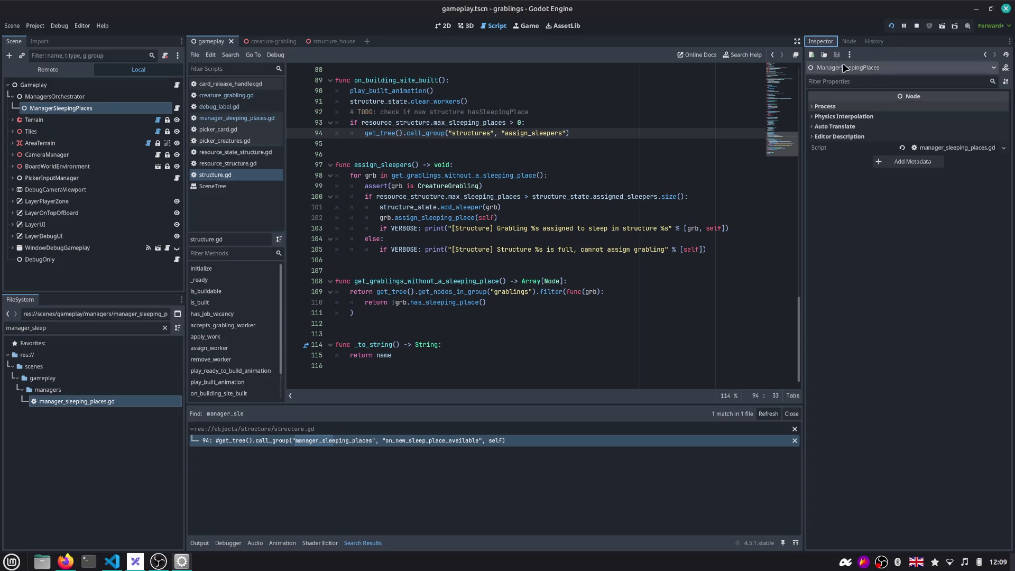
left_click(901, 148)
key("ctrl+s")
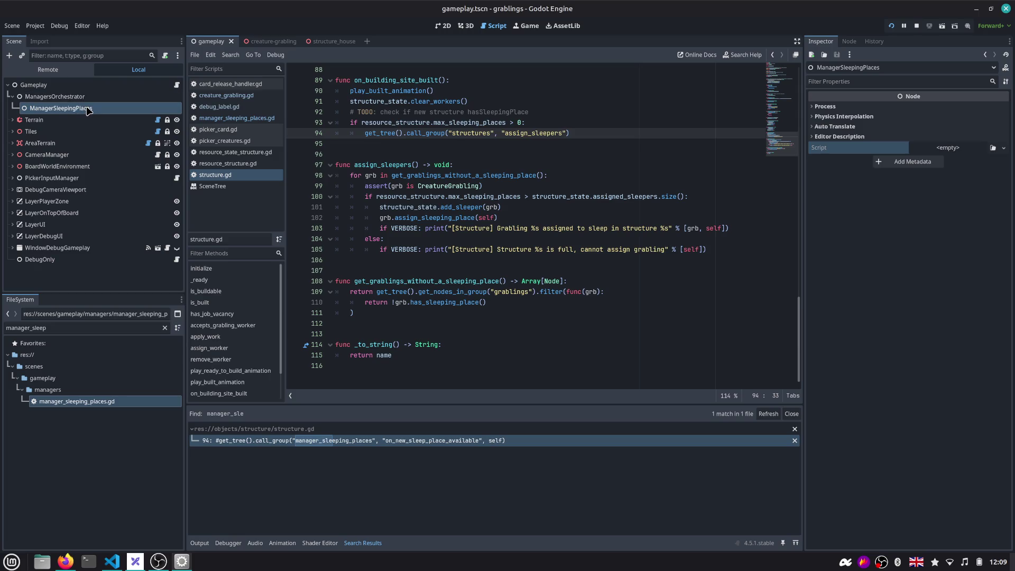
key("Delete")
key("Return")
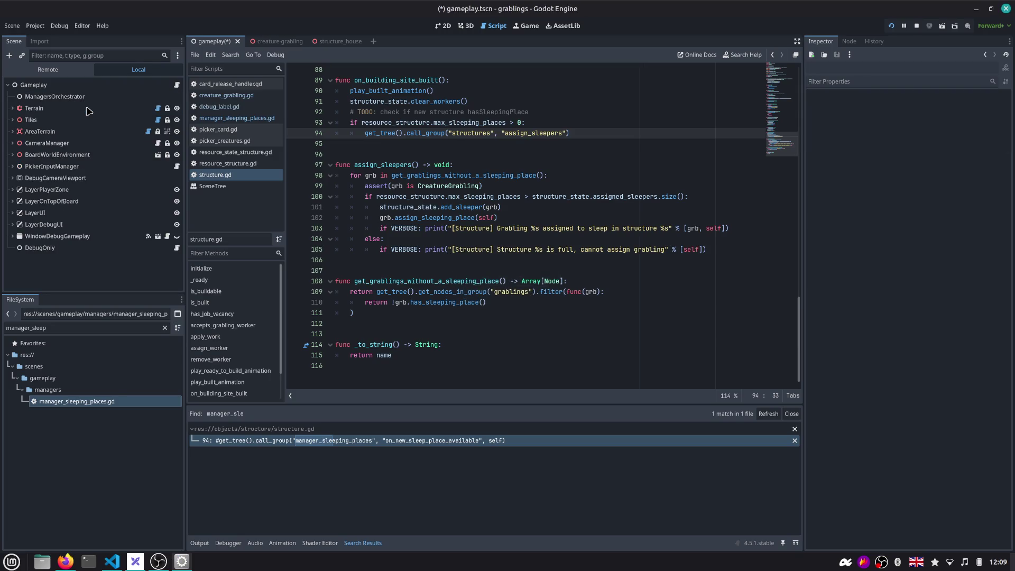
left_click(97, 98)
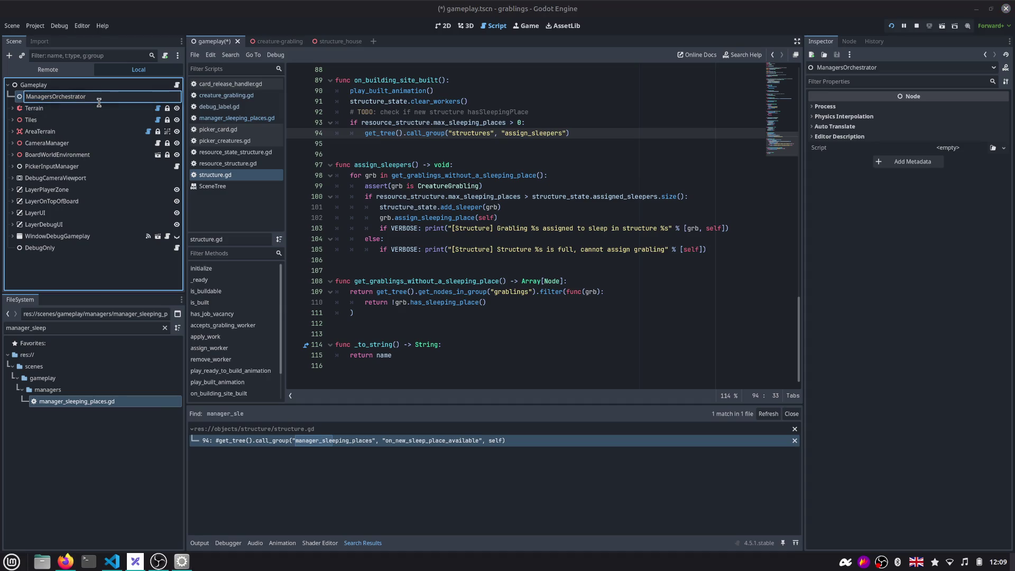
Delete manager_sleeping_places.gd from the project FileSystem
key("Escape")
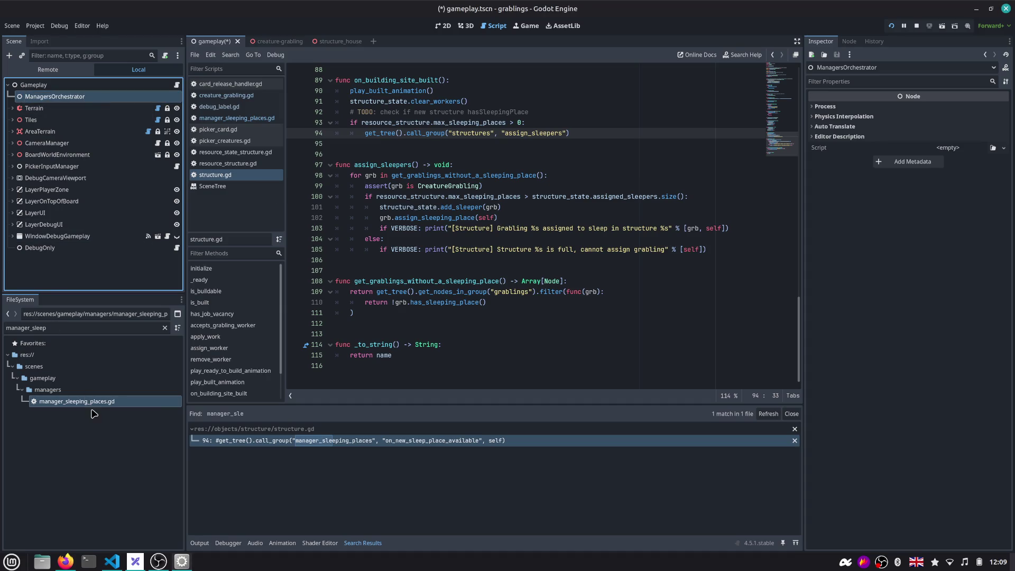
right_click(95, 406)
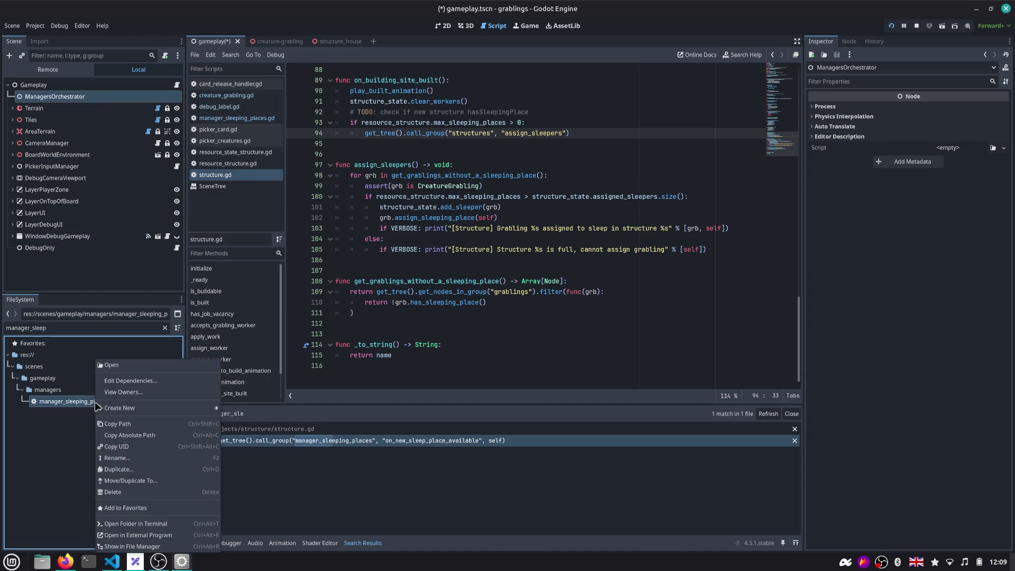
left_click(123, 495)
left_click(566, 328)
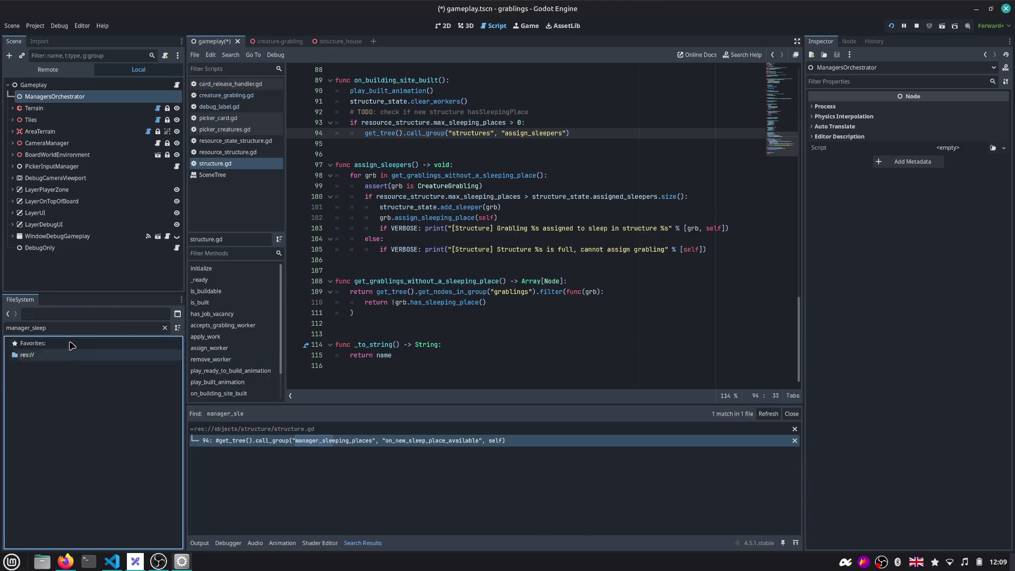
Clear the file filter, save the gameplay scene and switch to the Firefox kanban board
left_click(165, 328)
left_click(420, 209)
key("ctrl+s")
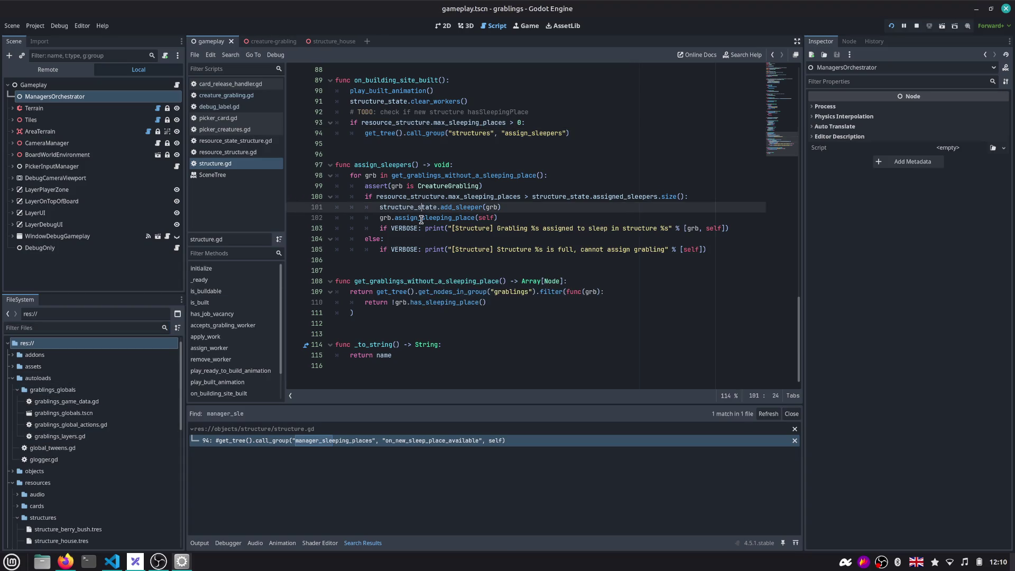
key("alt+Tab")
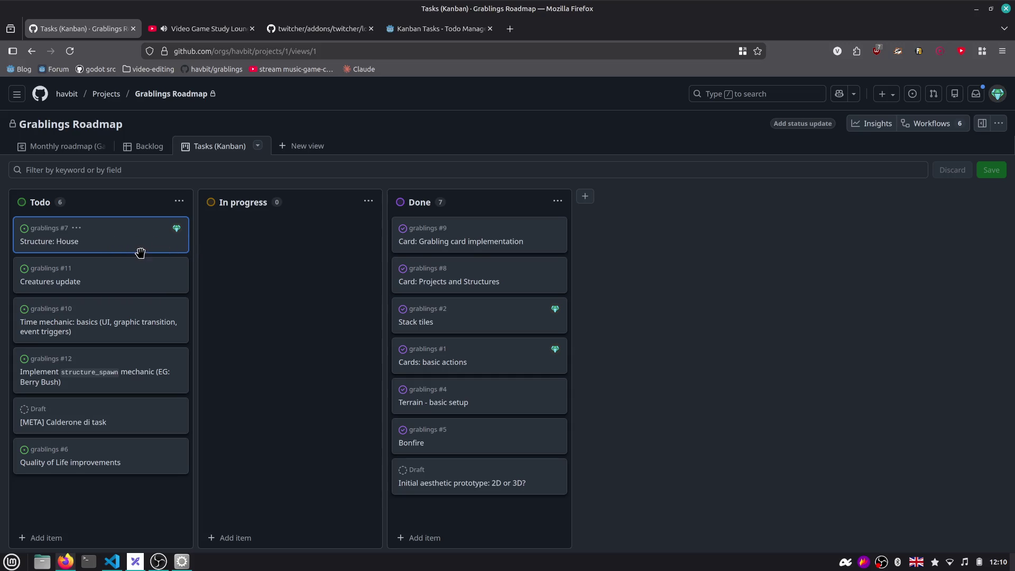
Move the Structure: House card from Todo to In progress, then return to Godot
key("alt+Tab")
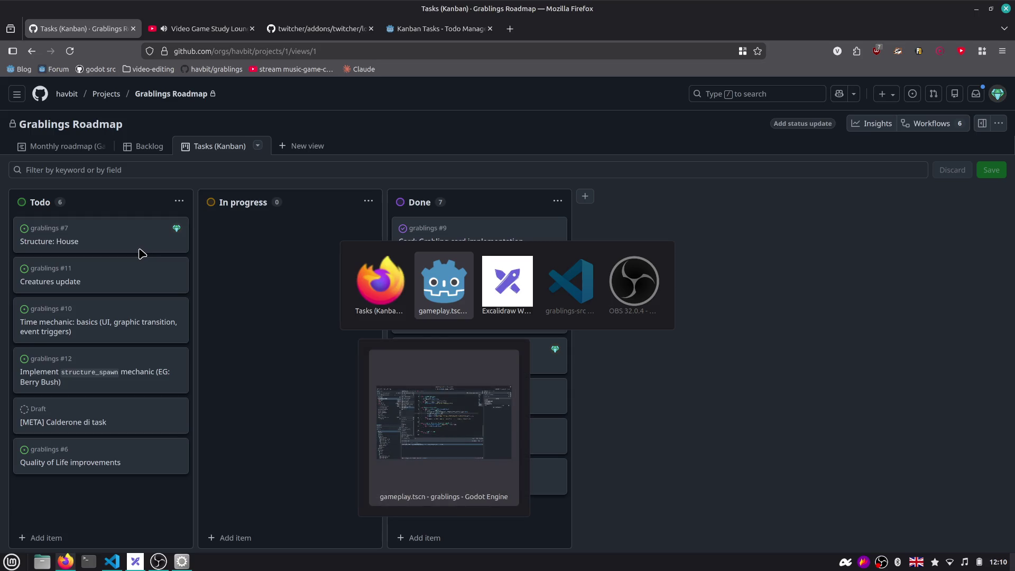
left_click_drag(59, 238, 242, 230)
key("alt+Tab")
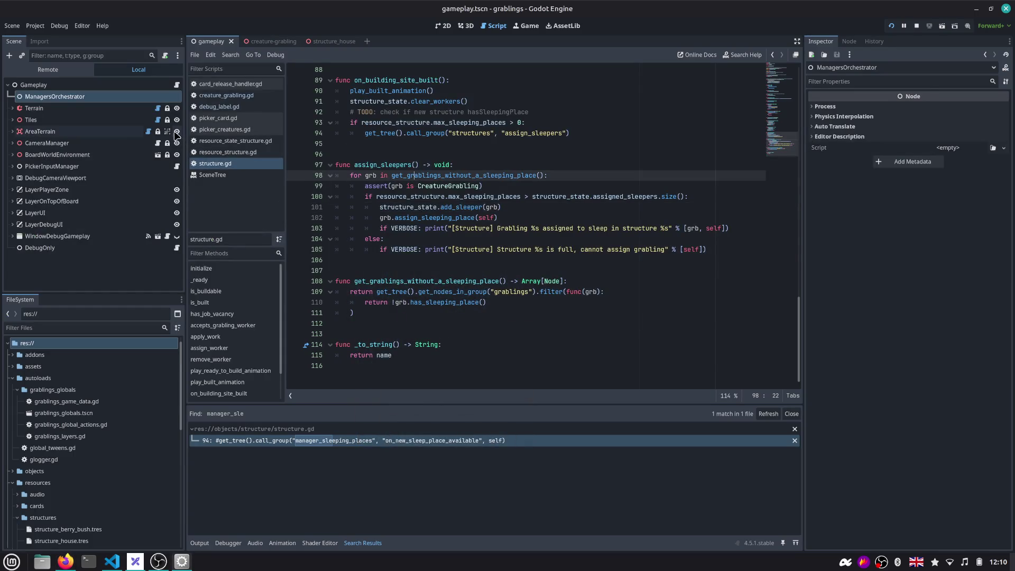
Collapse the autoloads, resources and scenes folders in the FileSystem dock
left_click(13, 389)
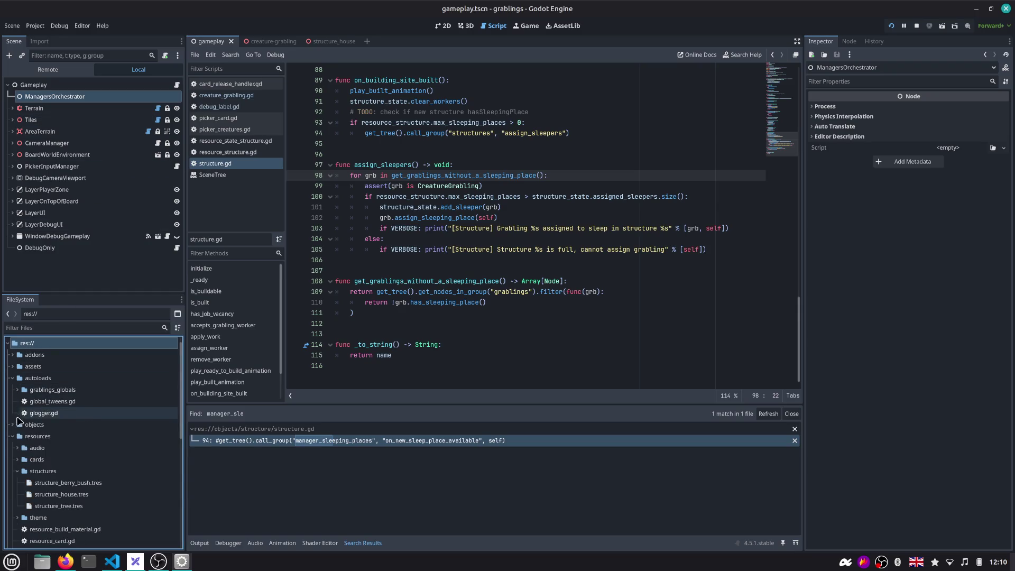
left_click(12, 436)
left_click(11, 378)
left_click(13, 413)
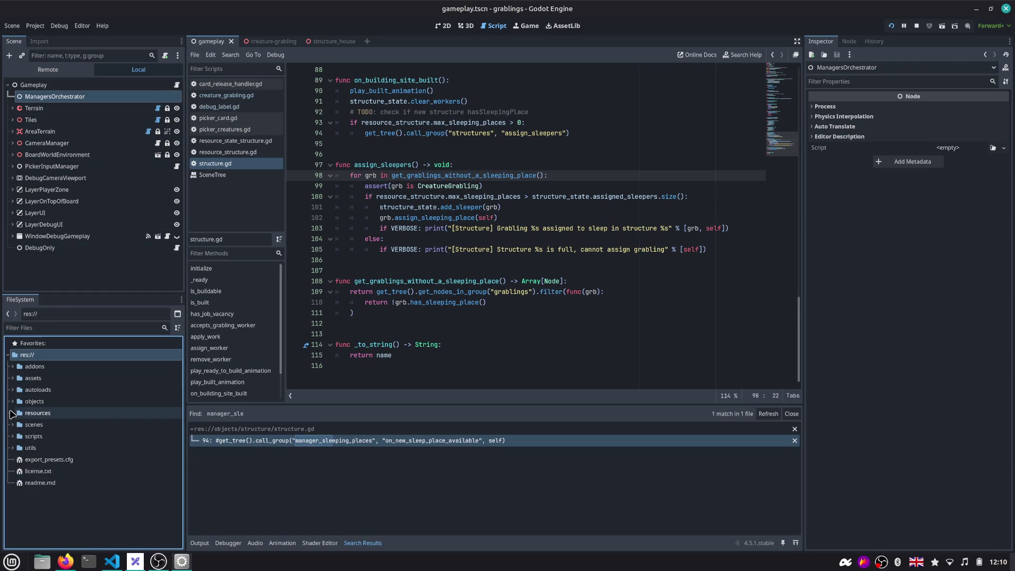
Bring Visual Studio Code's Source Control view to the front
key("alt+Tab")
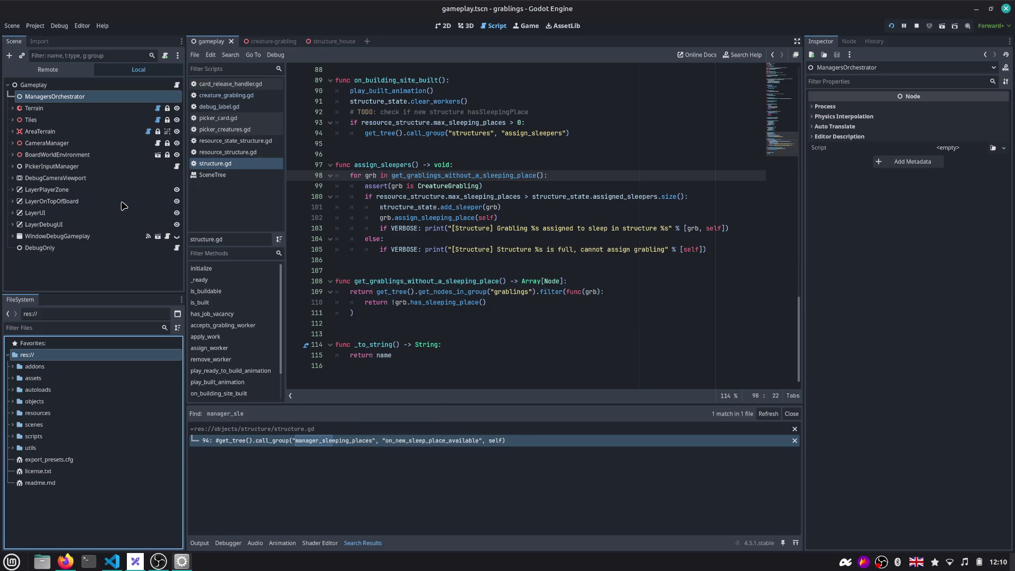
key("alt+Tab")
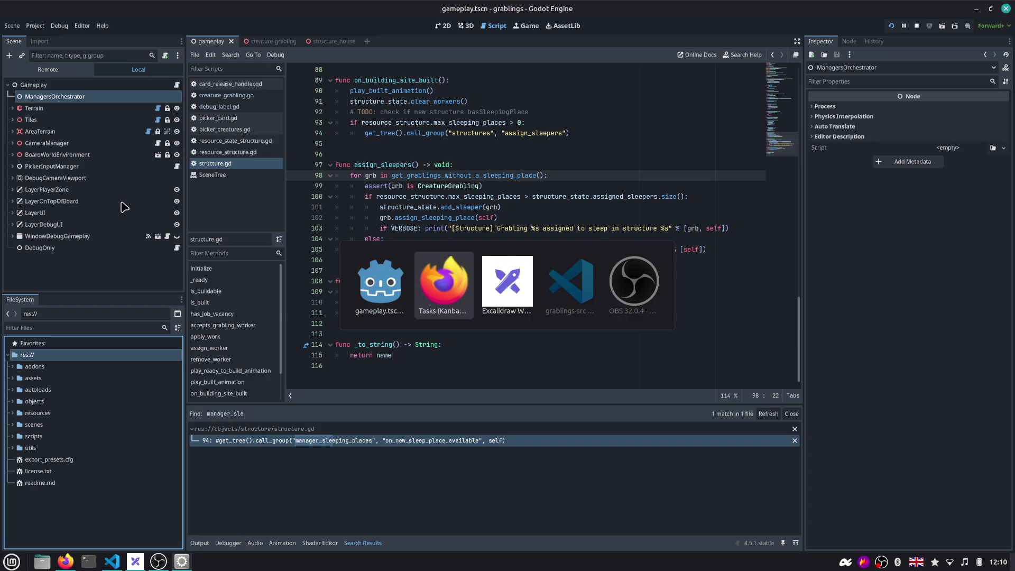
key("alt+Tab")
key("alt+Tab")
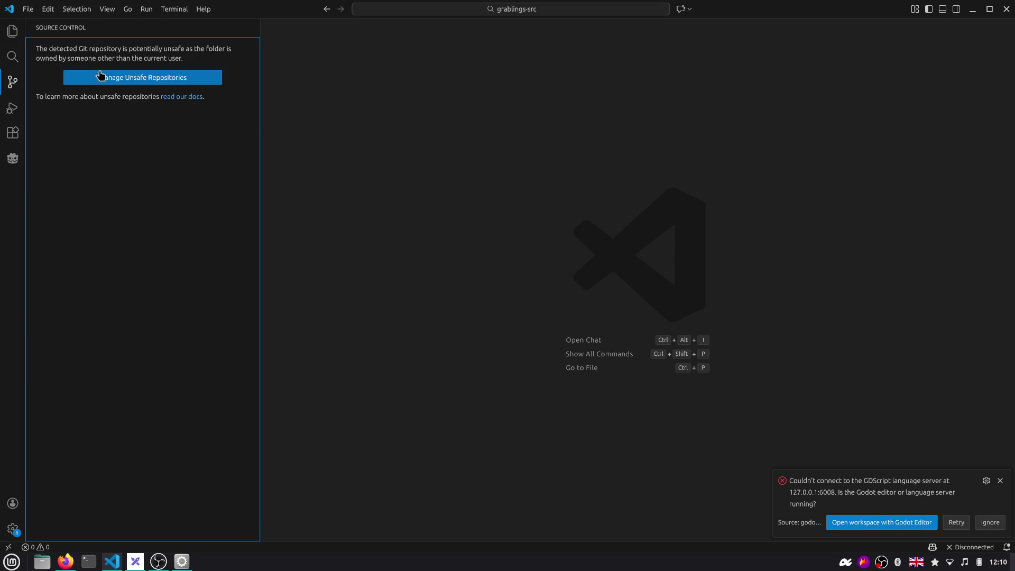
Trust the grablings-src repository and collapse the commit graph to list its 20 changed files
left_click(164, 78)
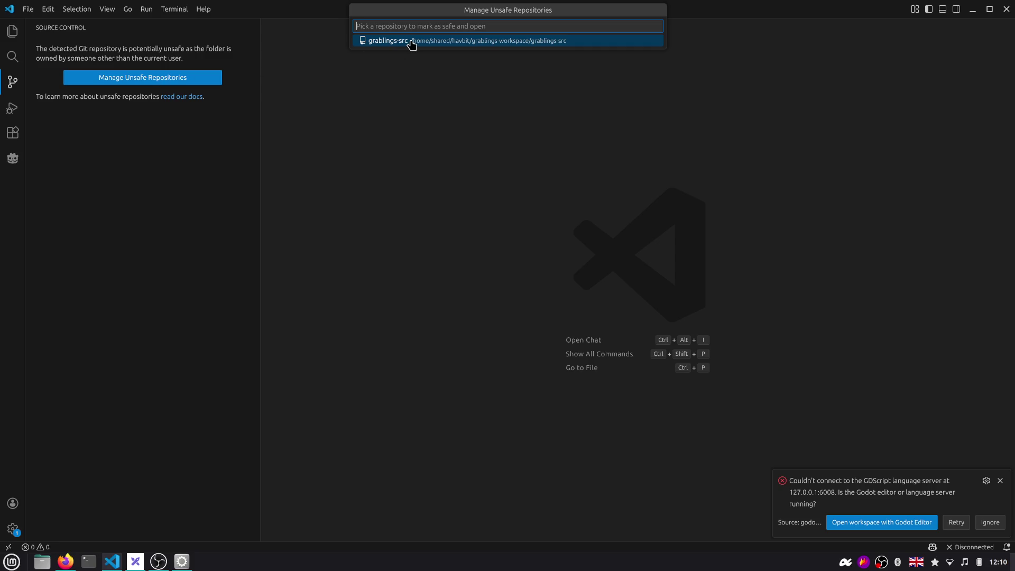
left_click(411, 43)
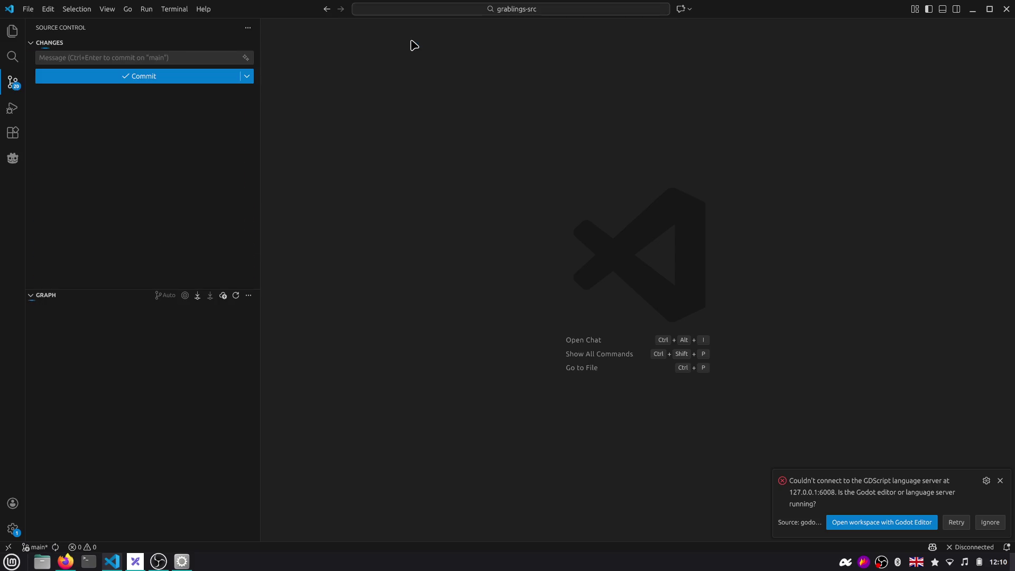
left_click(103, 296)
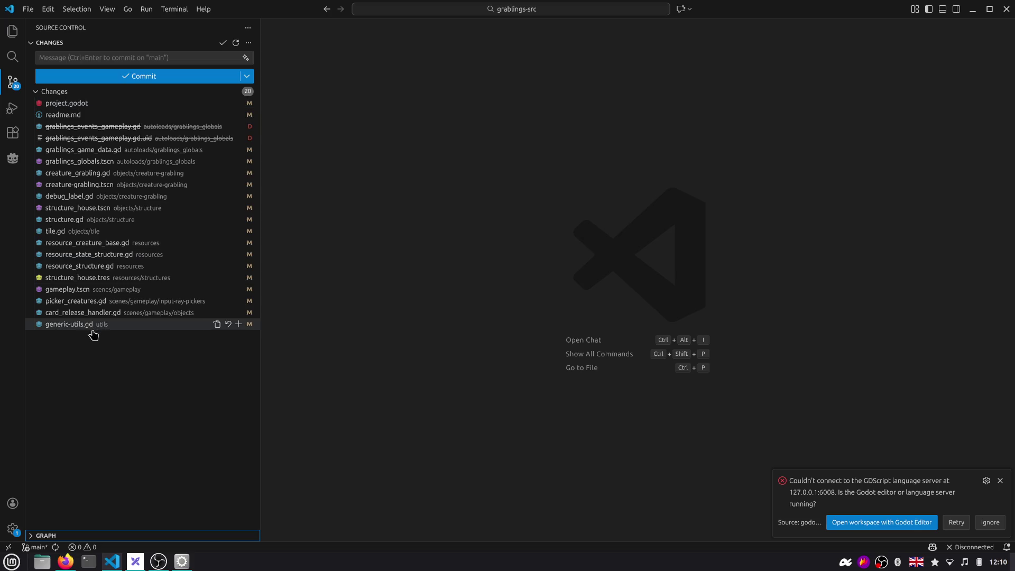
Review generic-utils.gd's diff, then show project.godot's diff adding the grablings and structures groups
left_click(92, 326)
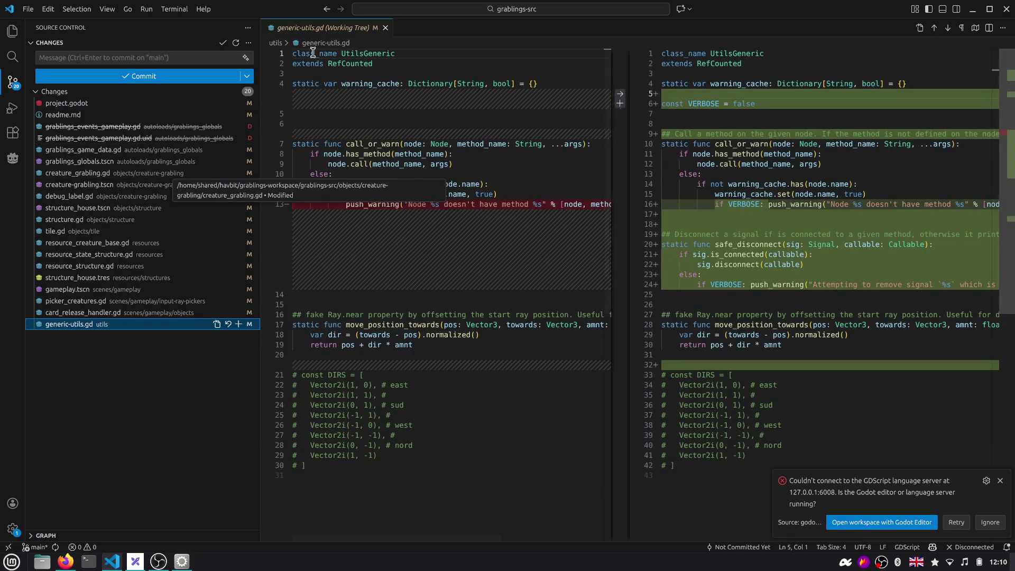
key("ctrl+w")
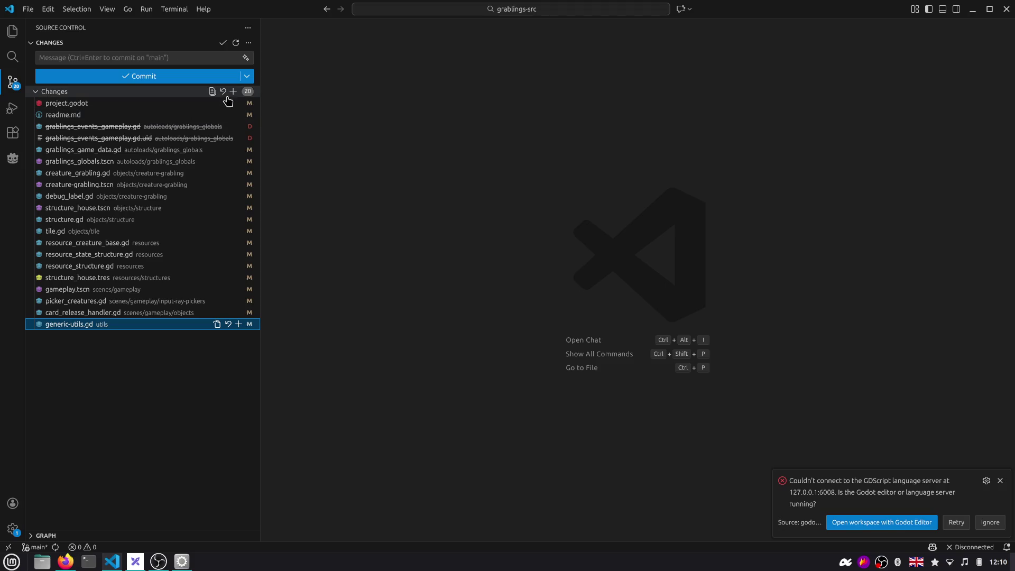
mouse_move(143, 103)
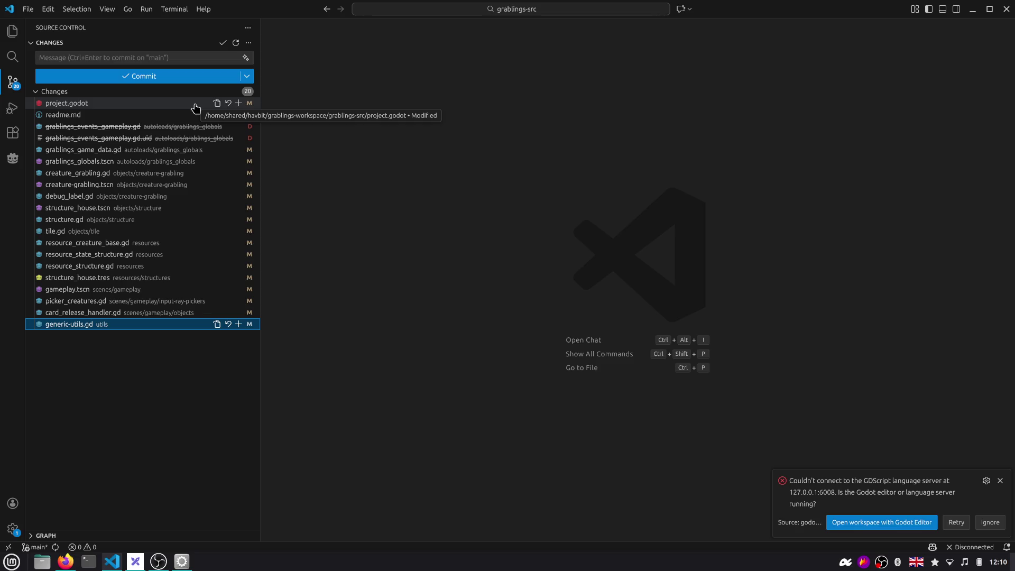
left_click(195, 108)
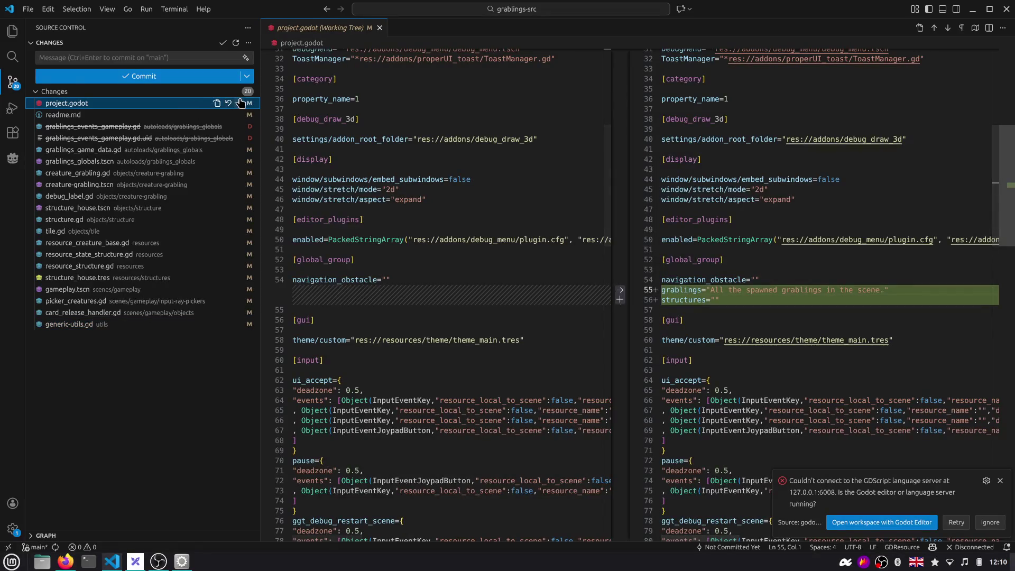
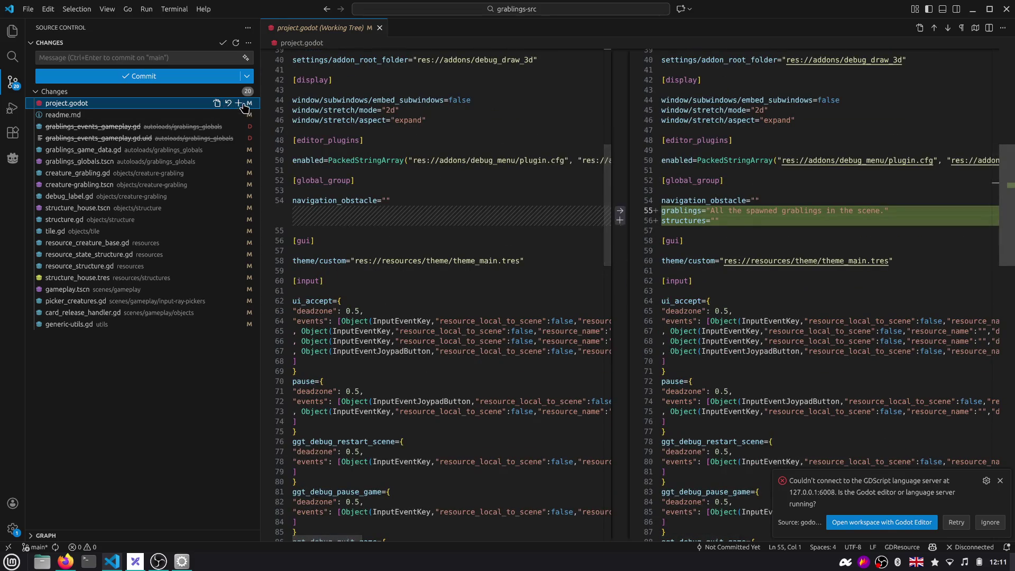
Stage project.godot and readme.md after reviewing the readme diff and dismissing the language server error
left_click(241, 104)
left_click(86, 127)
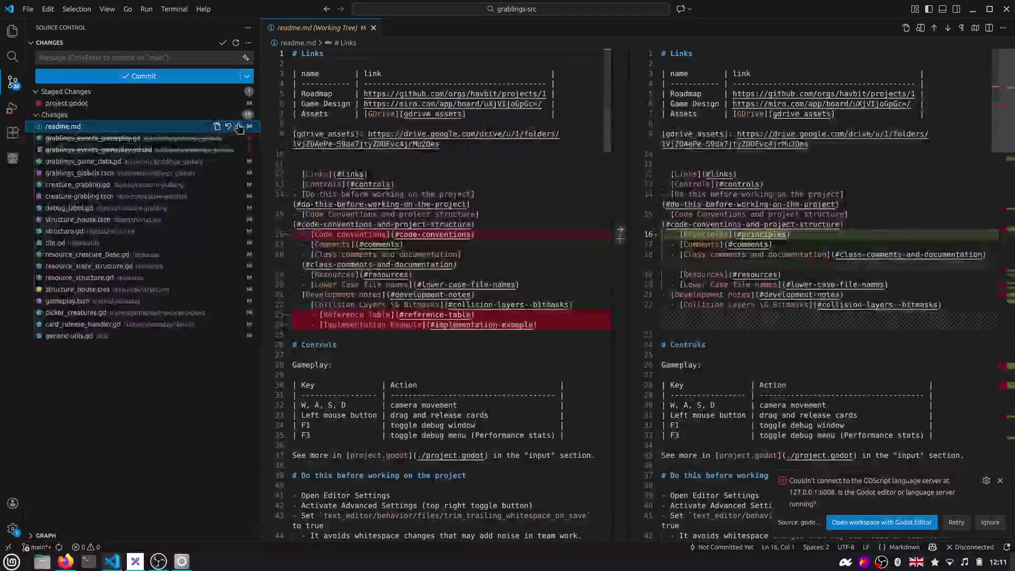
scroll(938, 143, "down", 3)
scroll(938, 143, "down", 3)
scroll(938, 142, "down", 5)
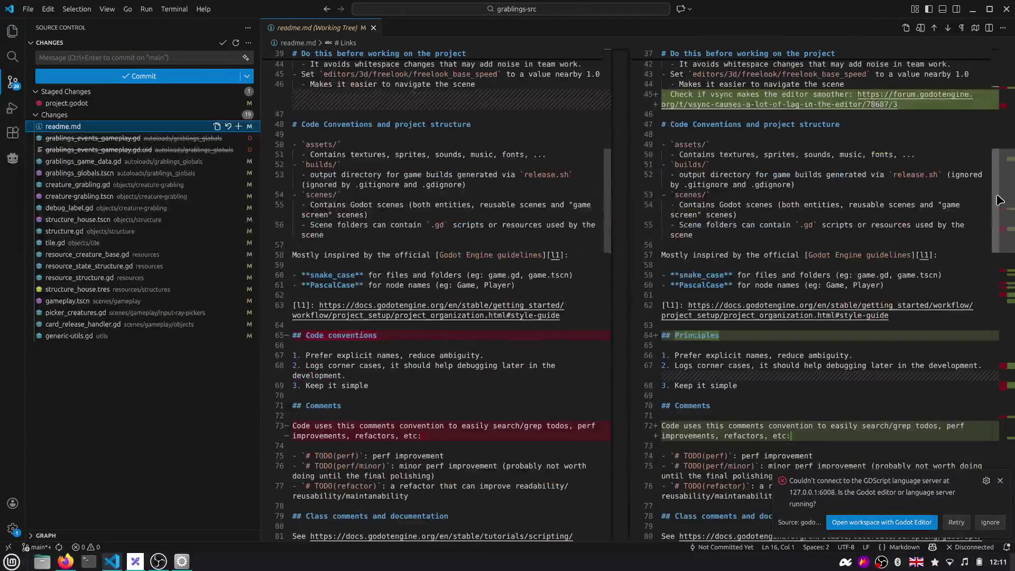
scroll(1002, 270, "down", 3)
left_click_drag(1001, 270, 998, 418)
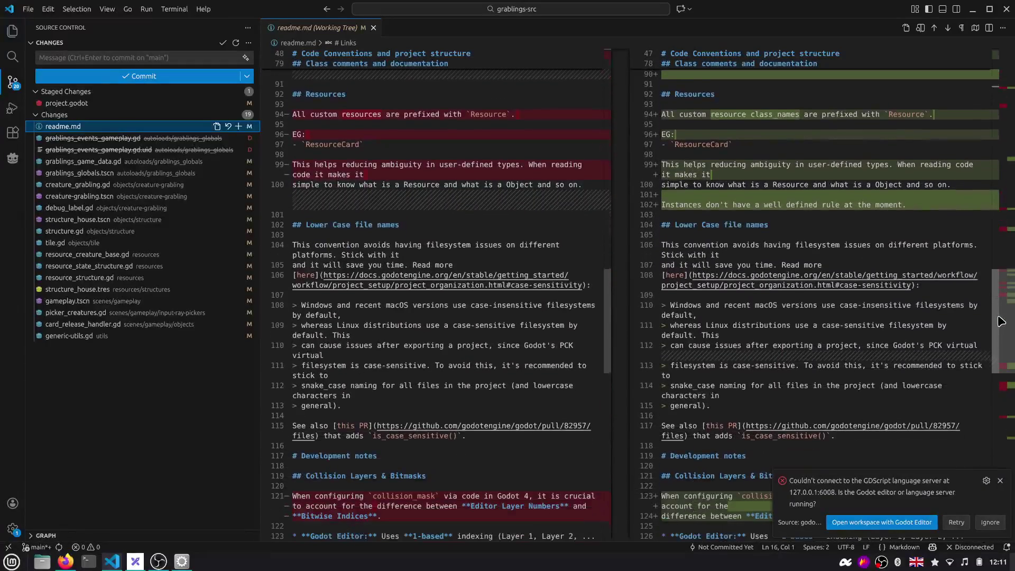
left_click(1000, 481)
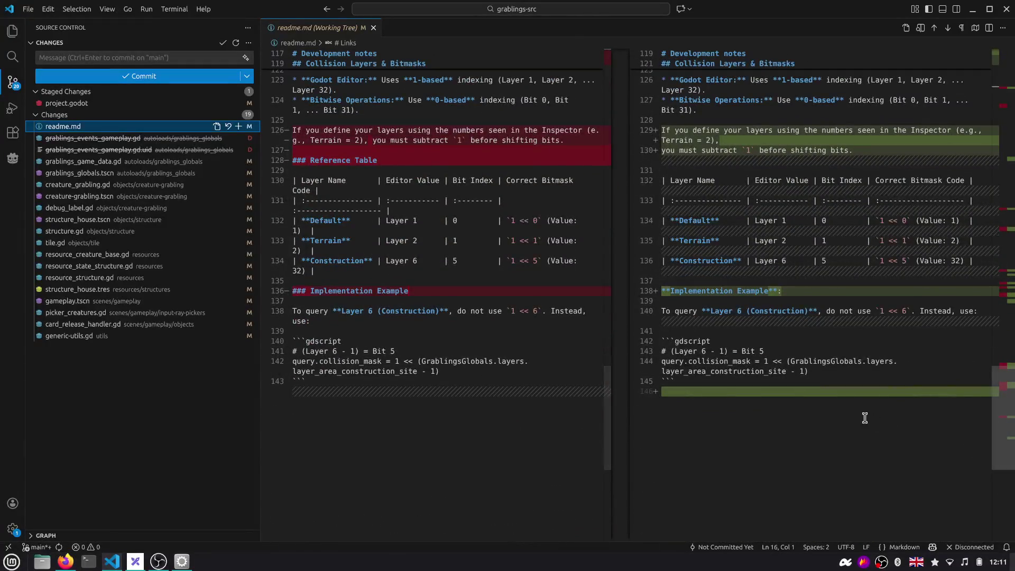
left_click(238, 125)
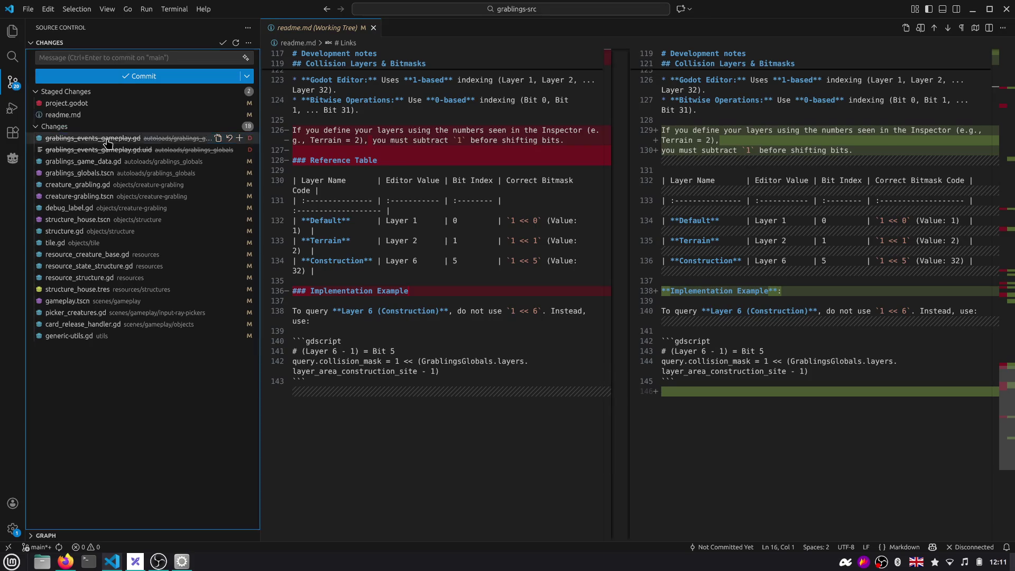
Stage the deleted grablings_events_gameplay.gd and its .uid, then view the grablings_game_data.gd diff
left_click(108, 139)
right_click(129, 140)
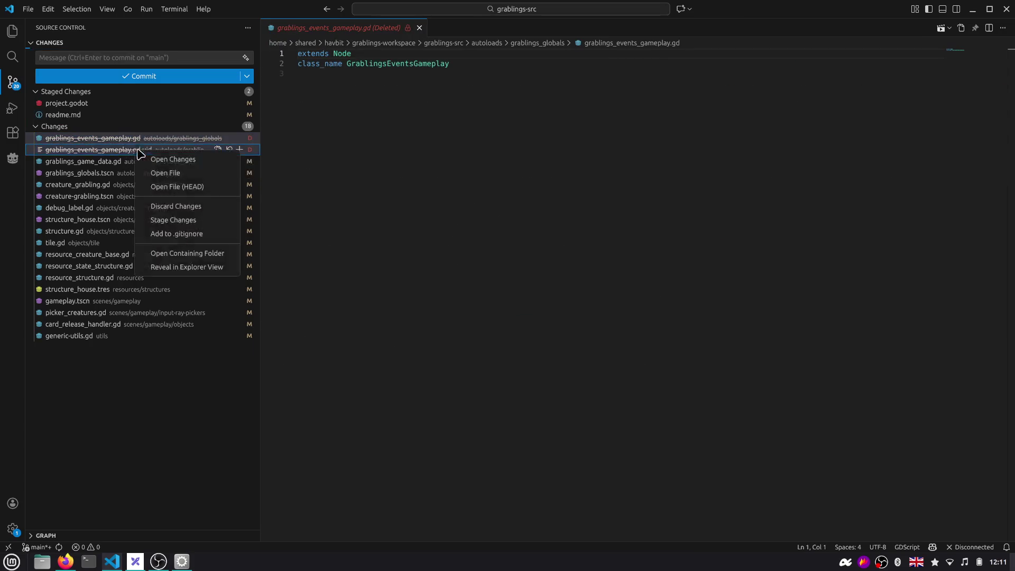
left_click(159, 216)
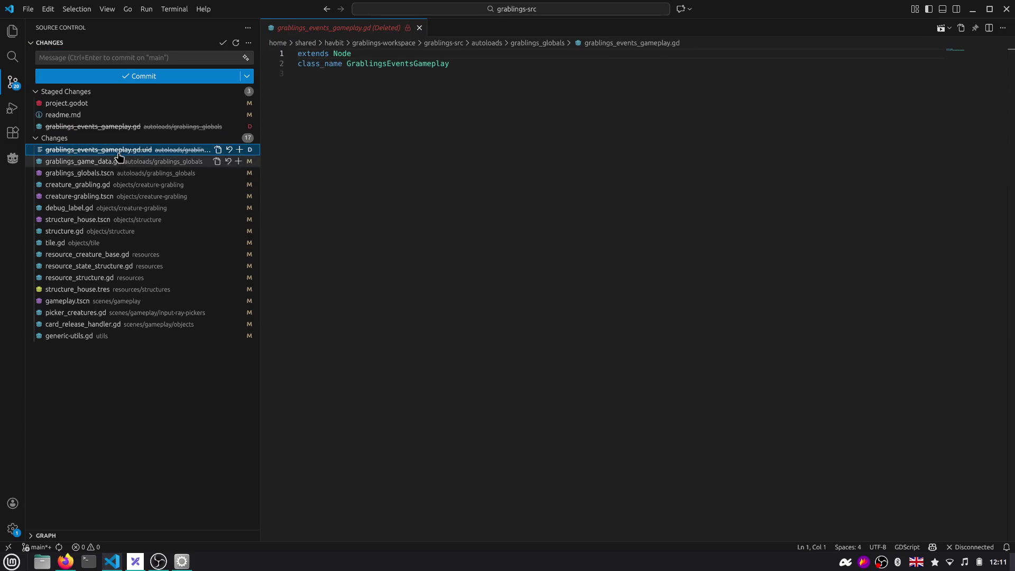
left_click(240, 150)
left_click(136, 161)
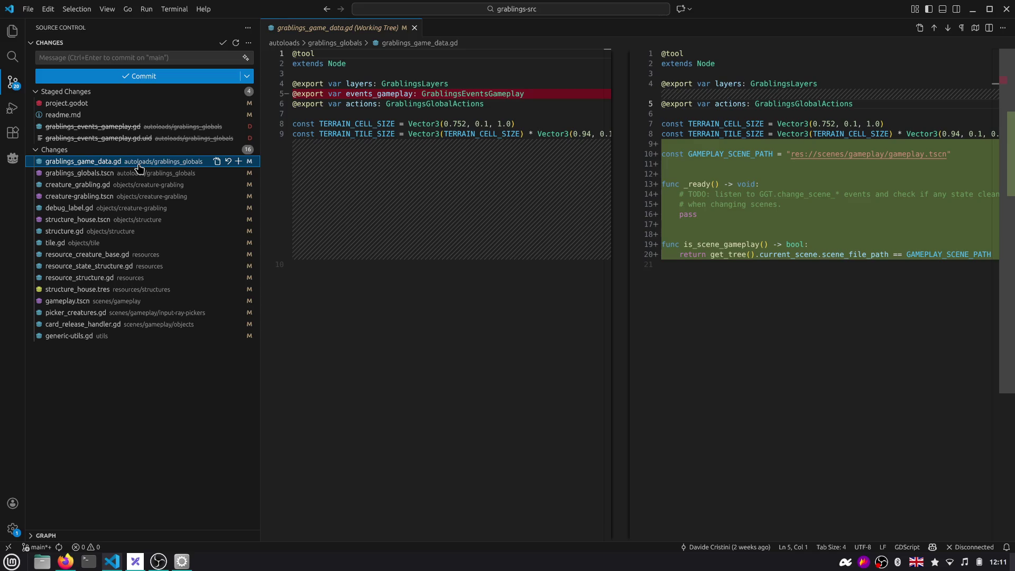
Search the project for is_scene_gameplay, then return to the Source Control changes list
double_click(702, 244)
key("ctrl+shift+f")
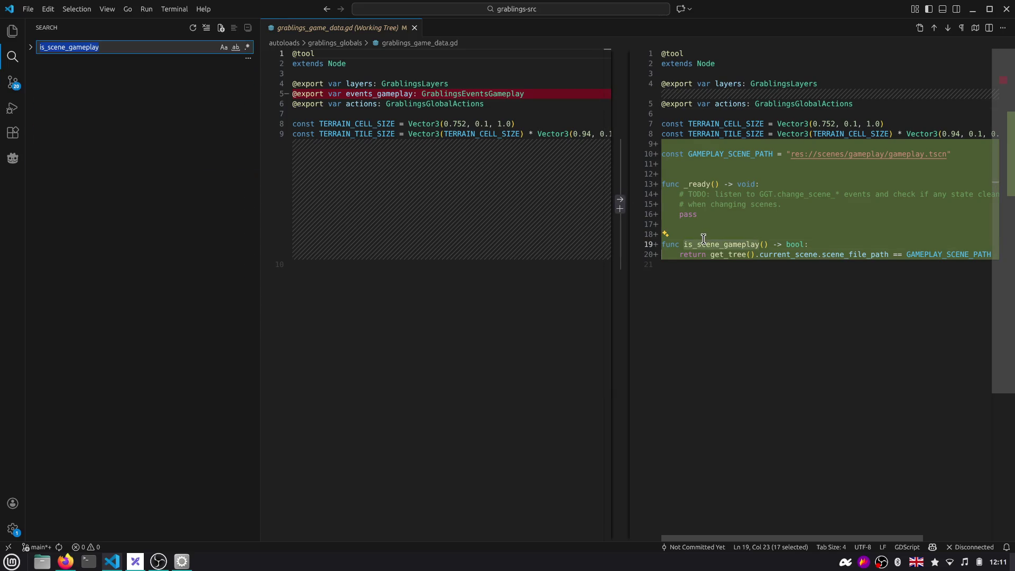
key("ctrl+shift+e")
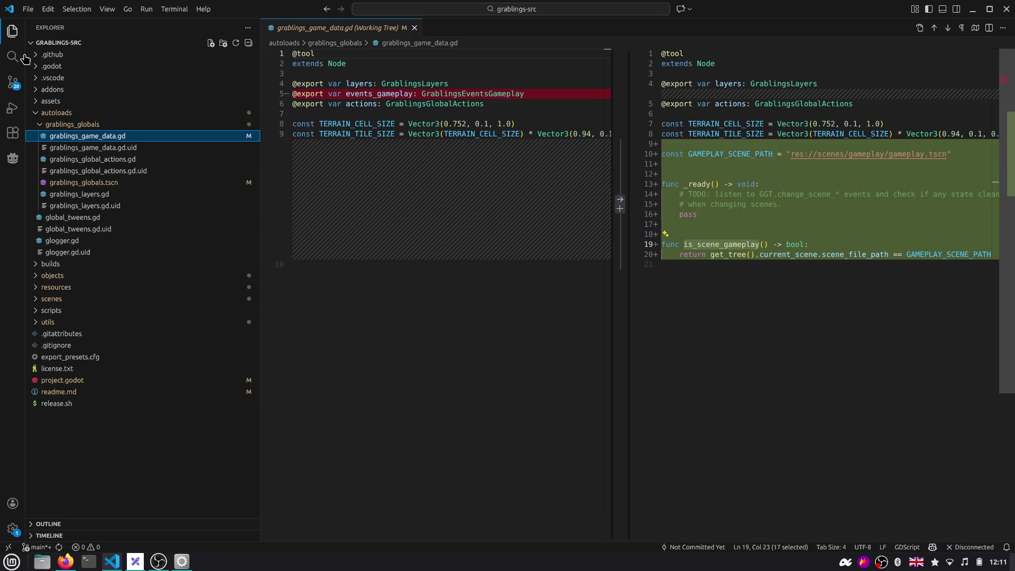
key("ctrl+shift+g")
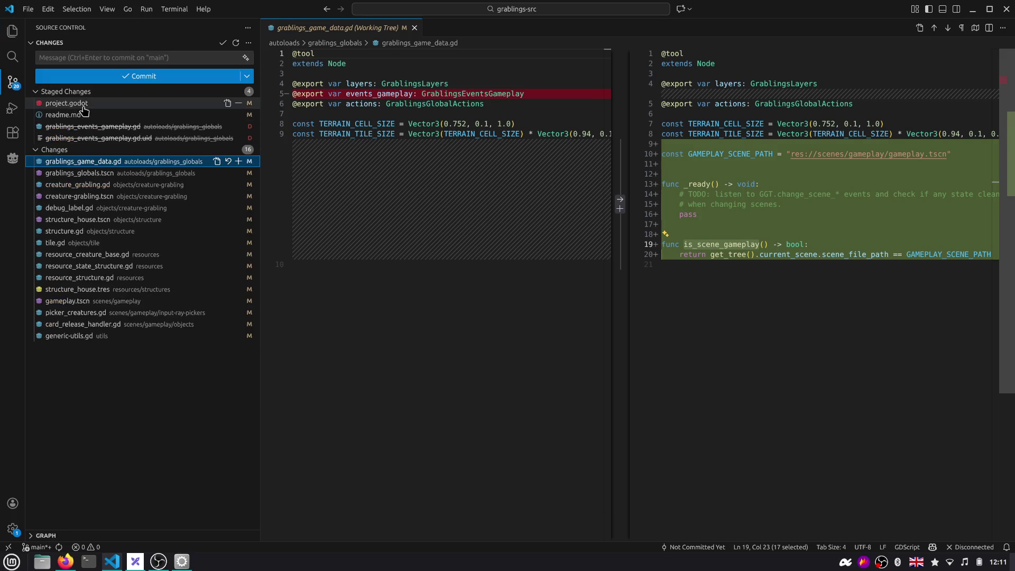
Stage grablings_globals.tscn, inspect sleeping_structure in the creature_grabling.gd diff, and go to Extensions
left_click(82, 172)
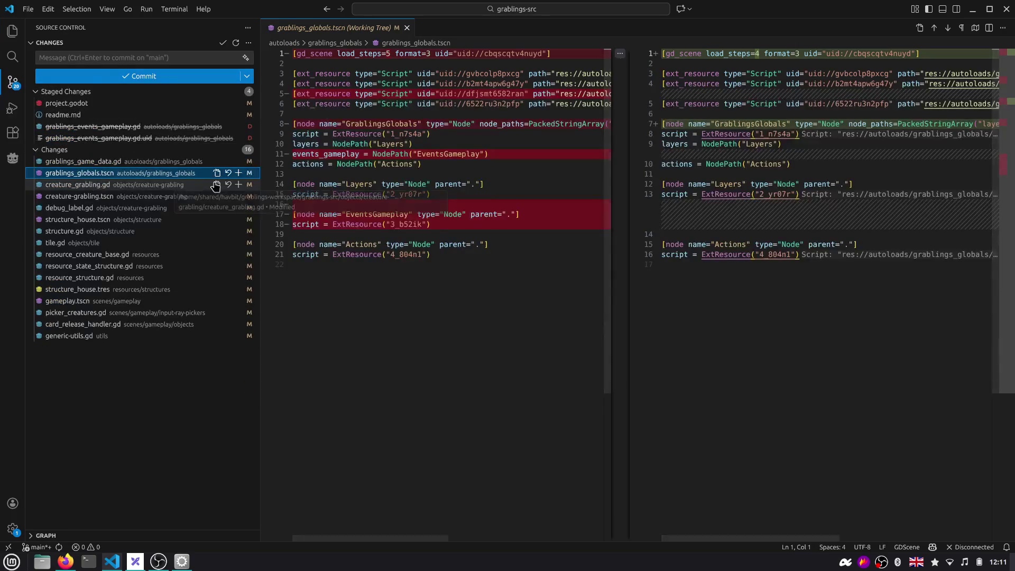
left_click(238, 173)
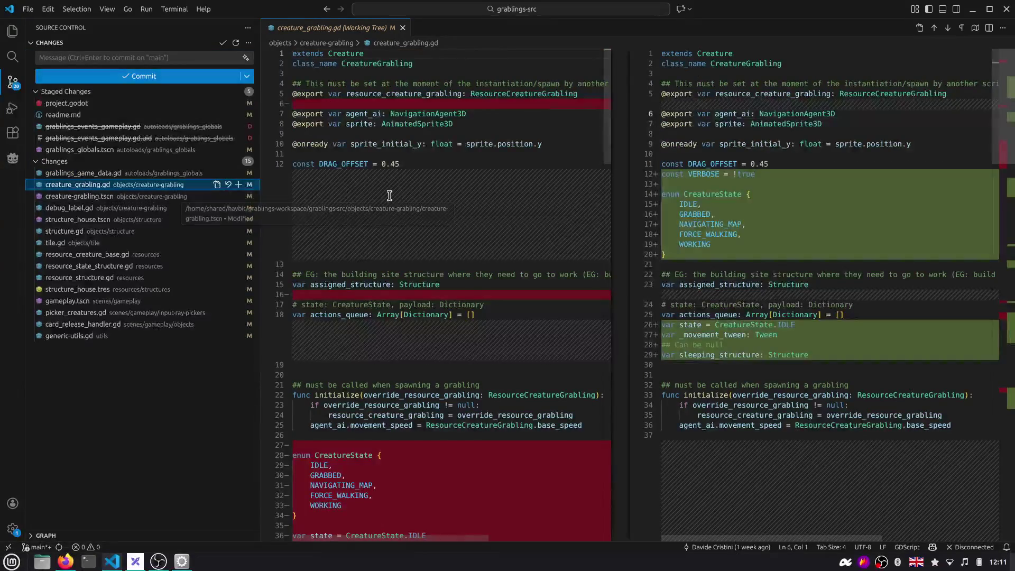
scroll(400, 195, "down", 1)
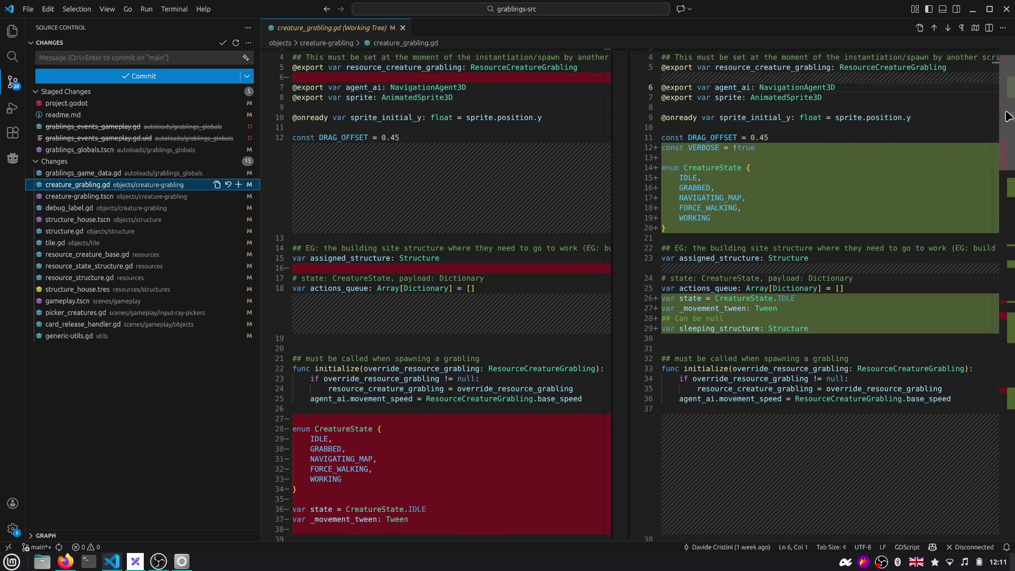
scroll(1001, 148, "down", 4)
scroll(1000, 148, "down", 2)
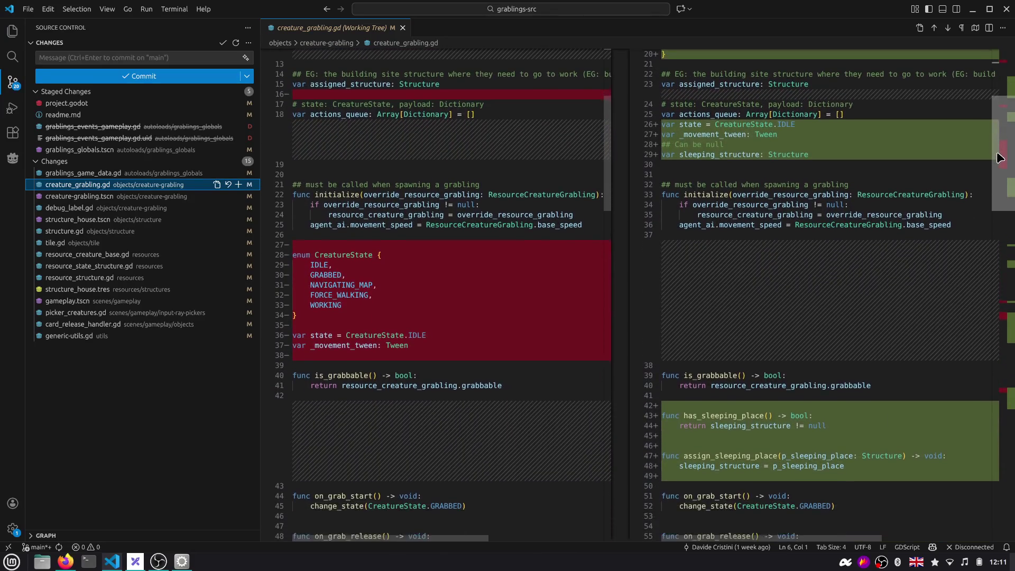
double_click(726, 151)
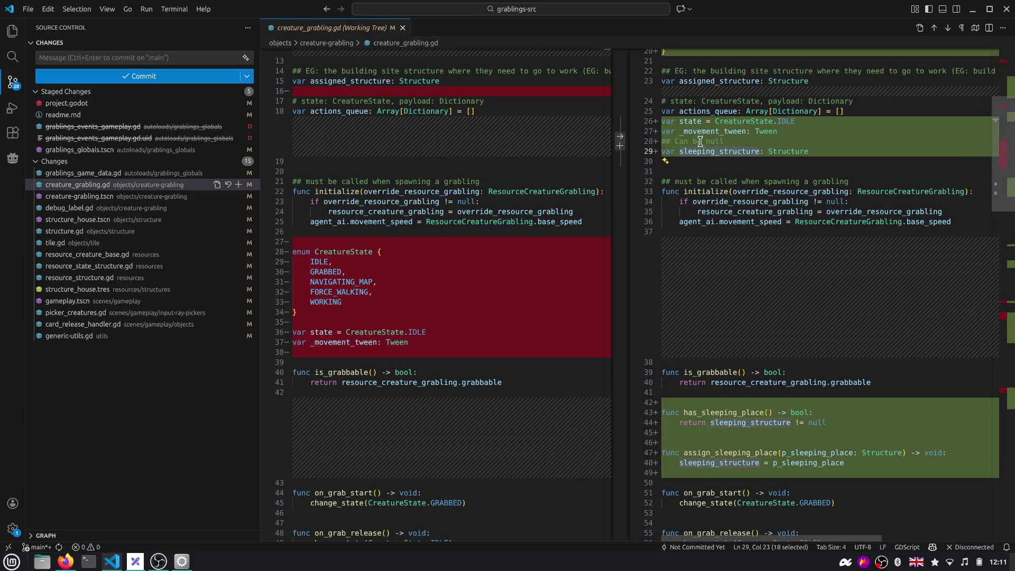
left_click(737, 143)
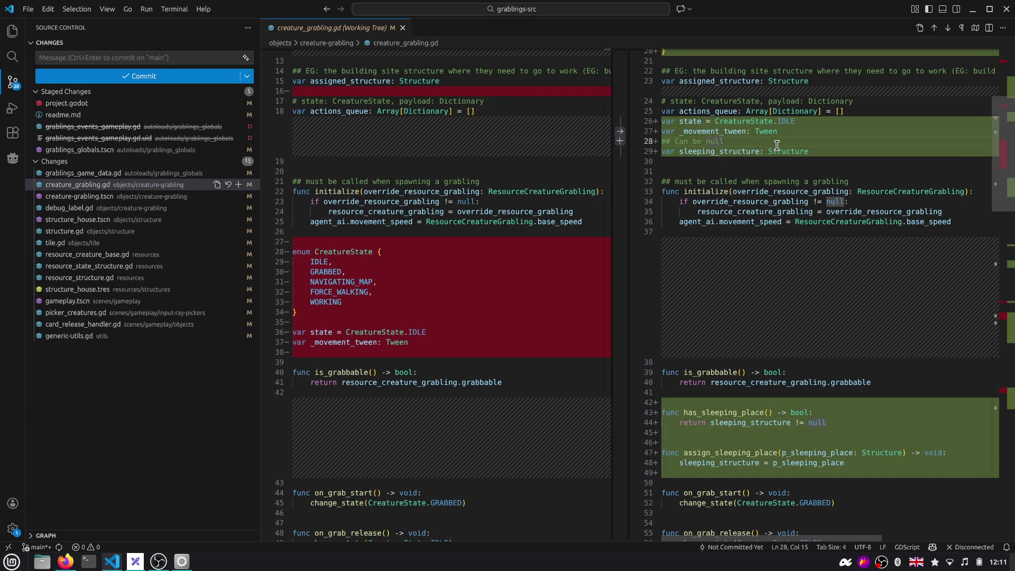
left_click(12, 133)
type("vim")
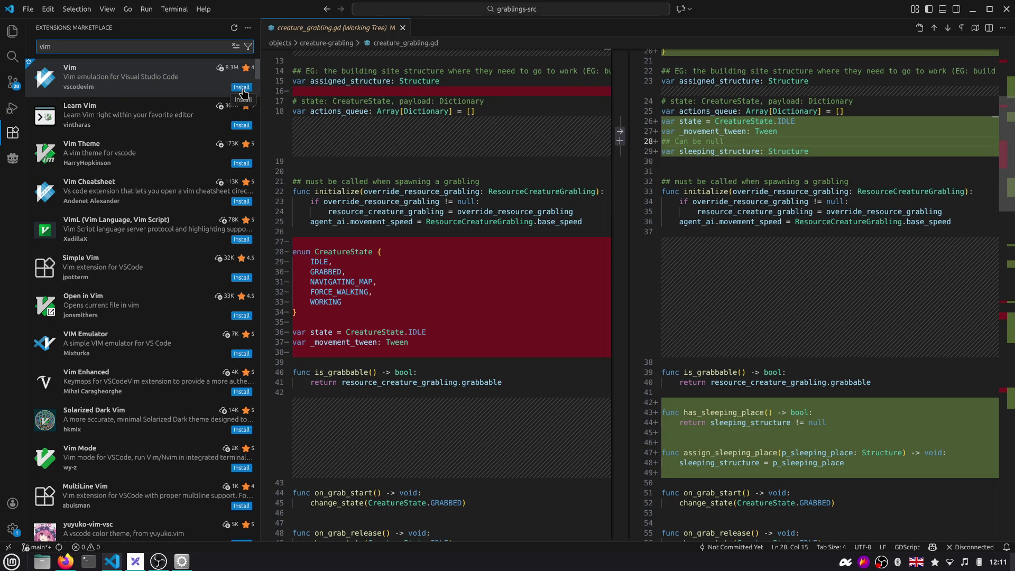
Install the Vim extension, trusting its publisher, and close its details page
left_click(242, 88)
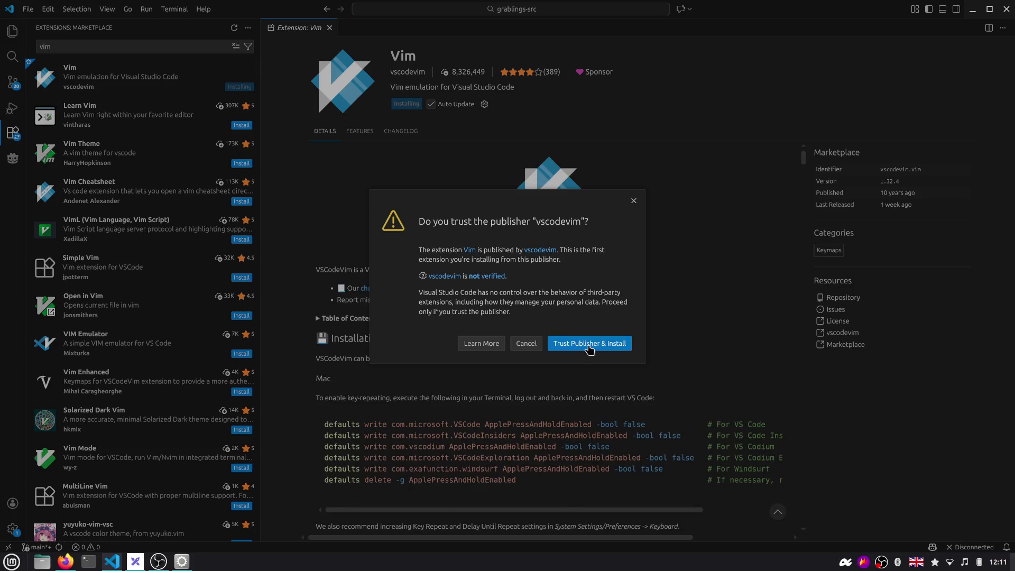
left_click(590, 347)
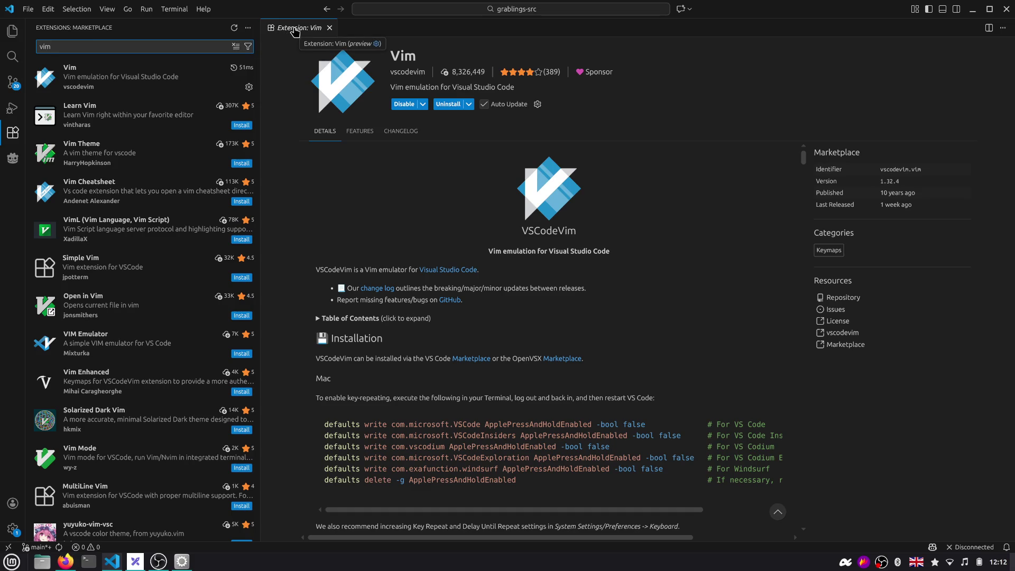
middle_click(301, 31)
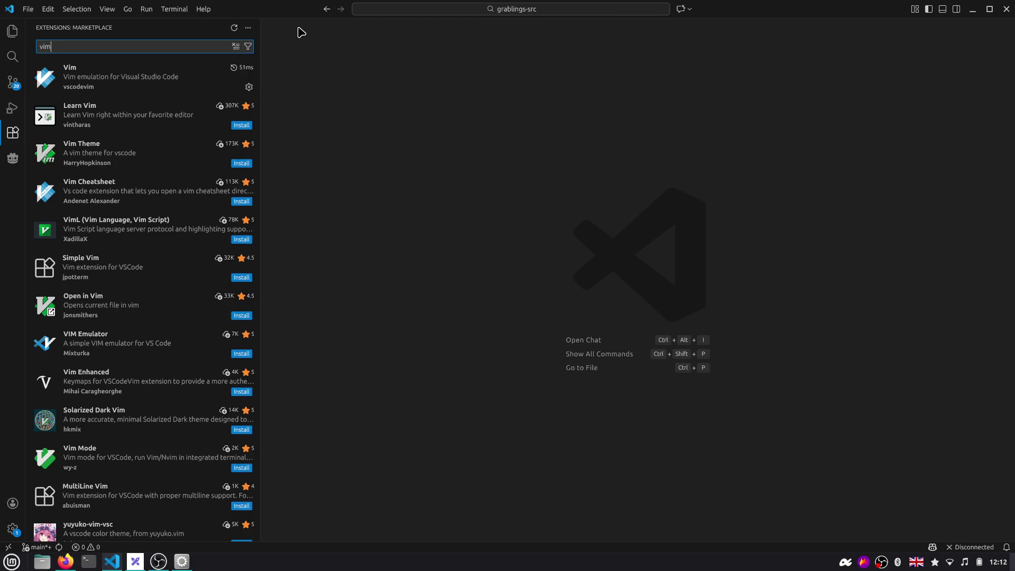
Collapse autoloads in Explorer, glance at Godot, and reopen the creature_grabling.gd diff from Source Control
left_click(11, 31)
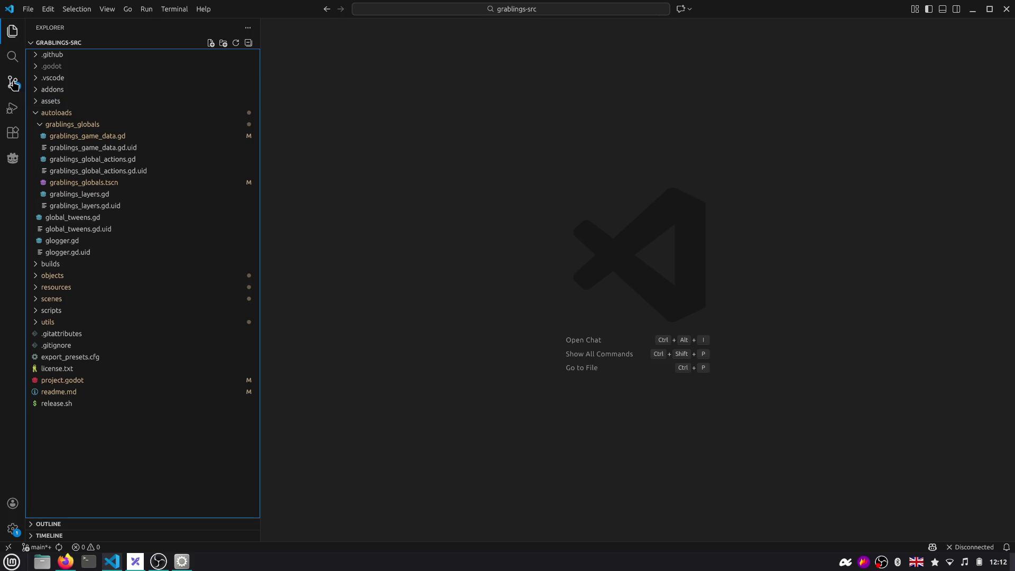
left_click(60, 114)
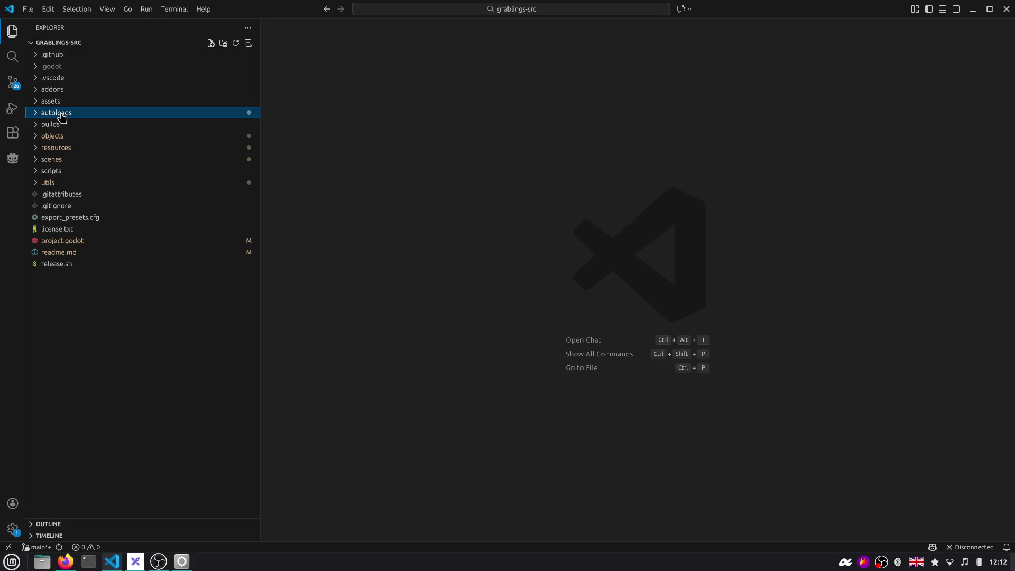
key("alt+Tab")
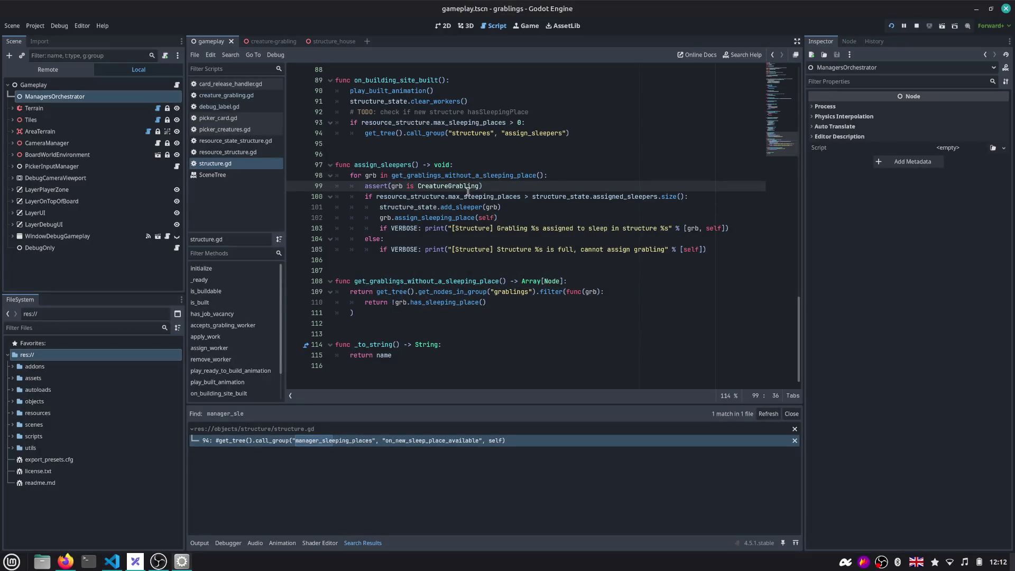
key("alt+Tab")
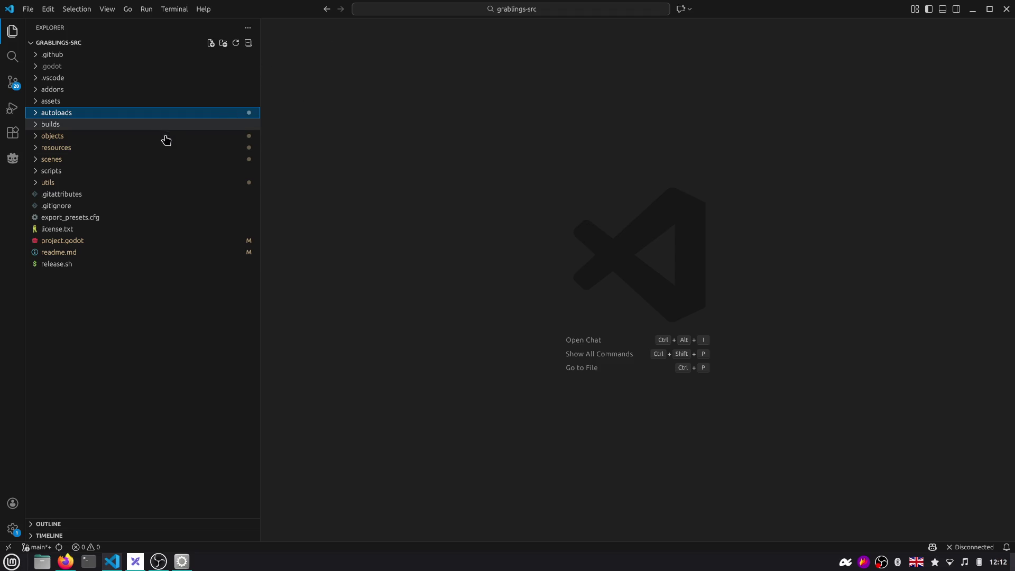
left_click(13, 83)
left_click(78, 184)
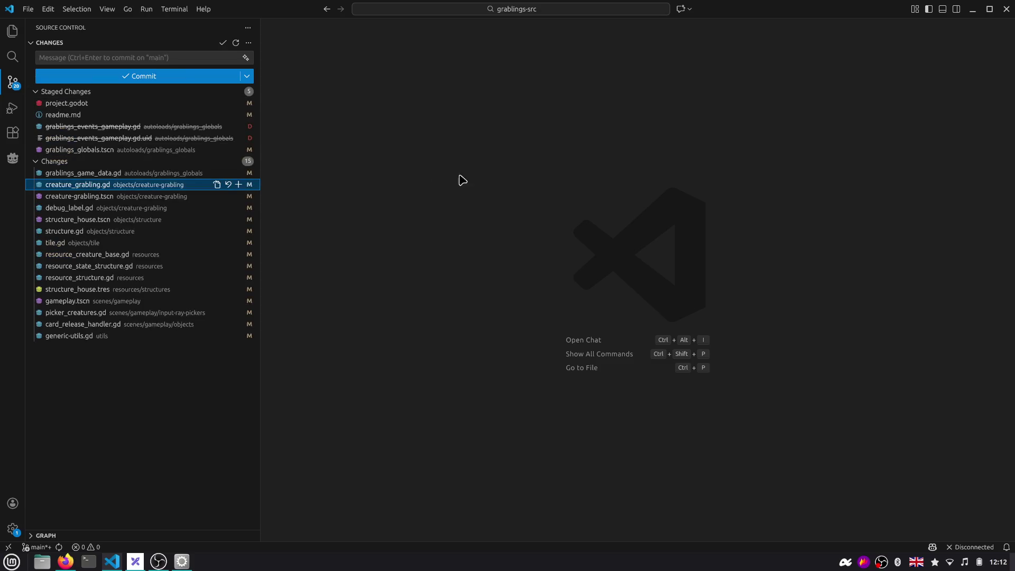
Move down through the creature_grabling.gd diff past change_state to the _process function
left_click_drag(760, 174, 721, 176)
key("Escape")
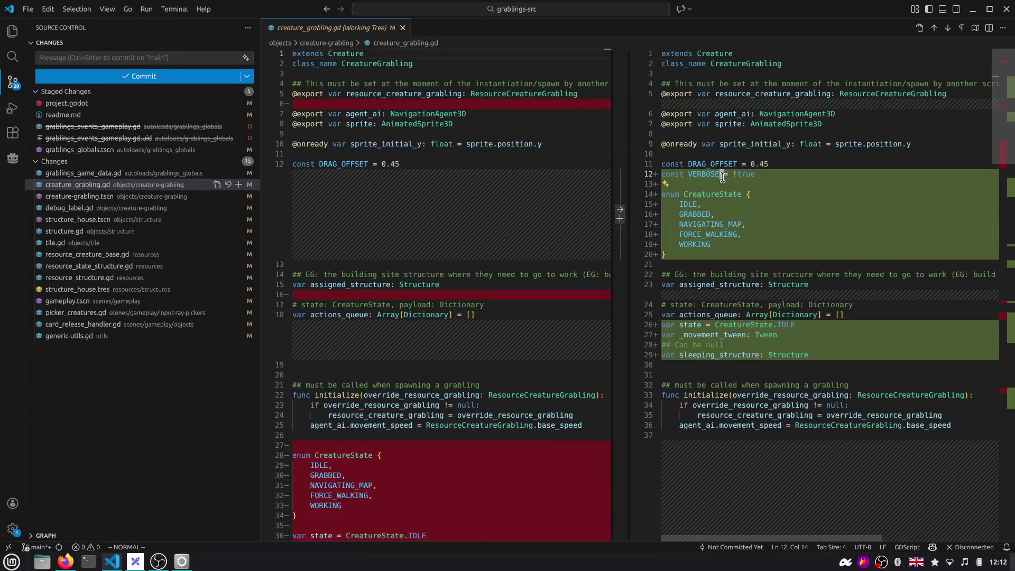
key("j")
key("}")
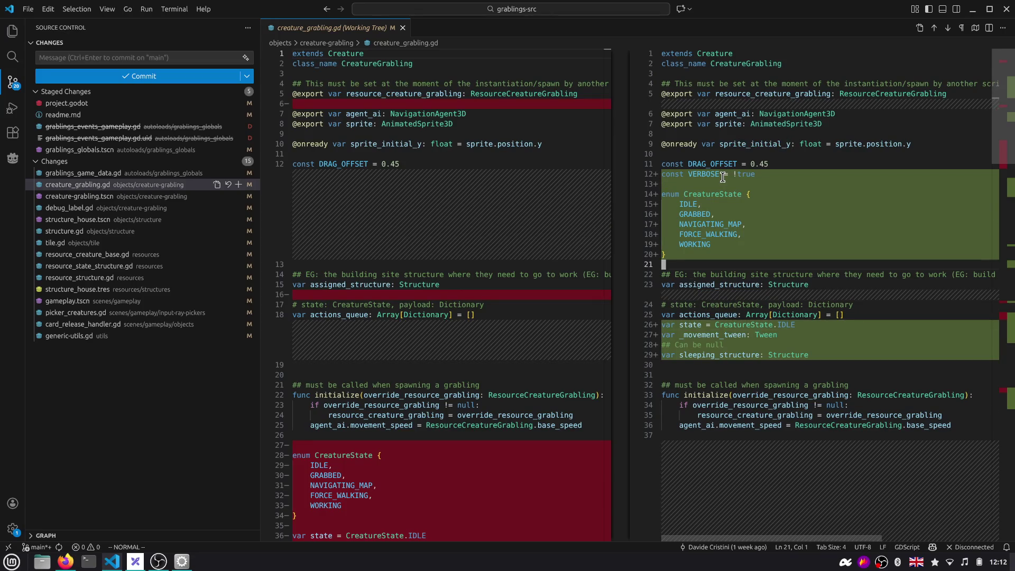
key("}")
key("}")
key("}")
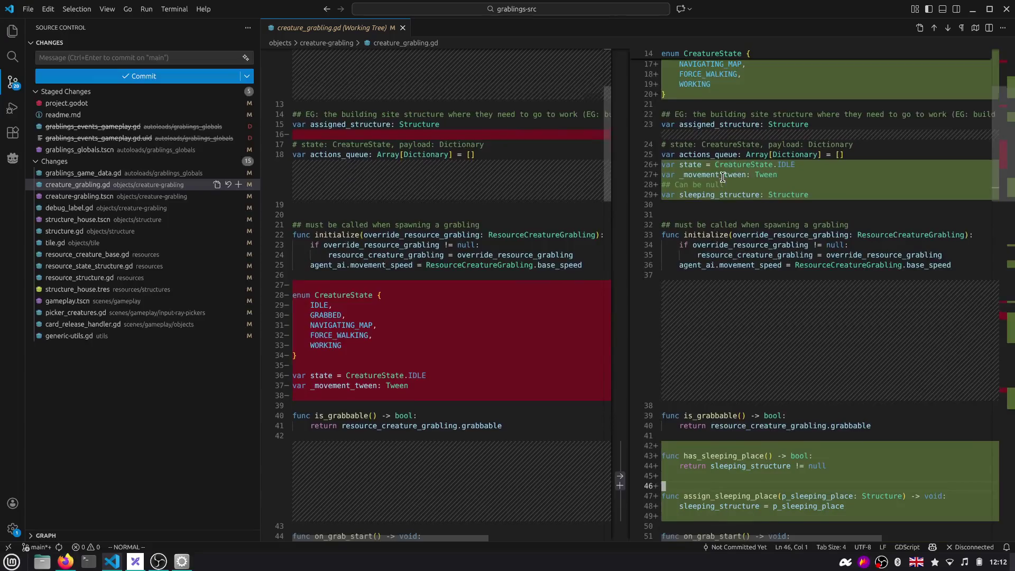
key("j")
key("j")
key("j")
key("j")
key("j")
key("j")
key("j")
key("j")
key("j")
key("j")
key("j")
key("j")
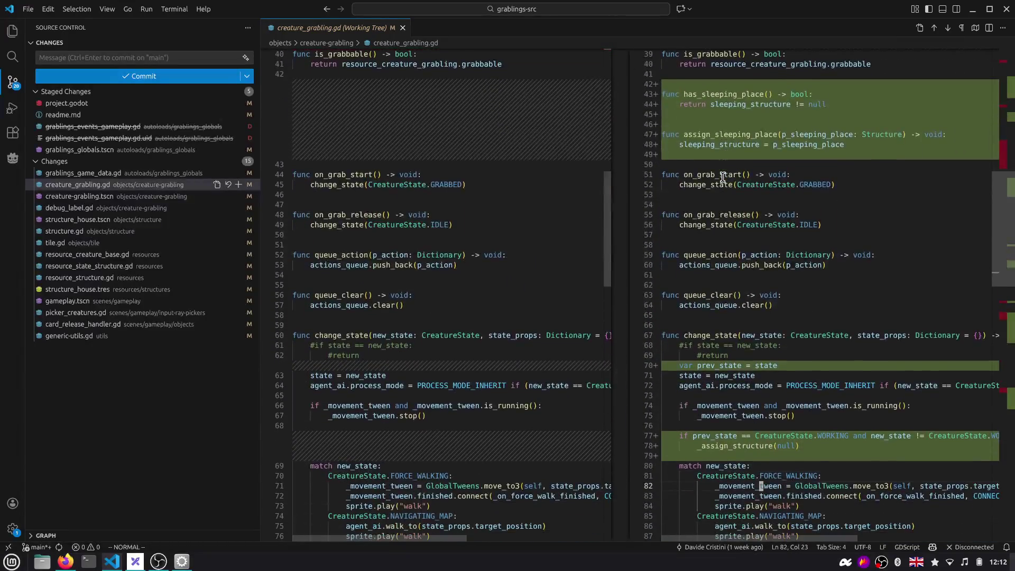
key("j")
key("j")
key("j")
key("j")
key("j")
key("j")
key("j")
key("j")
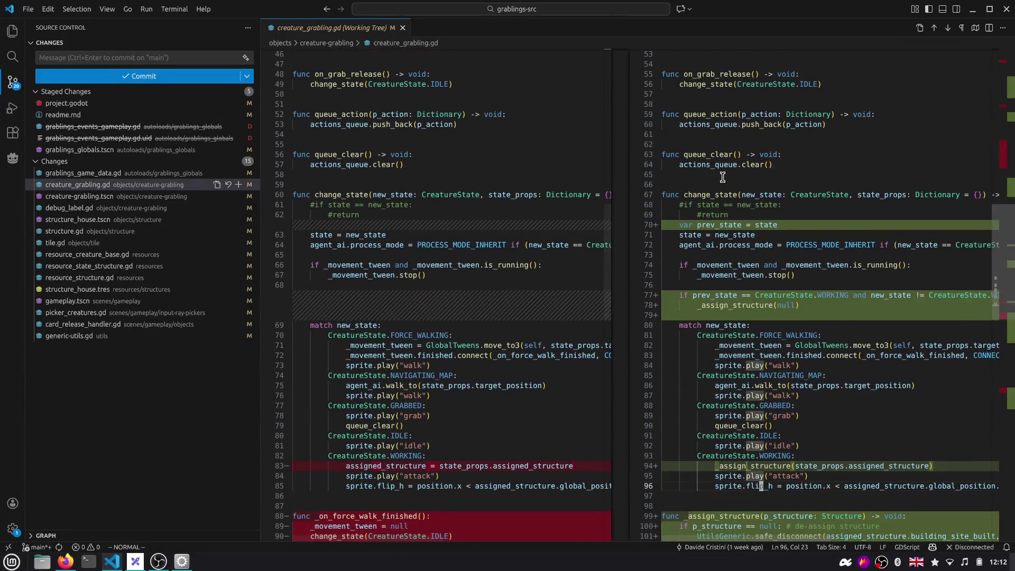
key("j")
key("j")
key("j")
key("j")
key("j")
key("j")
key("j")
key("j")
key("j")
key("j")
key("j")
key("j")
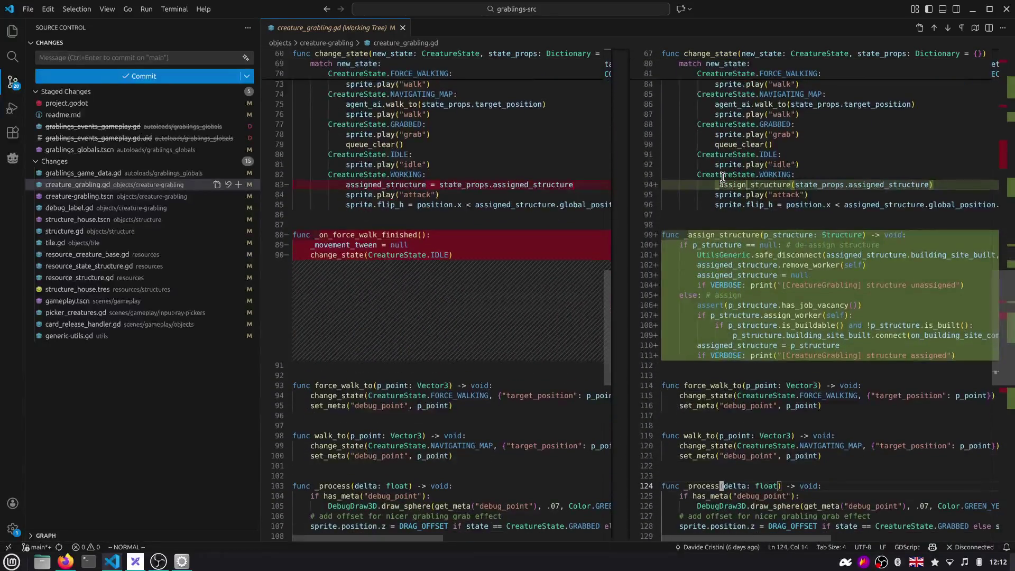
key("j")
key("j")
key("j")
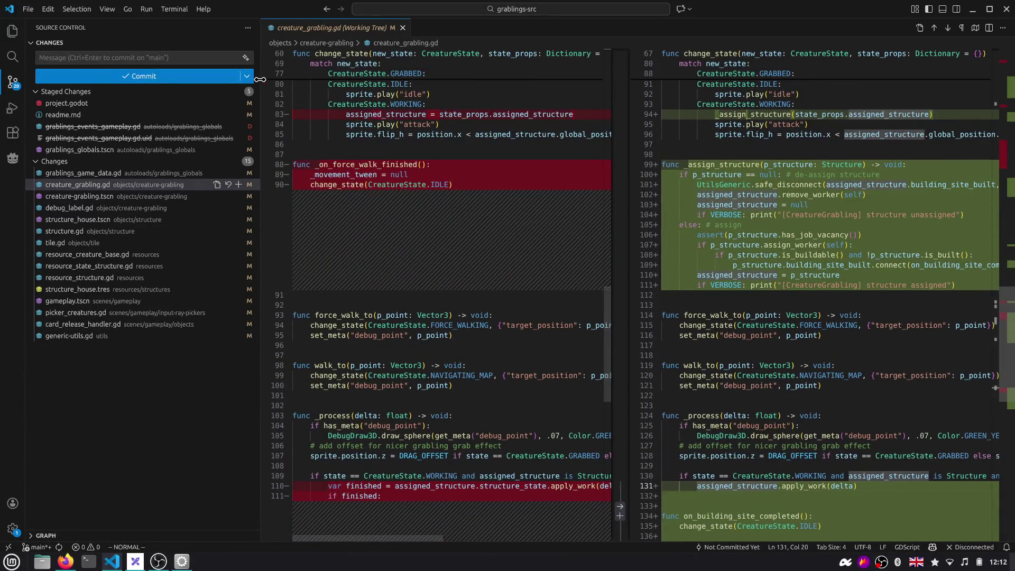
Narrow the sidebar to widen the diff and highlight the _assign_structure calls and definition
left_click_drag(262, 151, 205, 150)
left_click(701, 164)
scroll(706, 166, "down", 6)
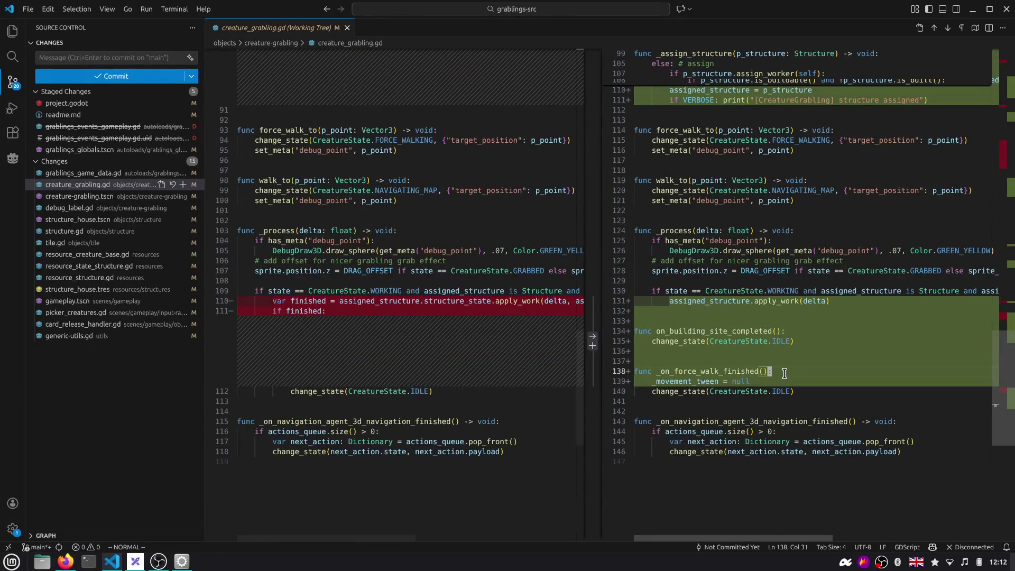
double_click(688, 381)
left_click(778, 382)
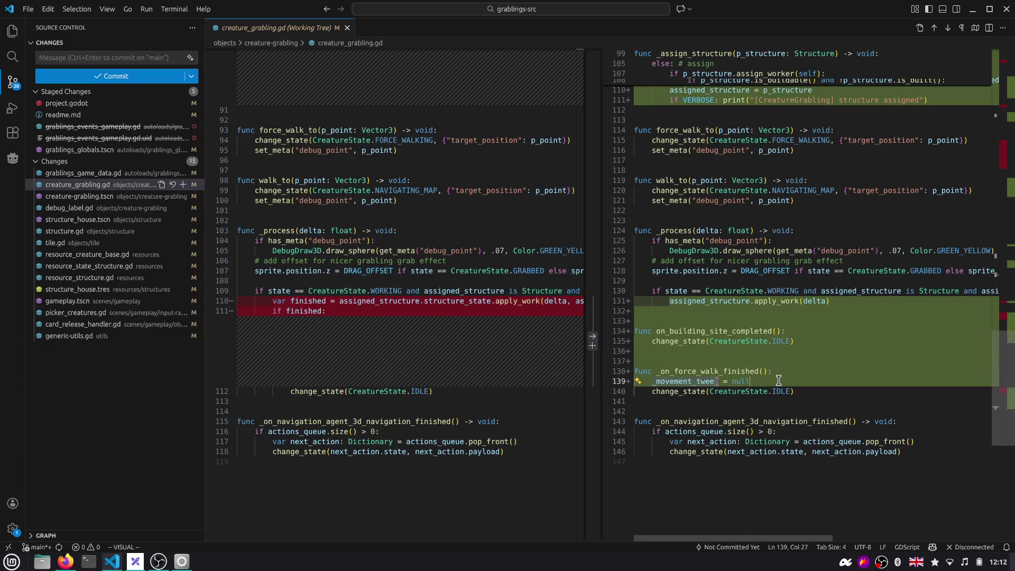
scroll(778, 381, "down", 2)
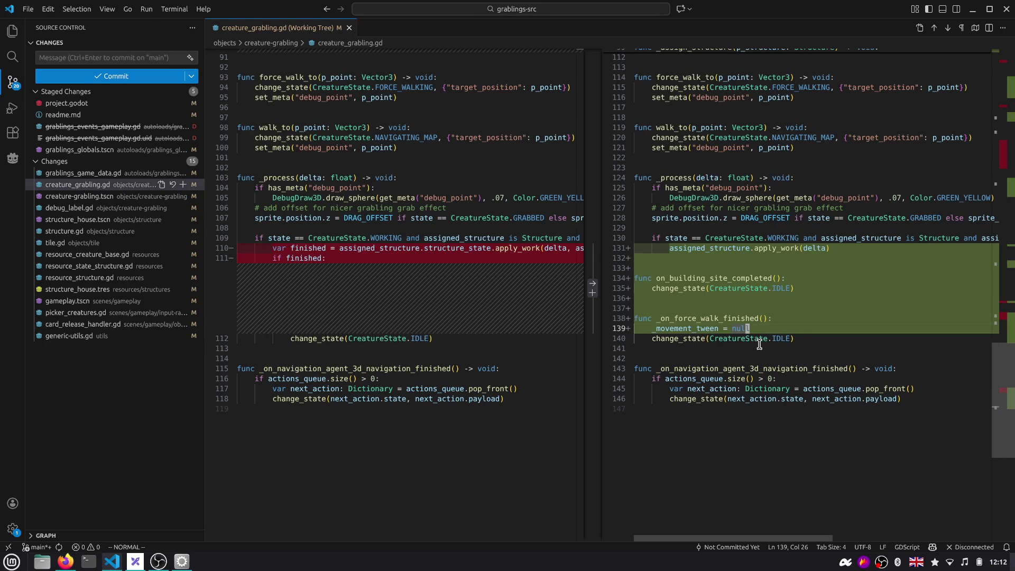
scroll(596, 280, "up", 2)
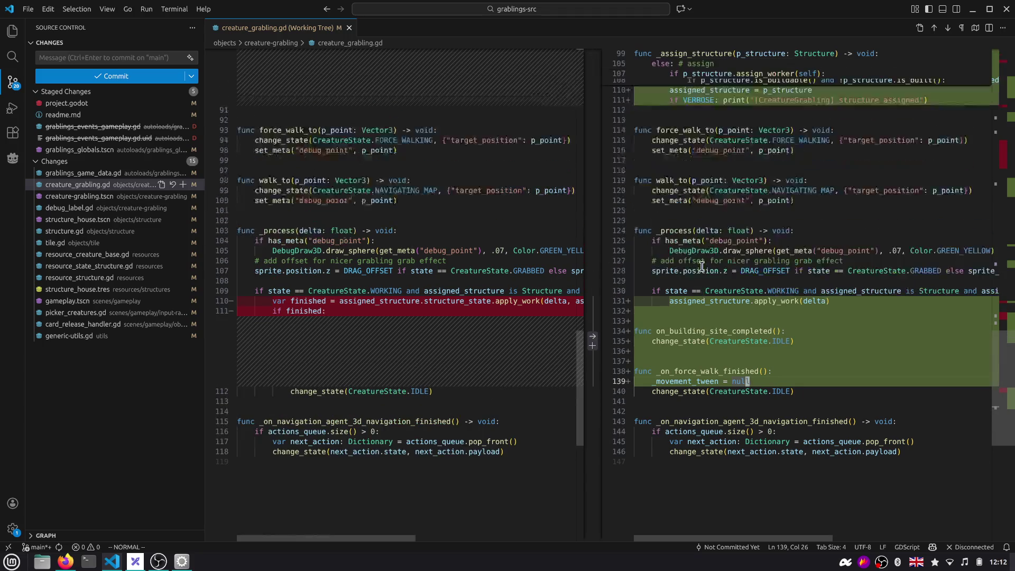
scroll(701, 264, "up", 3)
scroll(701, 265, "up", 3)
scroll(701, 263, "up", 3)
scroll(701, 264, "up", 3)
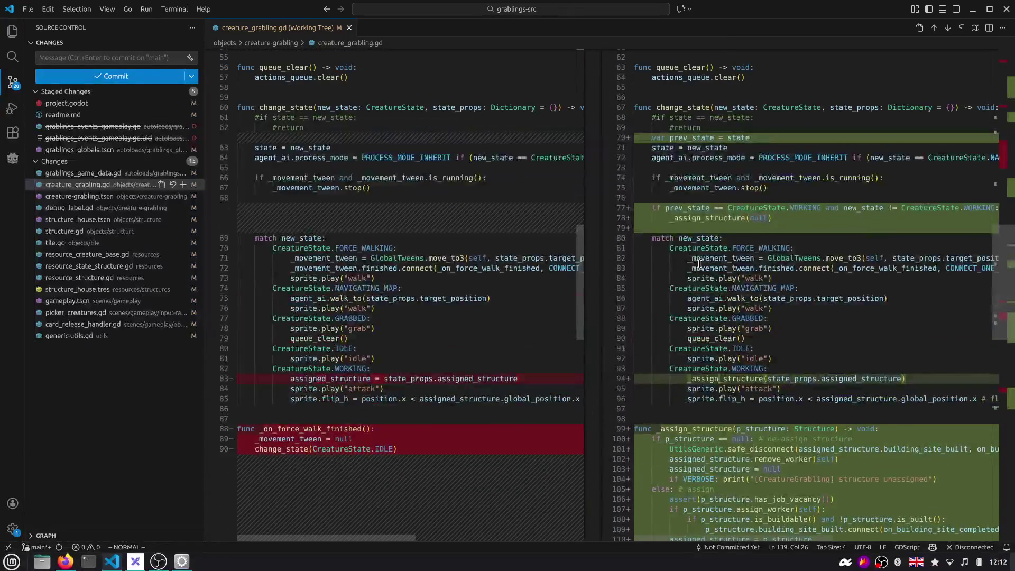
scroll(699, 264, "up", 2)
scroll(700, 264, "up", 2)
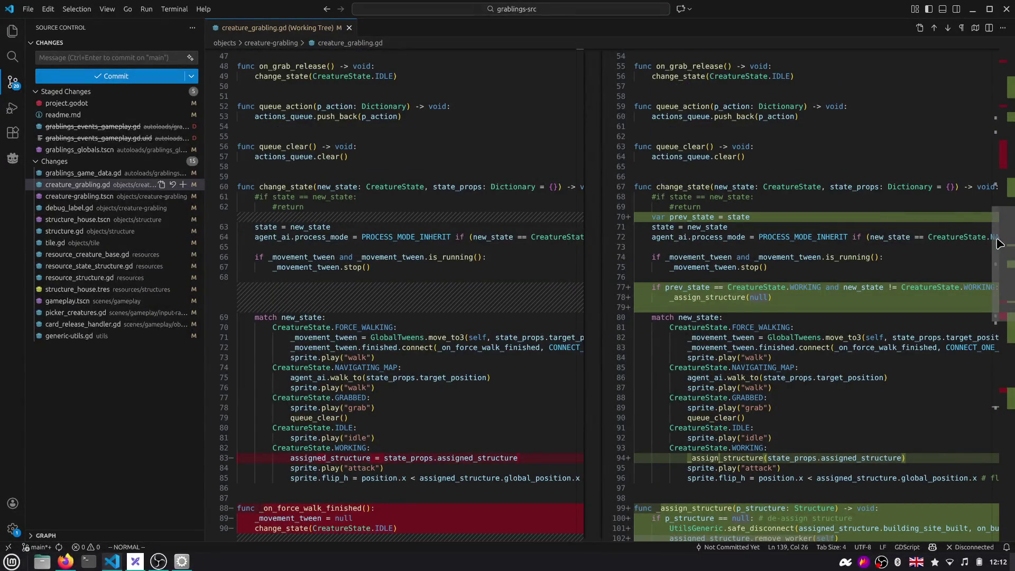
double_click(736, 299)
scroll(737, 300, "down", 3)
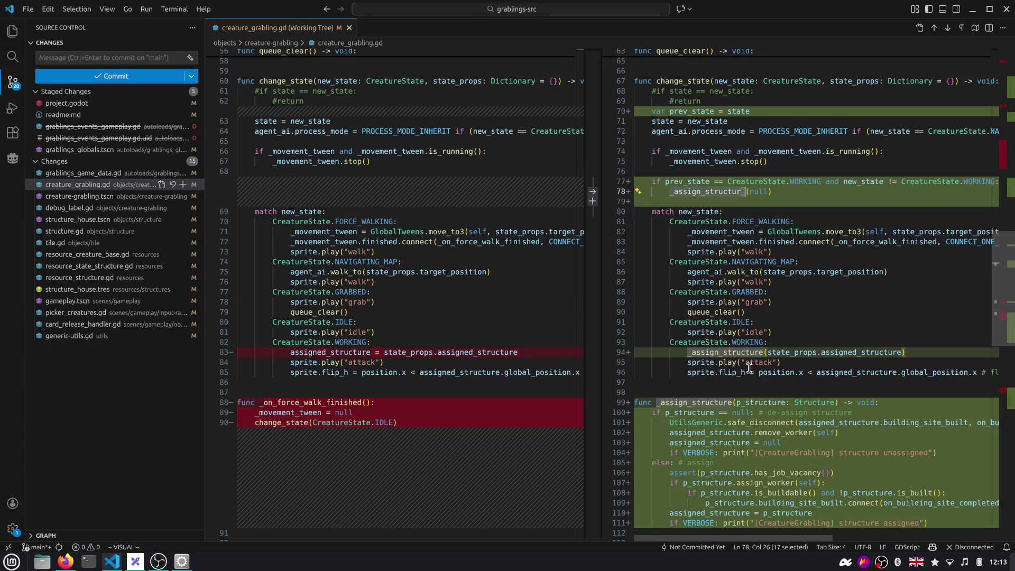
double_click(742, 353)
scroll(742, 353, "down", 4)
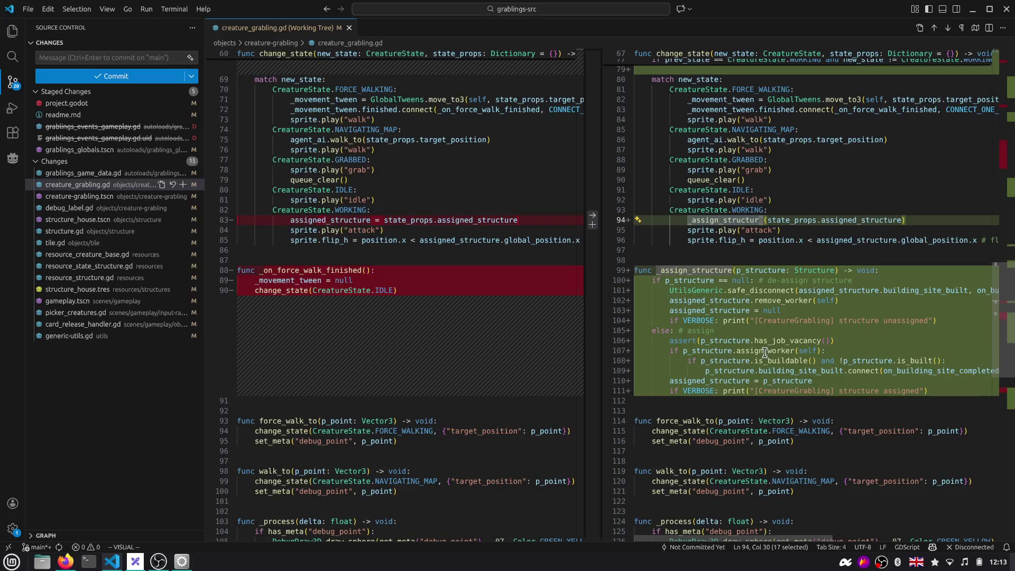
double_click(708, 270)
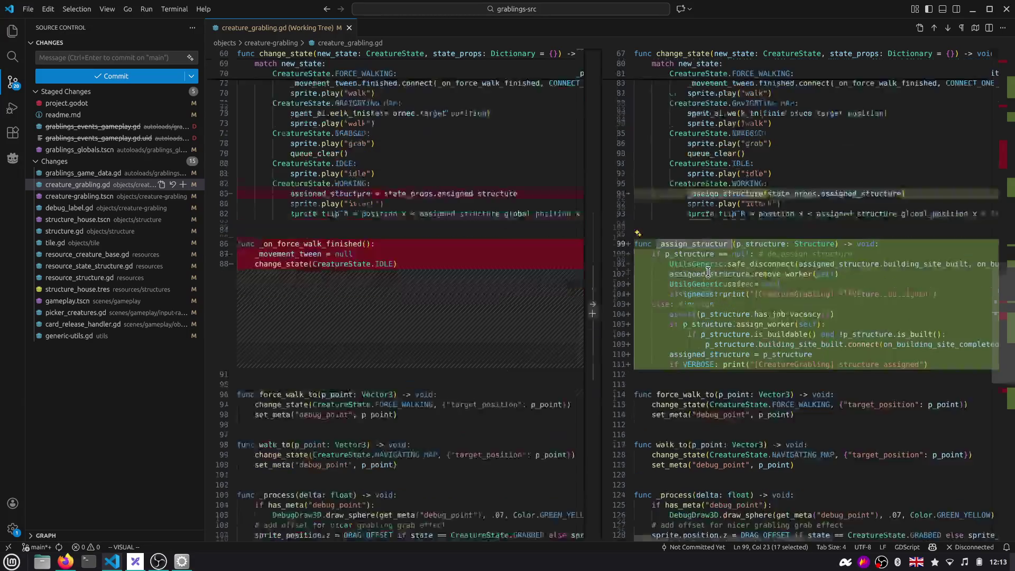
scroll(709, 271, "down", 3)
Add a '## Assign work structure' doc comment above _assign_structure and stage creature_grabling.gd
left_click(724, 191)
key("shift+o")
type("##")
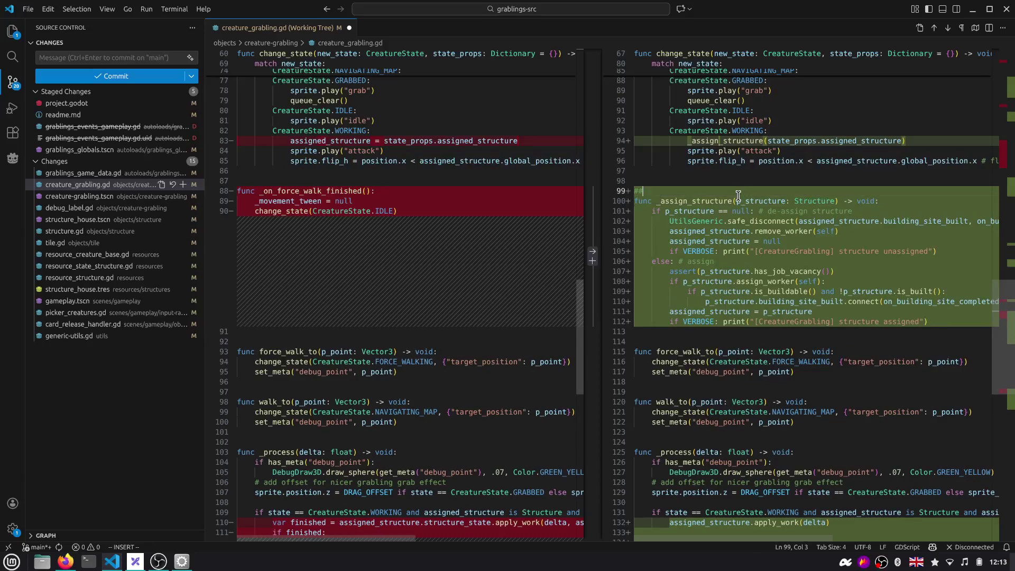
type("ork structure")
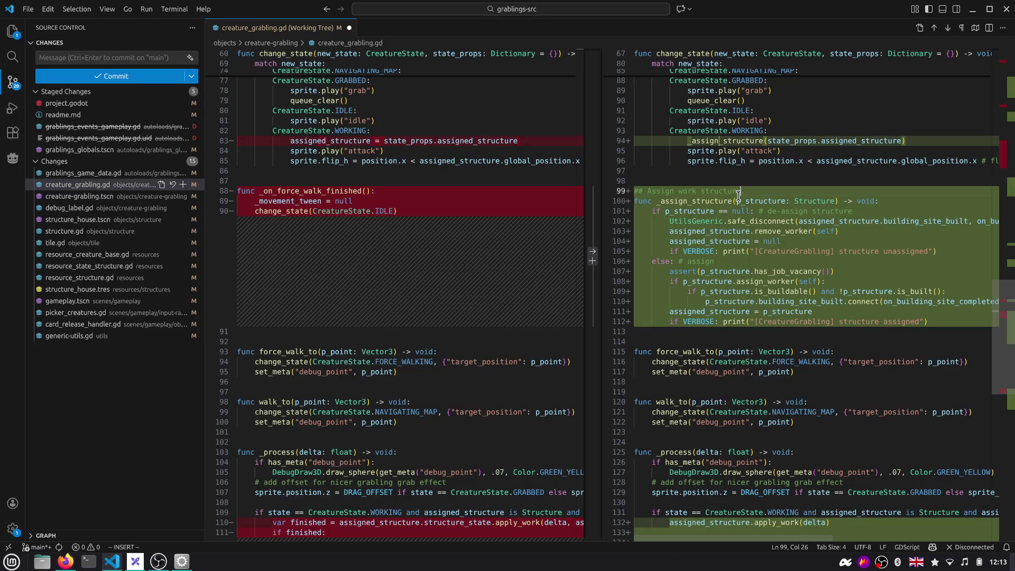
scroll(738, 192, "down", 3)
scroll(737, 193, "down", 5)
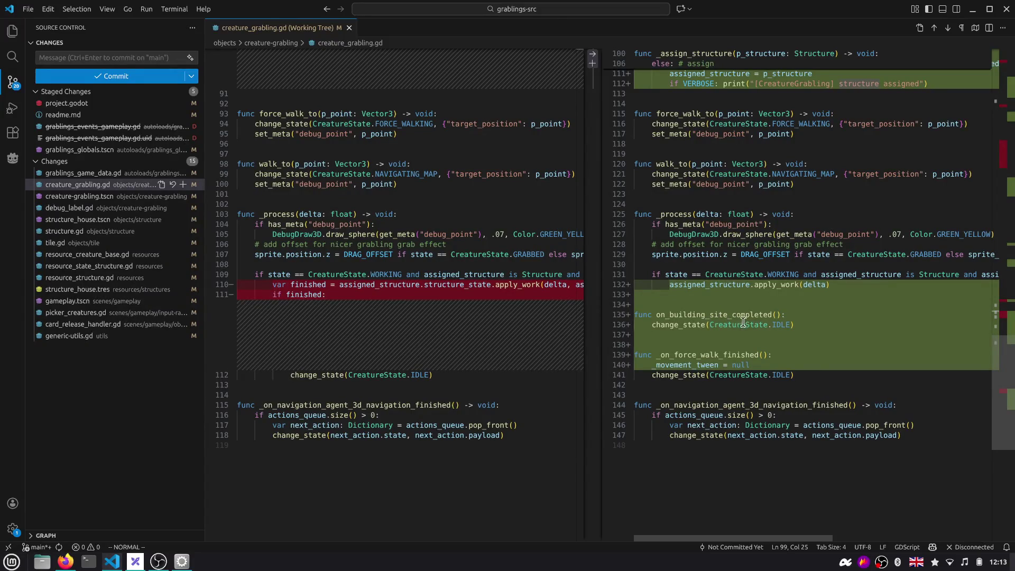
left_click(682, 322)
key("v")
key("dollar")
scroll(692, 332, "down", 2)
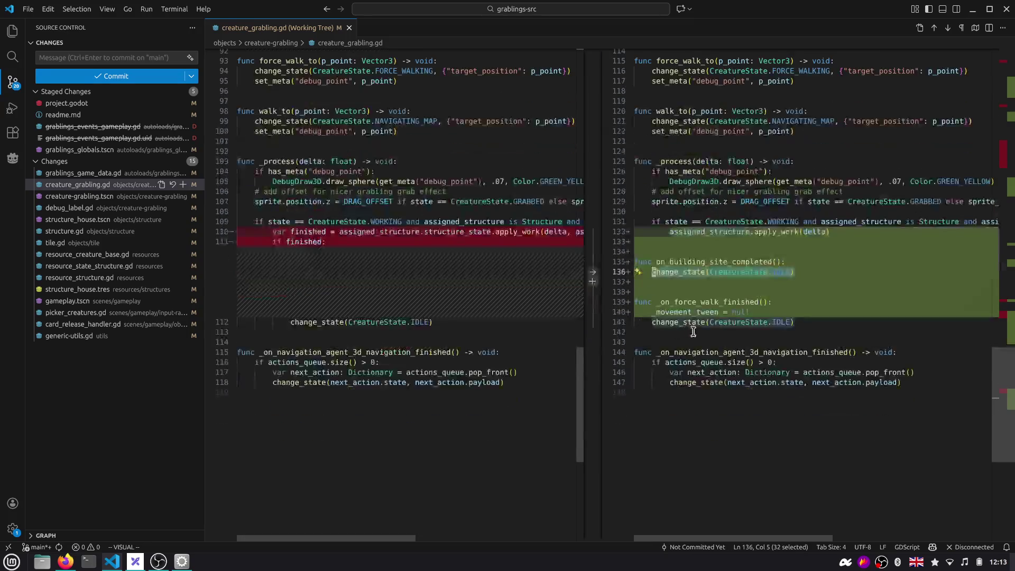
scroll(692, 328, "down", 3)
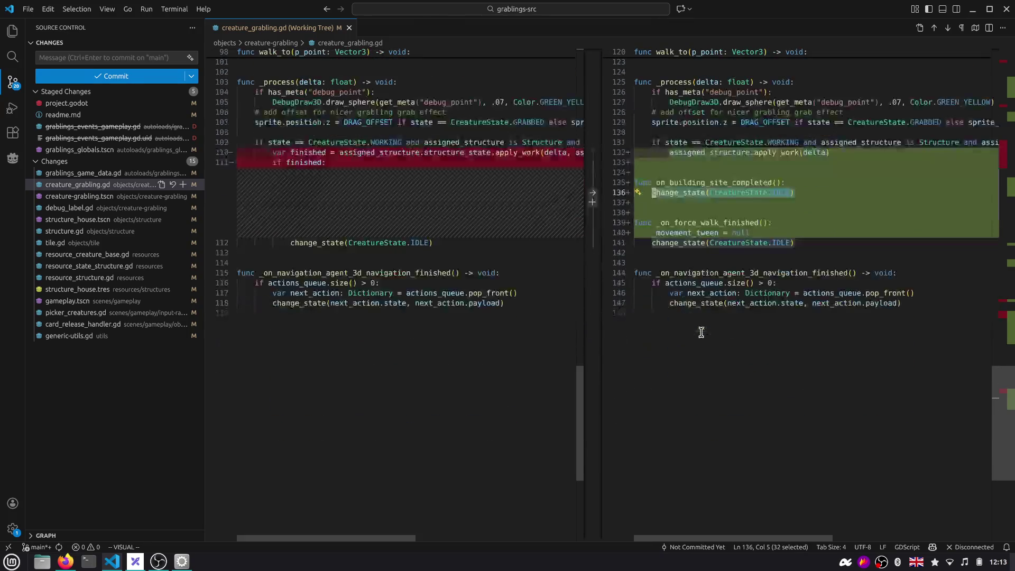
left_click(182, 185)
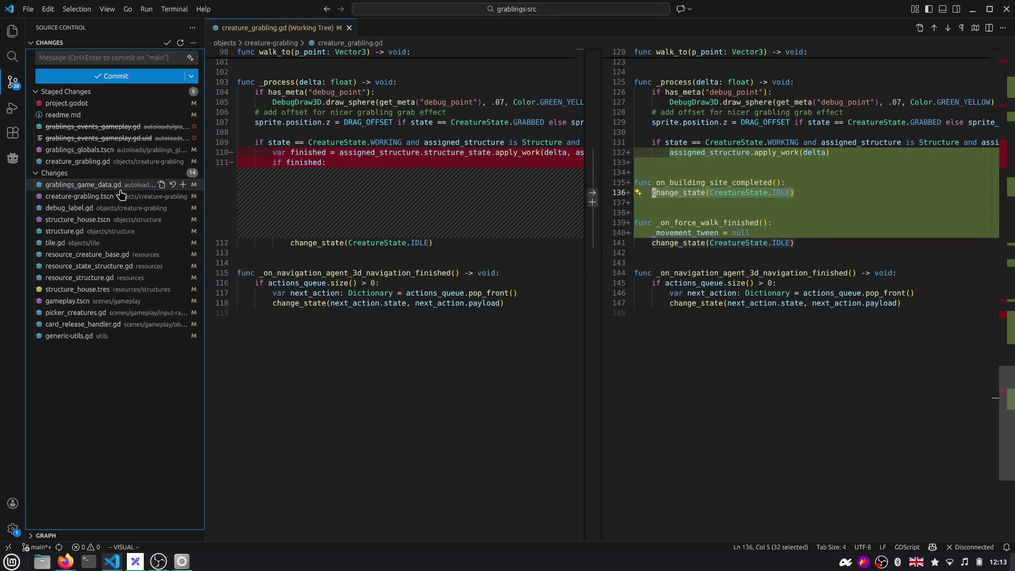
left_click(117, 187)
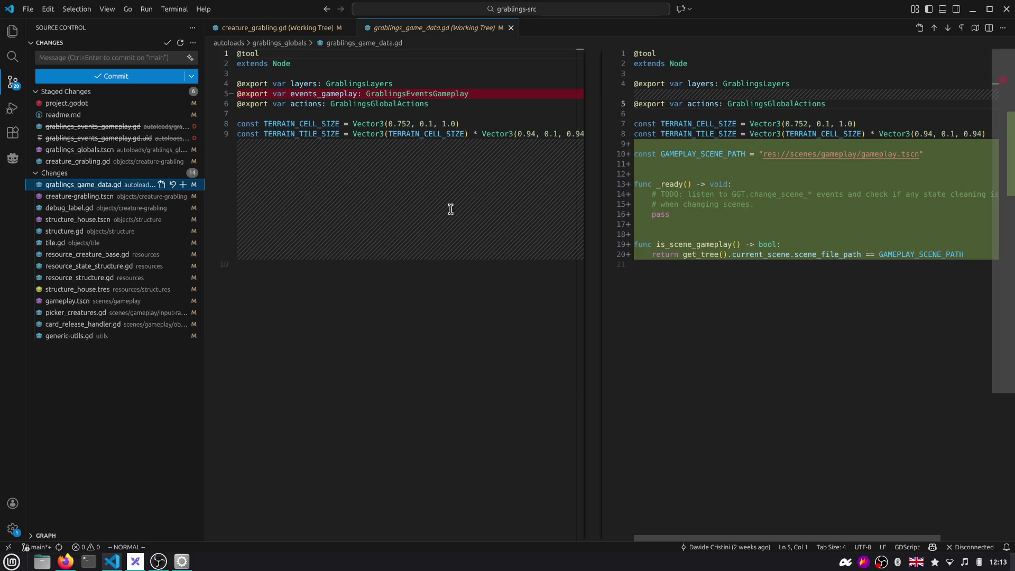
Review the creature-grabling.tscn diff, then switch to Godot and open that scene
left_click(83, 197)
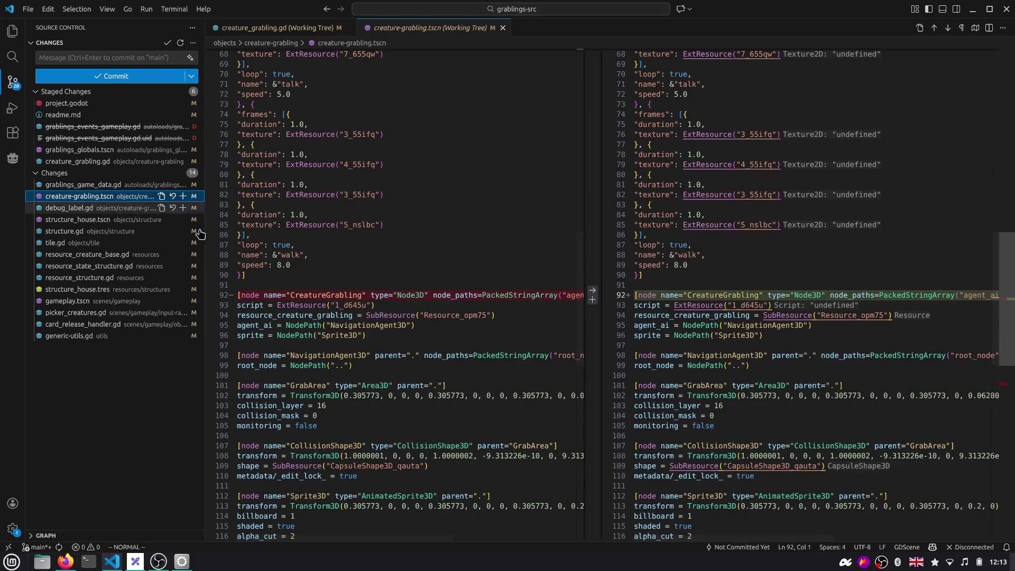
scroll(351, 264, "down", 3)
scroll(898, 218, "right", 5)
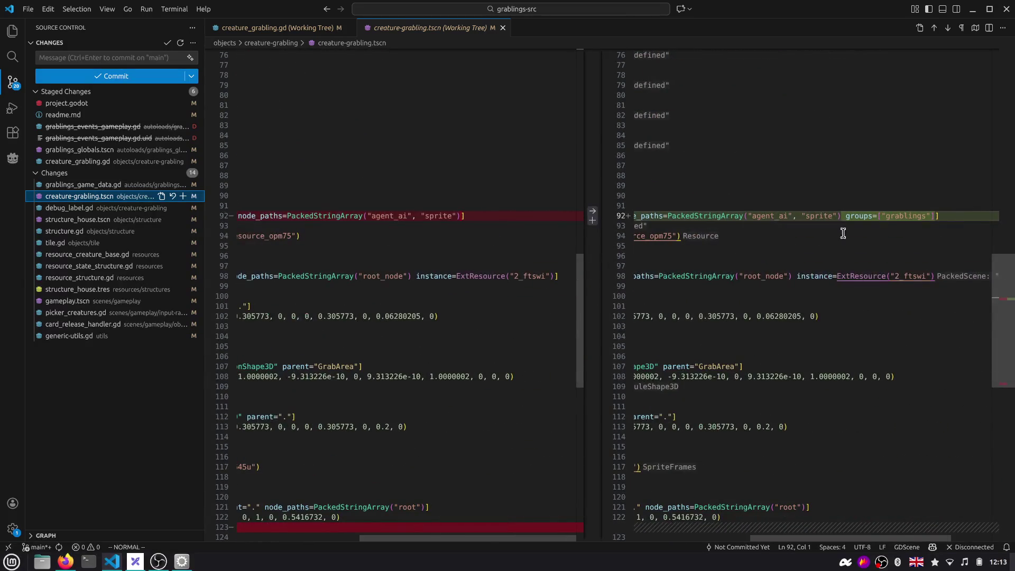
scroll(899, 217, "left", 5)
scroll(899, 218, "down", 5)
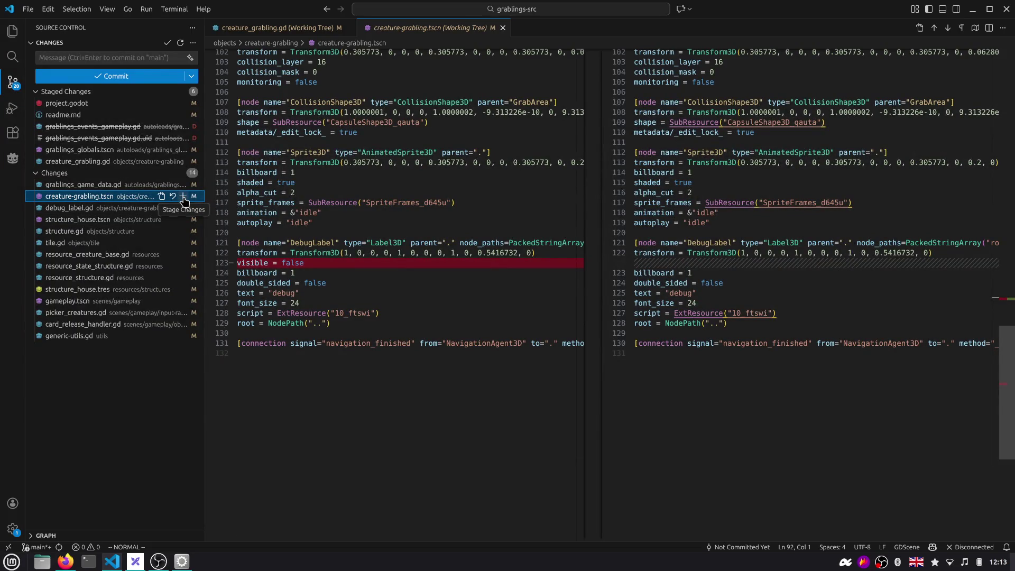
key("alt+Tab")
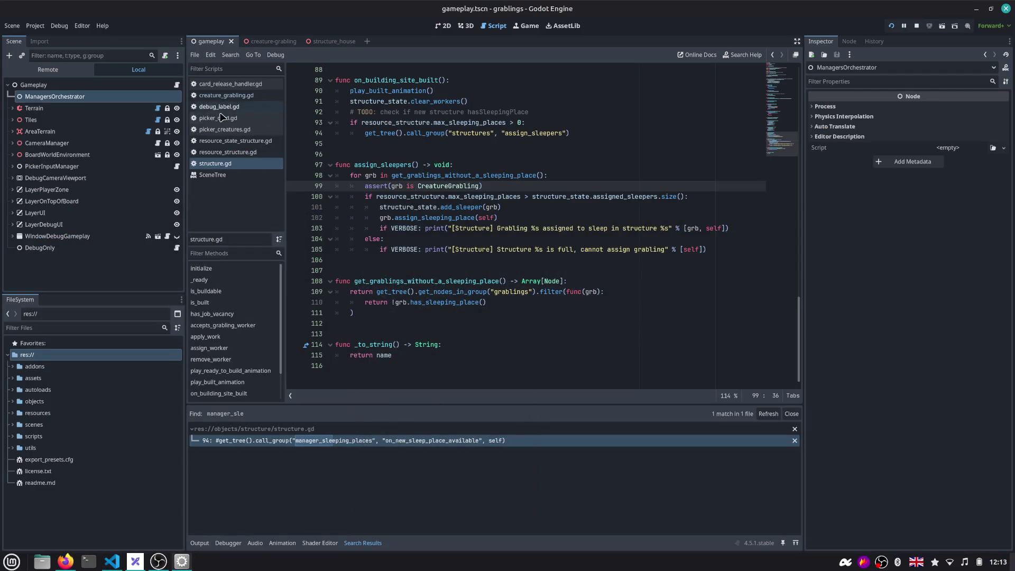
left_click(267, 42)
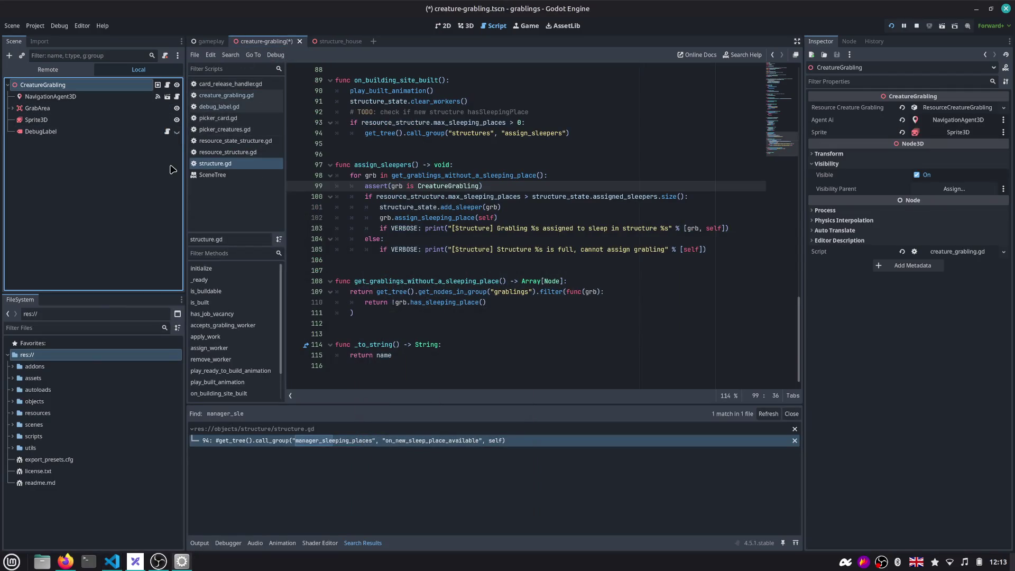
Stage creature-grabling.tscn and debug_label.gd, then view the structure_house.tscn diff
key("alt+Tab")
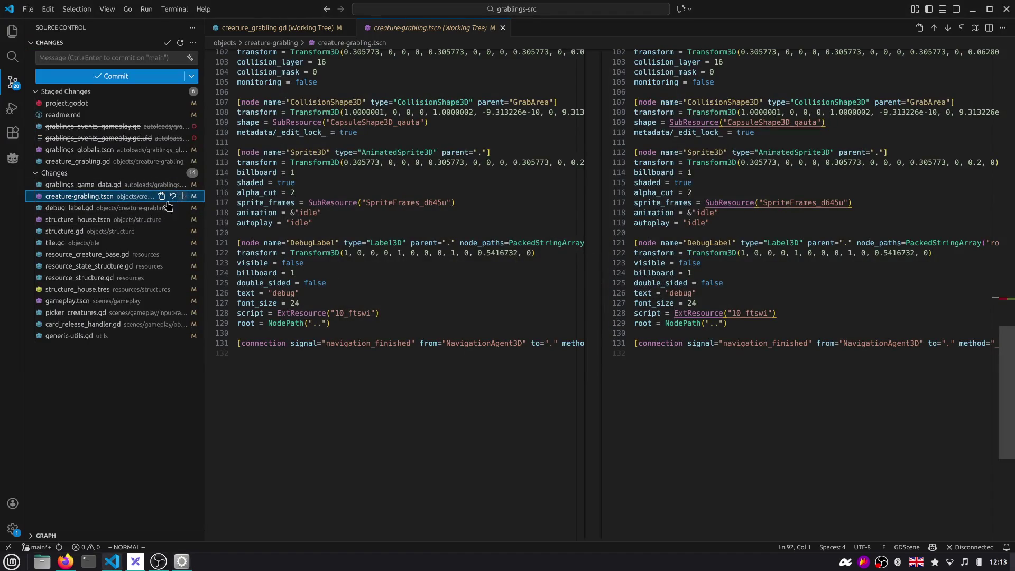
left_click(183, 196)
left_click(112, 208)
left_click(182, 208)
left_click(143, 218)
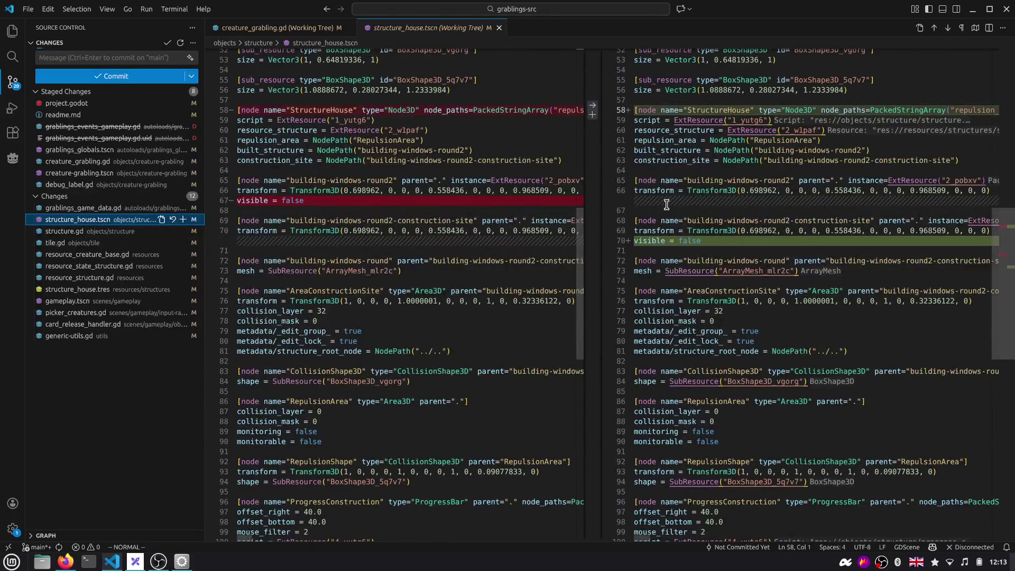
In Godot show structure_house's construction site instead of the house, save, and stage structure_house.tscn
key("alt+Tab")
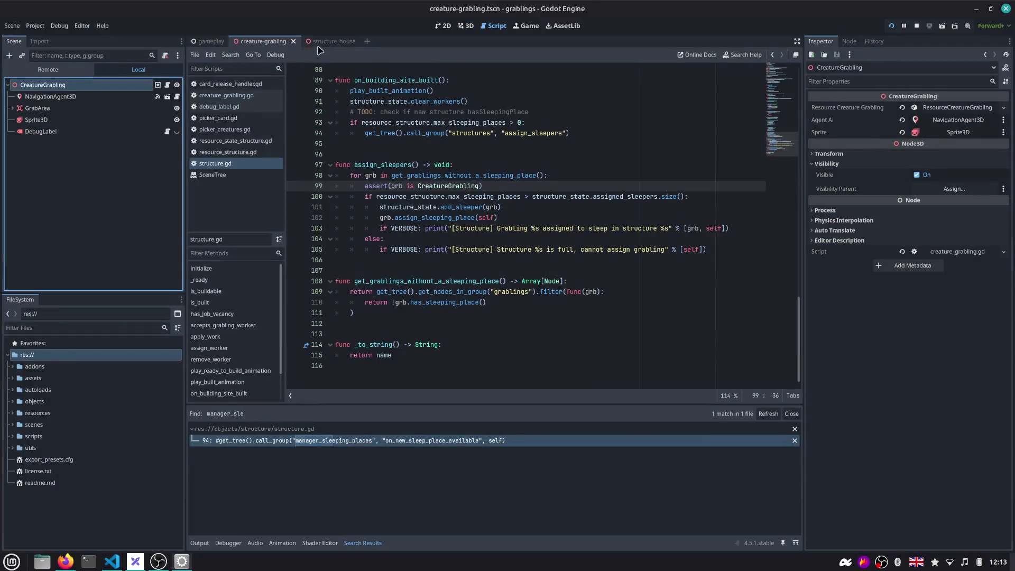
left_click(329, 41)
left_click(465, 25)
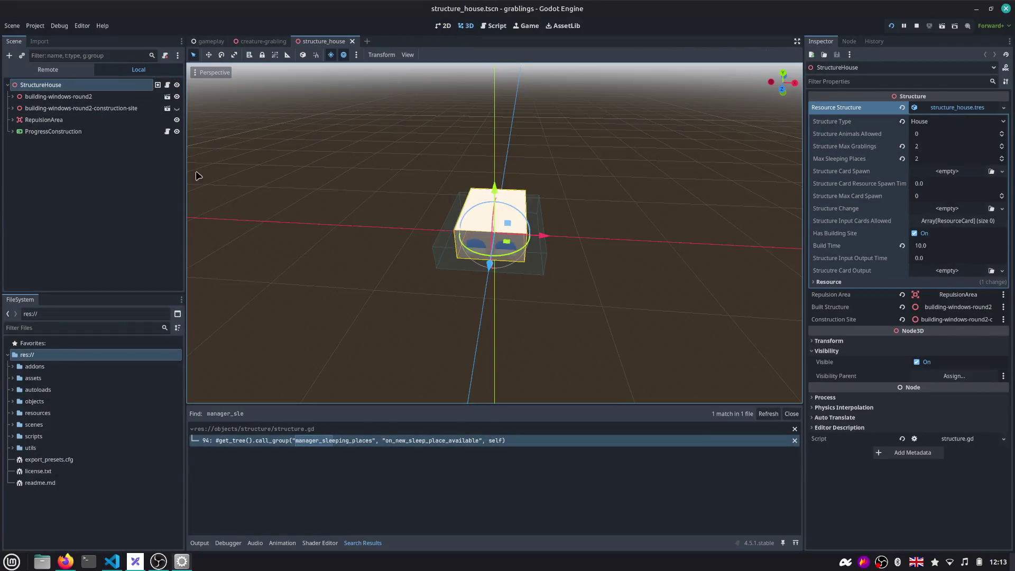
left_click(176, 108)
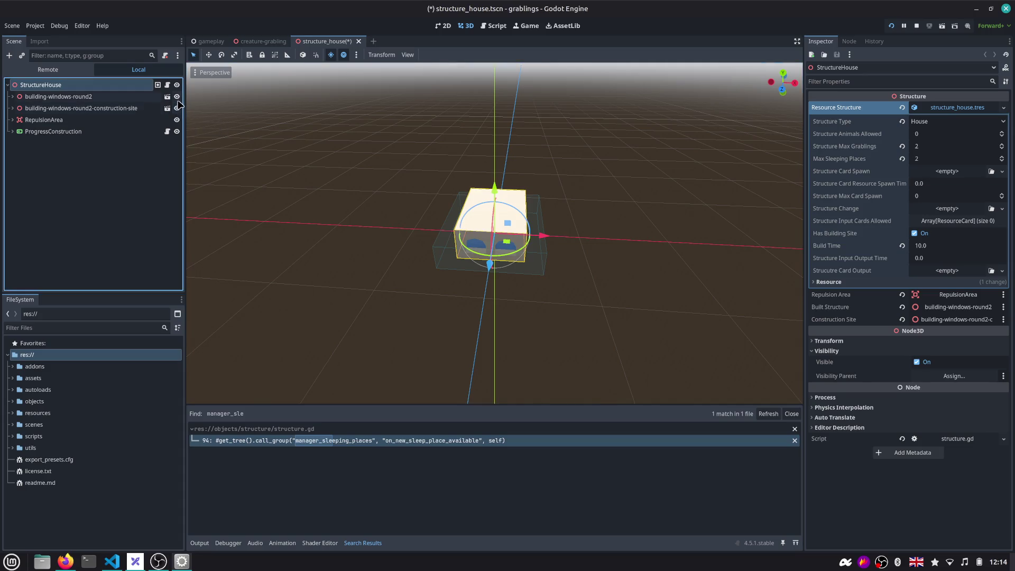
key("ctrl+s")
scroll(368, 176, "up", 2)
scroll(367, 175, "up", 2)
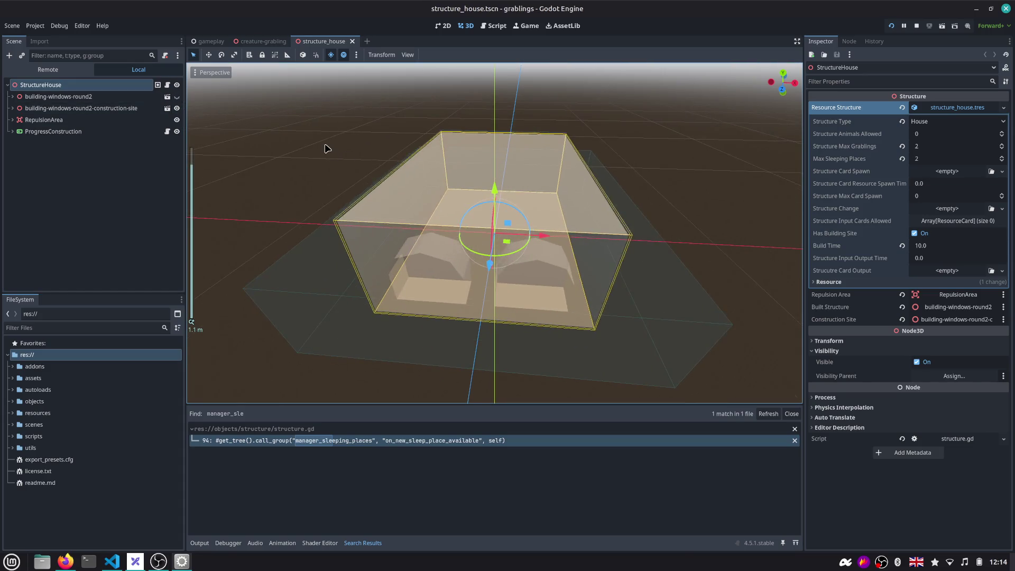
left_click(318, 141)
key("alt+Tab")
left_click(184, 219)
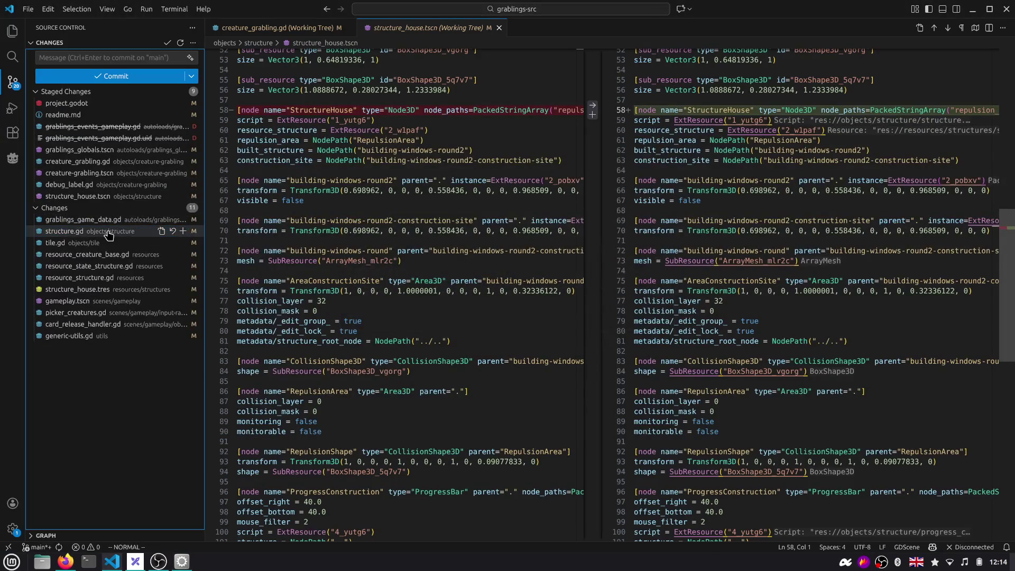
Review and stage structure.gd, tile.gd and resource_creature_base.gd
left_click(102, 230)
scroll(717, 214, "down", 3)
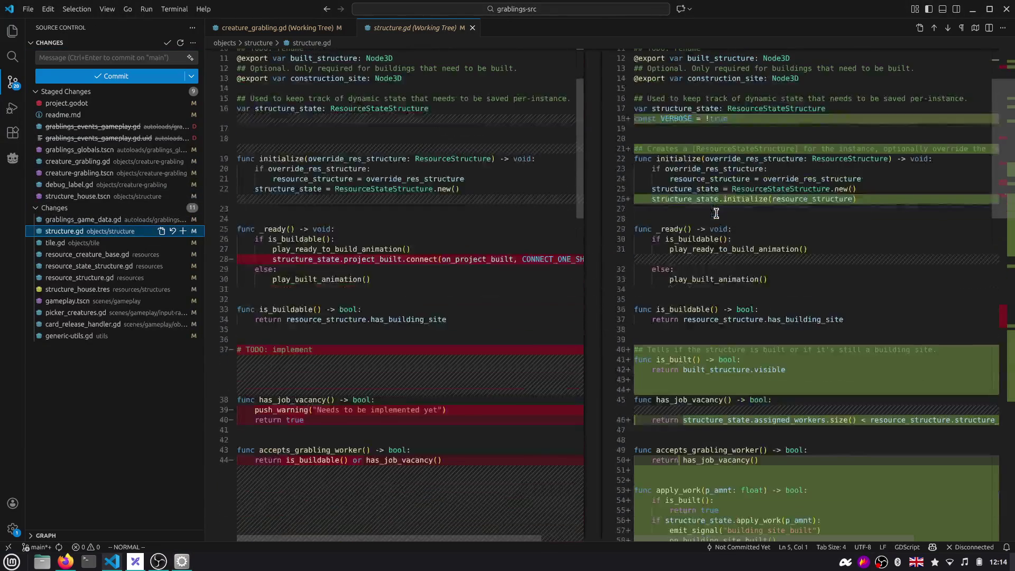
scroll(717, 213, "down", 3)
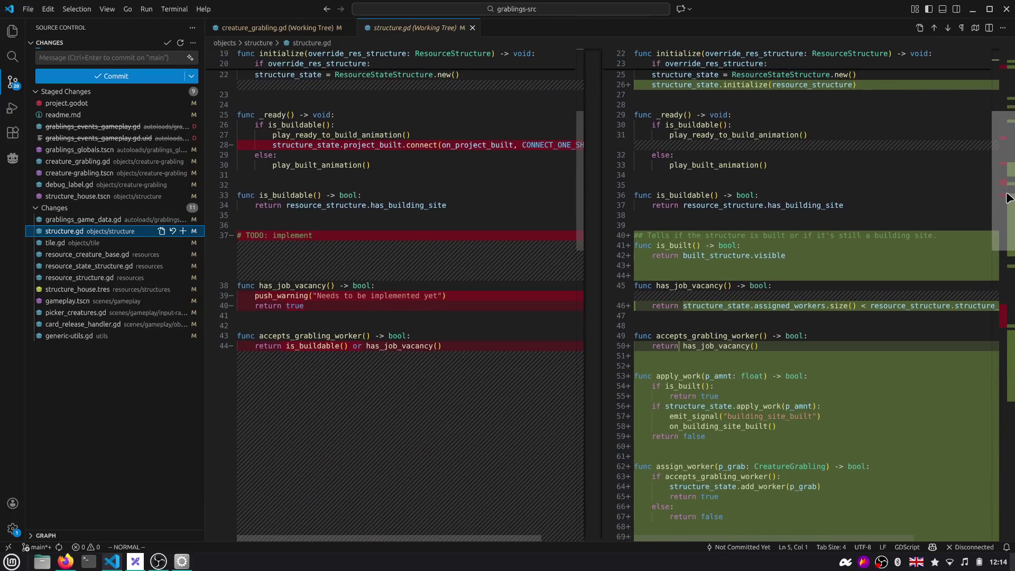
left_click_drag(1008, 193, 1009, 212)
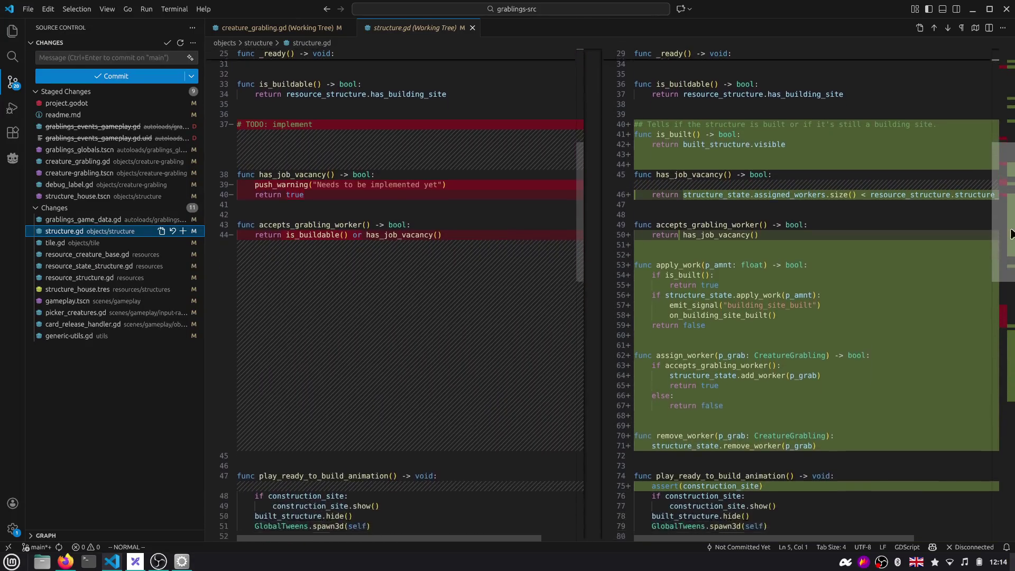
left_click_drag(1009, 212, 1012, 370)
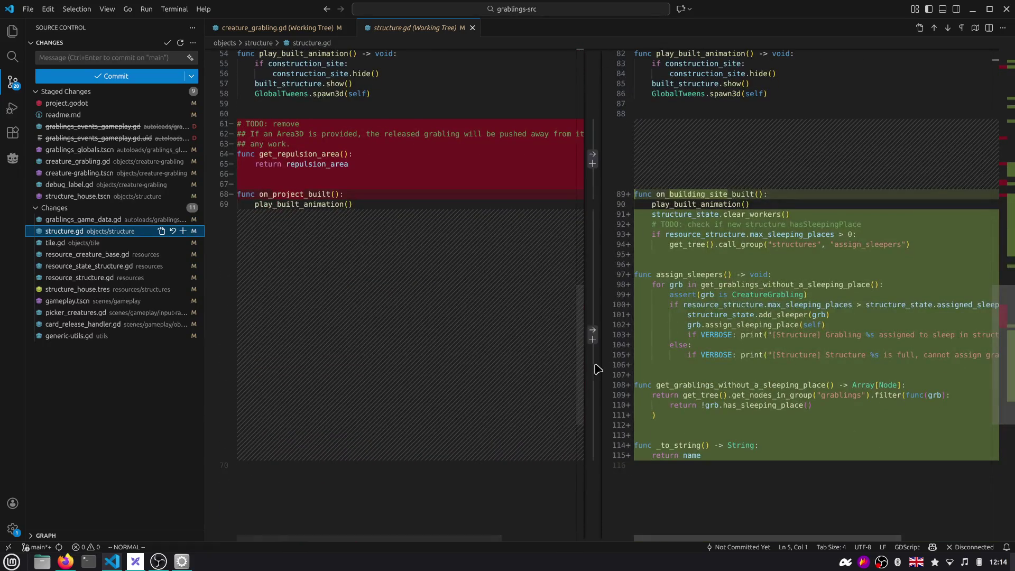
left_click(183, 231)
left_click(79, 247)
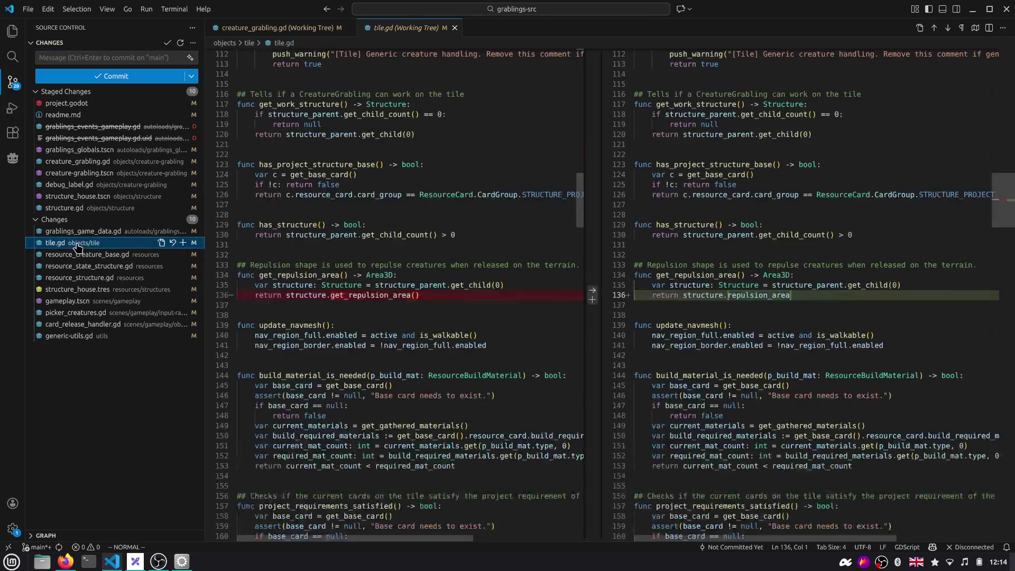
scroll(347, 302, "down", 3)
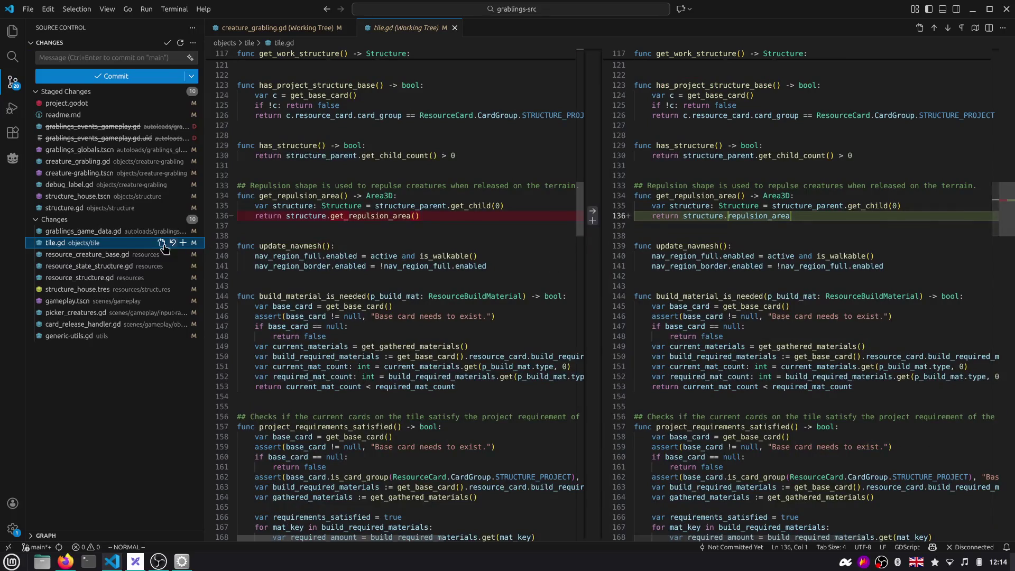
left_click(183, 242)
left_click(103, 255)
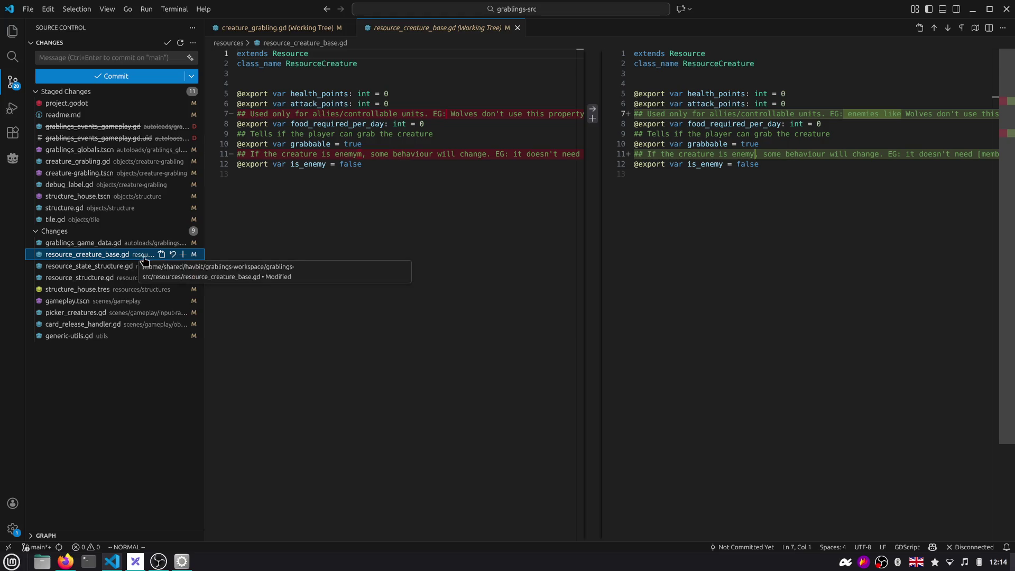
left_click(183, 253)
Review the new res_structure variables and stage resource_state_structure.gd and resource_structure.gd
left_click(114, 267)
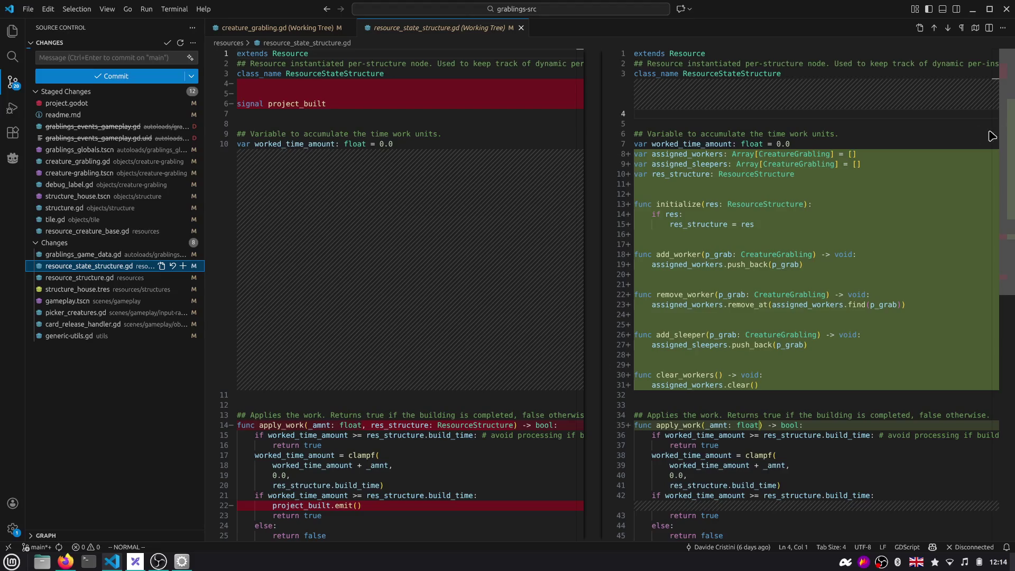
left_click(688, 155)
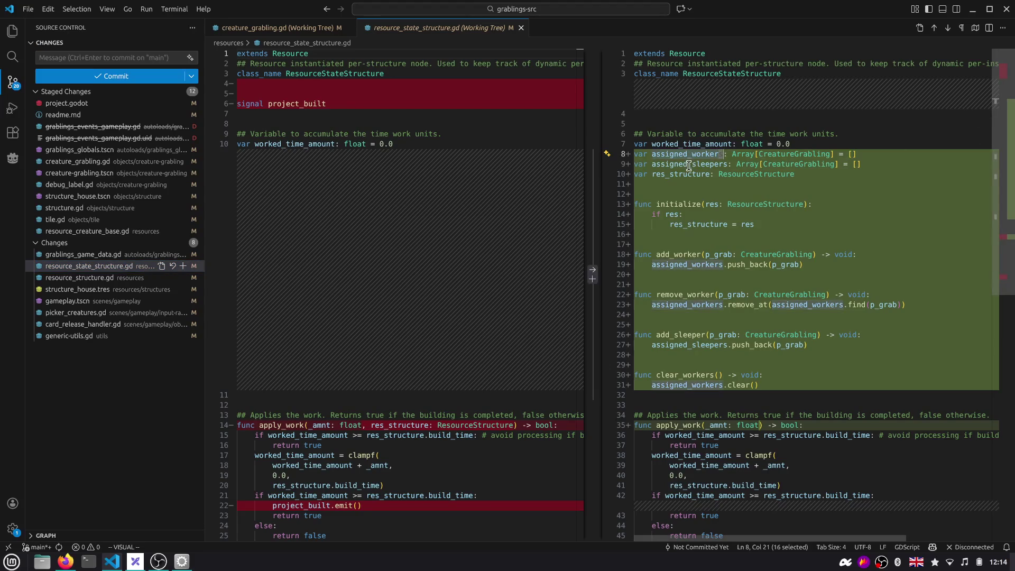
key("j")
left_click(688, 174)
double_click(688, 174)
scroll(688, 175, "down", 2)
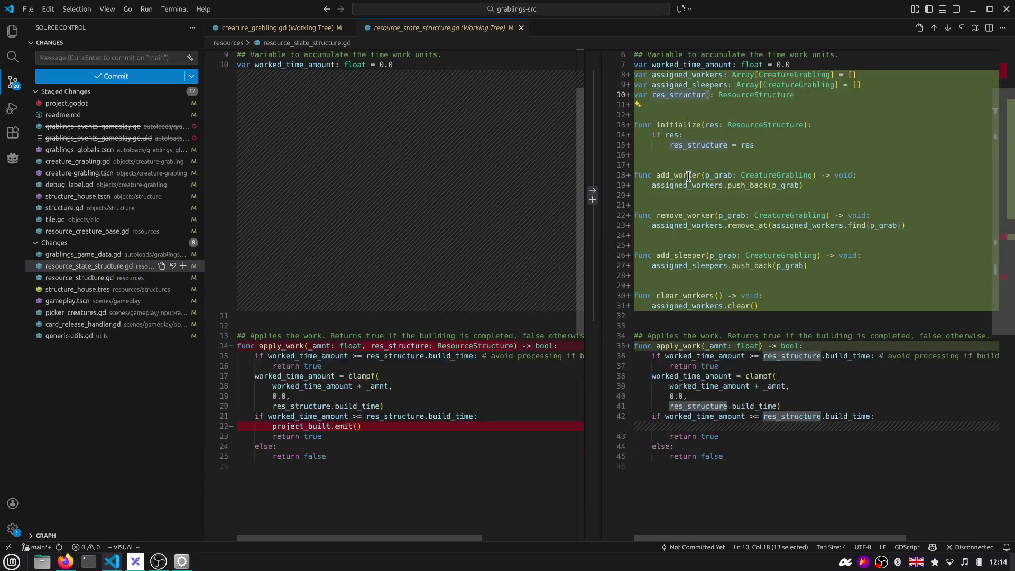
left_click(182, 265)
left_click(142, 280)
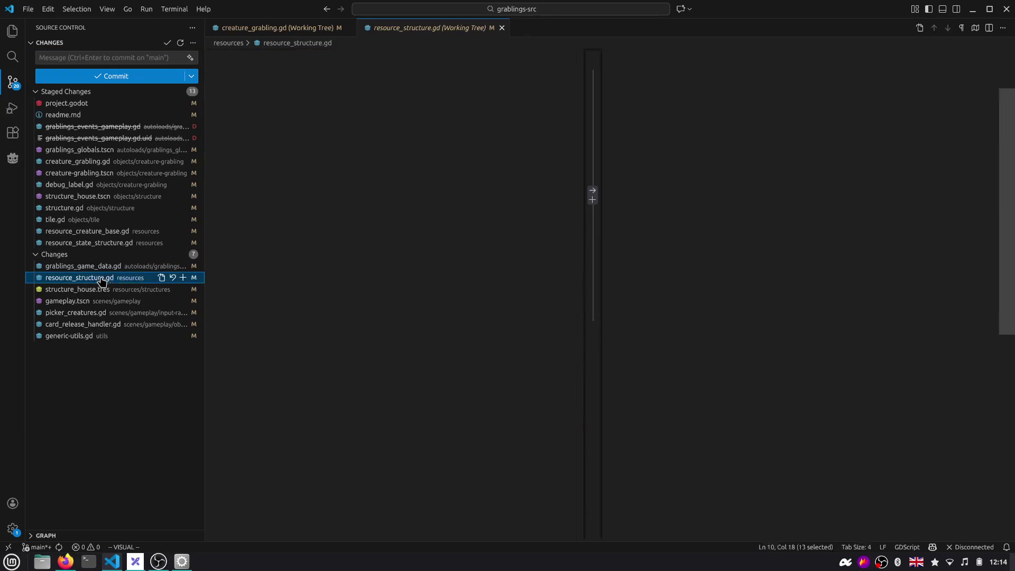
scroll(382, 303, "down", 2)
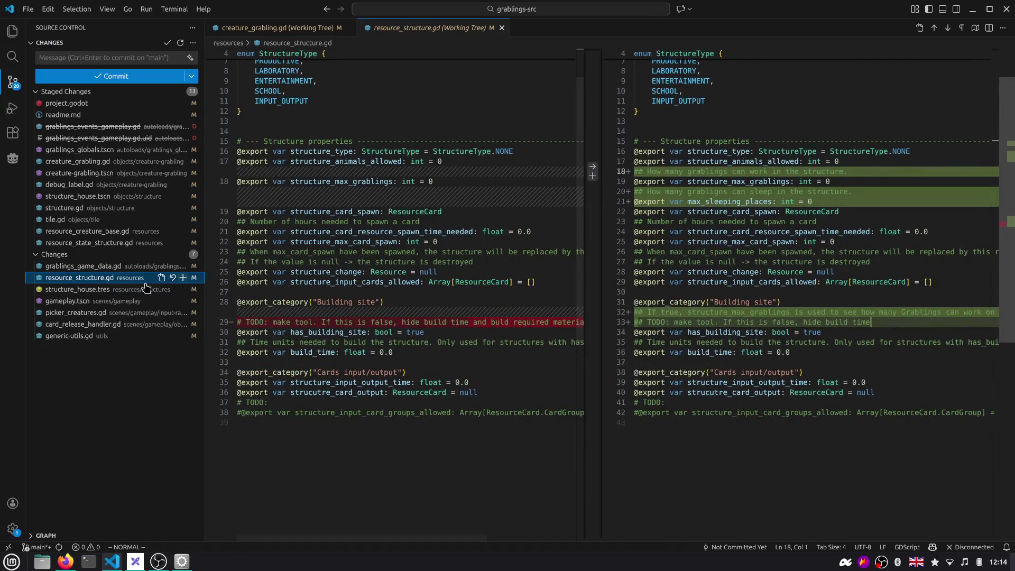
left_click(182, 278)
left_click(119, 289)
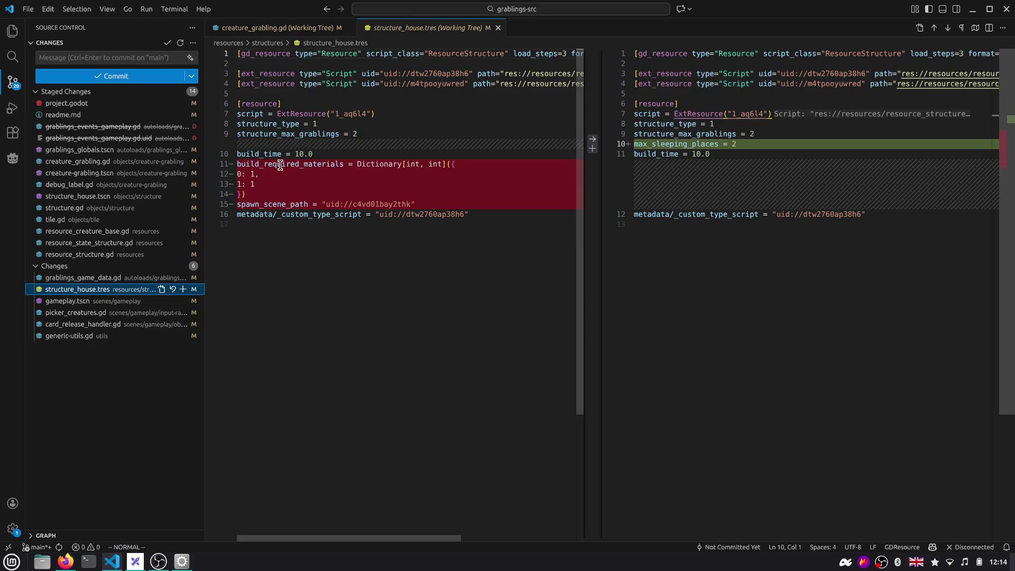
Check the removed build_required_materials property and stage structure_house.tres and gameplay.tscn
double_click(343, 165)
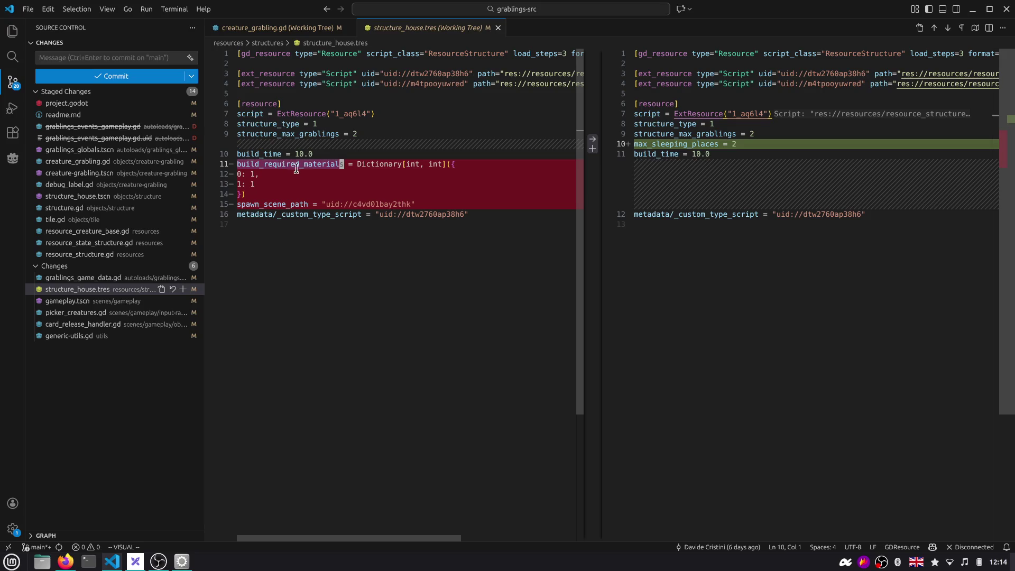
left_click(184, 288)
left_click(112, 301)
scroll(370, 255, "down", 4)
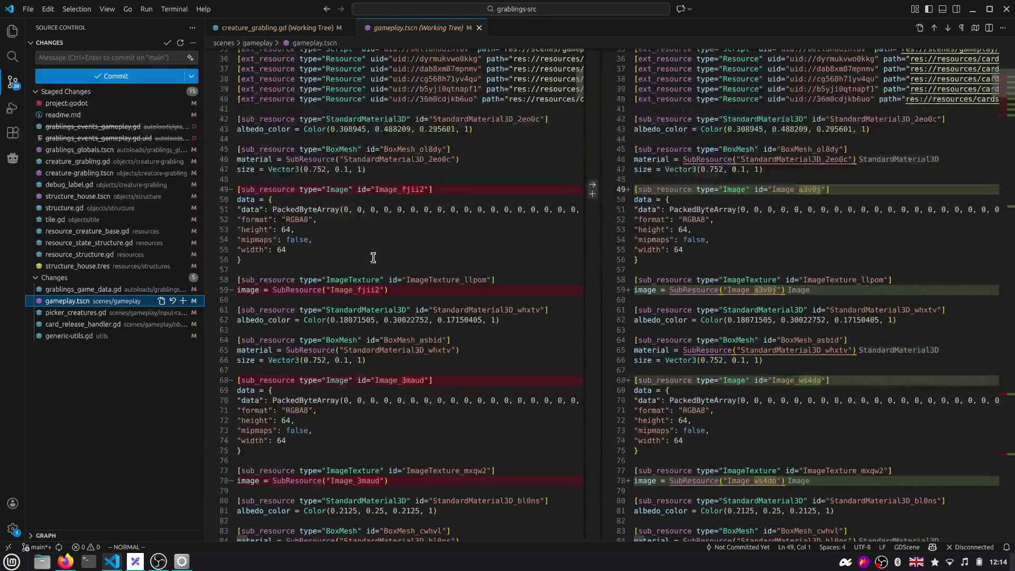
left_click_drag(1012, 80, 1004, 465)
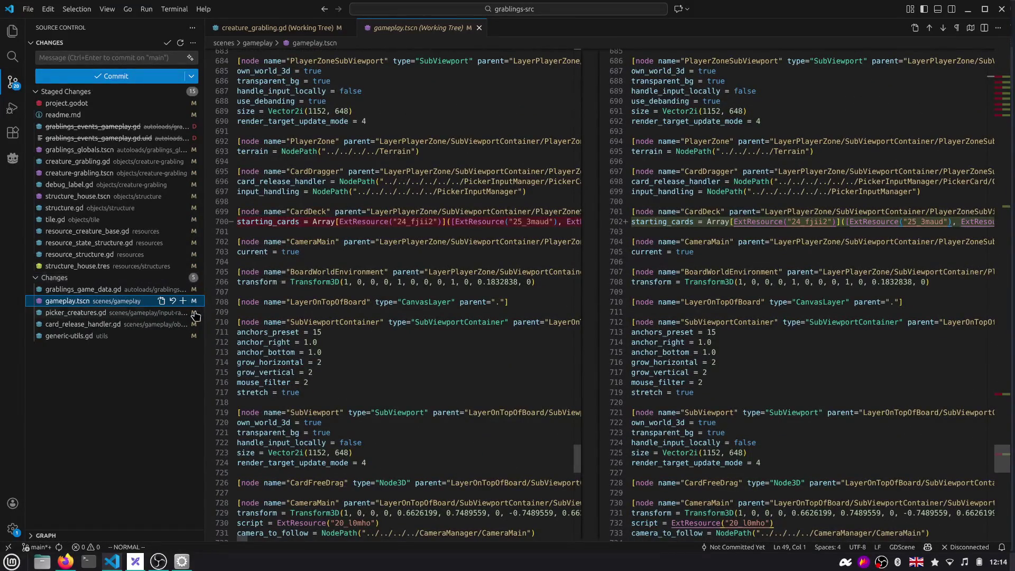
left_click(183, 300)
left_click(96, 315)
scroll(327, 284, "down", 5)
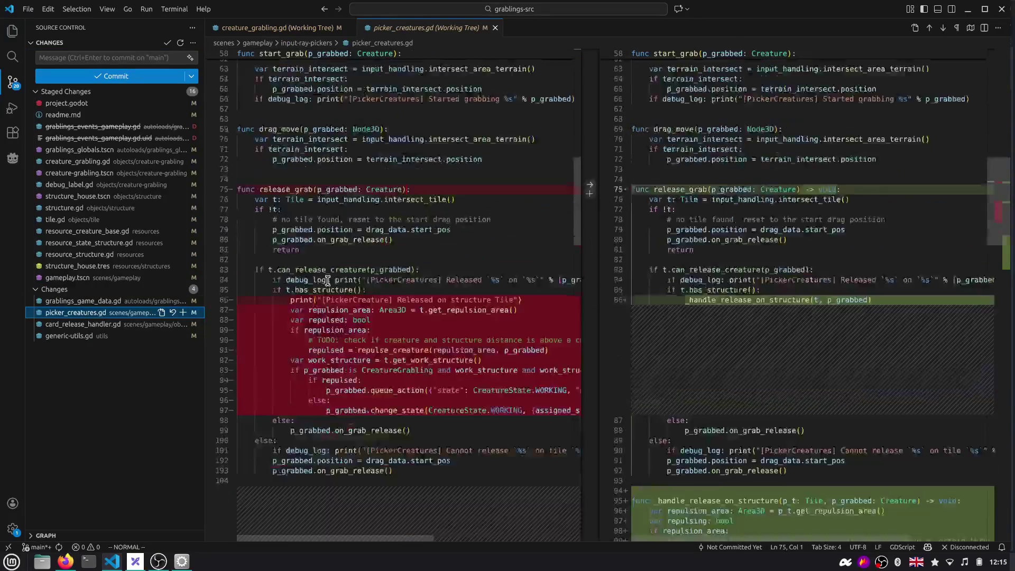
scroll(327, 284, "down", 5)
scroll(327, 284, "down", 3)
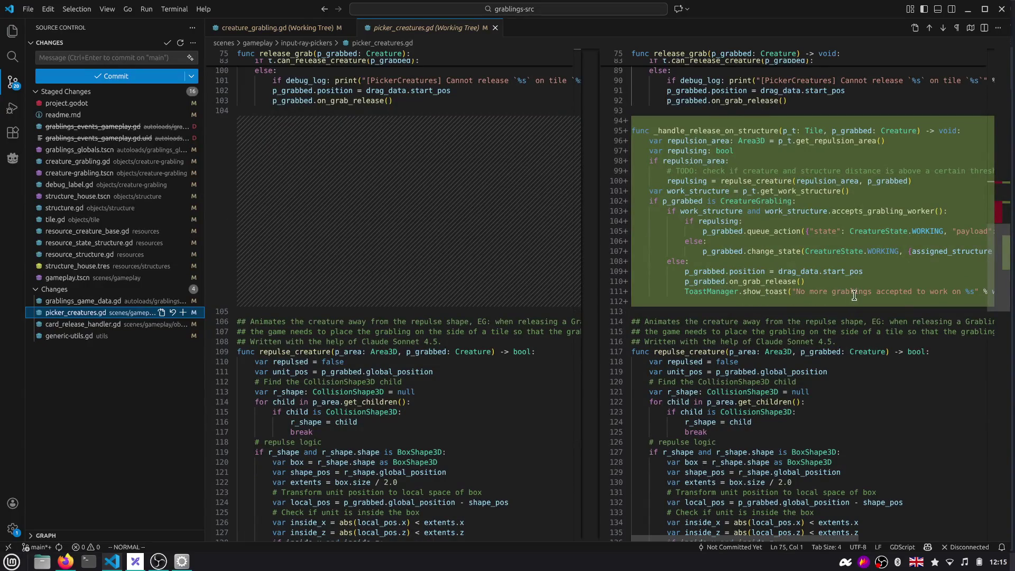
Stage picker_creatures.gd, card_release_handler.gd and generic-utils.gd, then focus the commit message box
left_click(184, 313)
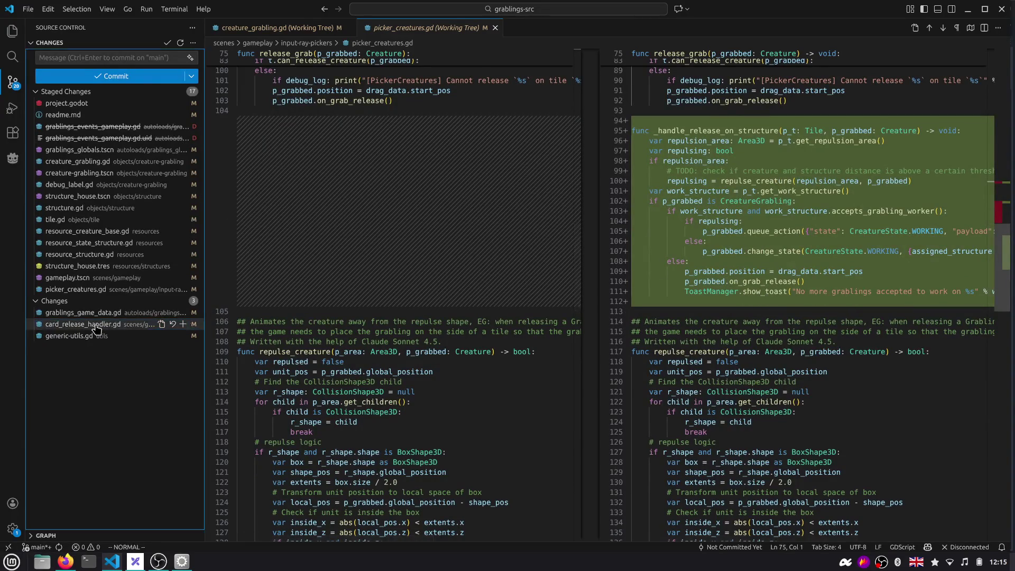
left_click(97, 325)
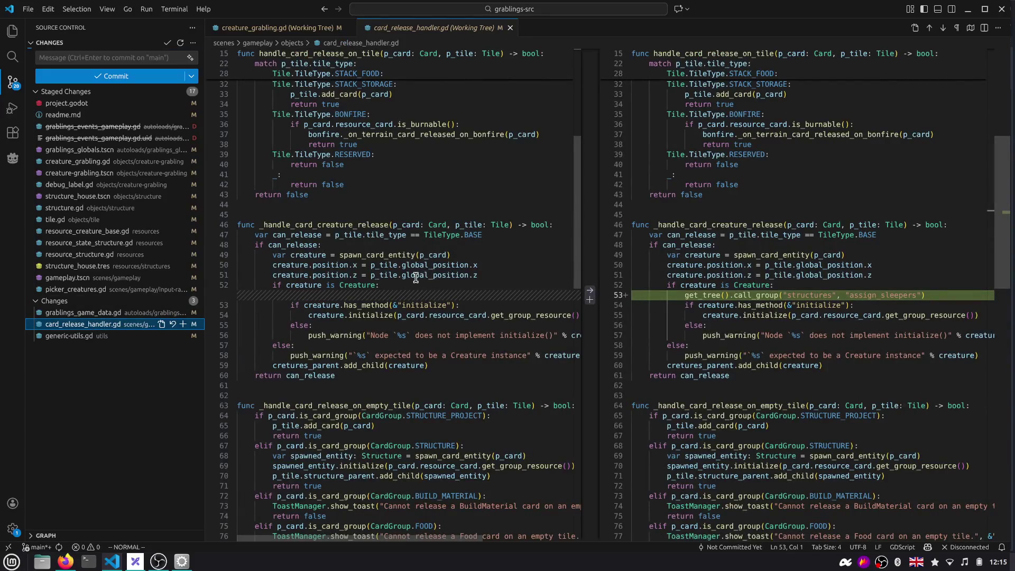
left_click(184, 324)
left_click(96, 337)
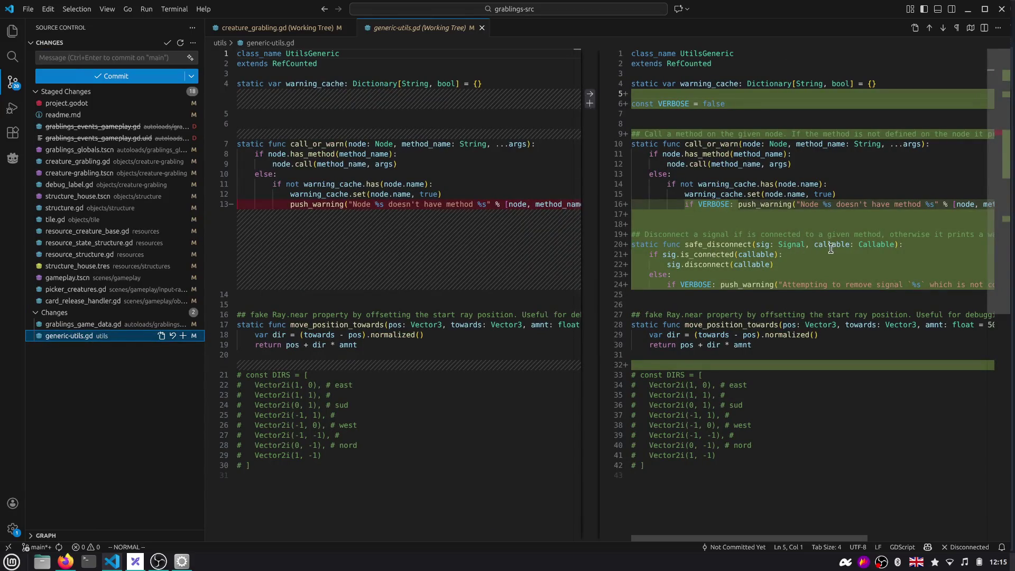
left_click(183, 336)
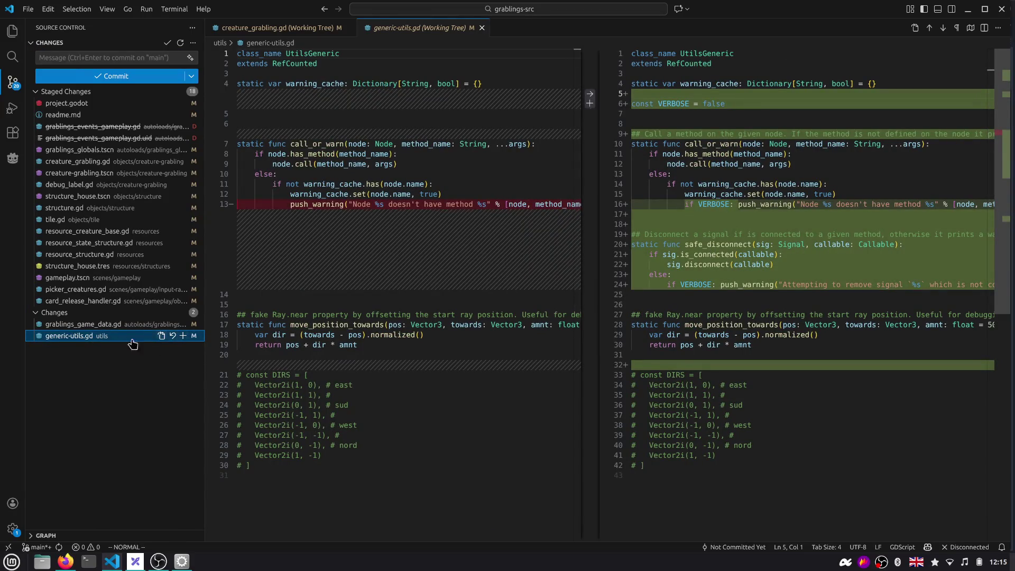
left_click(109, 337)
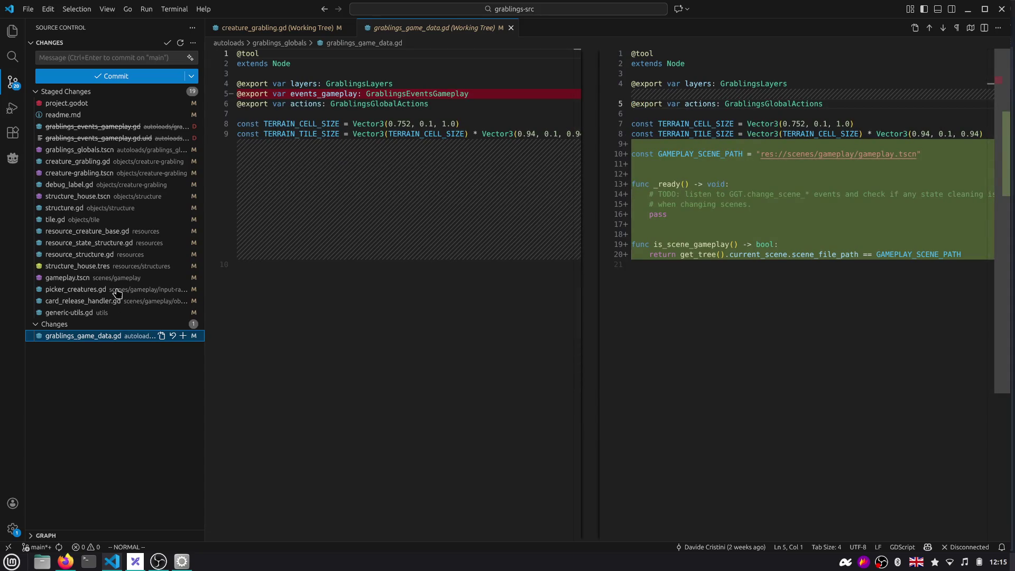
left_click(138, 60)
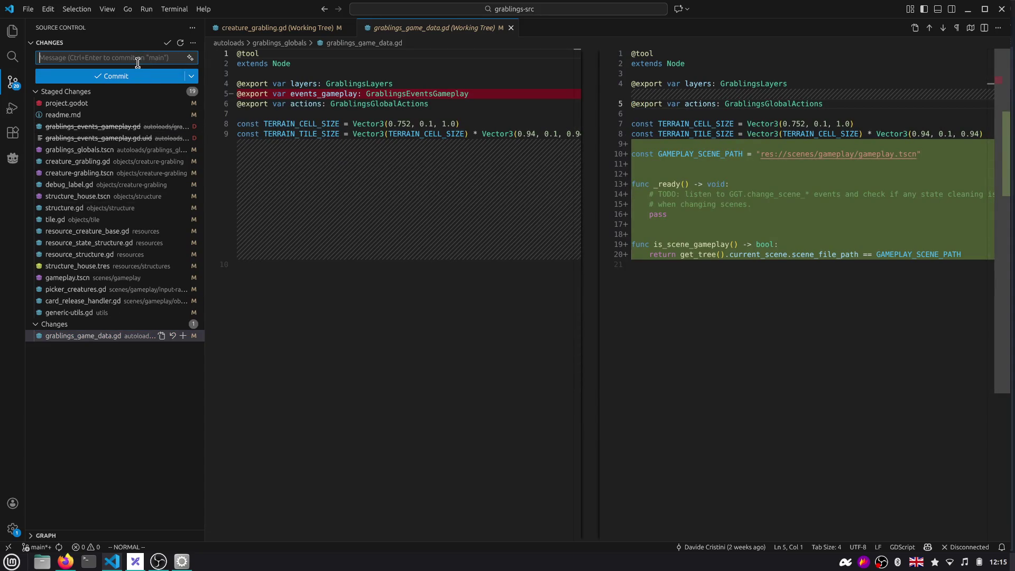
type("as")
type("feat:")
Commit the staged files as 'assign sleeping structure to grablings' and close the creature_grabling.gd diff
key("BackSpace")
type("ure:")
key("shift+End")
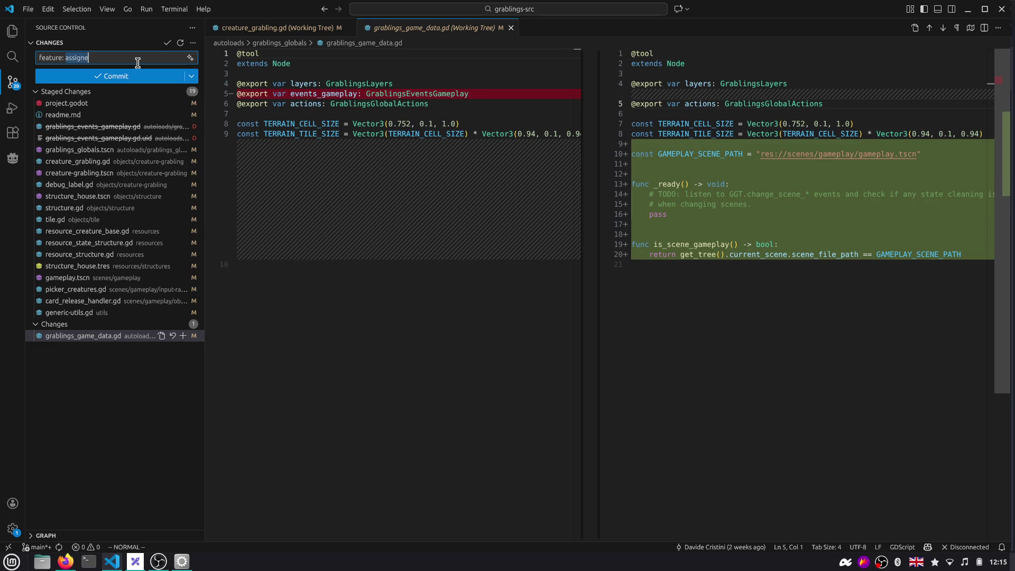
type("struc")
key("ctrl+shift+Left")
type("g")
type("ure to grablings on")
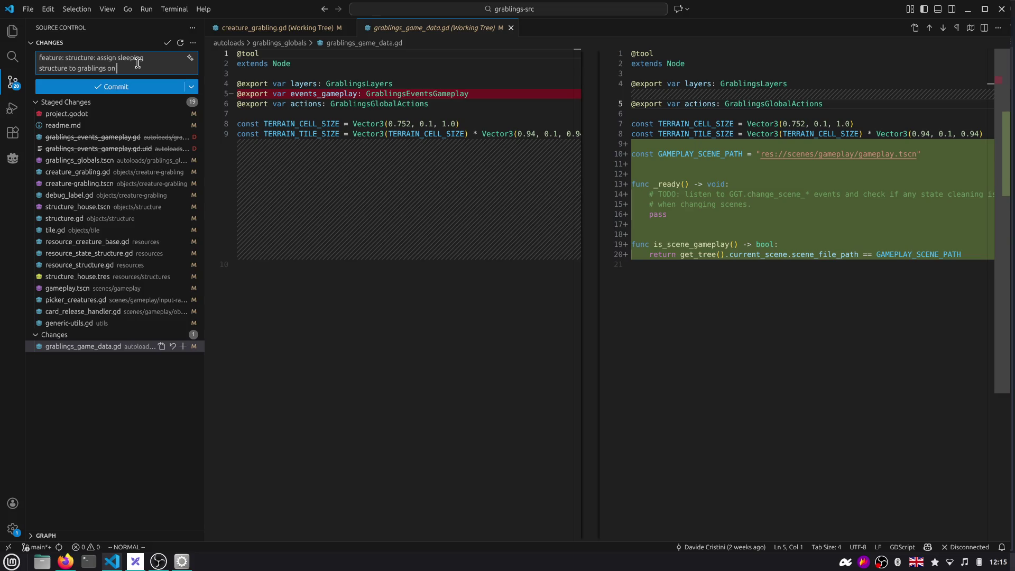
type(".")
key("Return")
key("Return")
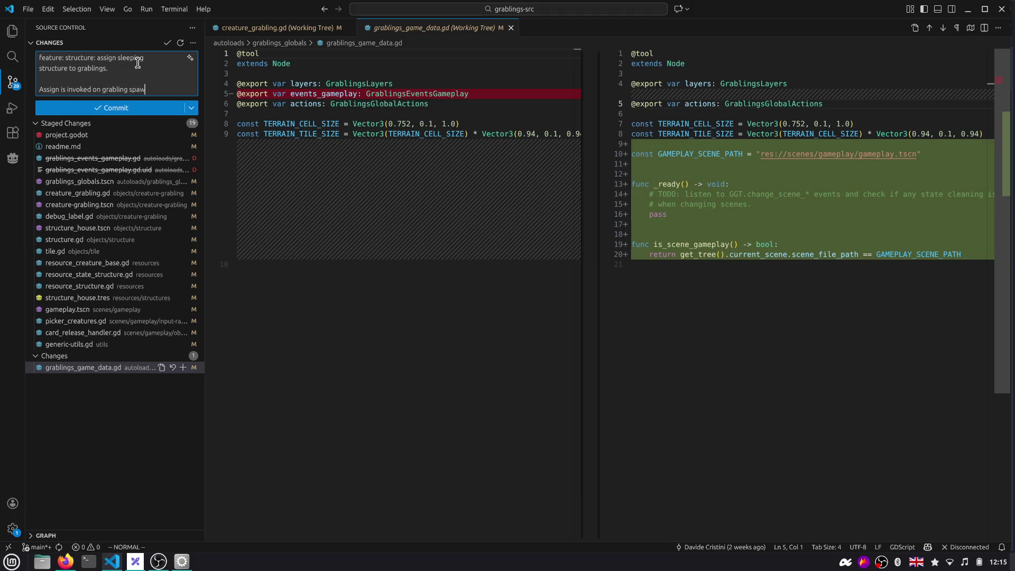
type("n or on structure built.")
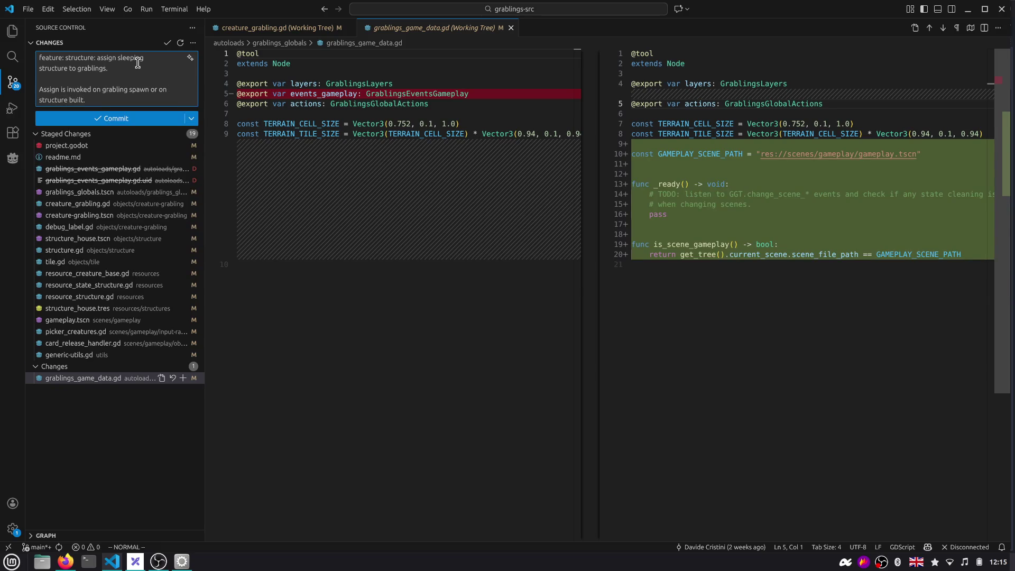
left_click(127, 118)
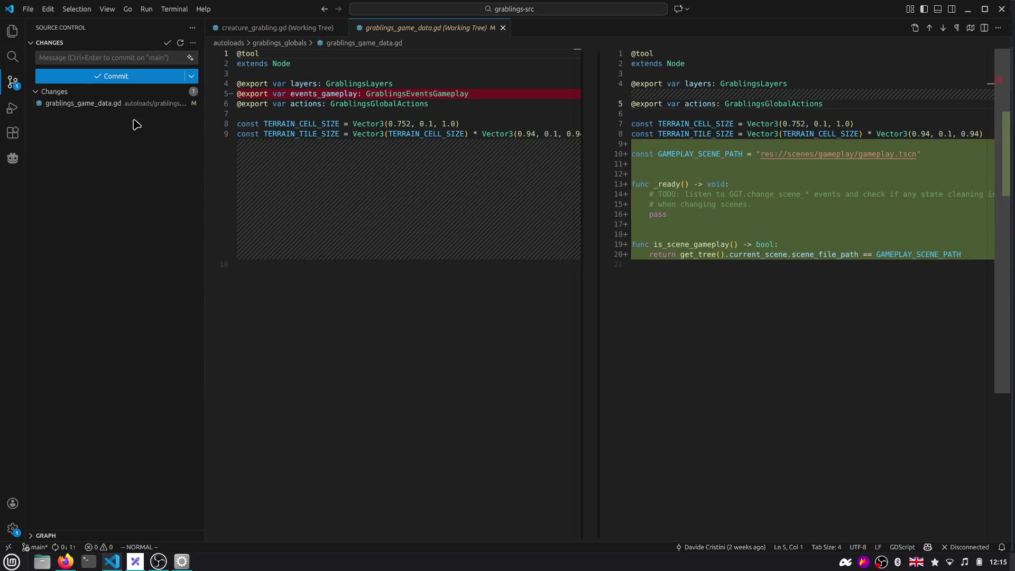
left_click(296, 28)
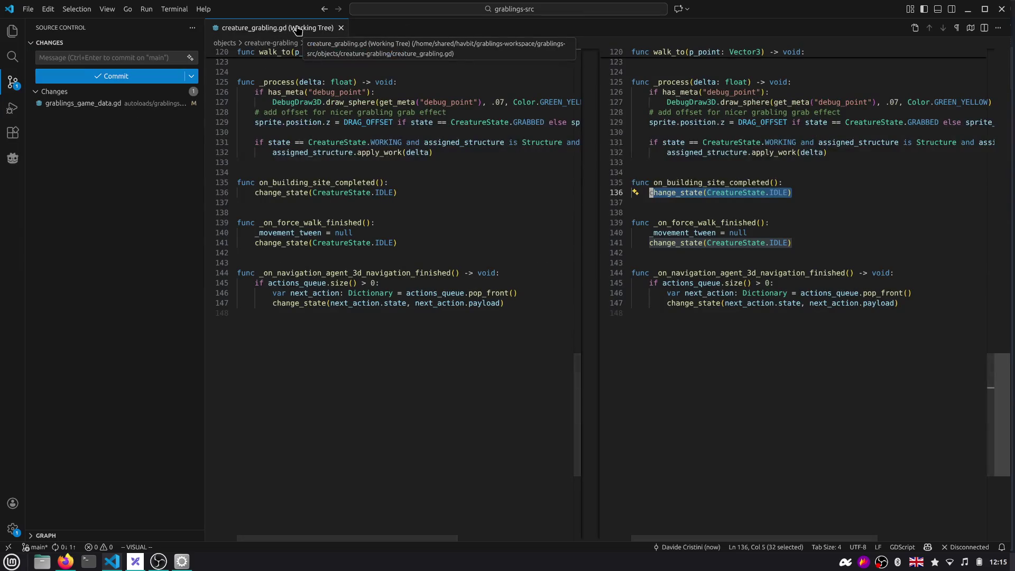
middle_click(297, 29)
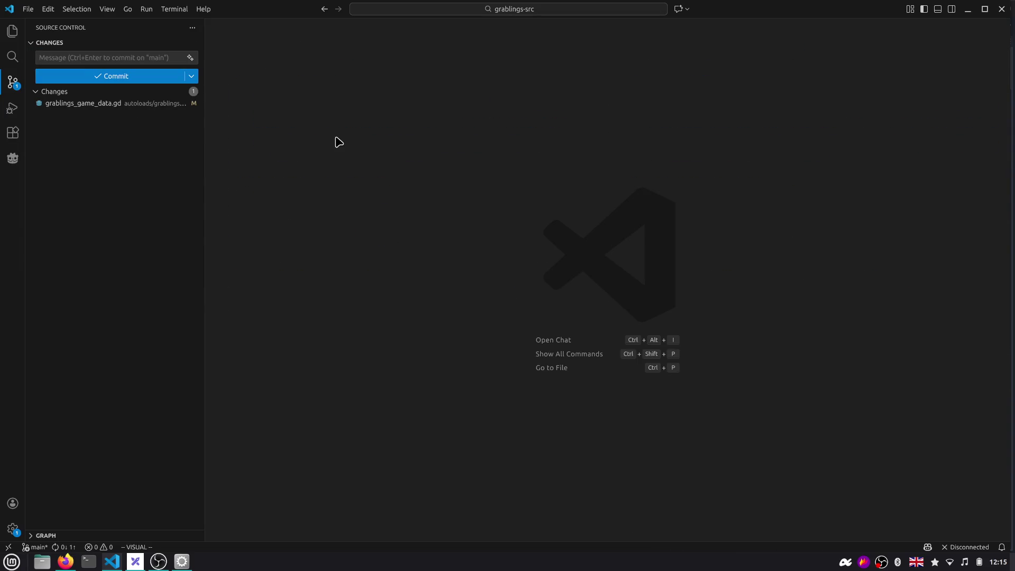
Clear the VS Code terminal to a single prompt, then bring the Godot editor forward
key("ctrl+grave")
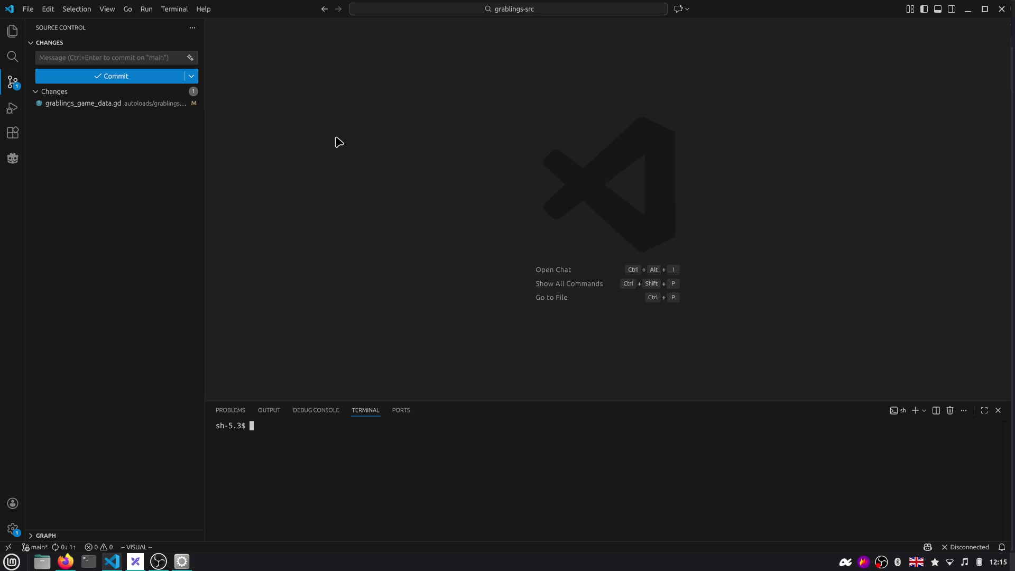
key("Return")
key("Return")
key("Return")
key("Return")
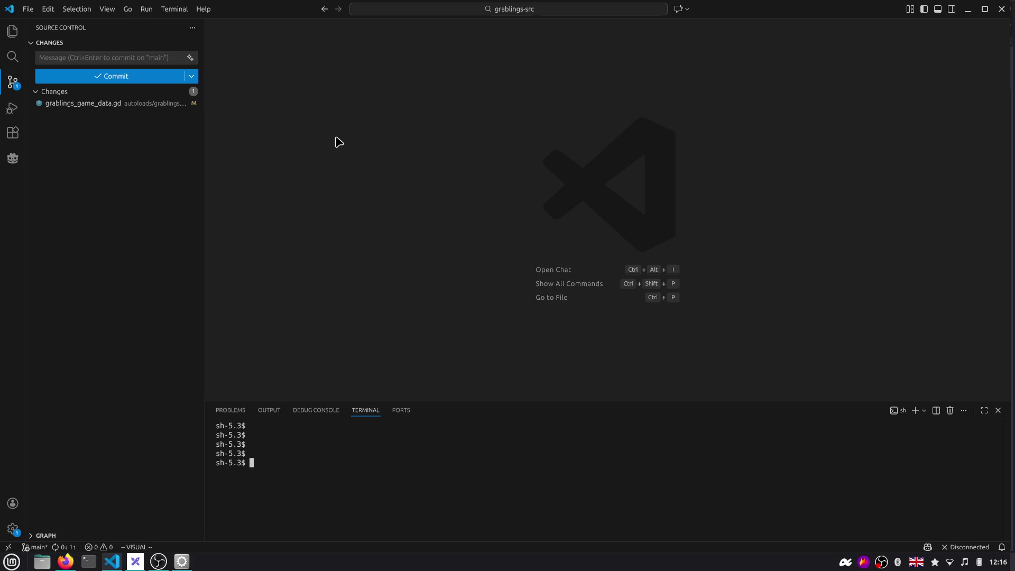
key("ctrl+l")
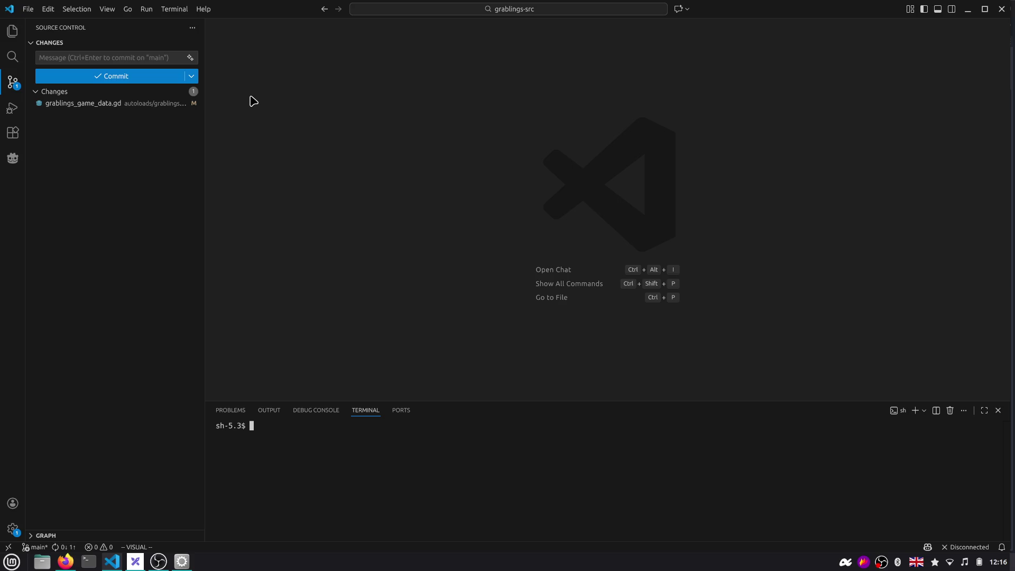
key("alt+Tab")
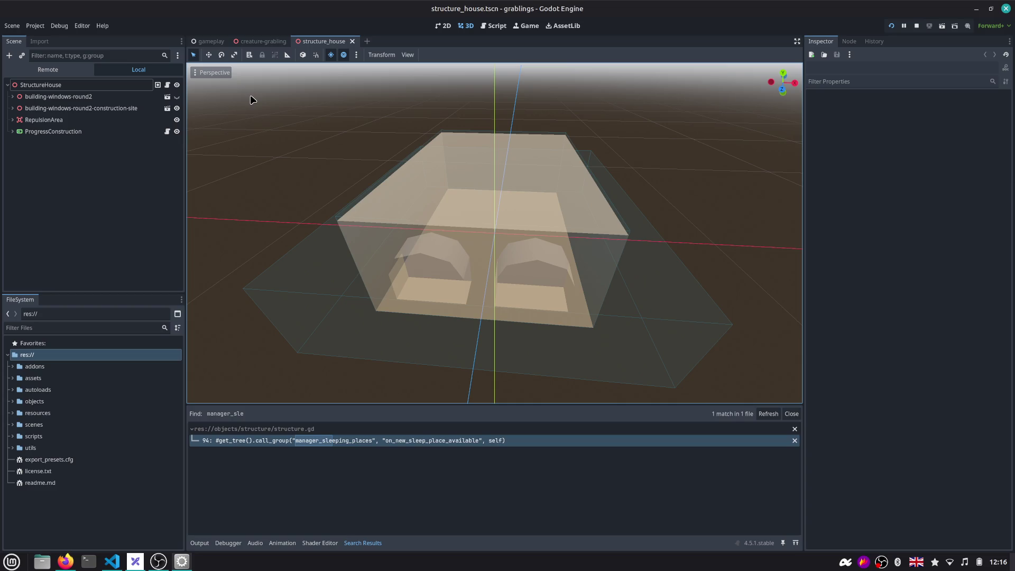
In a new Firefox tab, search 'grublin' and view the Banjo-Kazooie wiki Grublin article
key("alt+Tab")
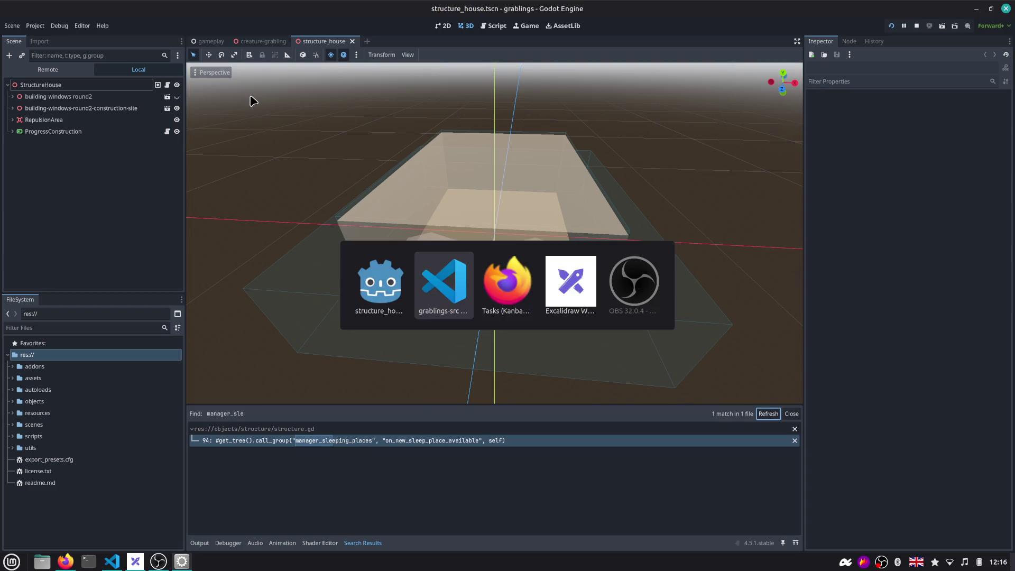
key("alt+Tab")
key("ctrl+t")
type("gru")
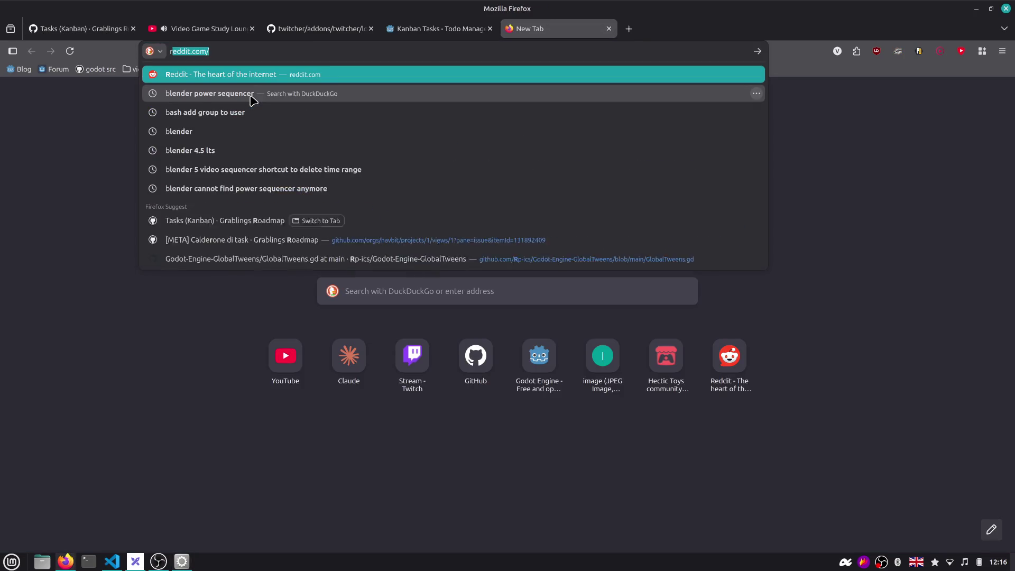
type("blin")
key("Return")
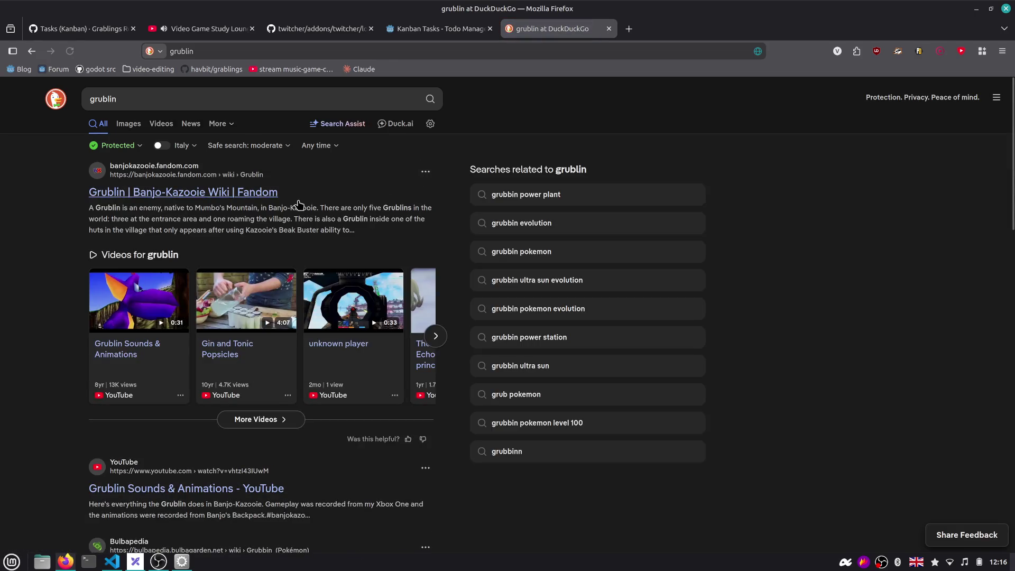
left_click(207, 197)
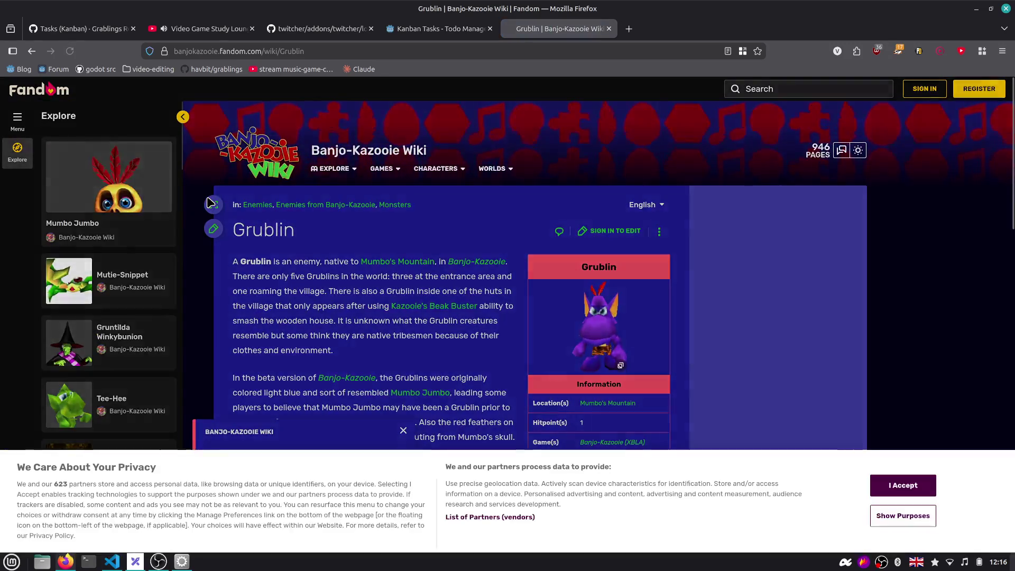
scroll(208, 201, "down", 2)
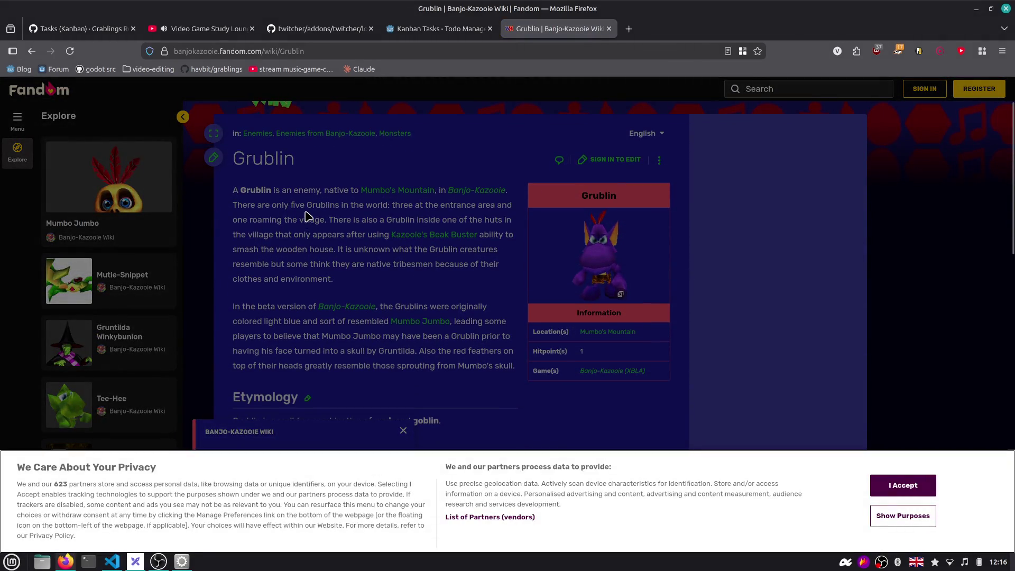
scroll(307, 221, "down", 2)
Search 'grublin zelda', read the Moblin article, then close its tab to show the roadmap board
key("alt+Left")
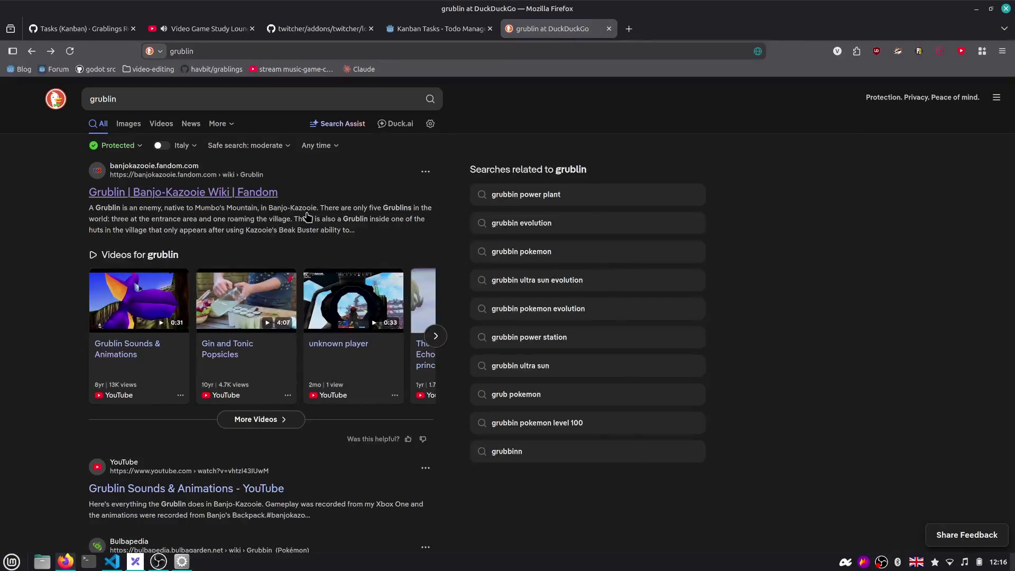
left_click(187, 98)
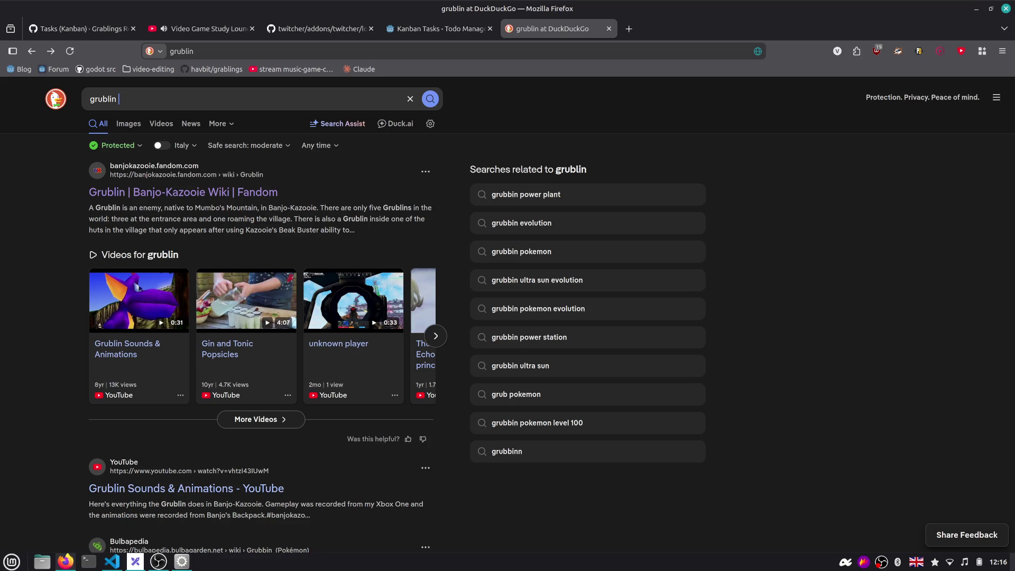
type("zelda")
key("Return")
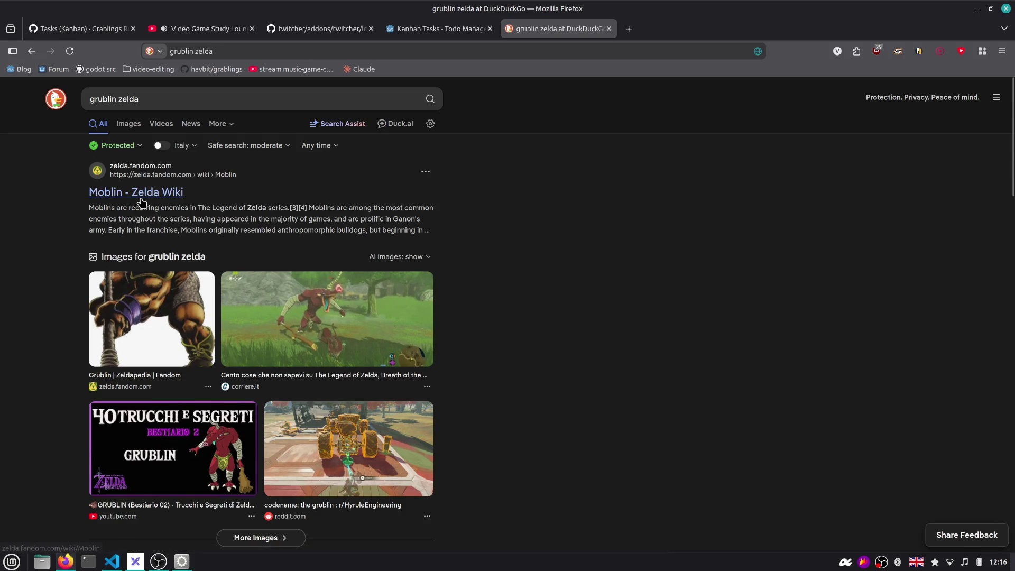
scroll(140, 203, "down", 5)
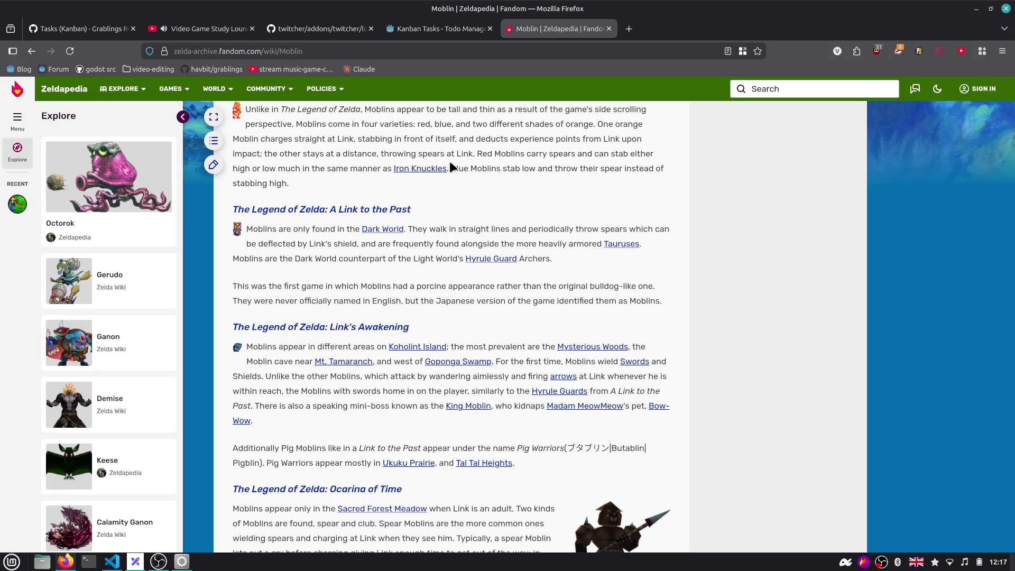
scroll(558, 204, "up", 5)
scroll(556, 203, "down", 1)
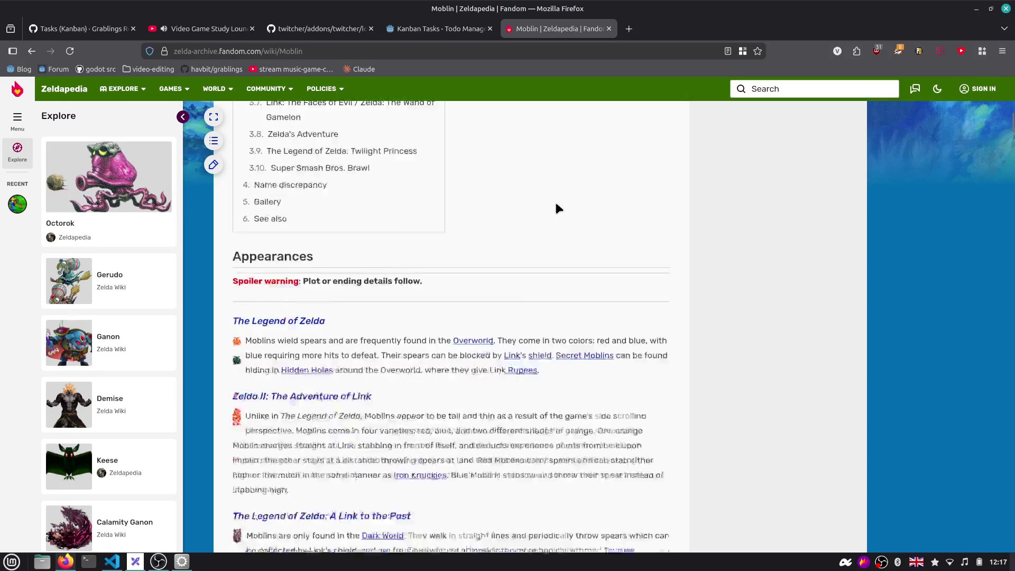
scroll(556, 202, "down", 2)
scroll(556, 202, "down", 4)
scroll(556, 205, "down", 2)
scroll(556, 204, "down", 3)
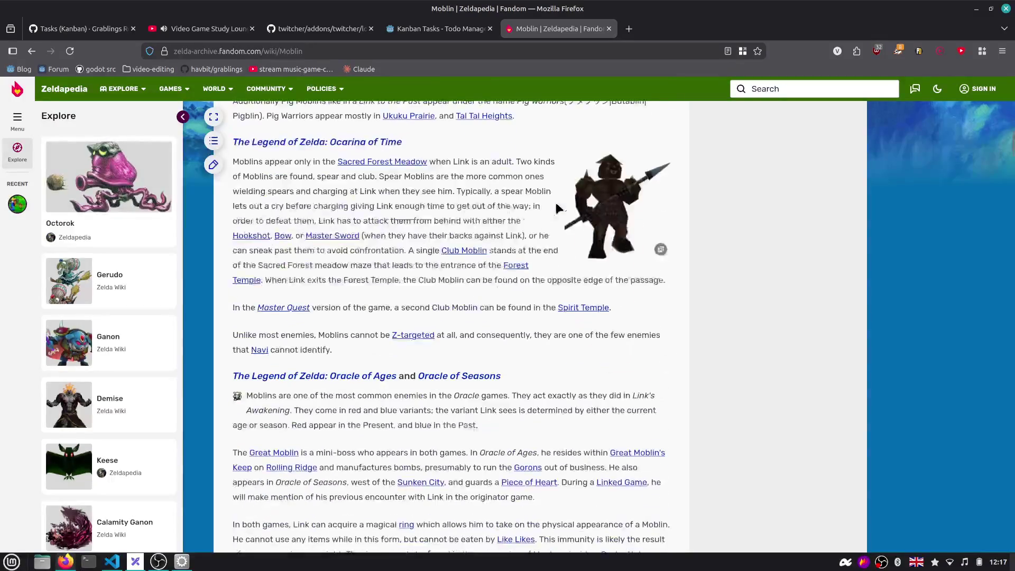
key("ctrl+w")
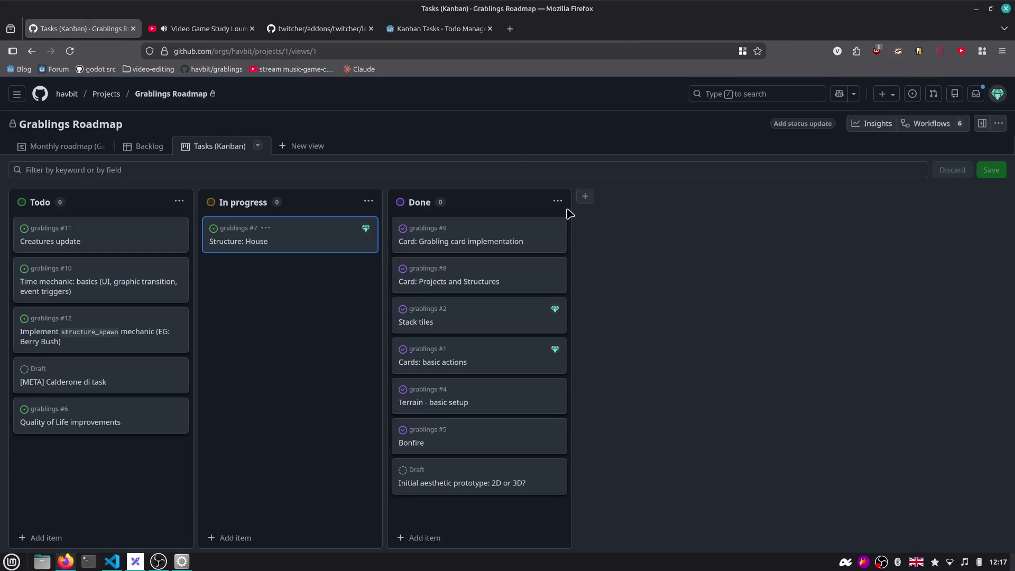
Leave the roadmap board unchanged and switch back to the Godot editor window
key("alt+Tab")
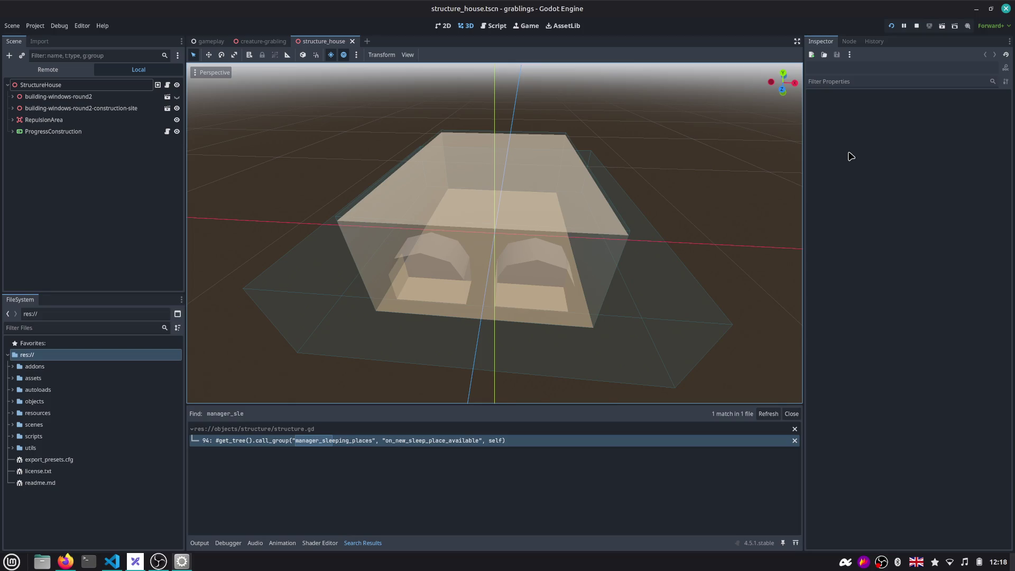
Create a blank Untitled-1 file in VS Code, then close the structure_house and creature-grabling scenes in Godot
key("alt+Tab")
key("alt+Tab")
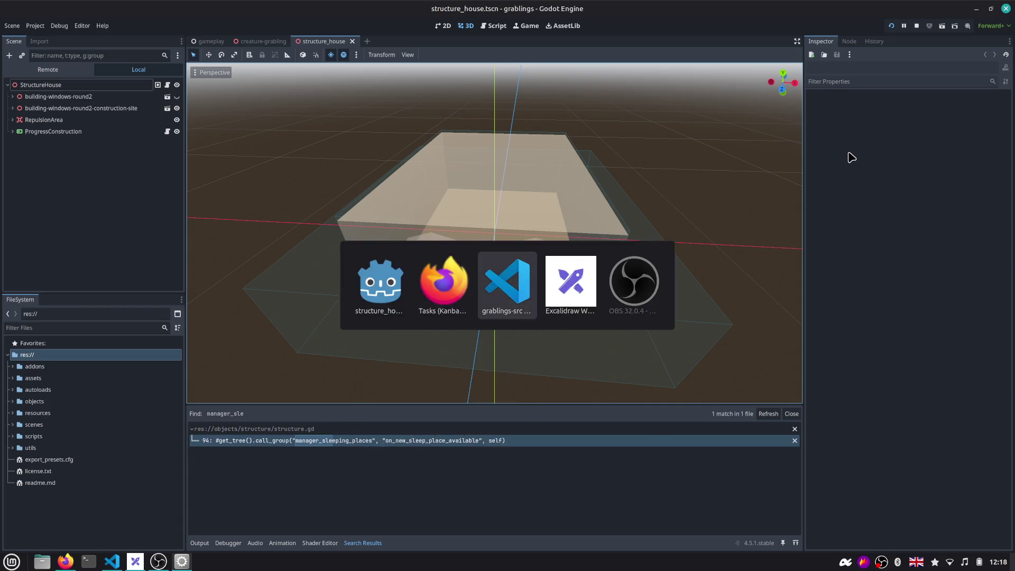
key("ctrl+p")
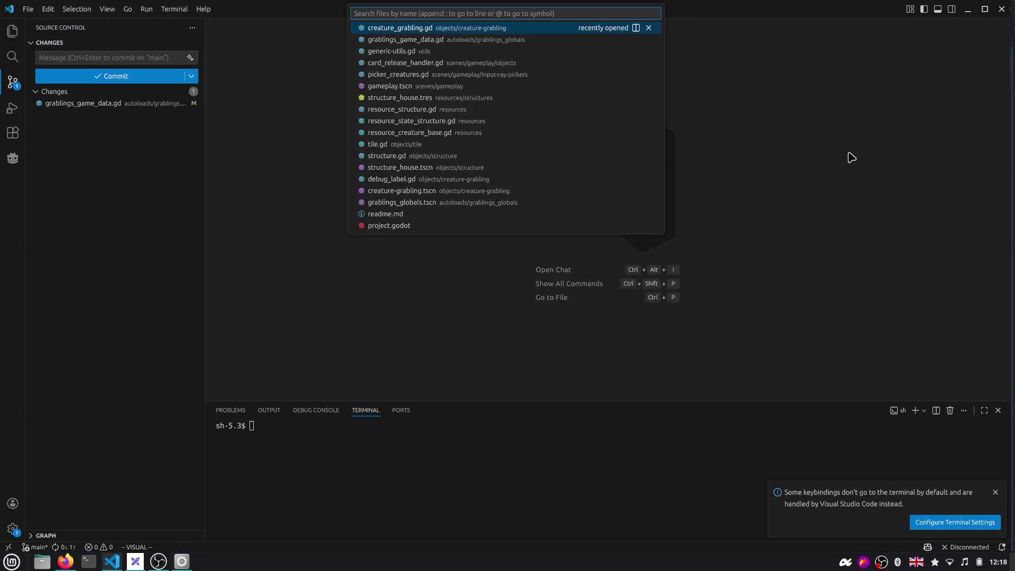
key("ctrl+n")
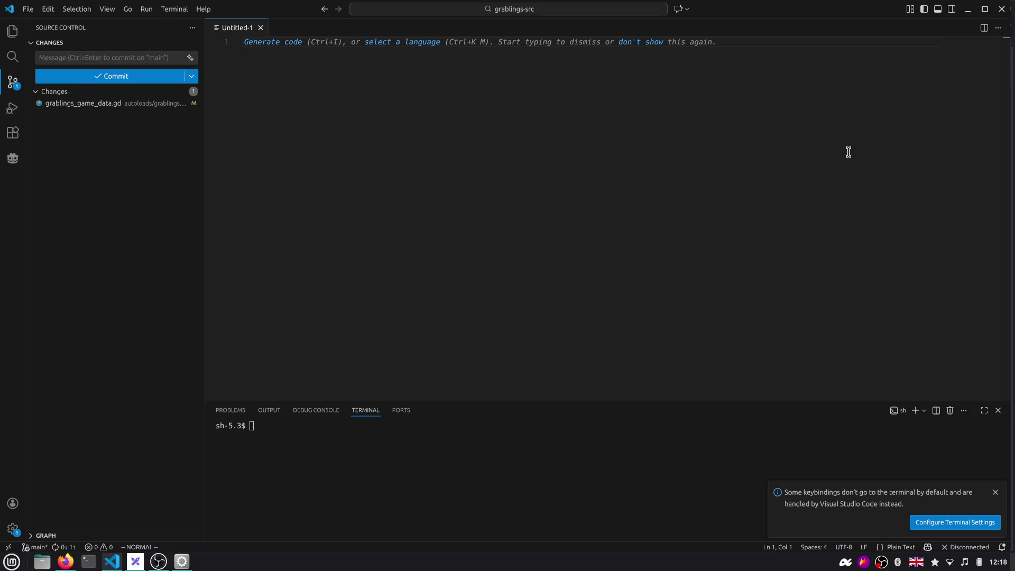
left_click(968, 9)
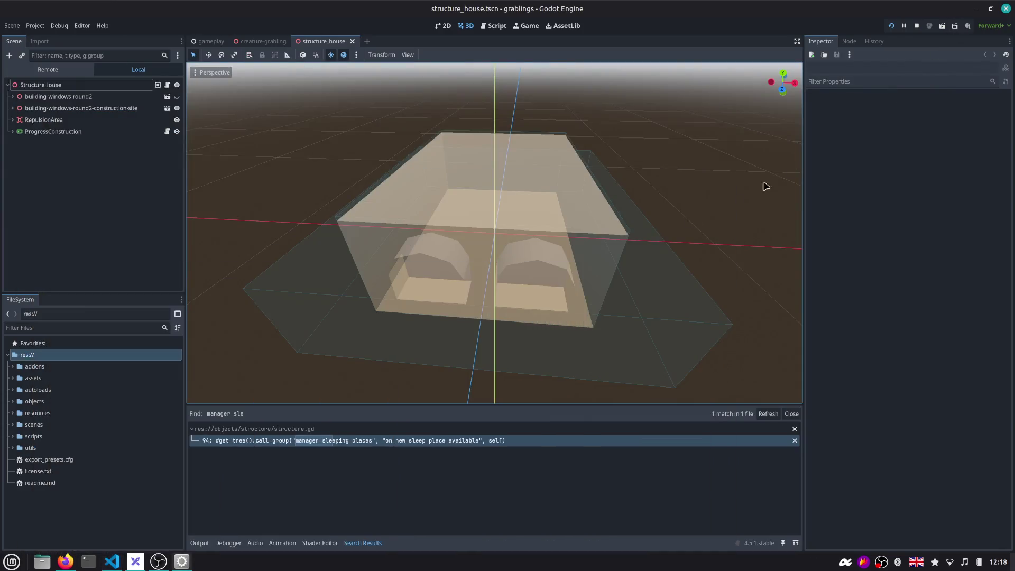
middle_click(308, 40)
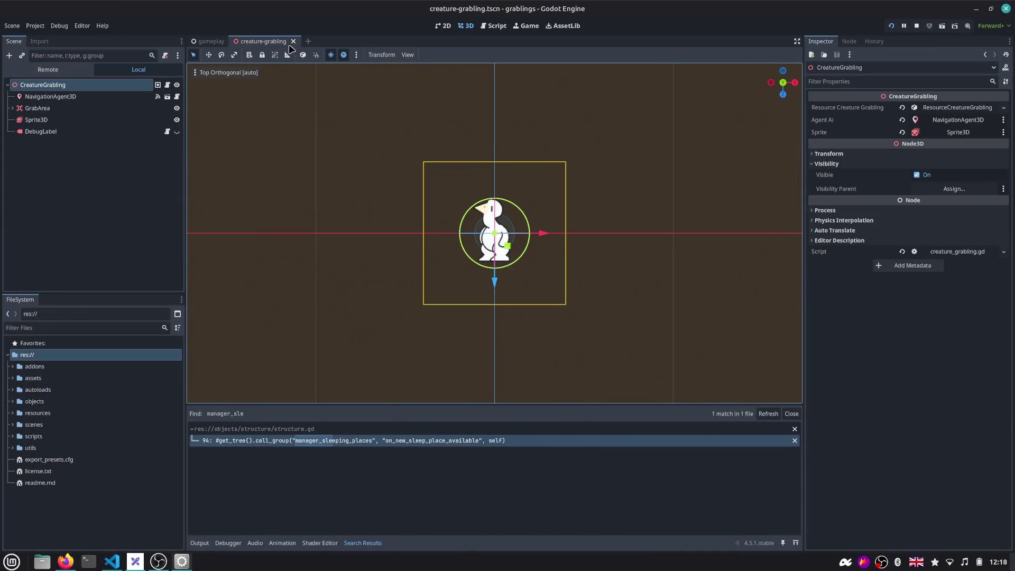
middle_click(284, 43)
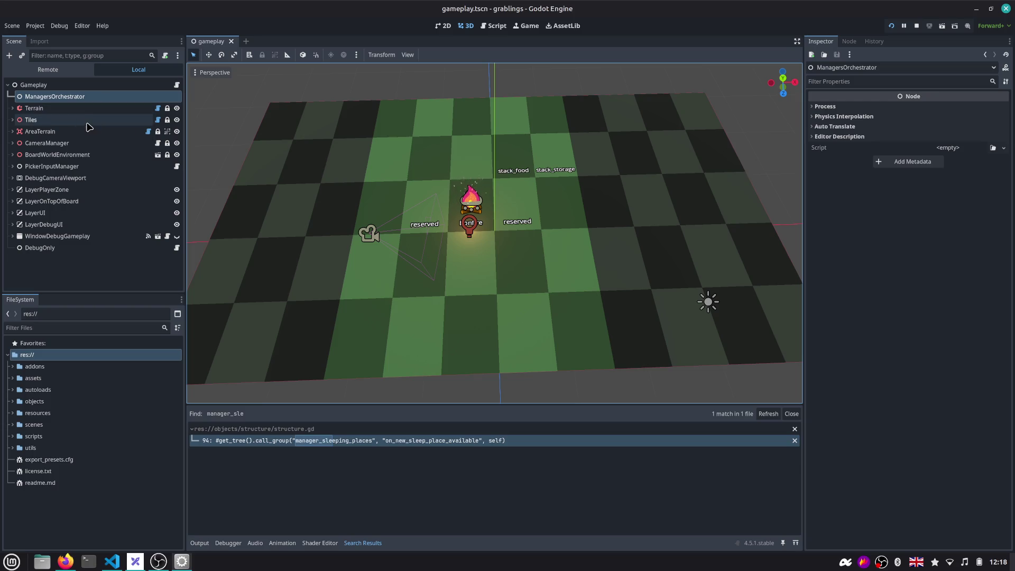
Open and immediately close a terminal window, then return to VS Code's file finder
key("alt+Tab")
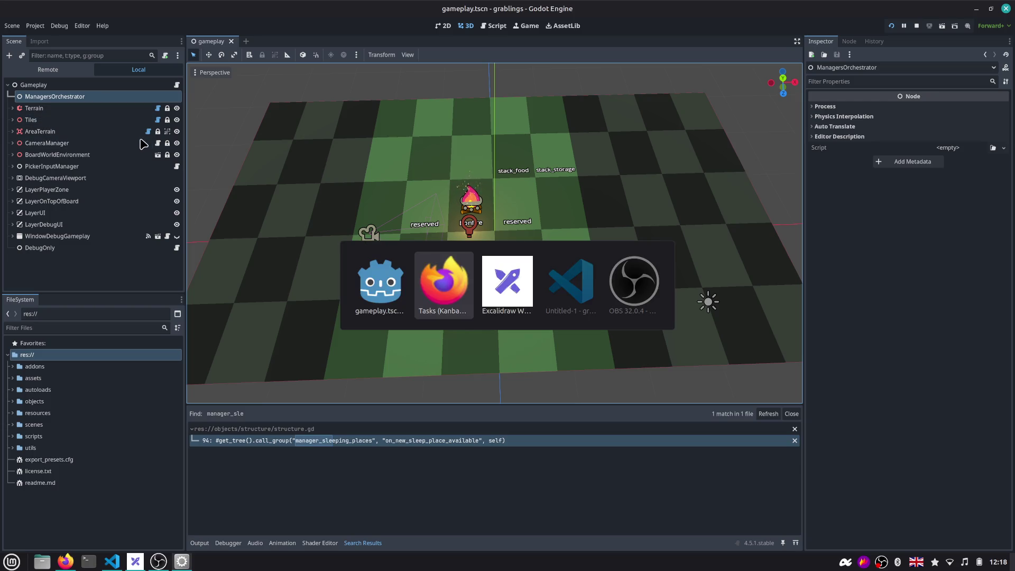
key("alt+Tab")
key("alt+Tab")
key("alt+Tab")
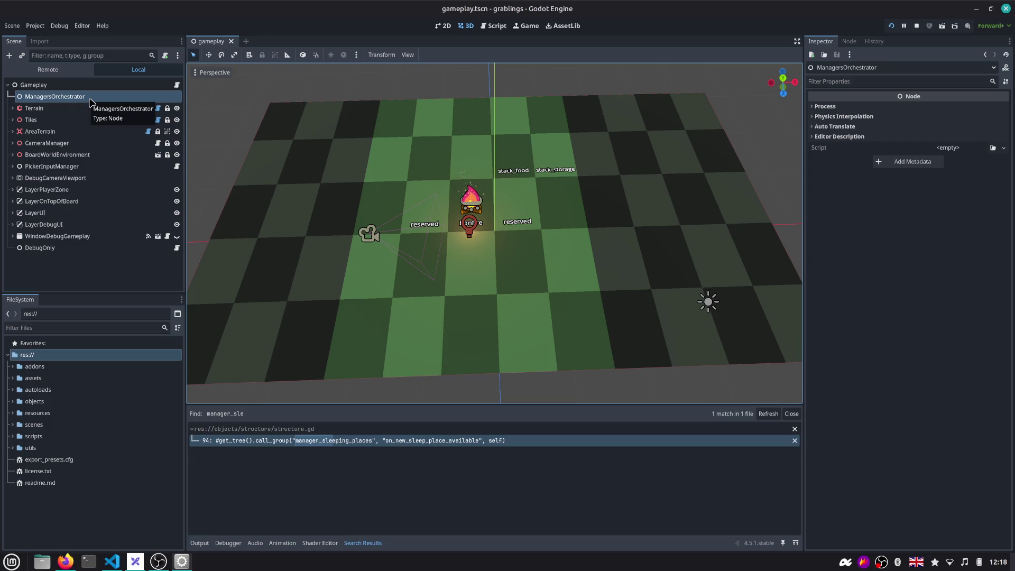
key("ctrl+alt+t")
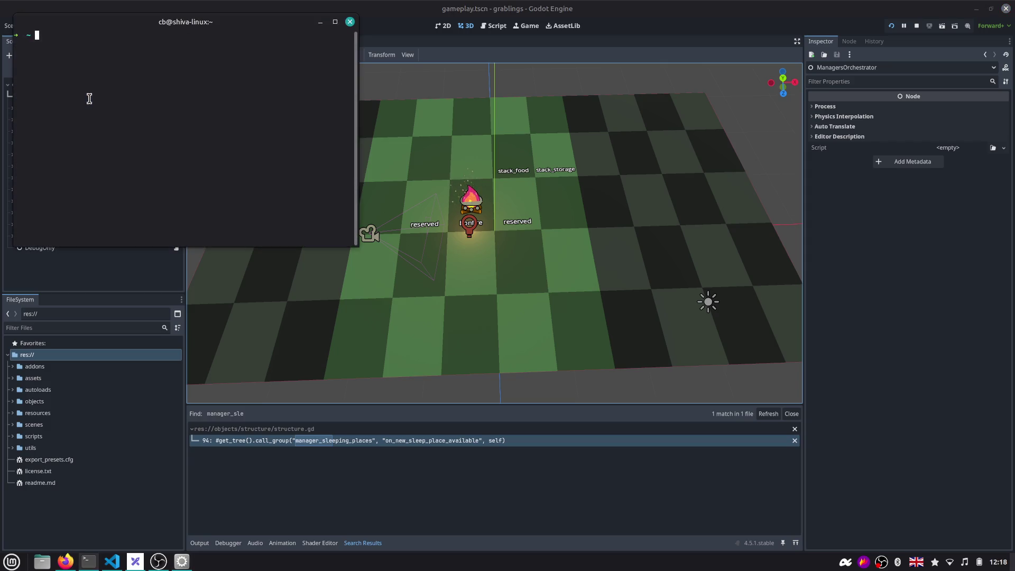
key("ctrl+d")
key("alt+Tab")
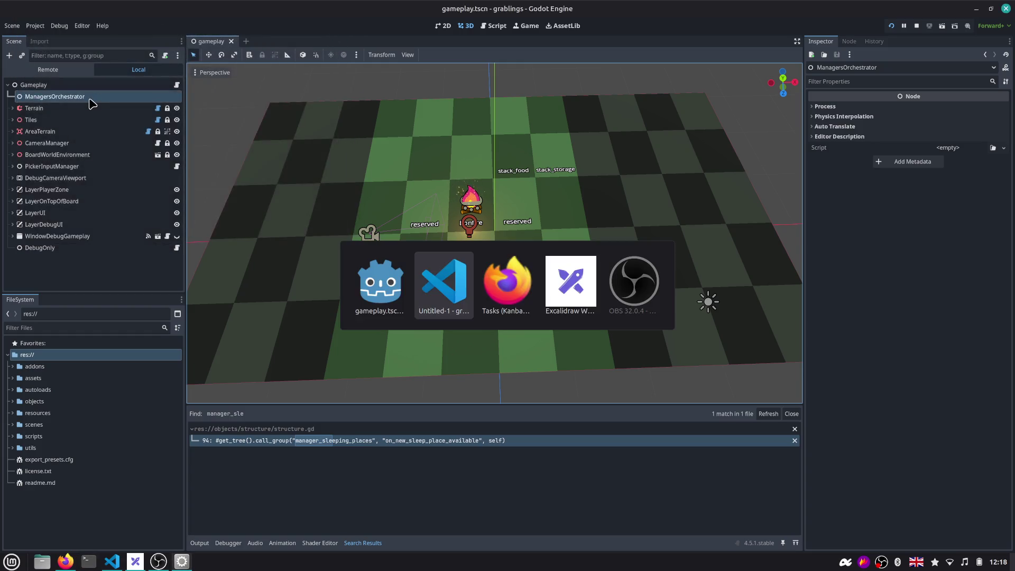
key("ctrl+p")
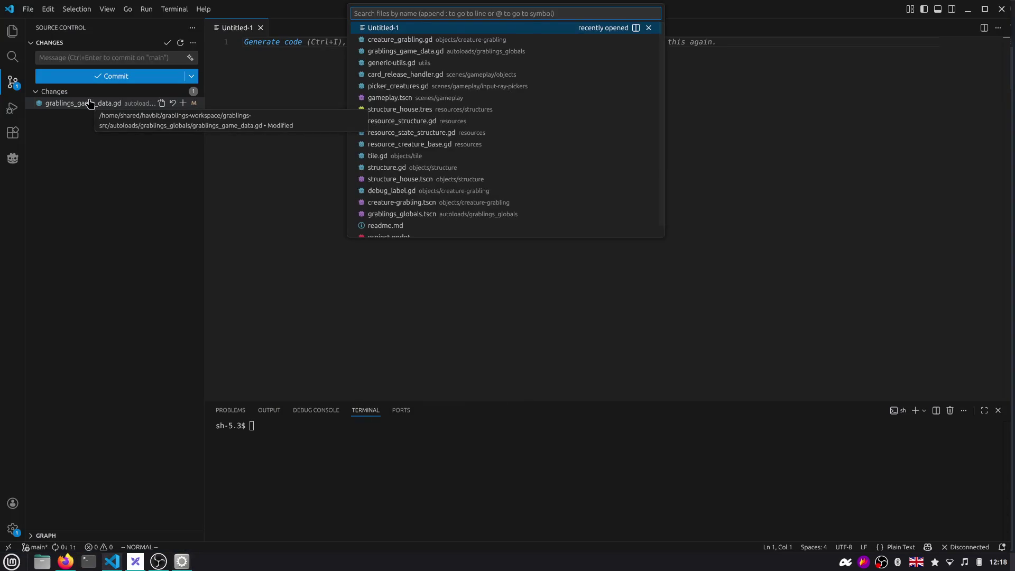
Create a scratch Untitled-2 file and browse the recent-files list without opening anything
key("ctrl+n")
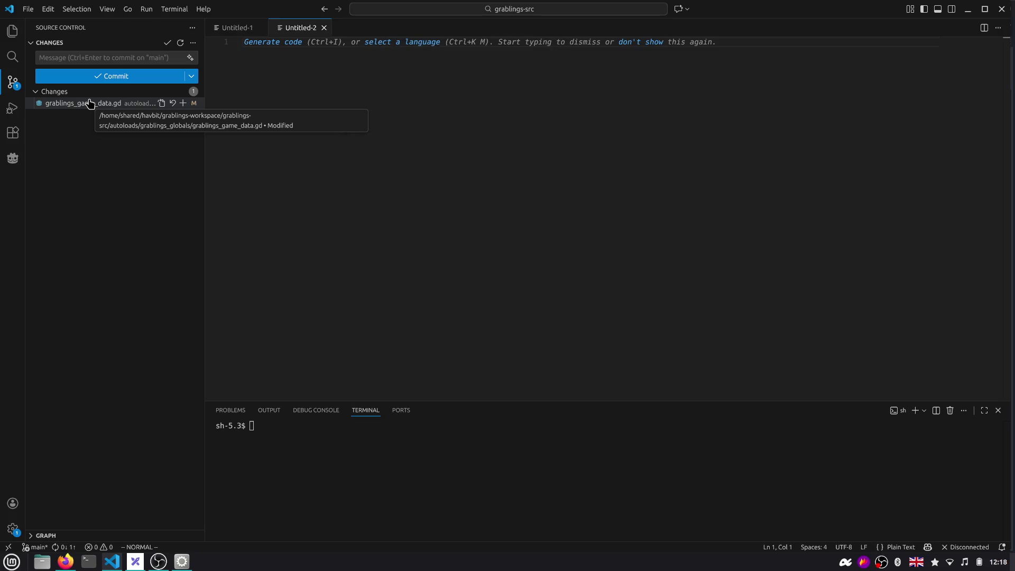
key("ctrl+p")
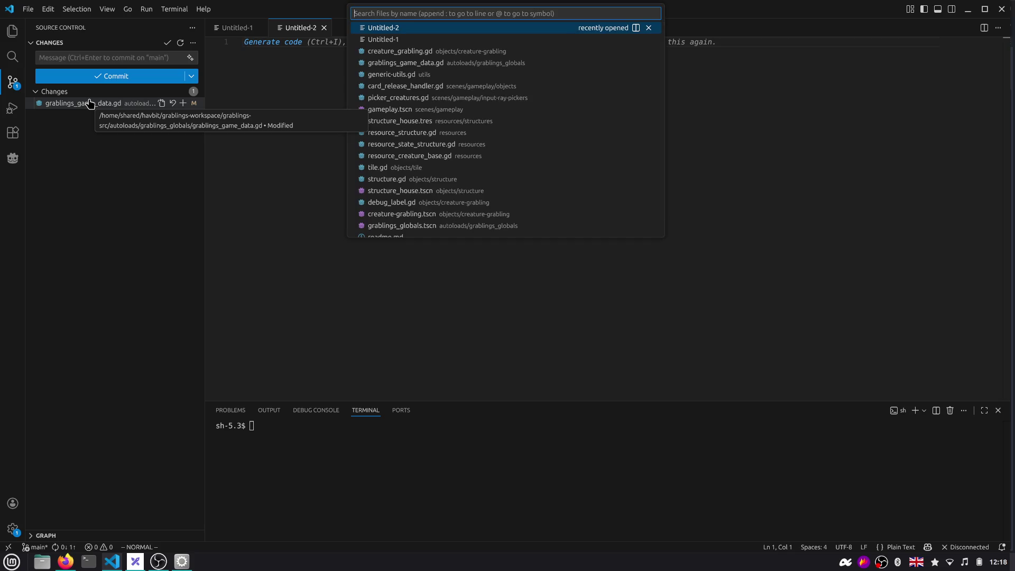
key("Down")
key("Down")
key("Down")
key("Down")
key("Down")
key("Down")
key("Down")
key("Down")
key("Down")
key("Down")
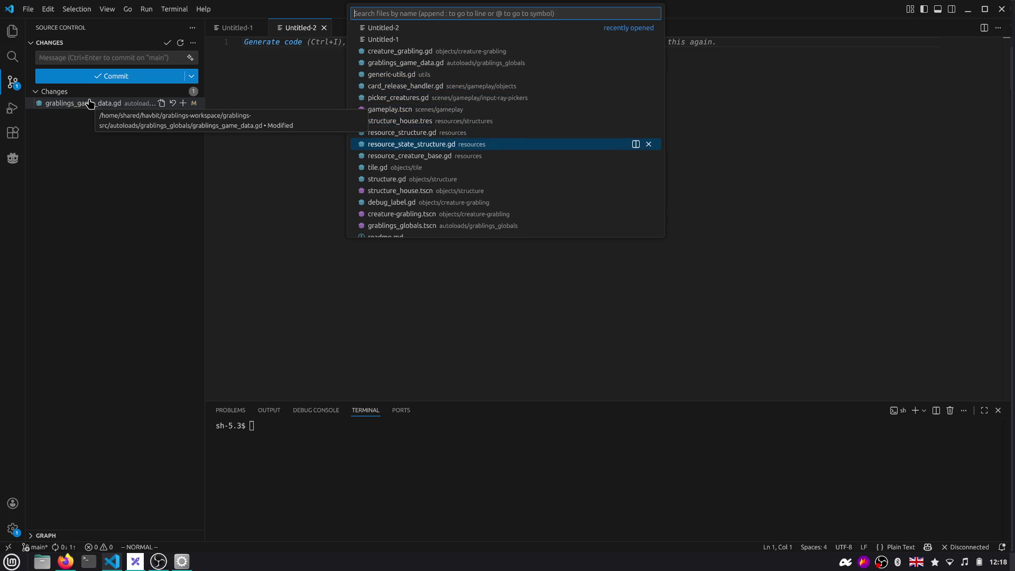
key("Up")
key("Up")
key("Up")
key("Up")
key("Up")
key("Up")
key("Up")
key("Up")
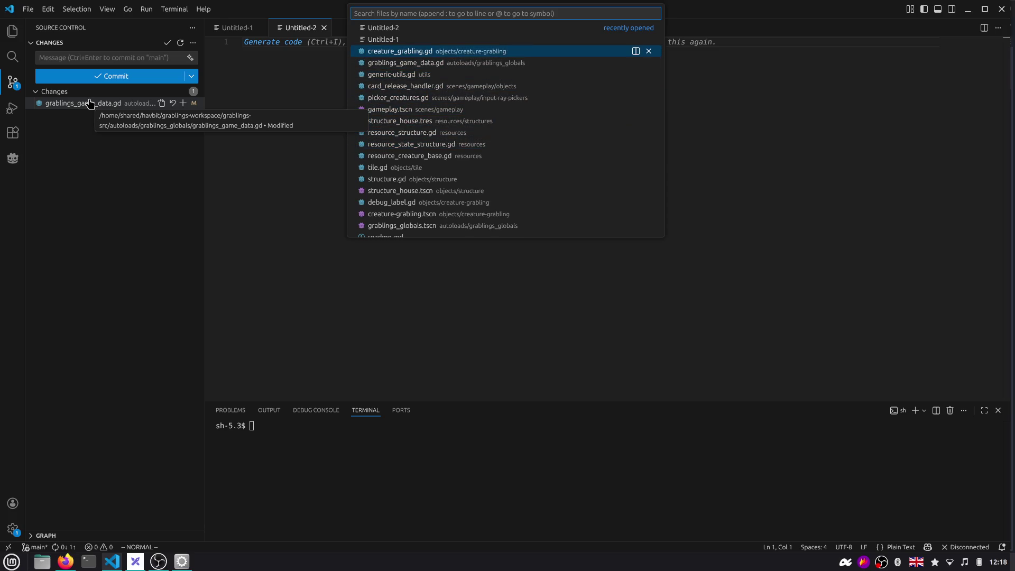
key("Escape")
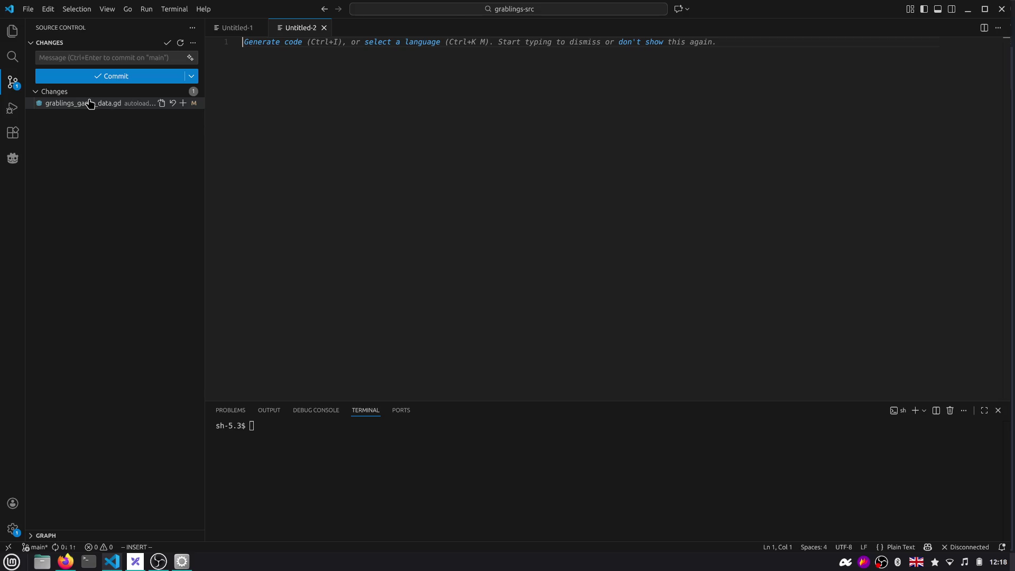
type("asdjasdkjalkdjlksjlkjl")
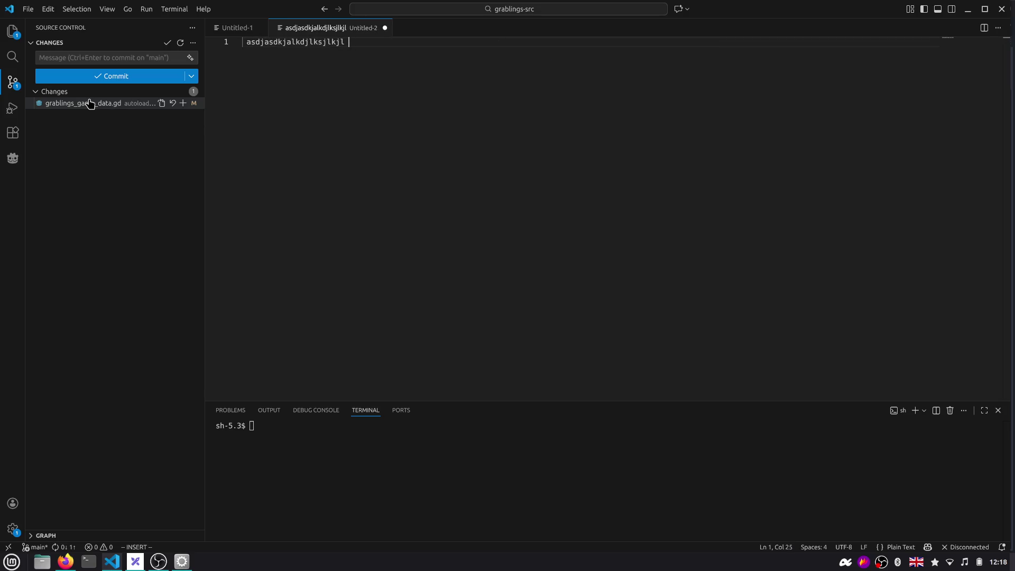
key("ctrl+space")
key("Down")
key("Down")
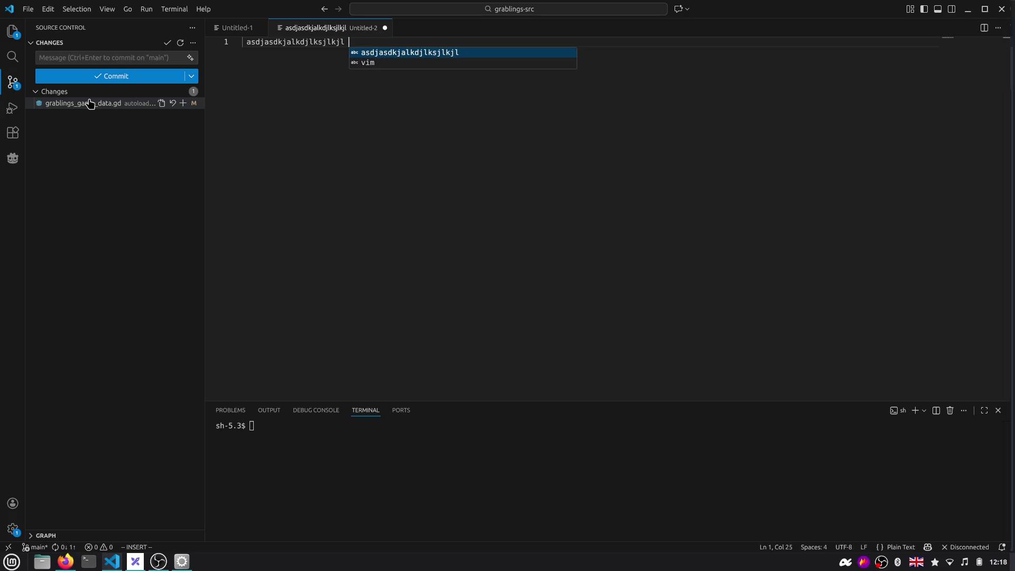
key("Down")
key("Down")
key("Down")
key("Down")
type("kfjklfjlksj")
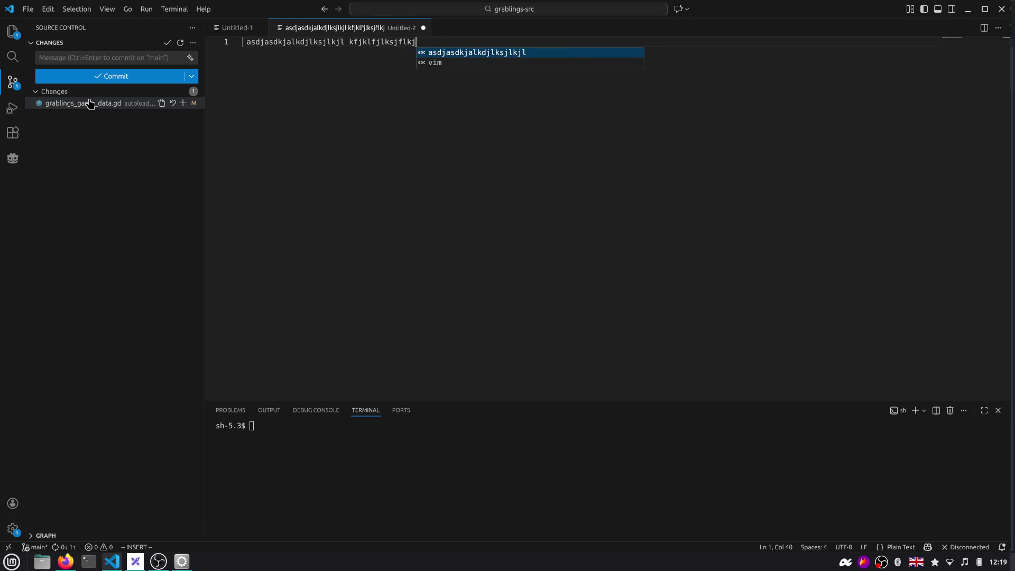
type("flkj## Assign work structur")
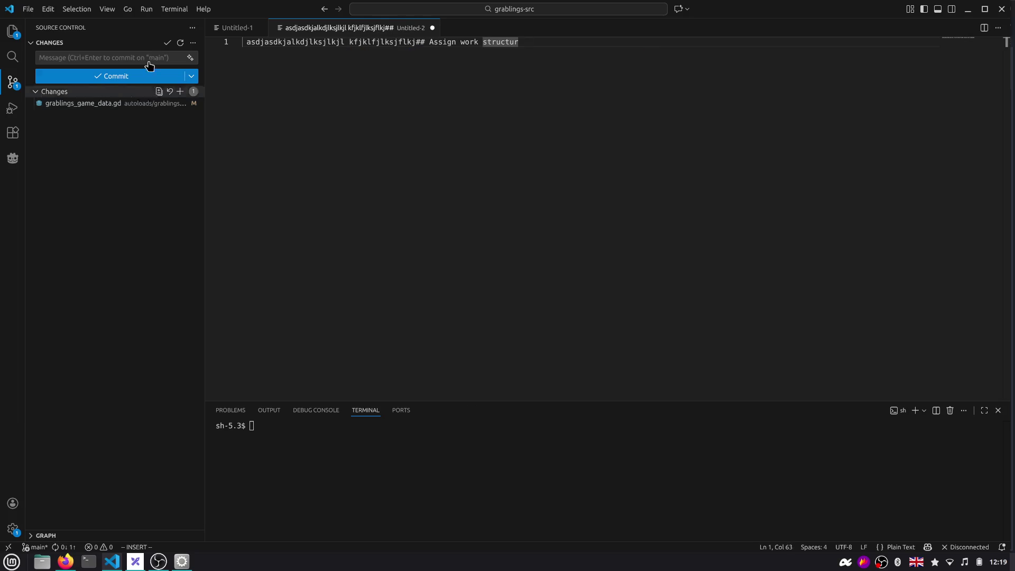
Close Untitled-2 discarding its junk text, then switch back to the Godot editor
middle_click(332, 34)
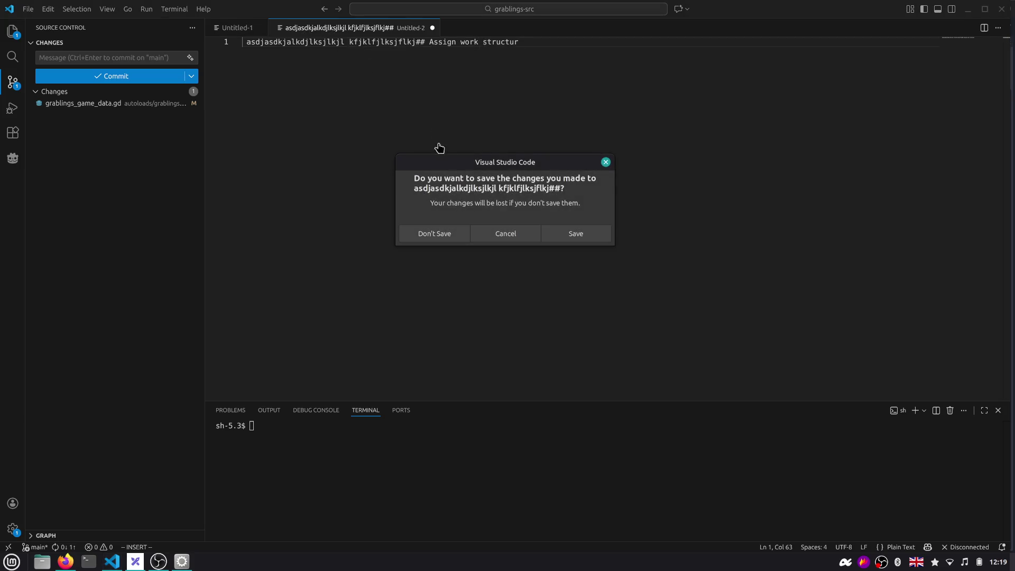
left_click(457, 234)
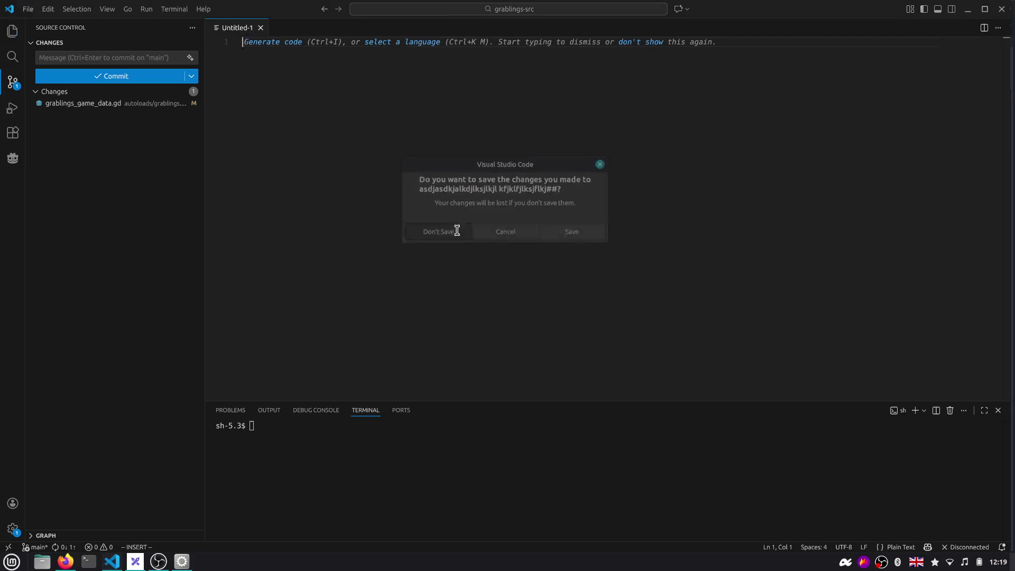
left_click(968, 10)
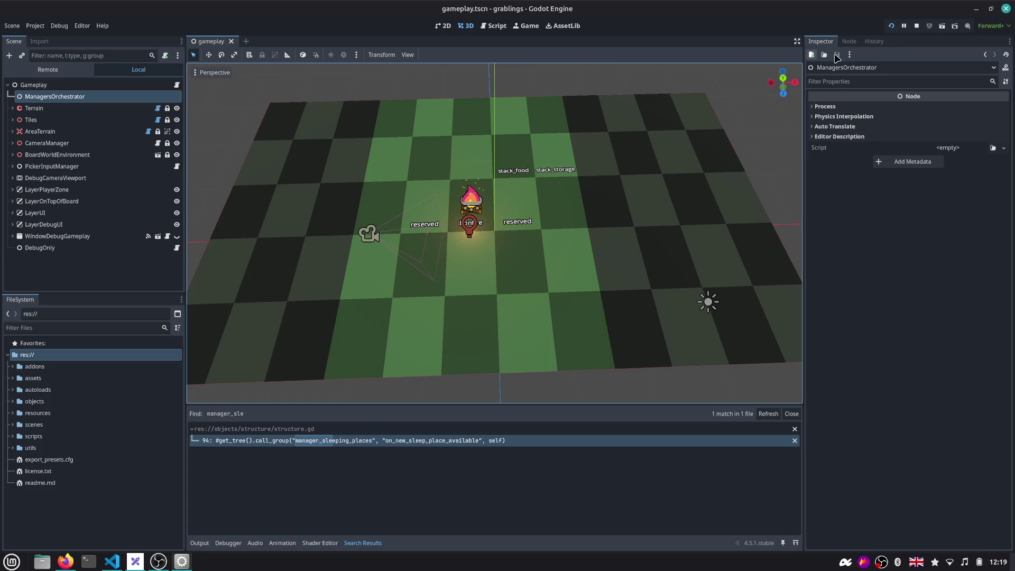
Run the gameplay scene in Godot's embedded game view, then switch to the browser
left_click(892, 26)
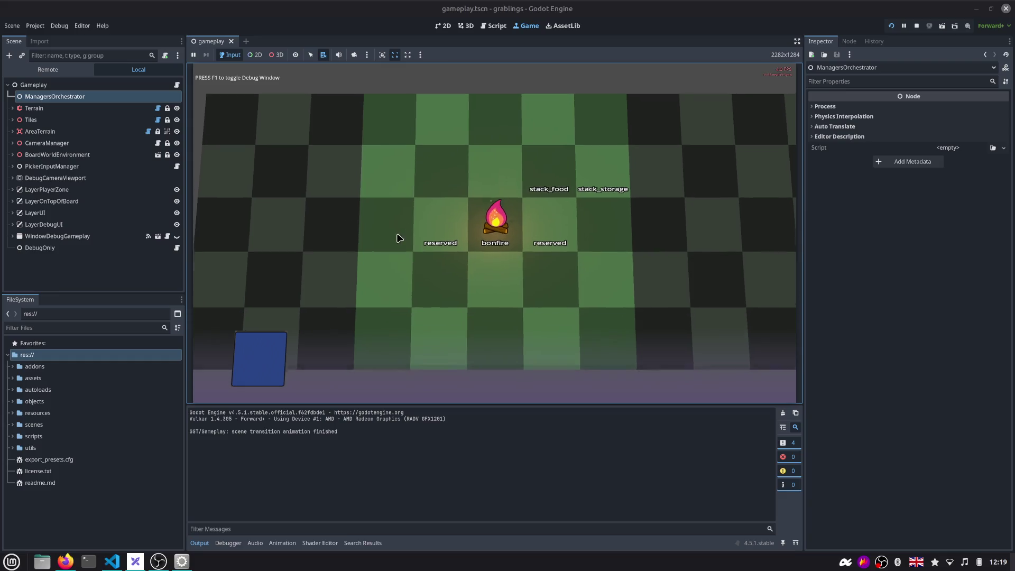
key("alt+Tab")
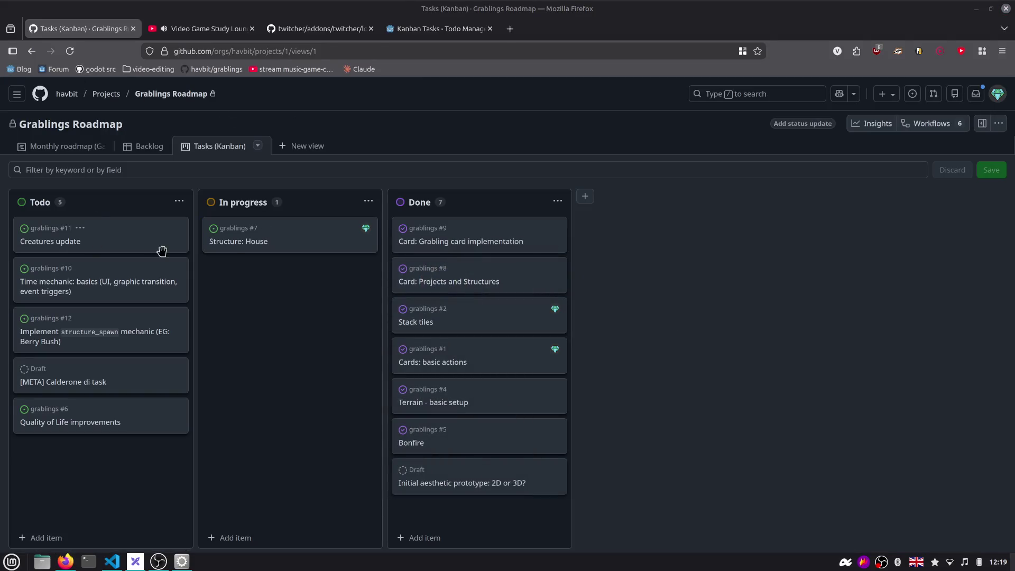
Tick both Structure: House tasks (automatic assignment, max_grablings) and move the card to Done
left_click(238, 242)
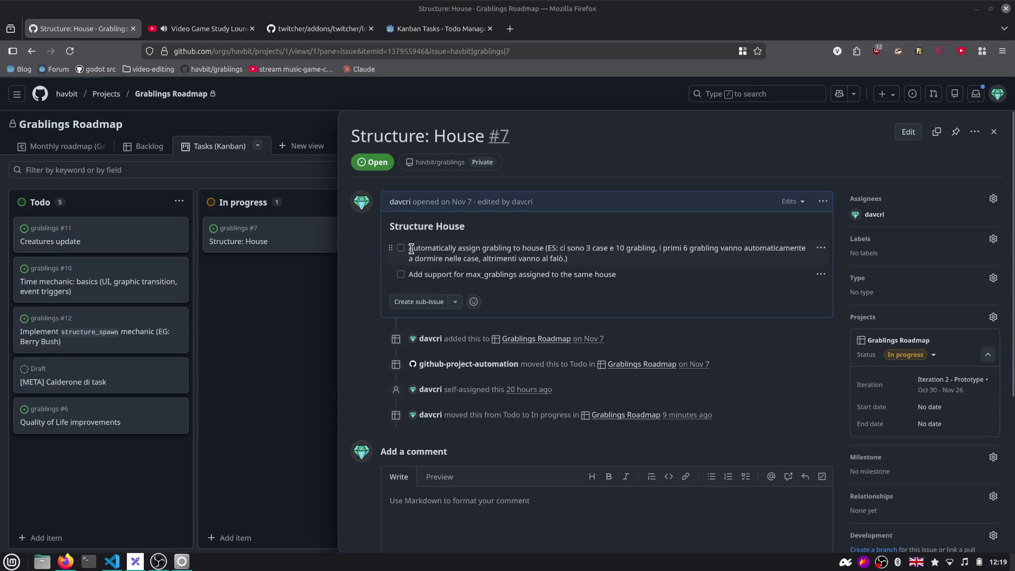
left_click(400, 247)
left_click(401, 274)
left_click(334, 310)
left_click_drag(271, 235, 471, 228)
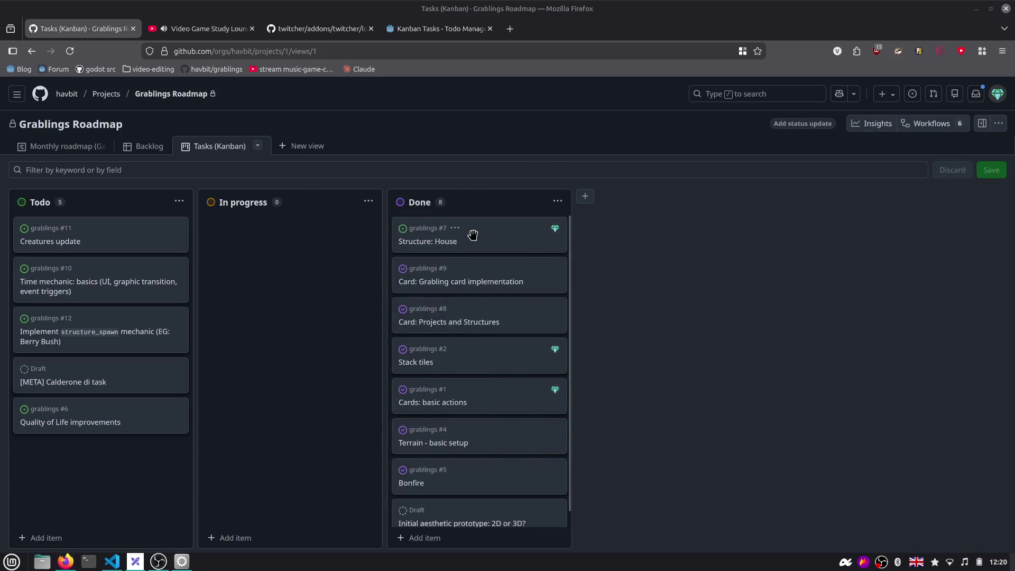
Start editing the Creatures update issue description
left_click(87, 247)
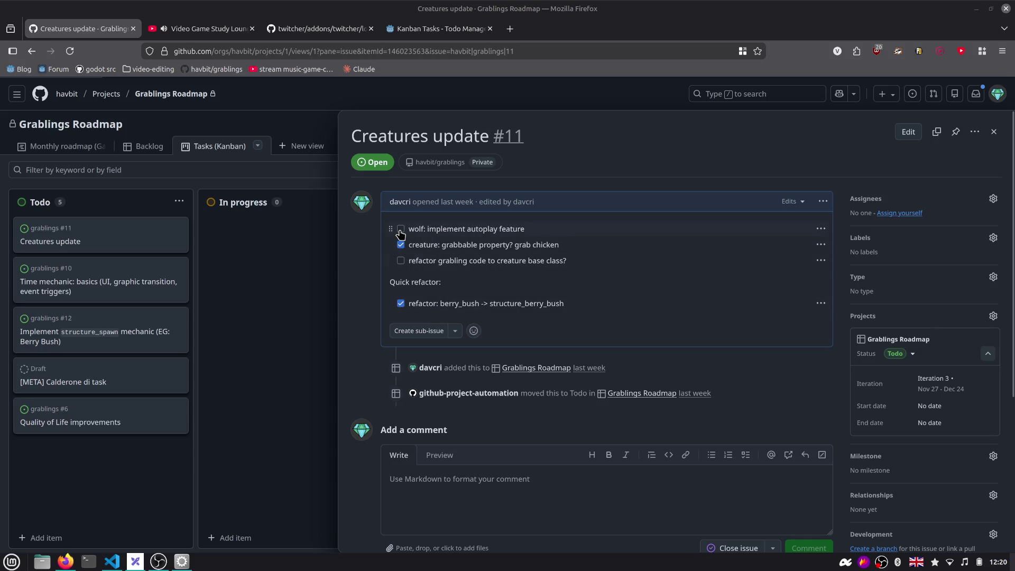
left_click(823, 201)
left_click(840, 260)
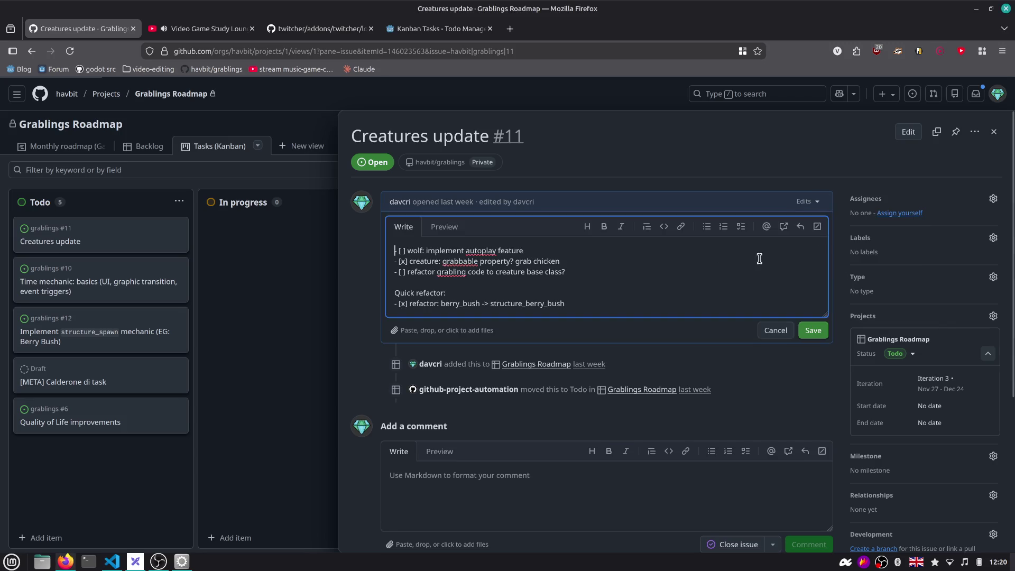
Delete the wolf autoplay task line and its leftover blank line from the checklist
left_click_drag(524, 250, 407, 253)
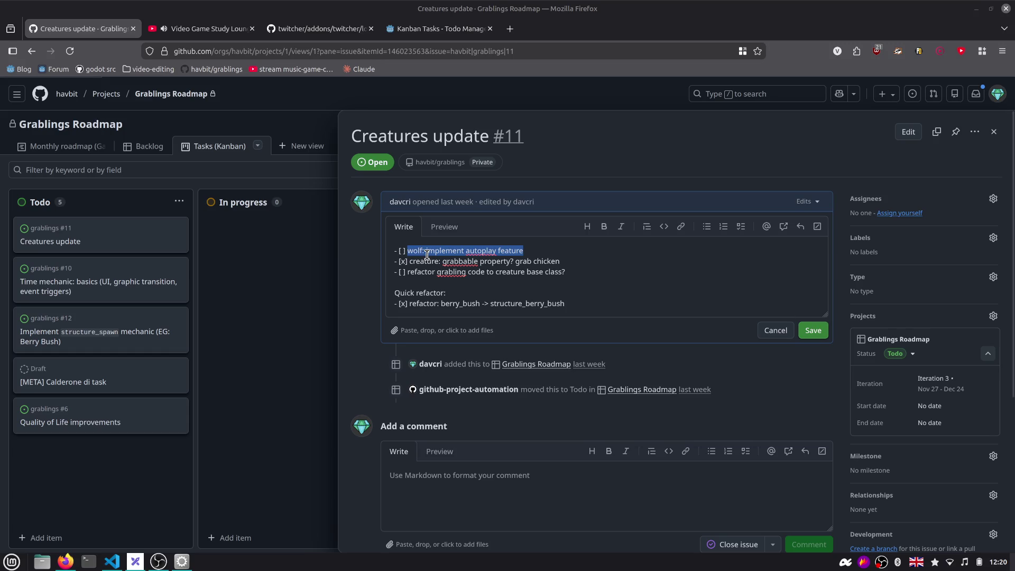
left_click(426, 254)
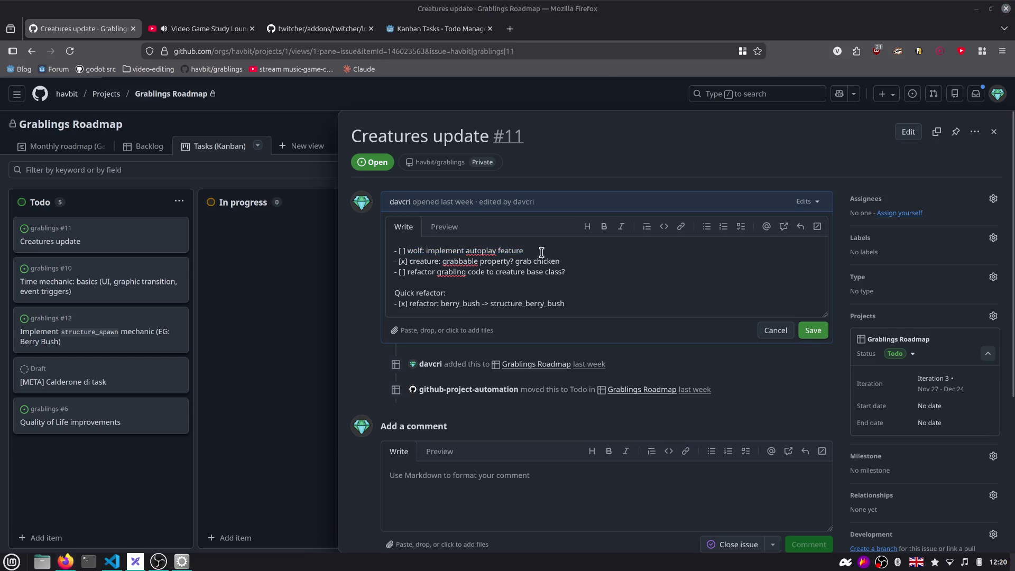
left_click_drag(541, 252, 394, 252)
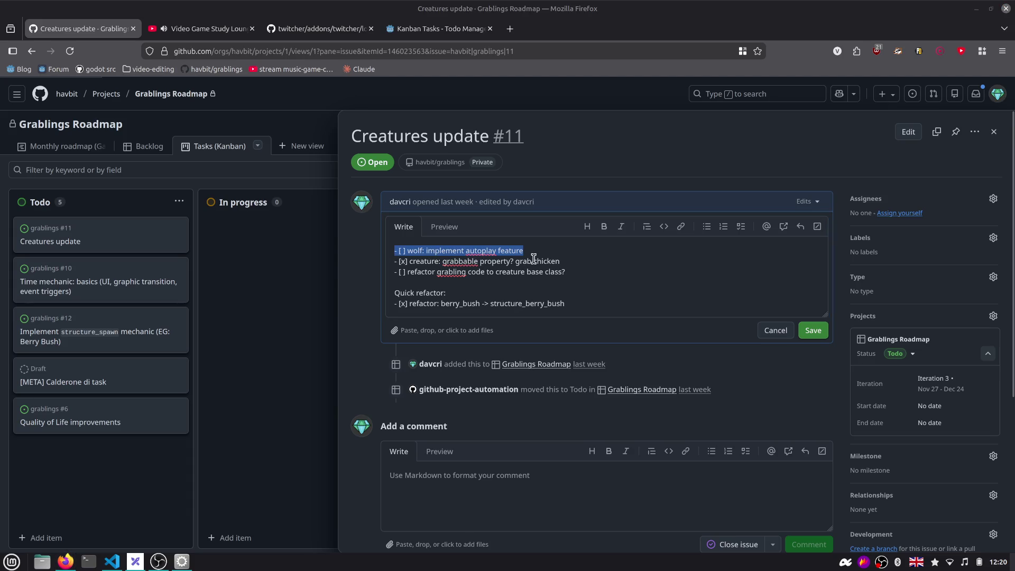
double_click(510, 251)
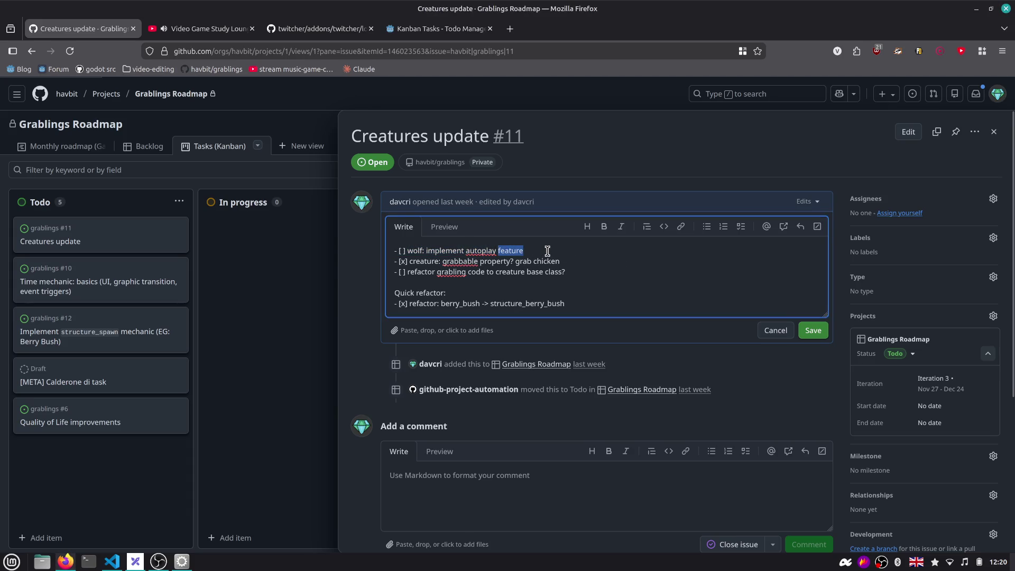
type("#get_tree().call_group(\"\", \"on_new_sleep_place_available\", self)")
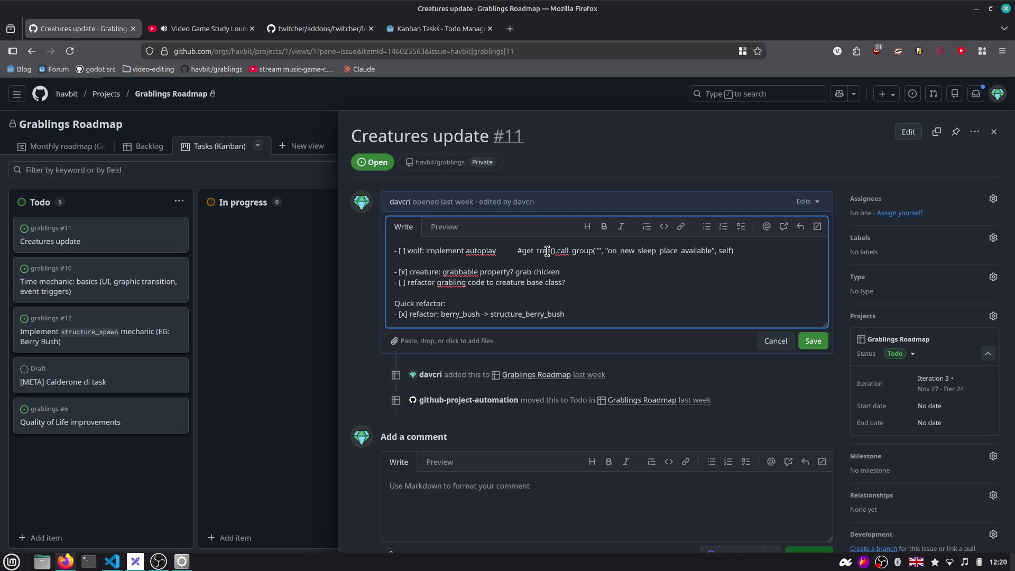
key("ctrl+z")
key("ctrl+z")
key("ctrl+z")
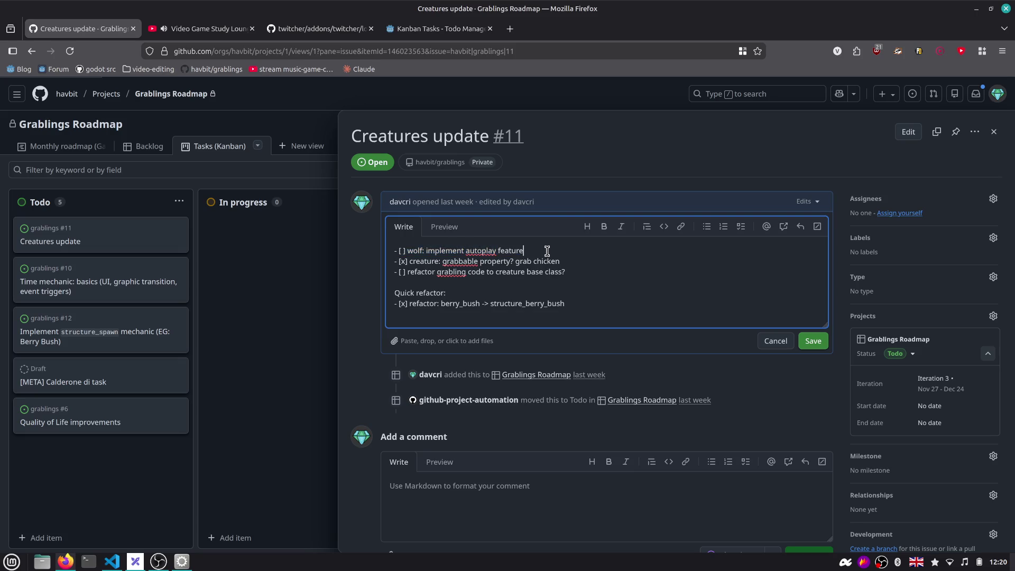
key("BackSpace")
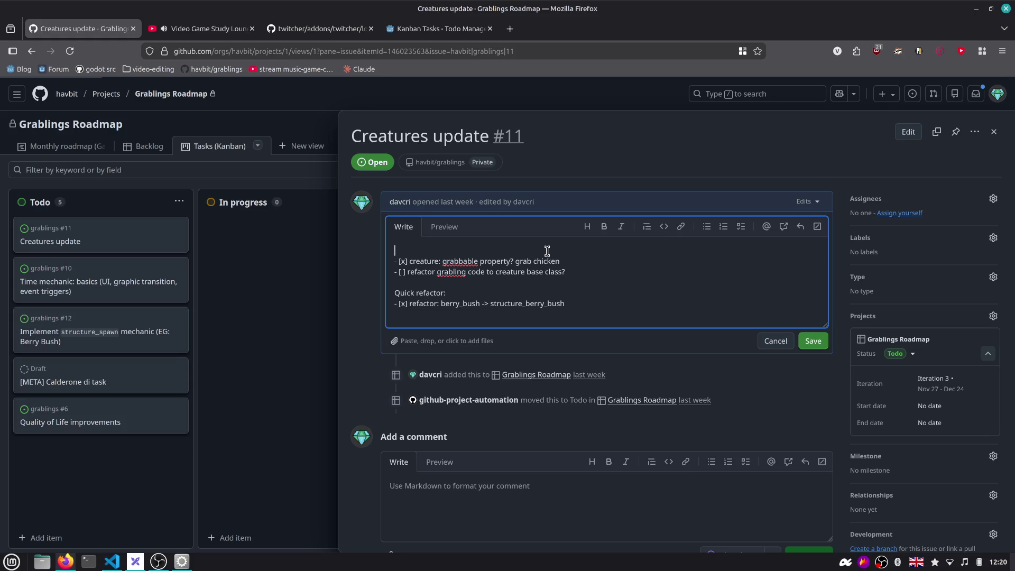
key("Delete")
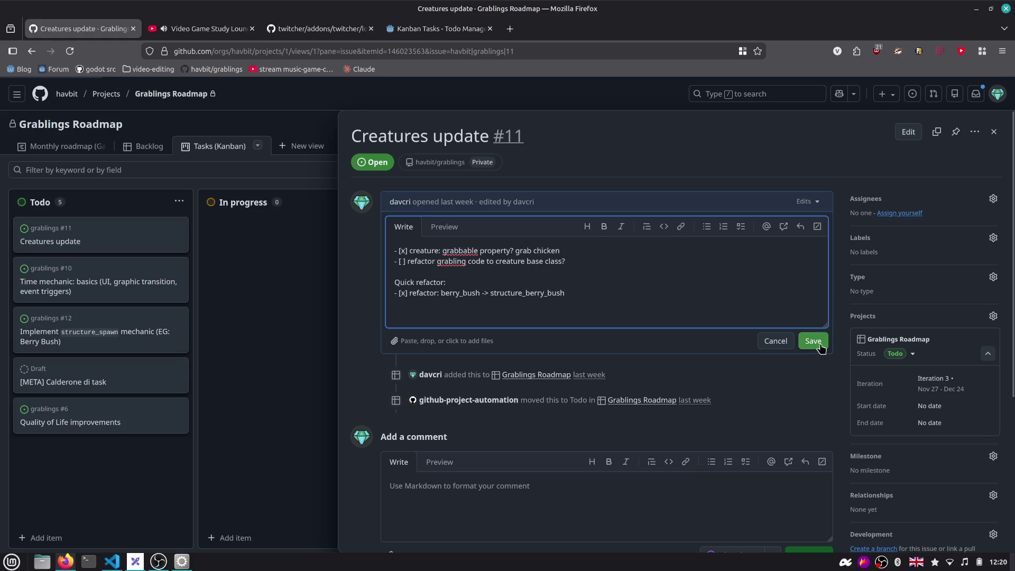
Save the Creatures update description and close the panel to show the board
left_click(813, 342)
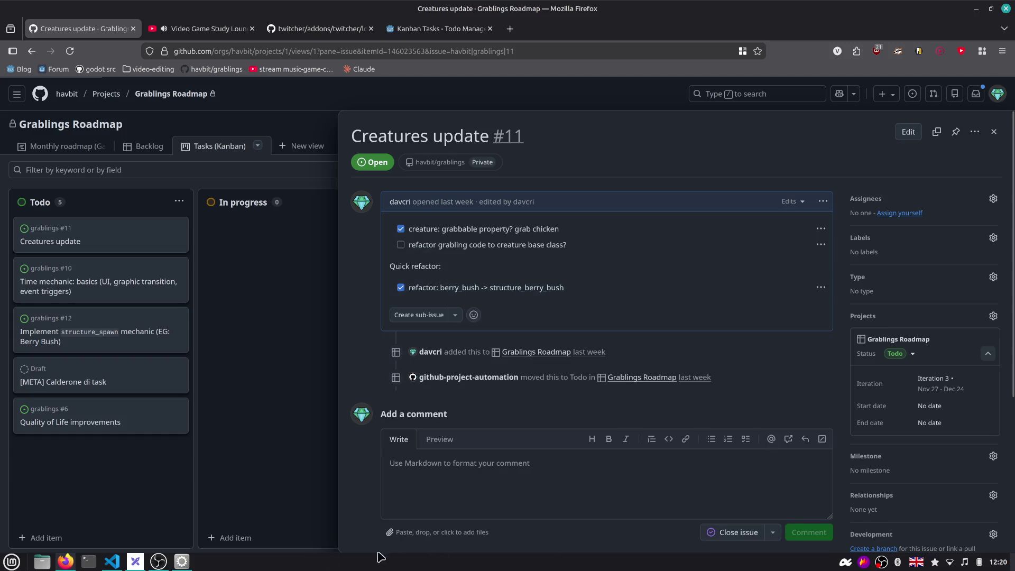
left_click(159, 562)
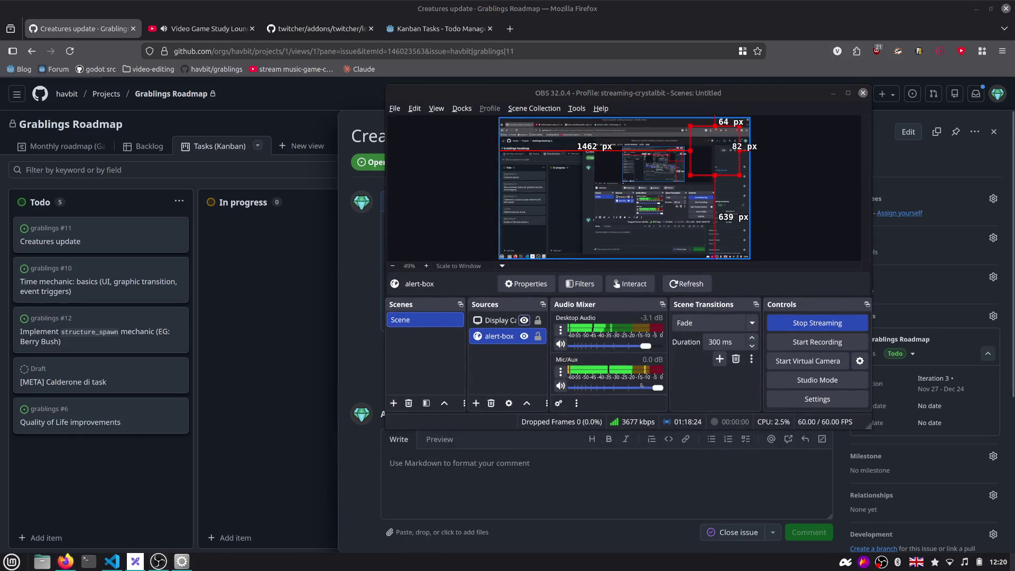
left_click(276, 421)
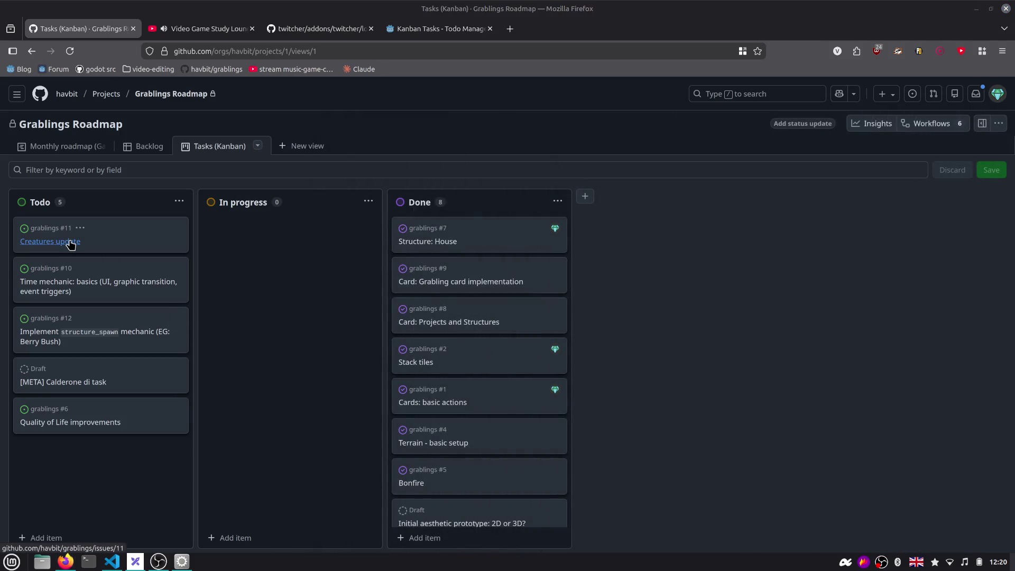
Start editing the Time mechanic description, stopping the running Godot game along the way
left_click(79, 286)
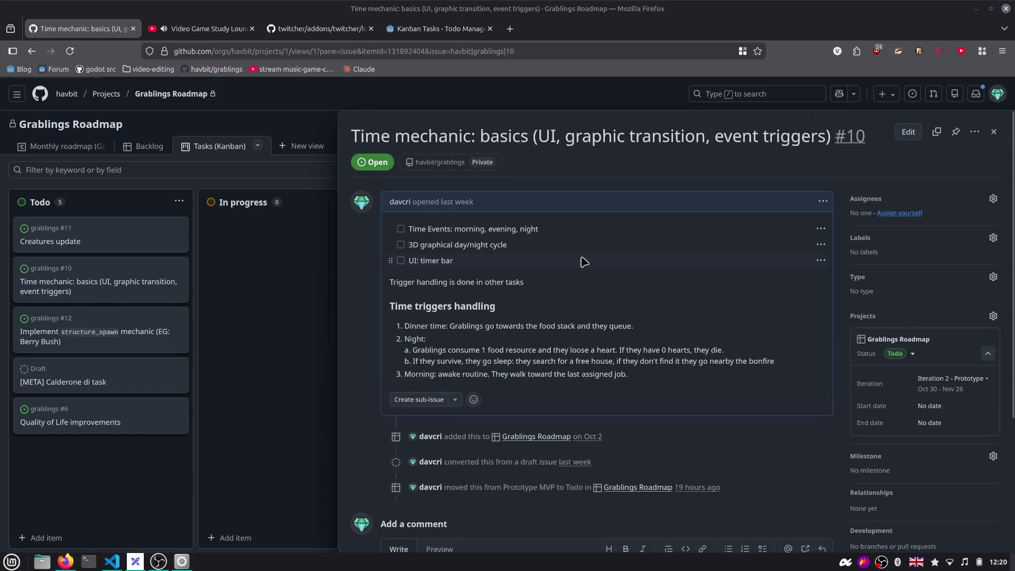
left_click(821, 202)
left_click(835, 268)
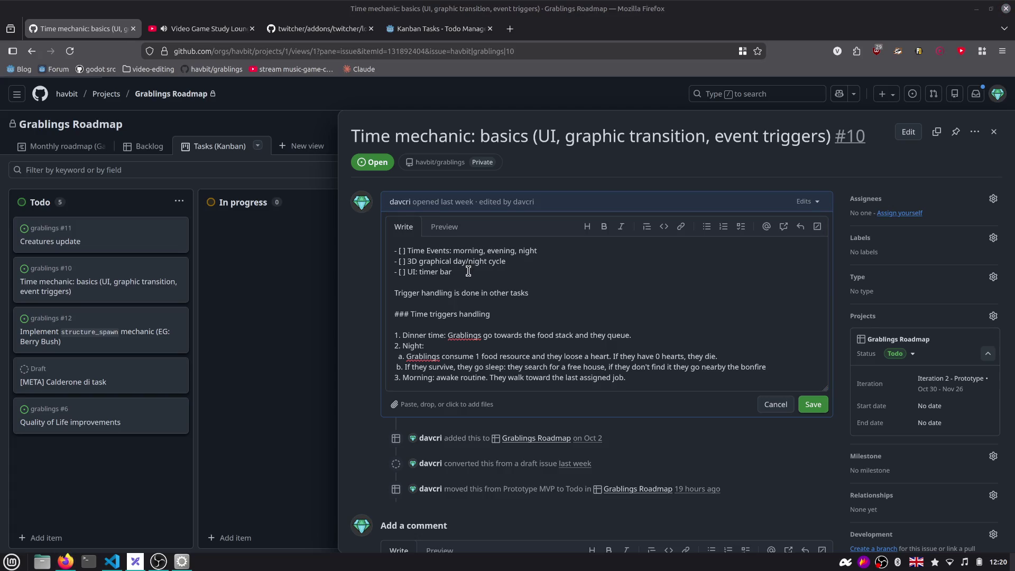
left_click(182, 561)
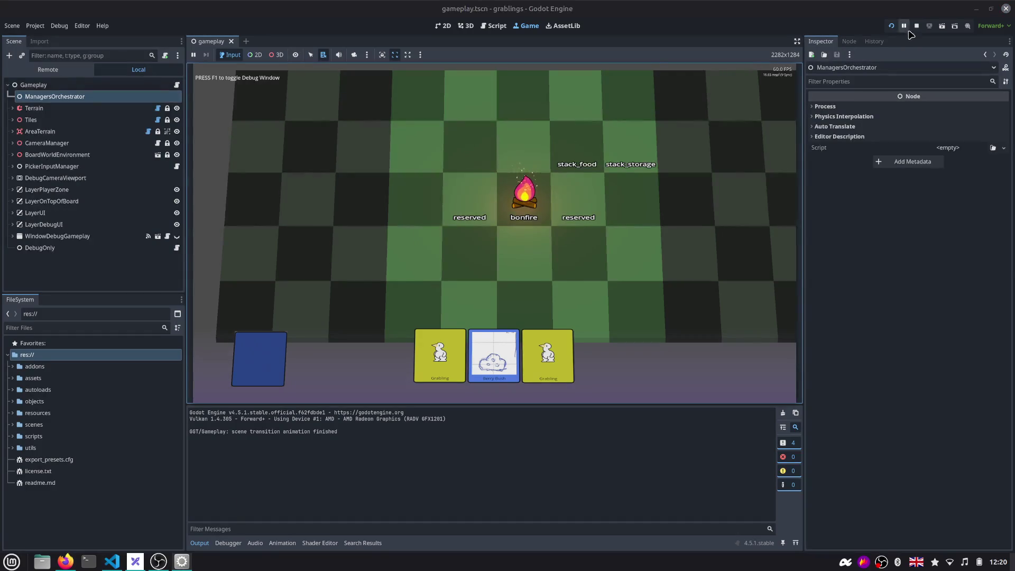
left_click(916, 26)
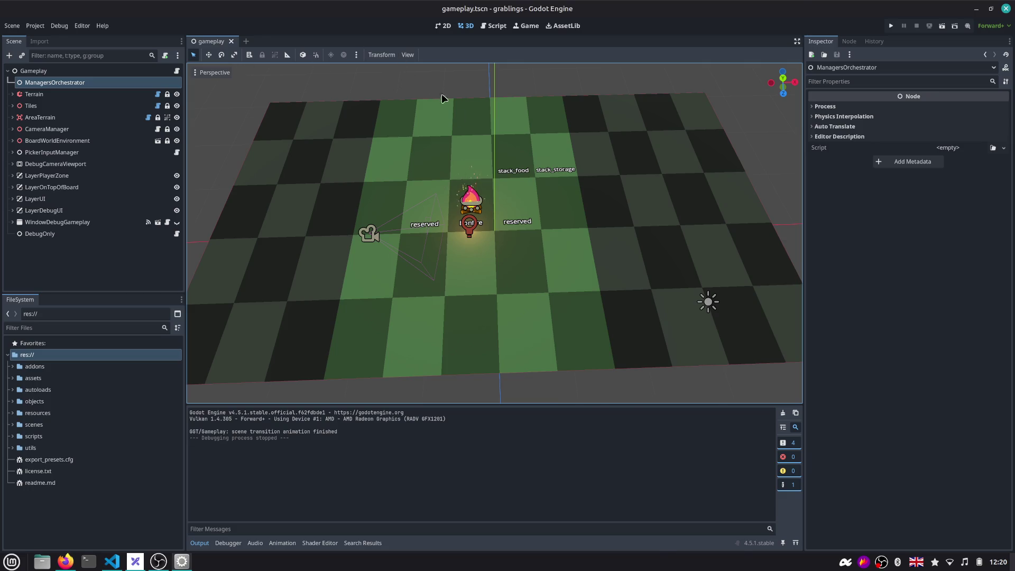
key("alt+Tab")
Add the wolf autoplay task after UI: timer bar, save the description, and close the panel
key("Return")
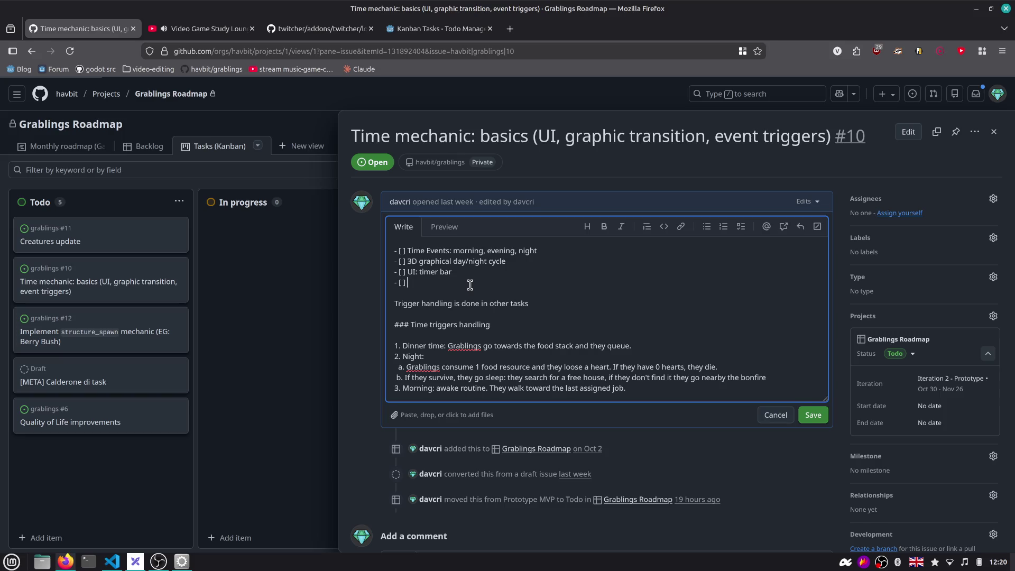
type("wolf: implement autoplay feature")
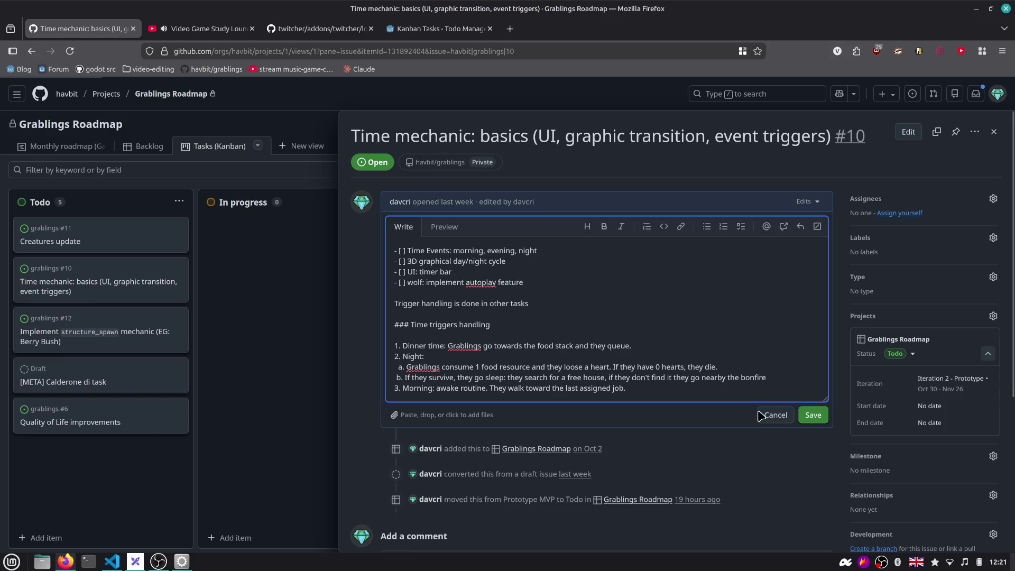
left_click(813, 415)
key("alt+Tab")
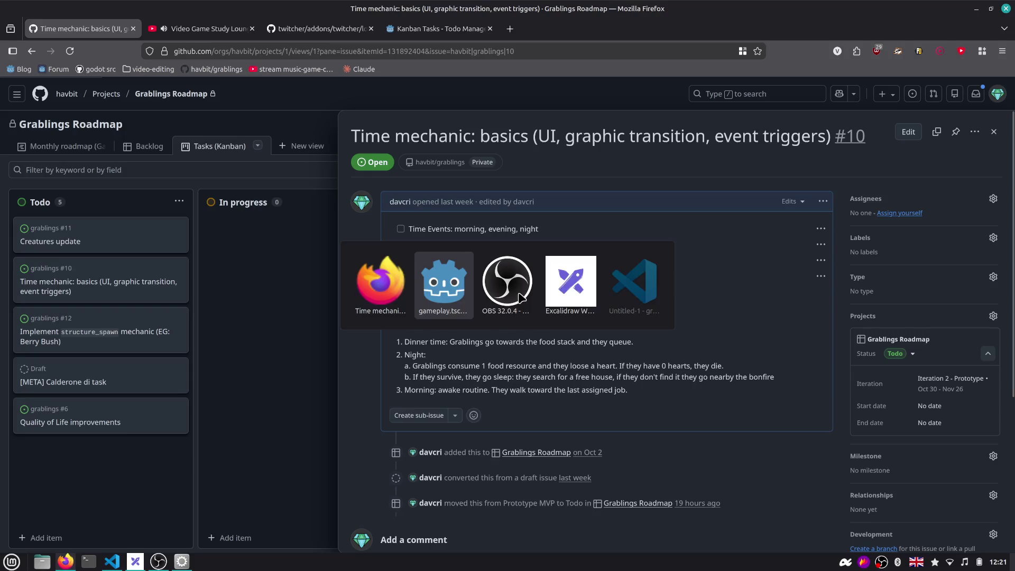
left_click(288, 245)
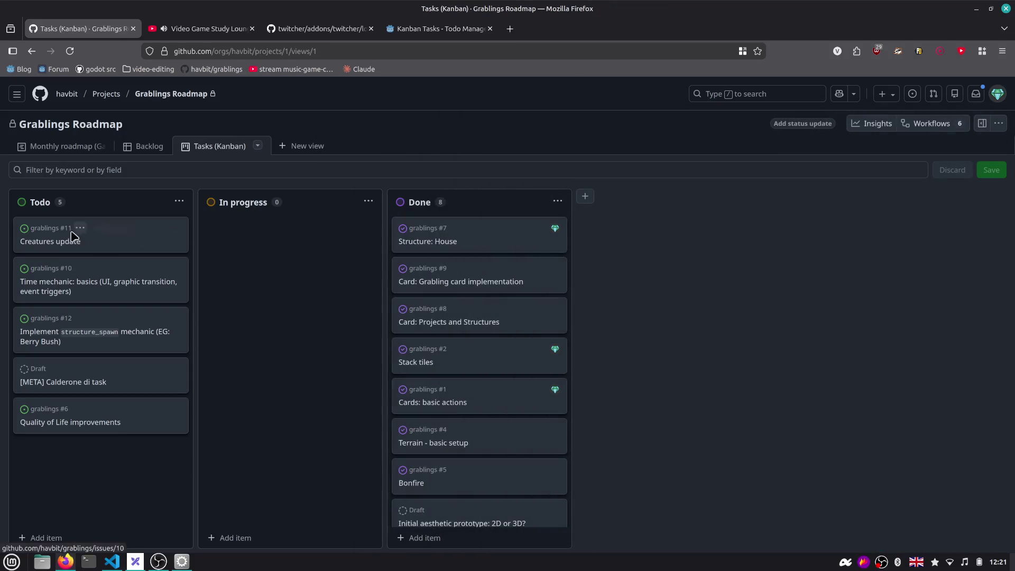
Review the Creatures update issue's tasks, then close its panel
left_click(51, 242)
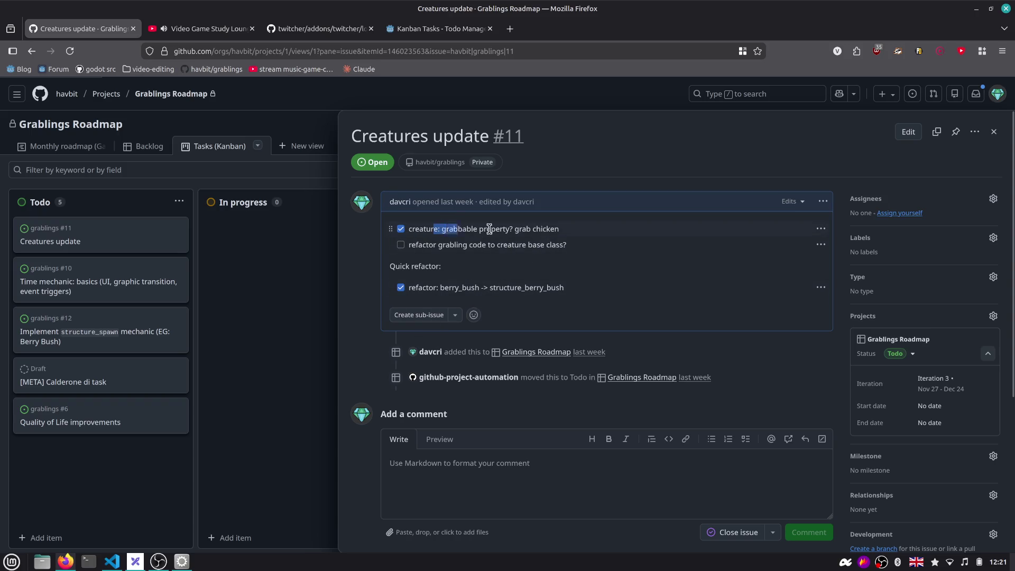
left_click_drag(490, 228, 556, 230)
left_click(397, 252)
left_click_drag(453, 247, 578, 251)
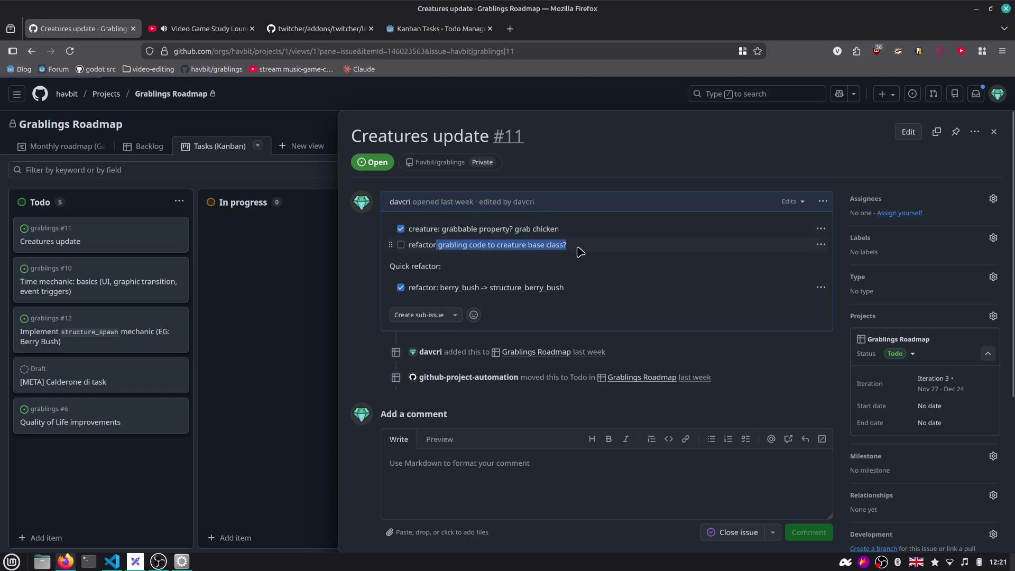
left_click(365, 253)
Move the Creatures update card to In progress and switch to the Excalidraw whiteboard
left_click_drag(93, 238, 264, 240)
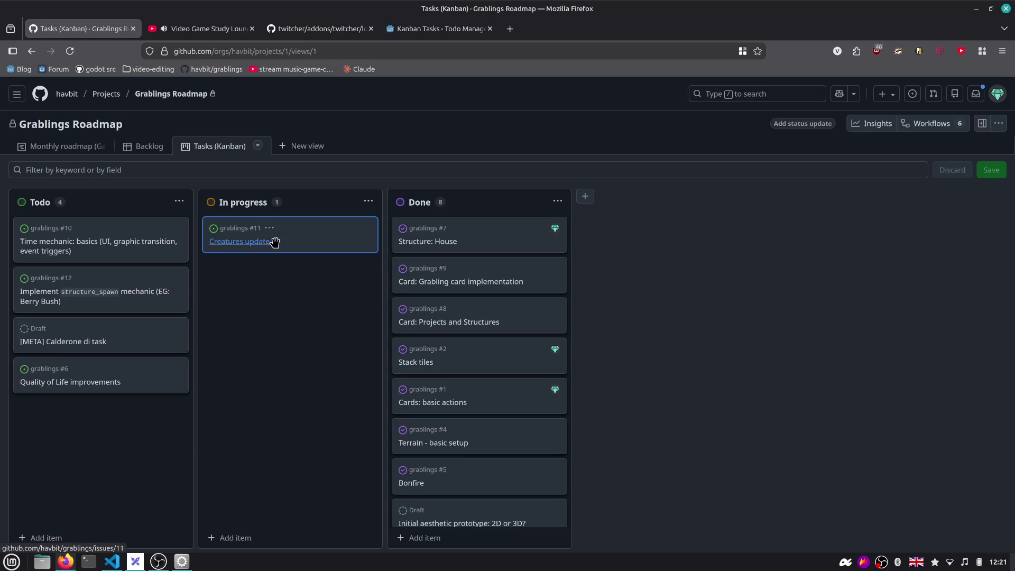
key("alt+Tab")
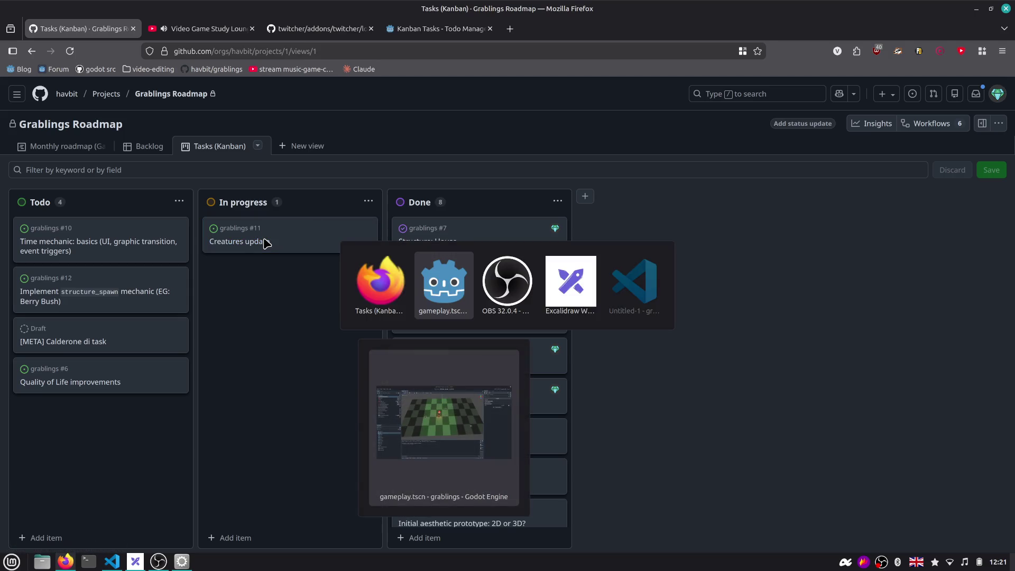
key("alt+Tab")
key("alt+Tab")
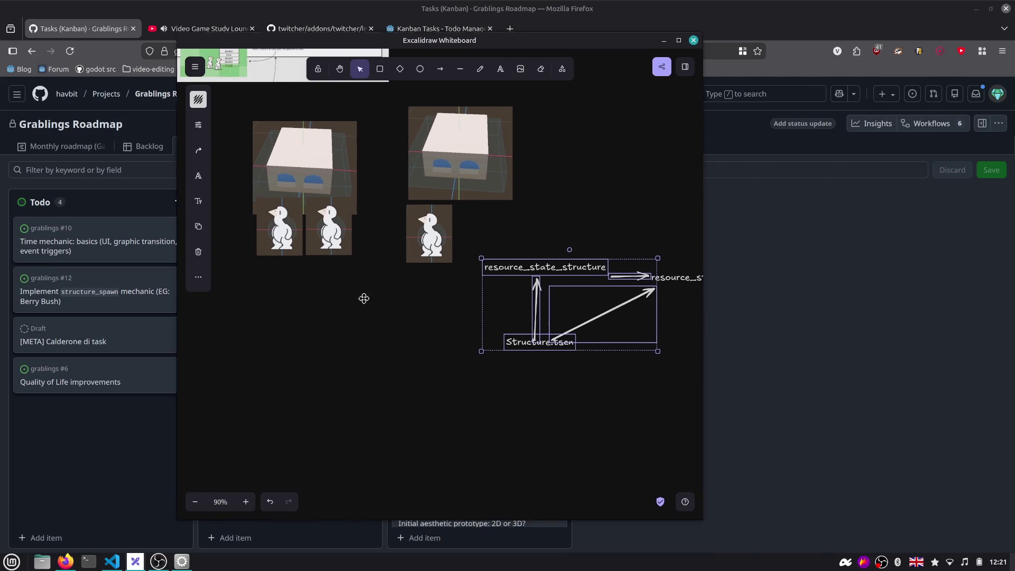
scroll(392, 344, "up", 2)
scroll(362, 279, "up", 3)
scroll(345, 294, "up", 1)
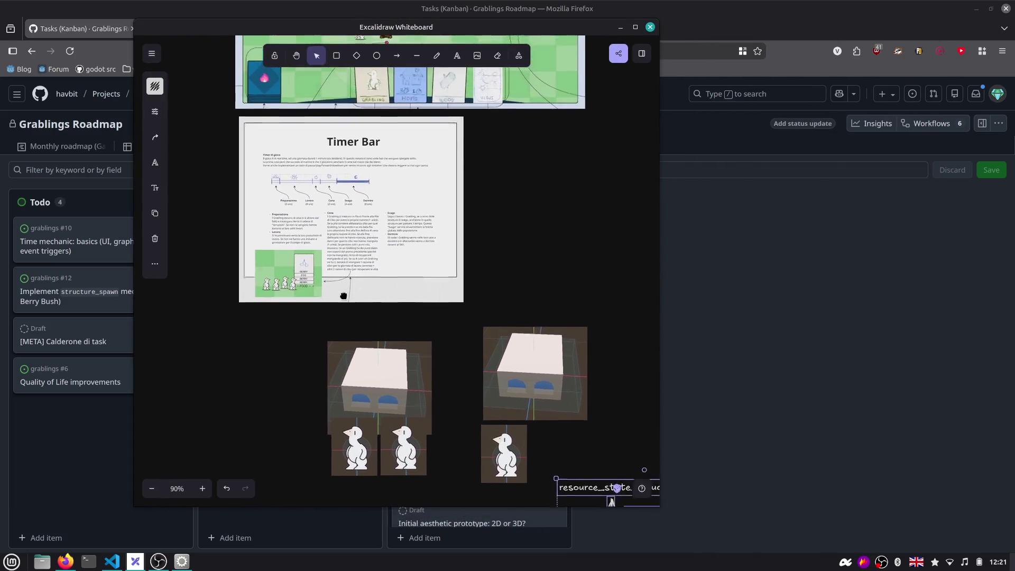
scroll(345, 295, "up", 3)
scroll(342, 297, "up", 1)
scroll(341, 297, "up", 1)
scroll(337, 301, "right", 1)
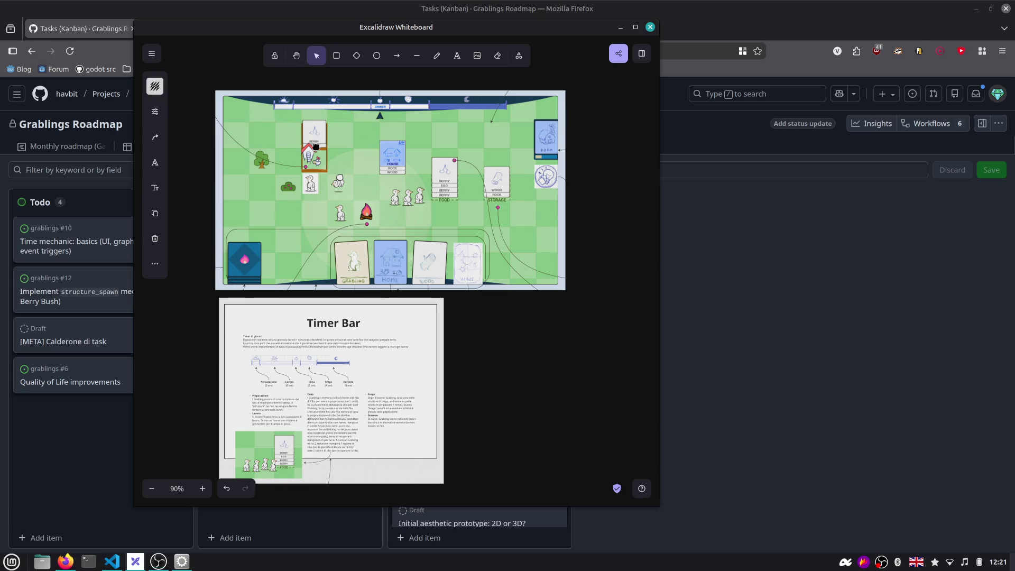
scroll(330, 218, "up", 2)
scroll(331, 211, "up", 4)
scroll(331, 210, "down", 2)
scroll(259, 232, "up", 1)
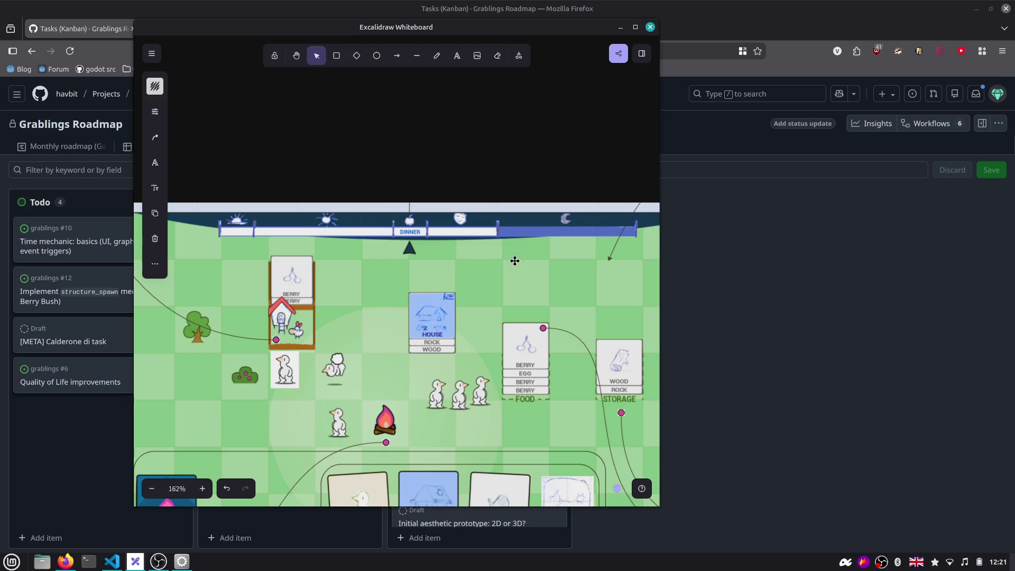
scroll(411, 287, "down", 1)
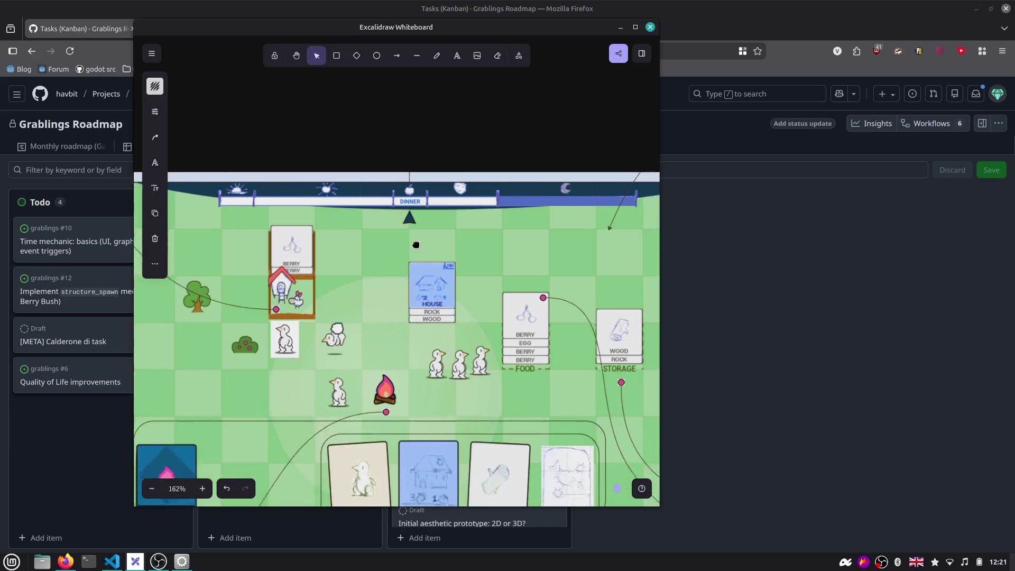
scroll(411, 288, "down", 3)
scroll(413, 292, "down", 2)
scroll(415, 297, "down", 2)
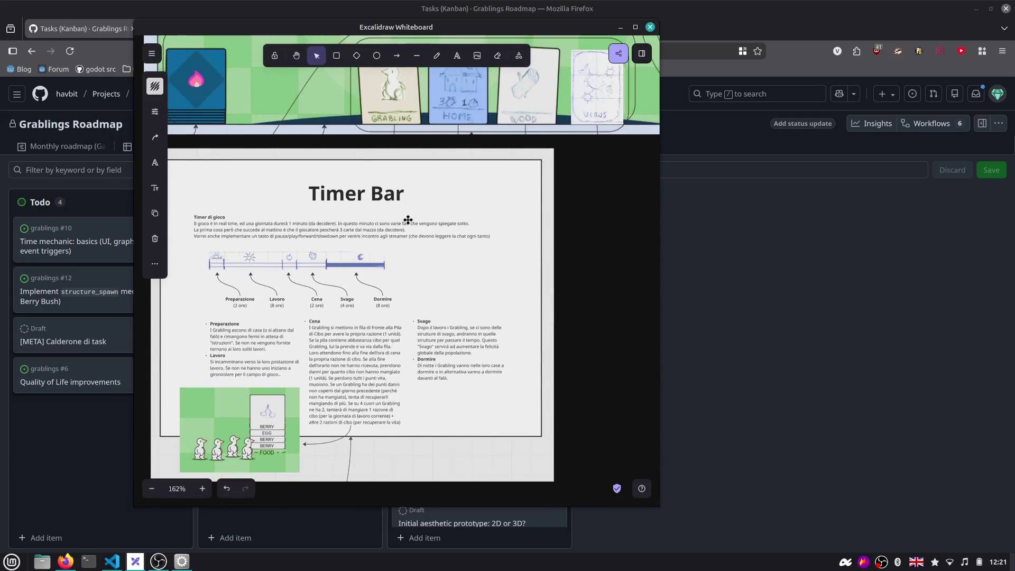
scroll(429, 230, "down", 2)
Bring the browser's Grablings Roadmap Kanban board back to the front
left_click(773, 236)
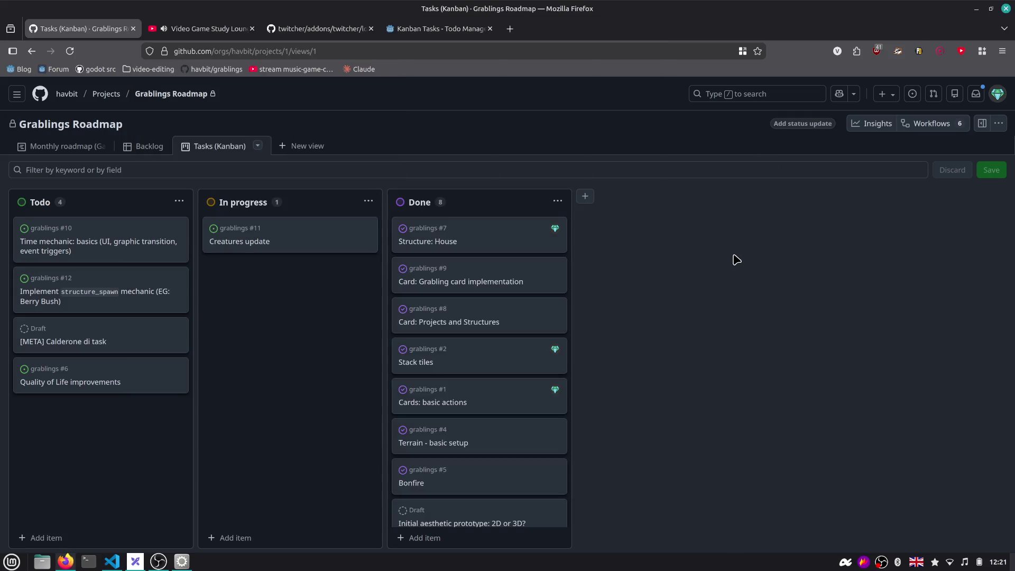
Run the game from Godot and burn four Wood cards in the bonfire for 8 fire points
key("alt+Tab")
key("alt+Tab")
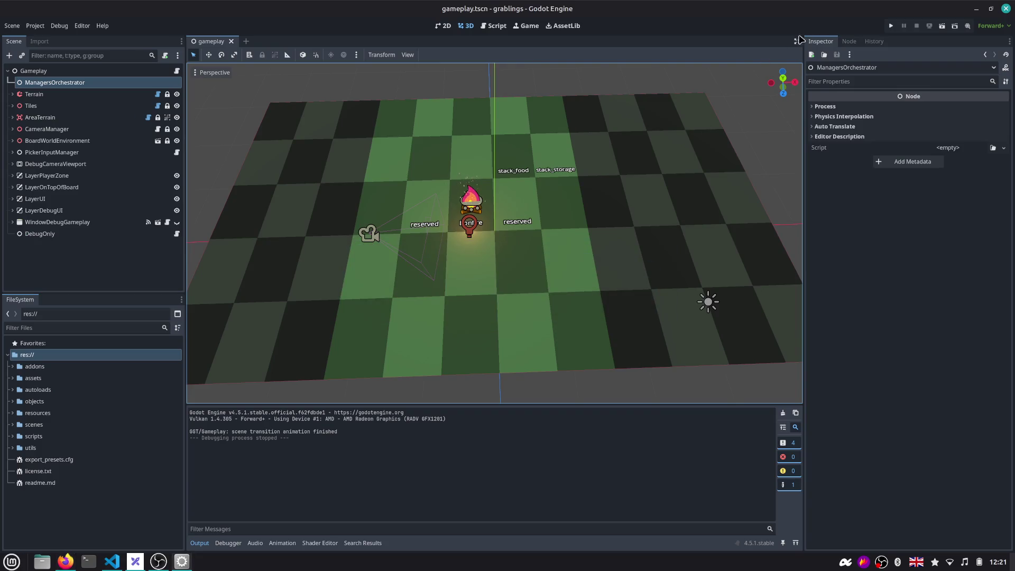
left_click(892, 26)
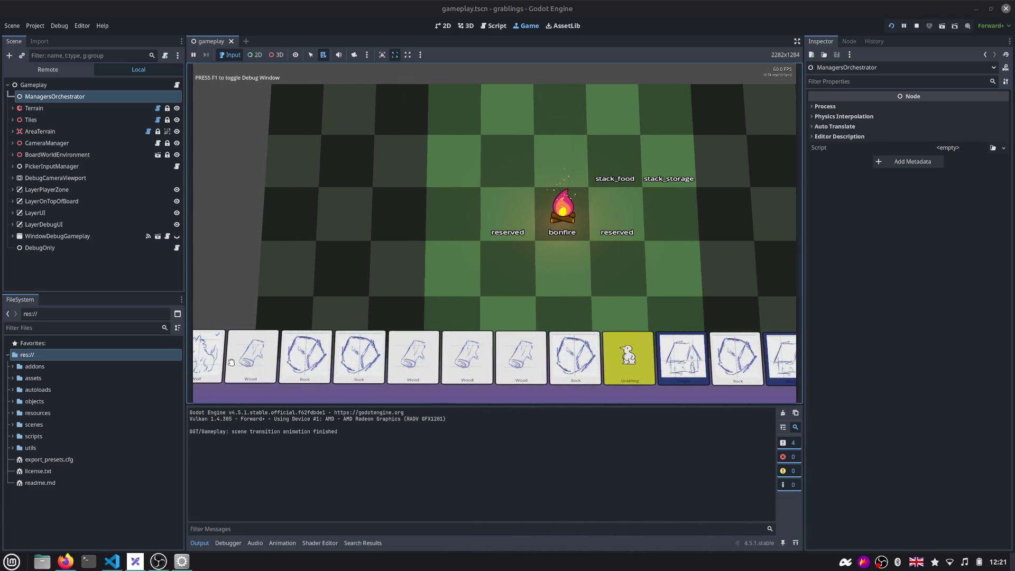
left_click_drag(253, 357, 553, 222)
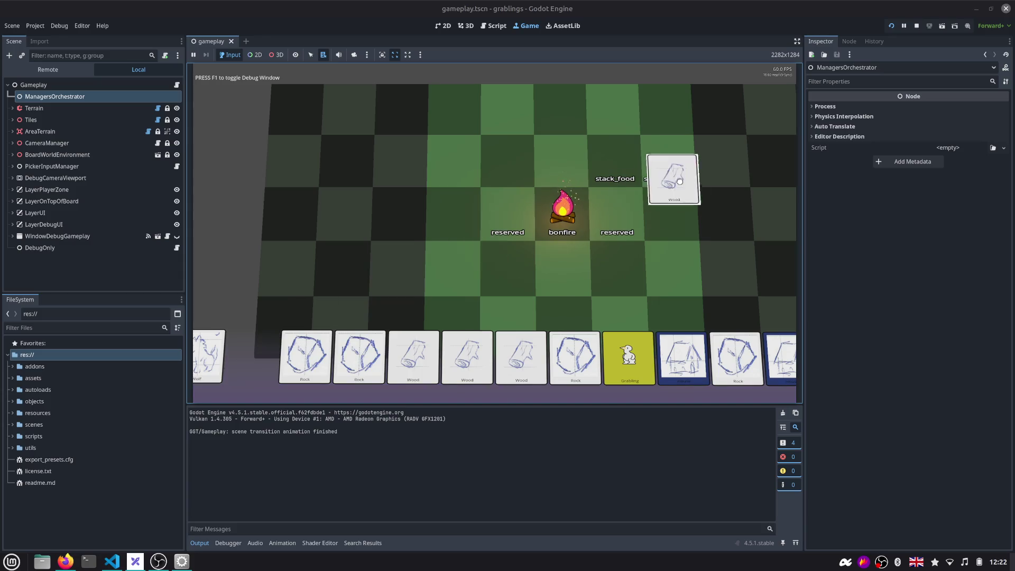
left_click_drag(467, 358, 562, 215)
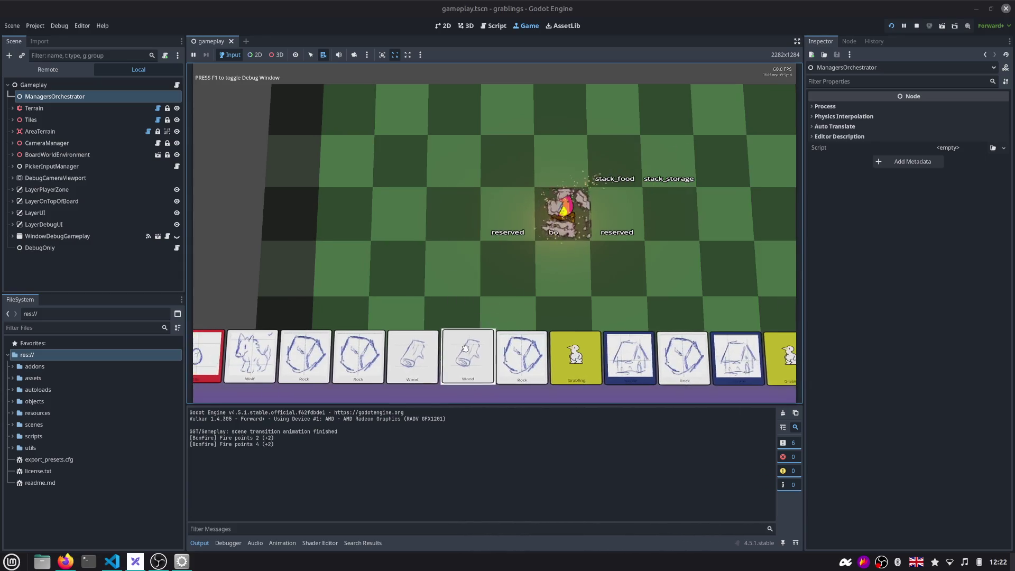
left_click_drag(466, 357, 563, 215)
left_click_drag(433, 357, 458, 277)
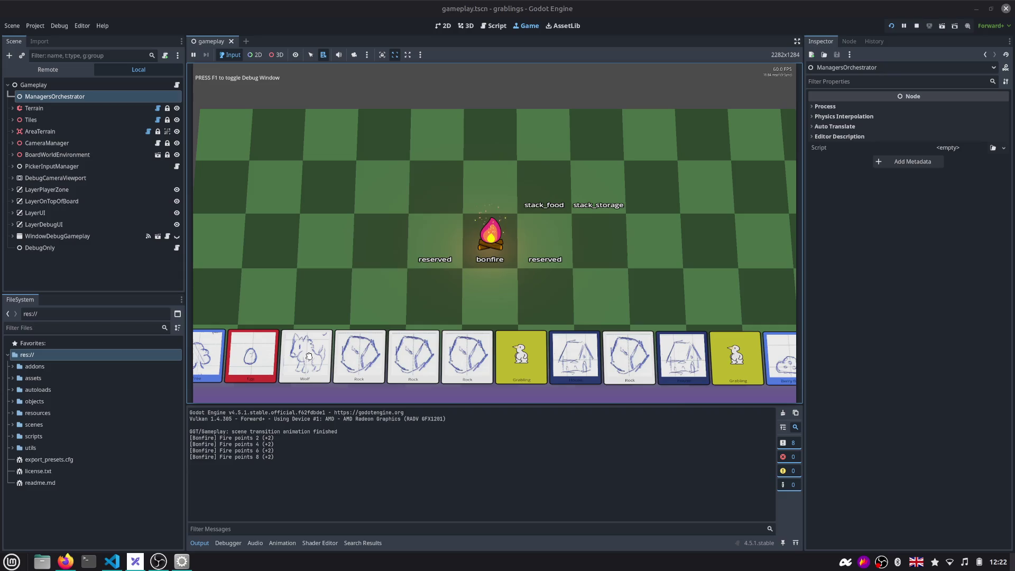
Try the refused Wolf card and a Rock card on an empty tile, then stop the game
left_click(309, 357)
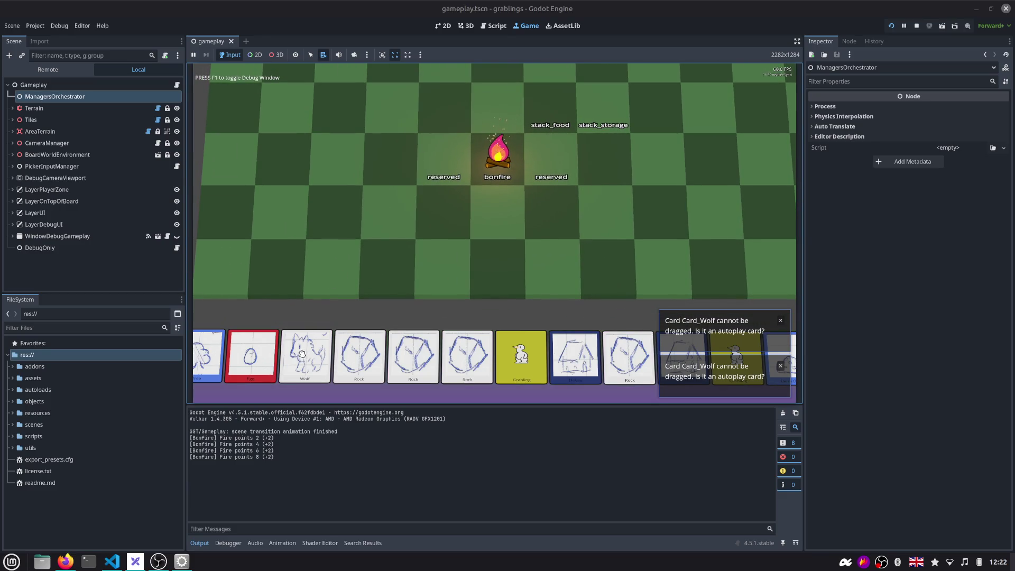
left_click(315, 341)
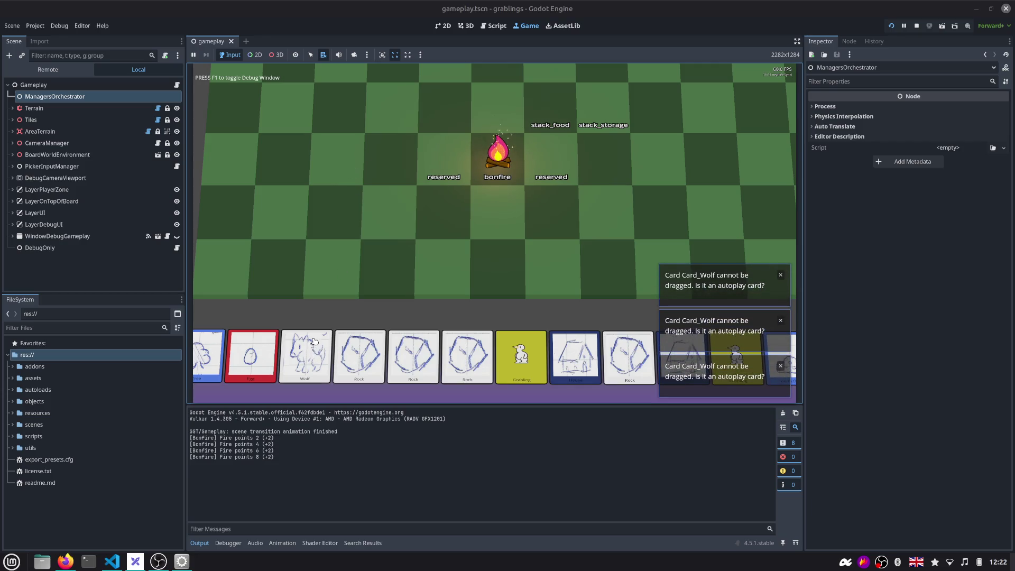
left_click_drag(361, 355, 366, 109)
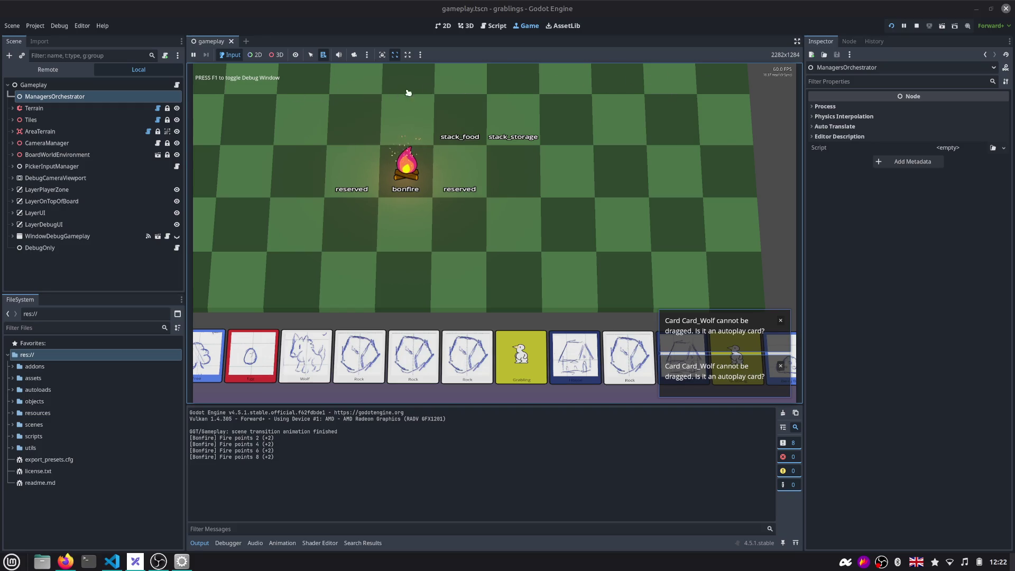
left_click_drag(513, 85, 653, 79)
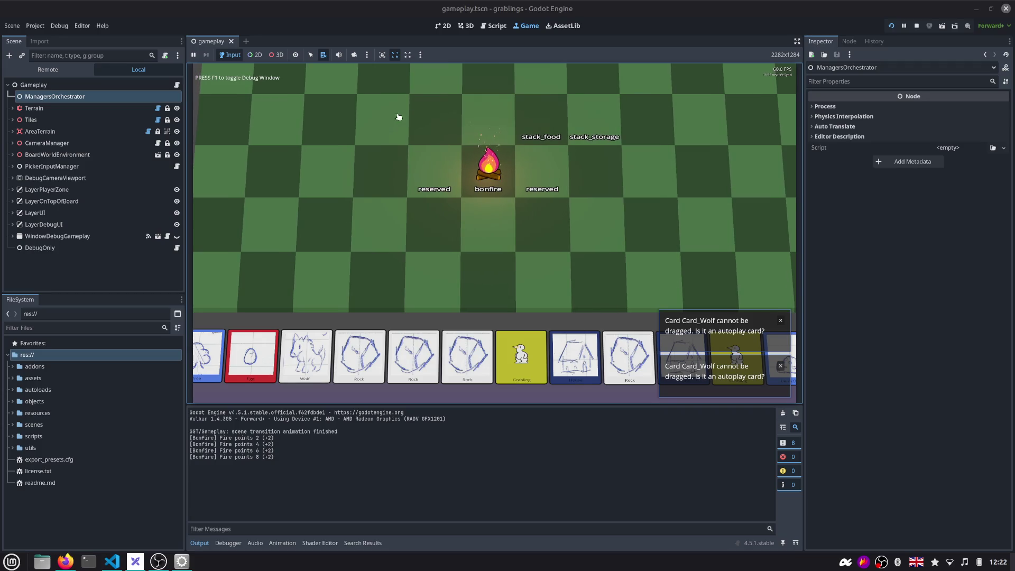
left_click(919, 29)
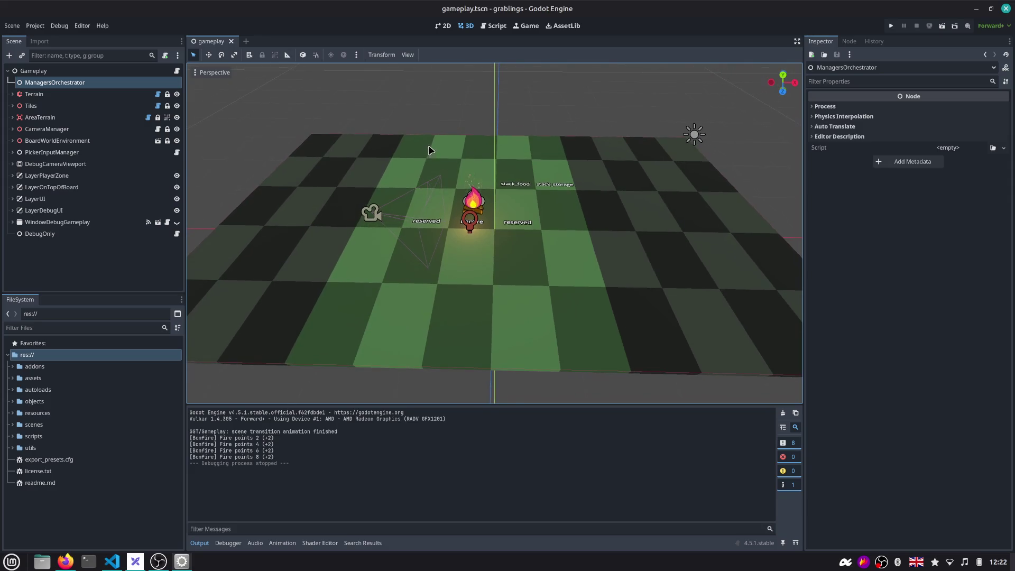
Inspect the Bonfire and its GPUParticles3D under Terrain and open bonfire.gd for reading
left_click(13, 96)
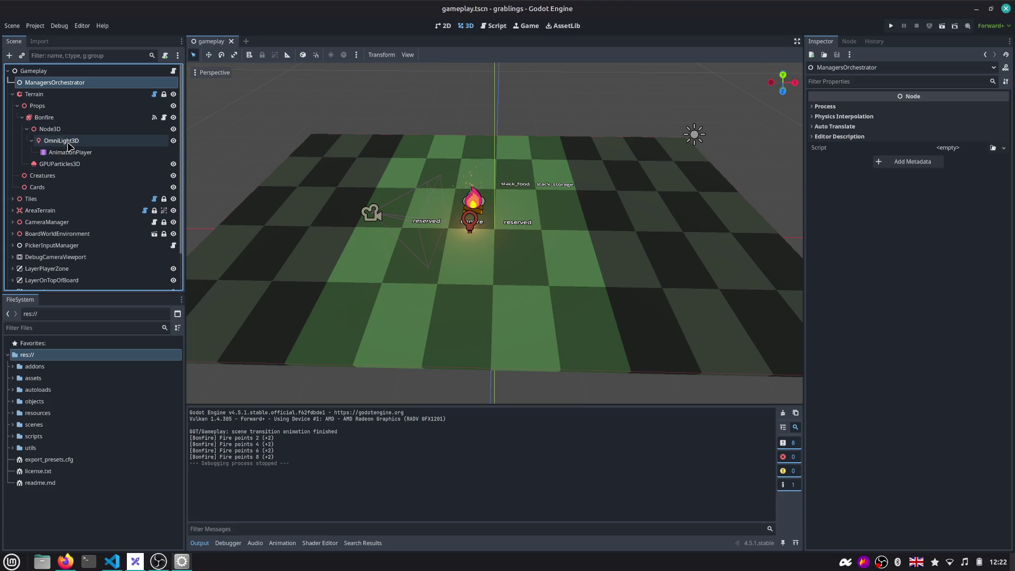
left_click(68, 117)
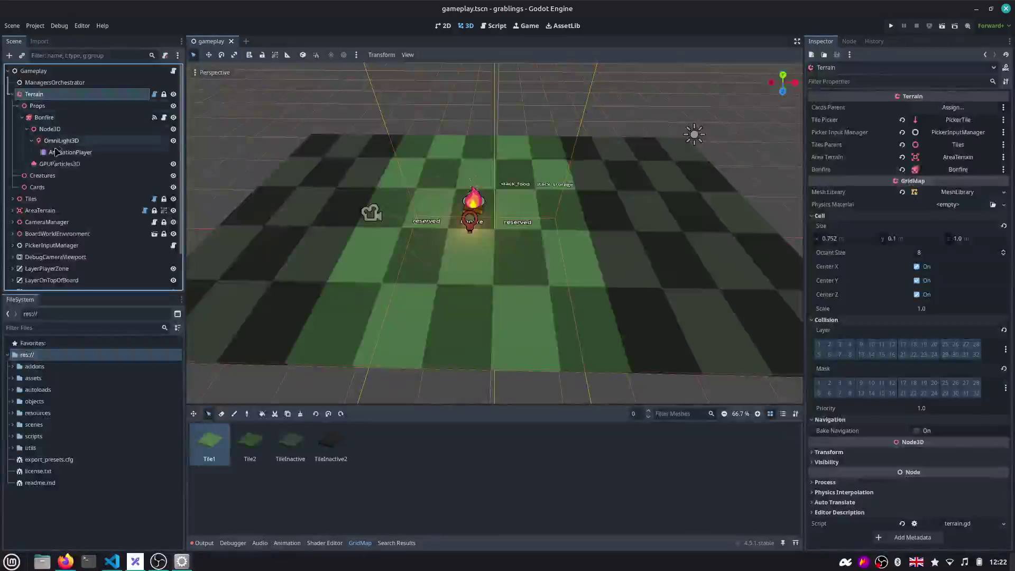
left_click(53, 165)
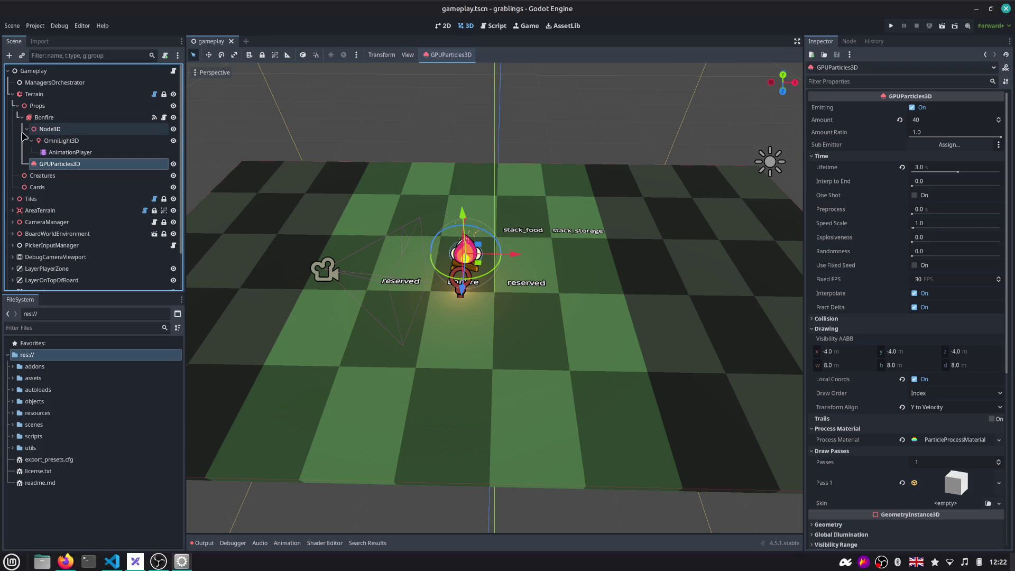
left_click(164, 118)
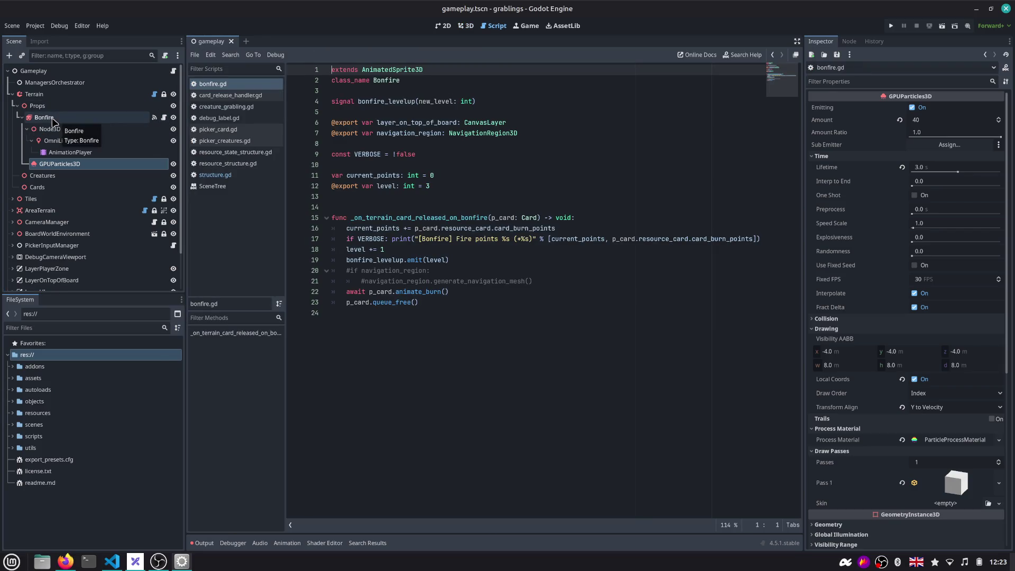
left_click(14, 94)
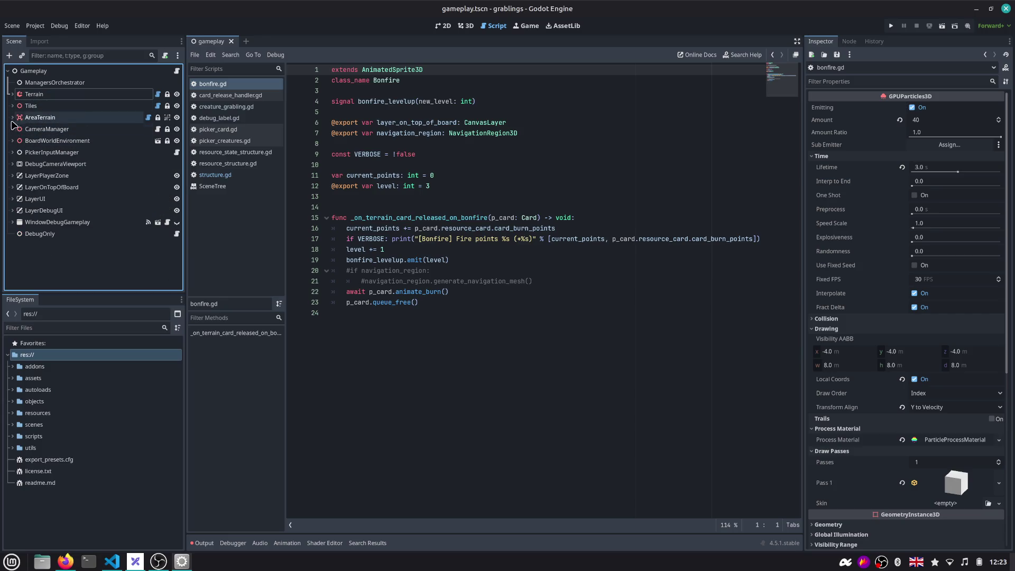
left_click(57, 55)
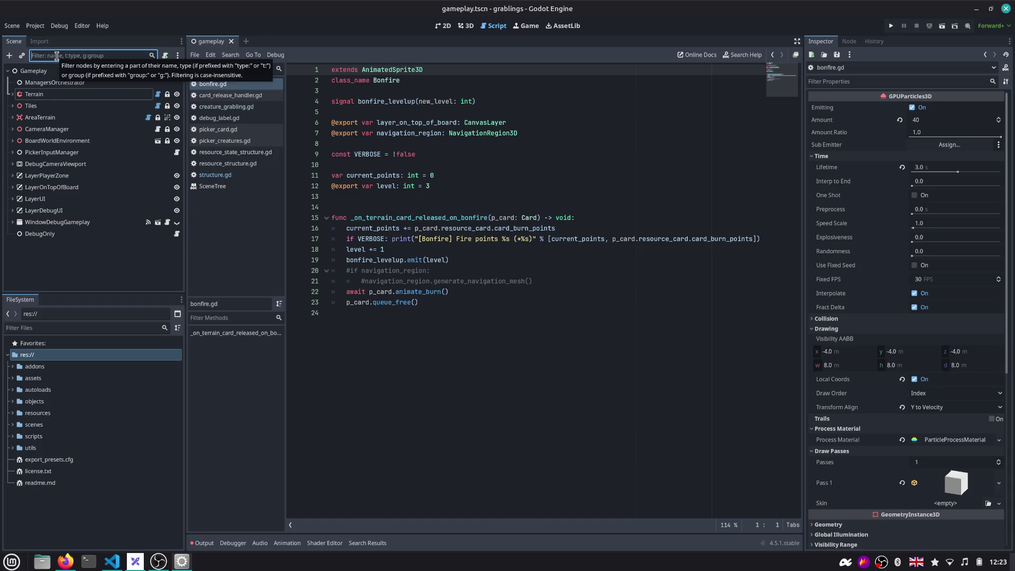
type("env")
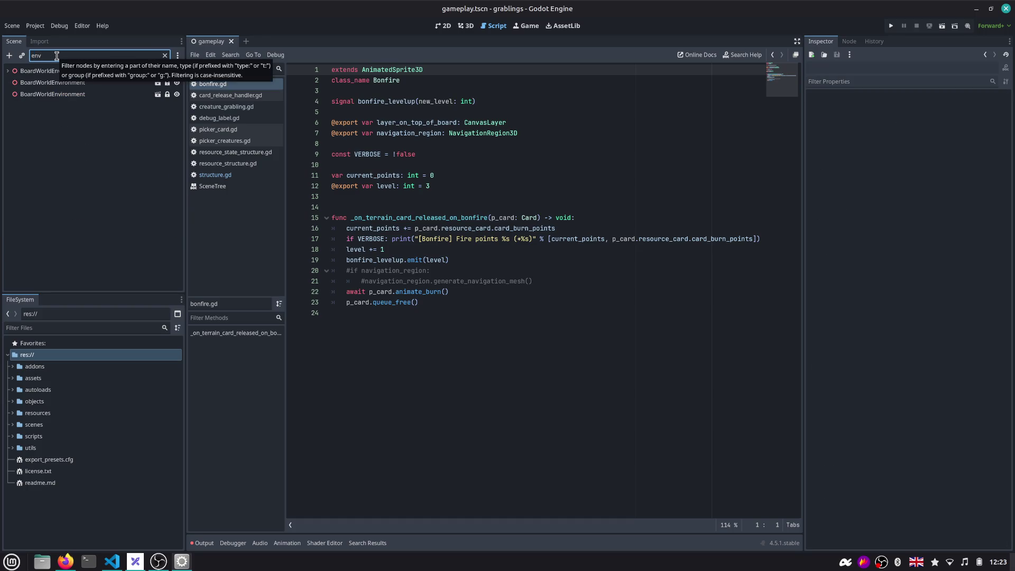
Inspect WorldEnvironment, show the scene in 3D and set the Sun's Phi angle to -0.461
left_click(8, 71)
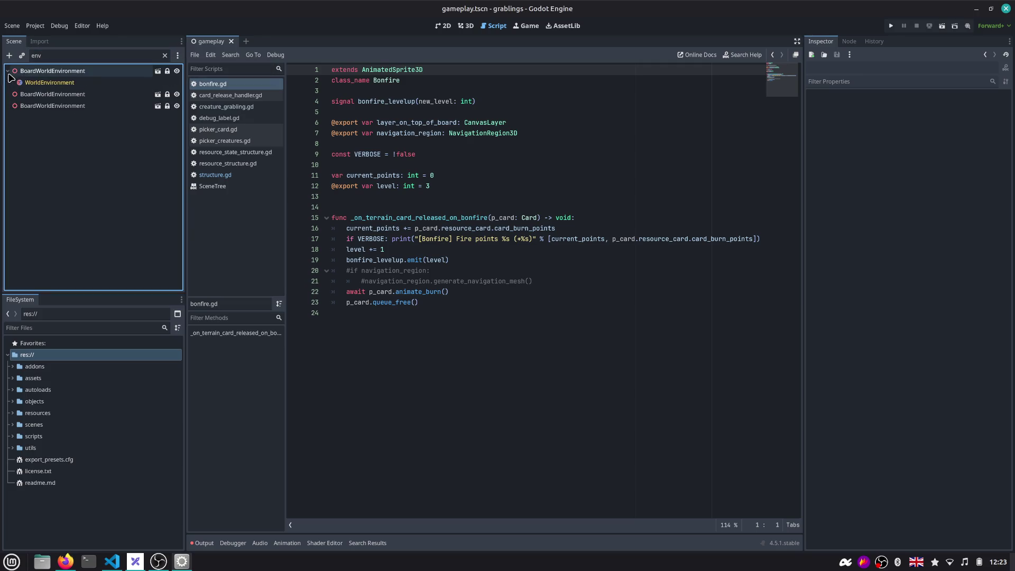
left_click(48, 83)
left_click(150, 56)
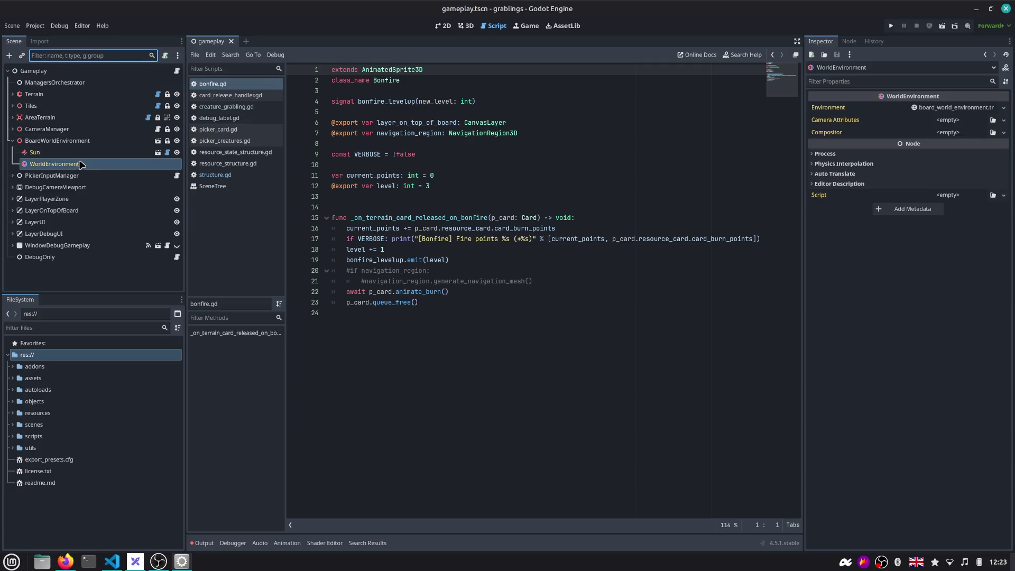
left_click(102, 150)
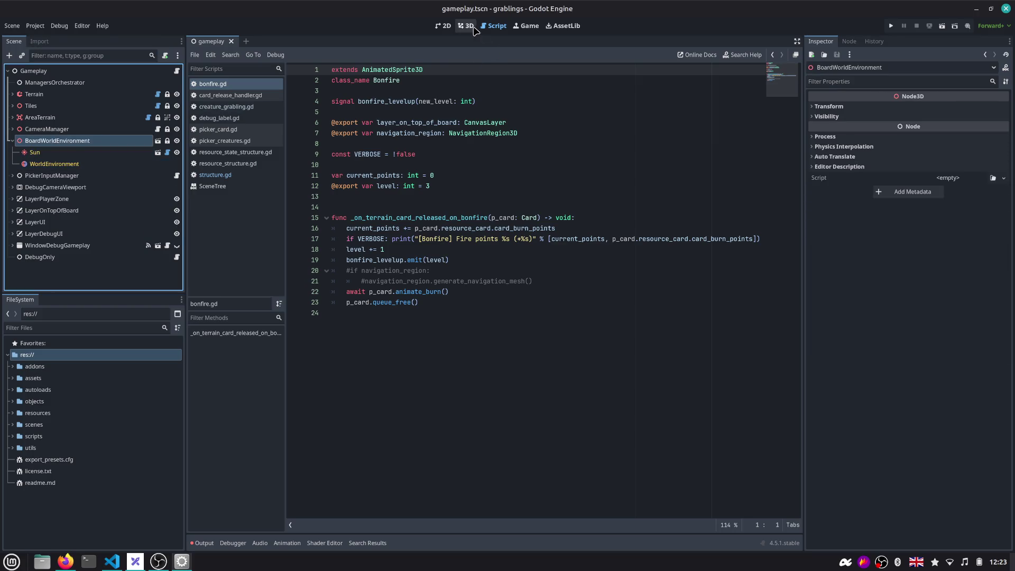
left_click(468, 26)
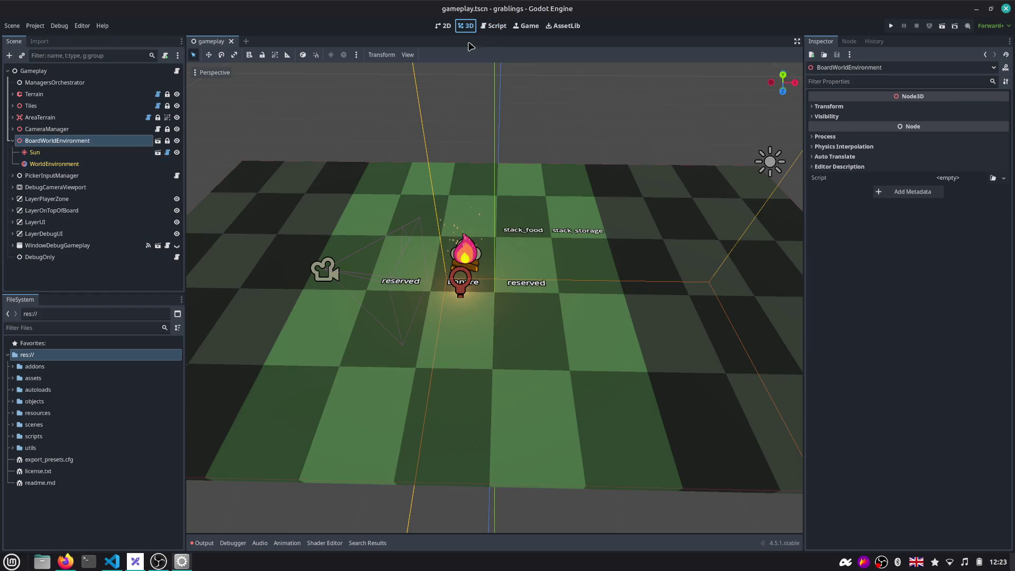
left_click(106, 152)
mouse_move(951, 113)
left_mouse_down()
mouse_move(981, 119)
mouse_move(953, 119)
left_mouse_up()
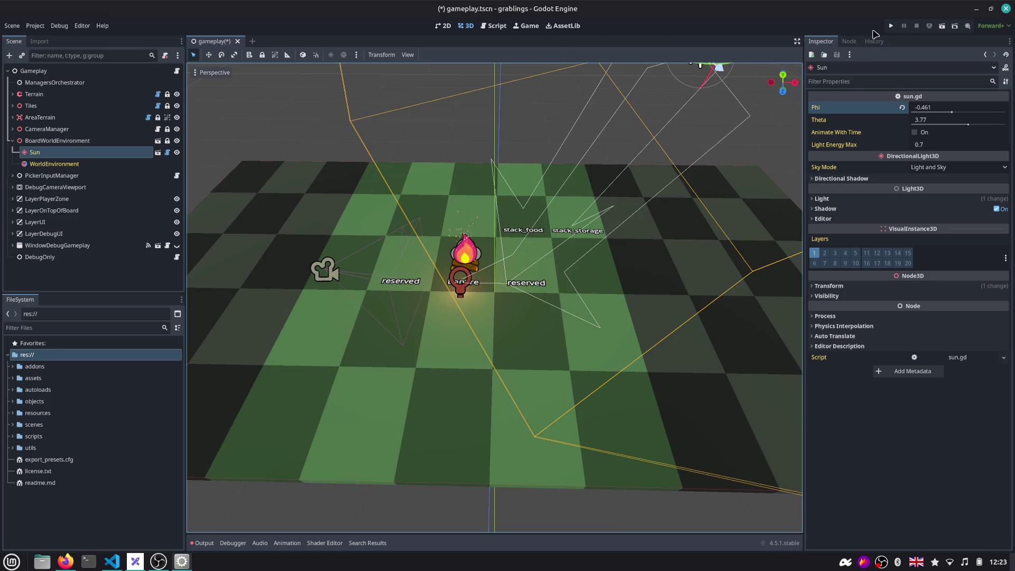
Run the game and play Berry Bush, Grabling, House and Rock cards onto the board
left_click(891, 26)
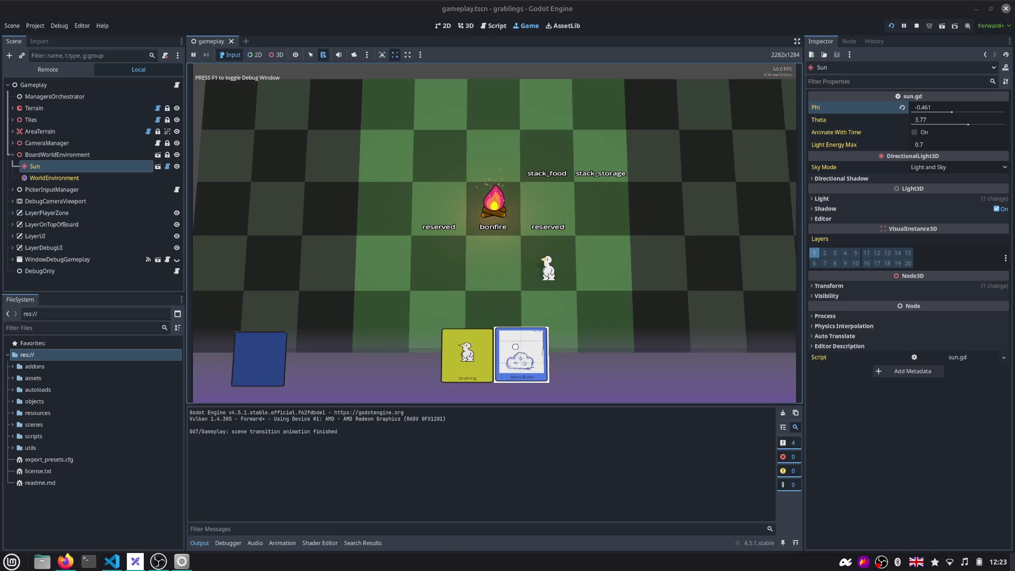
left_click_drag(499, 356, 492, 256)
left_click(551, 312)
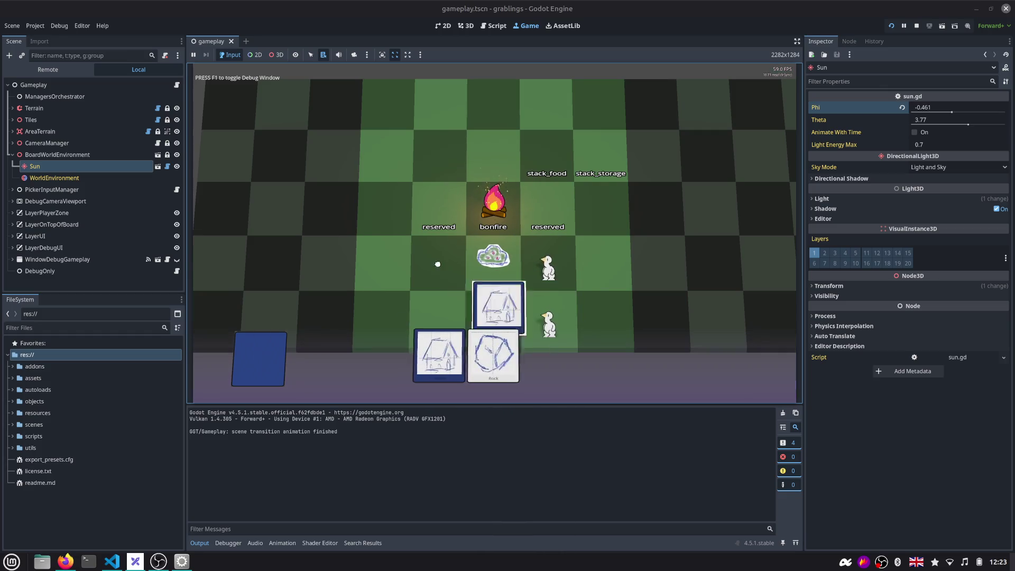
left_click_drag(409, 356, 438, 256)
mouse_move(522, 355)
left_mouse_down()
mouse_move(451, 261)
mouse_move(442, 263)
left_mouse_up()
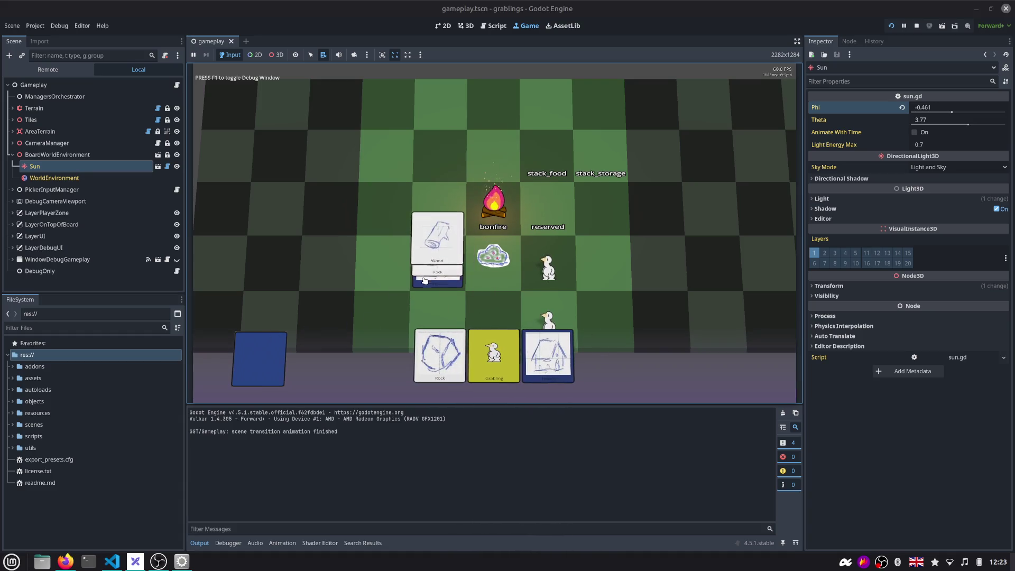
left_click(472, 297)
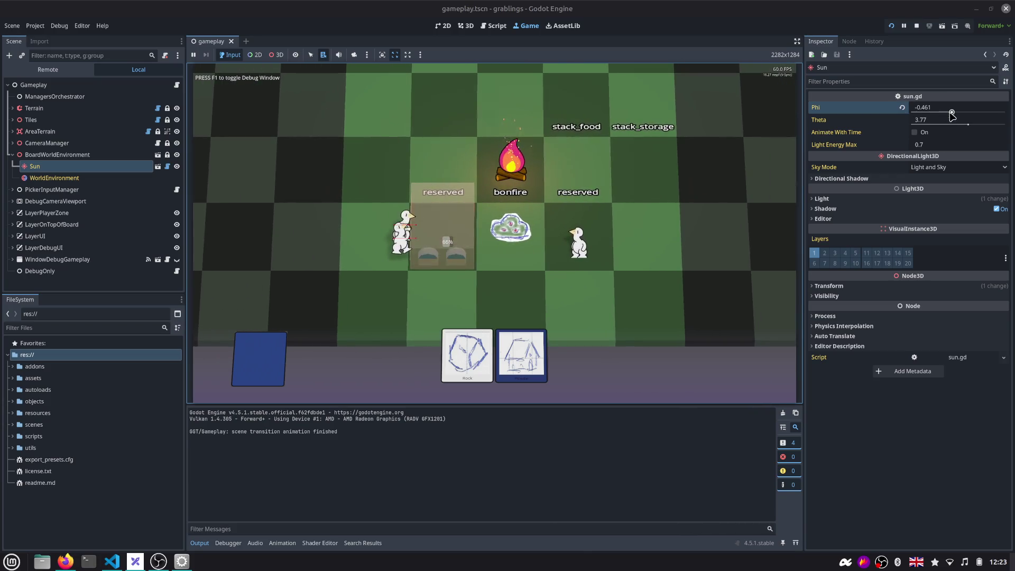
Tweak Phi live, stop the game, undo Phi back to -0.62 and collapse BoardWorldEnvironment
mouse_move(929, 110)
left_mouse_down()
mouse_move(927, 119)
mouse_move(952, 123)
mouse_move(981, 118)
mouse_move(934, 111)
left_mouse_up()
left_click(484, 228)
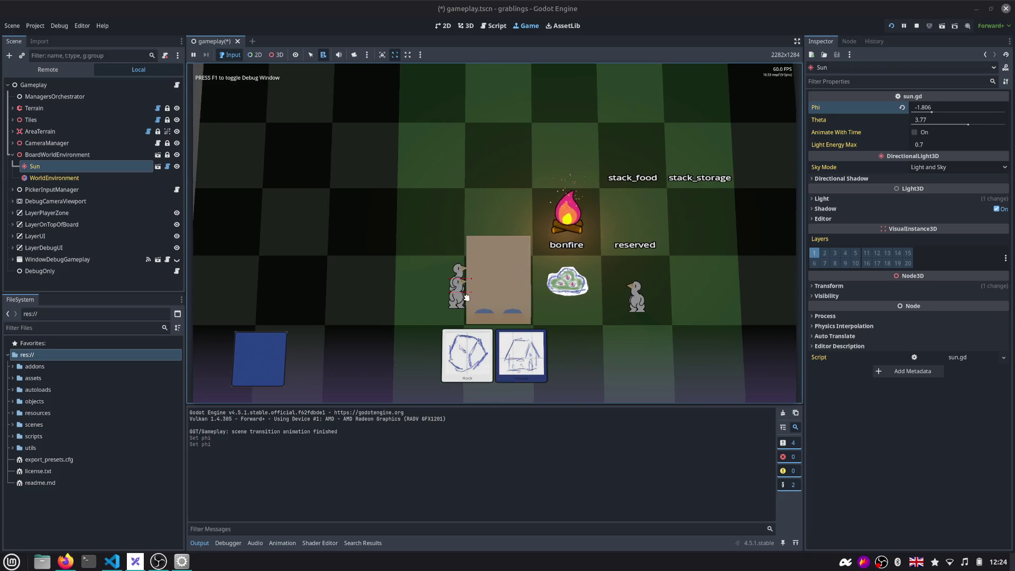
left_click(917, 25)
key("ctrl+z")
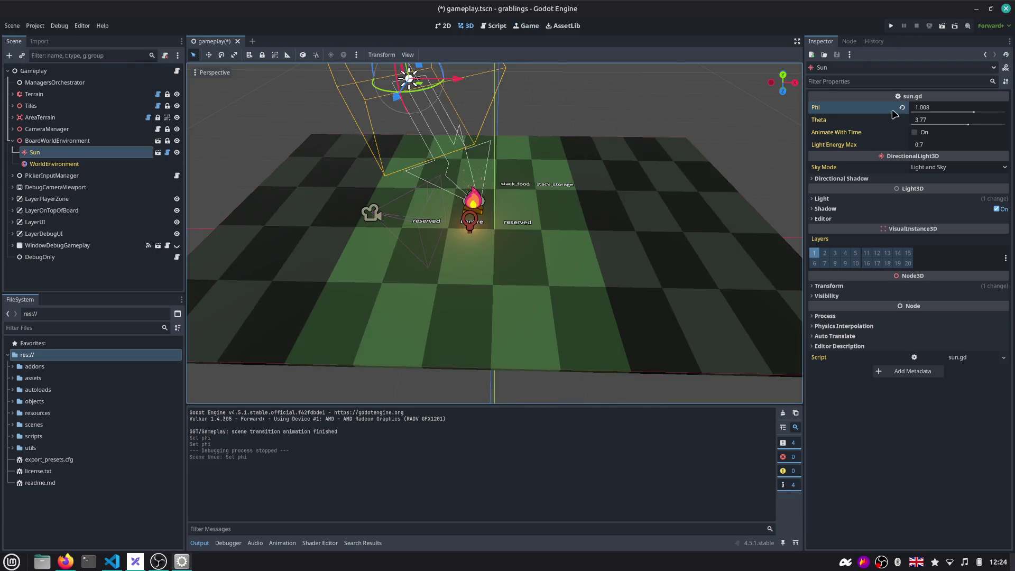
key("ctrl+z")
key("ctrl+z")
key("ctrl+z")
key("ctrl+shift+z")
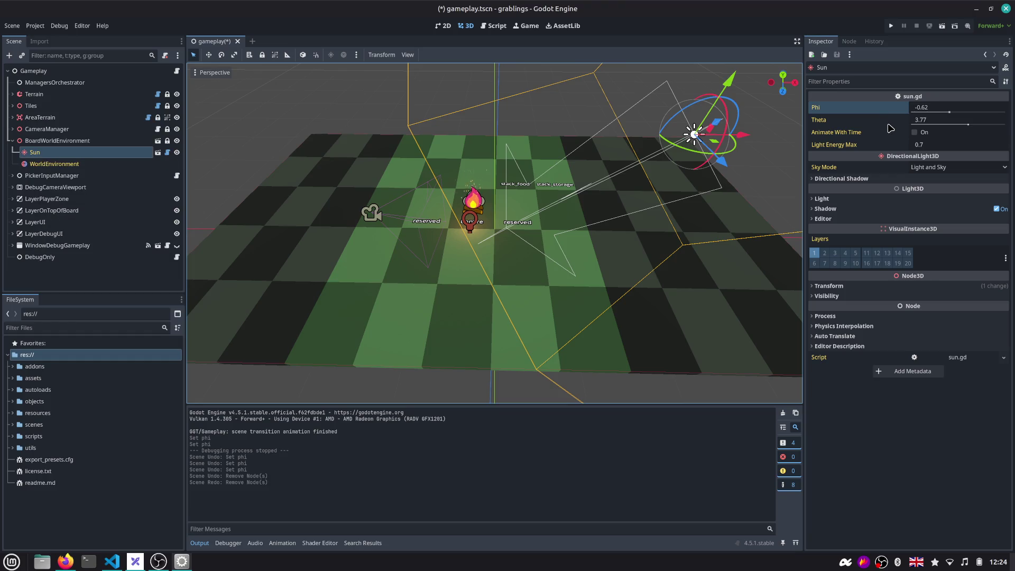
left_click(13, 141)
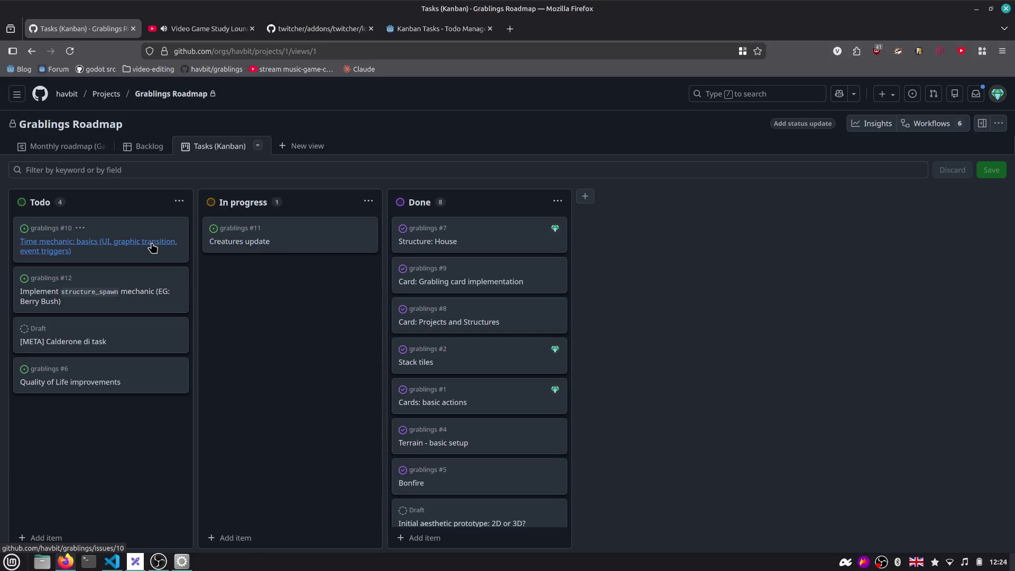
Review the Creatures update #11 checklist and its refactor grabling code task, then return to Godot
left_click(246, 243)
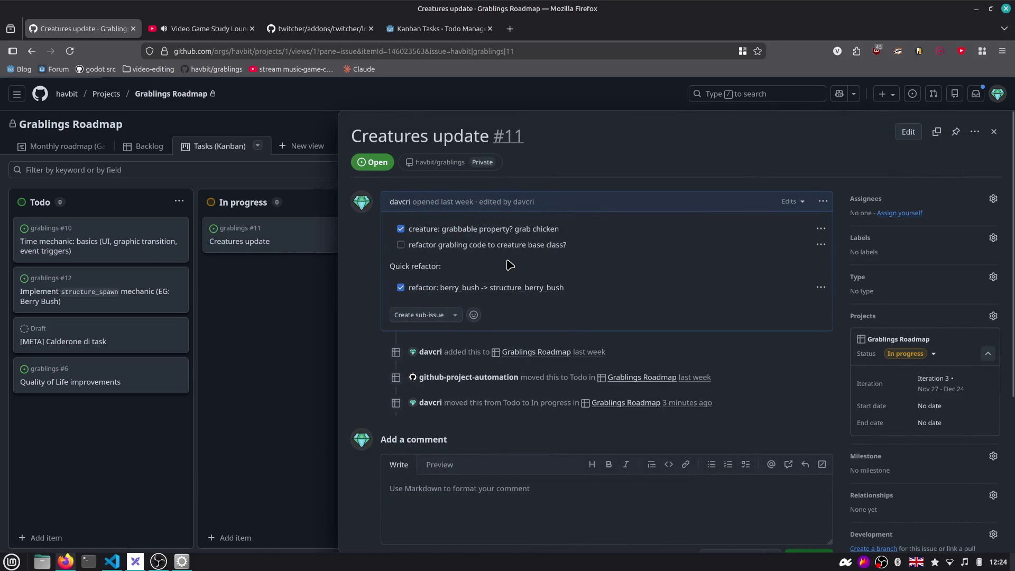
left_click_drag(408, 244, 562, 246)
left_click(569, 250)
key("alt+Tab")
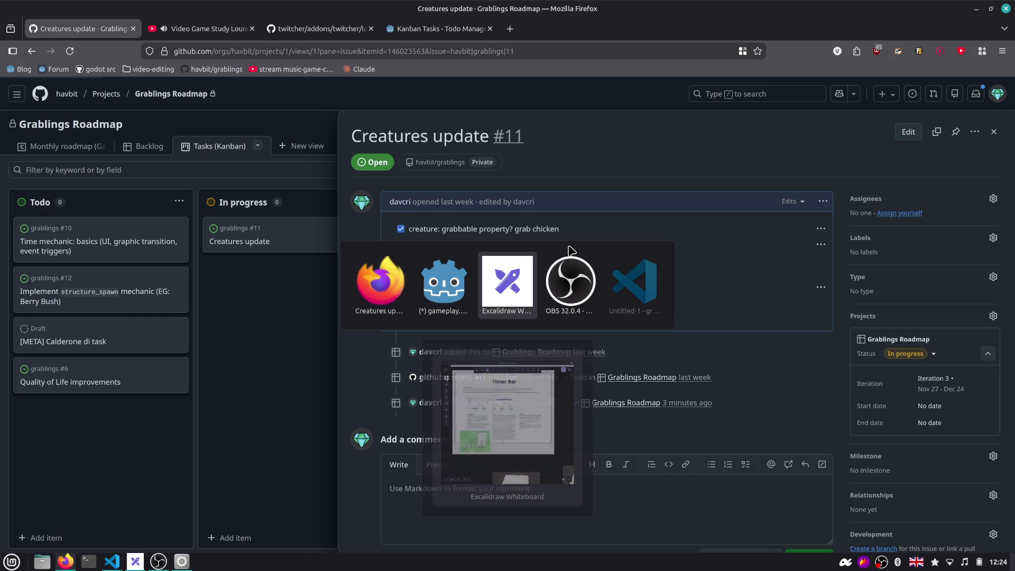
key("alt+Tab")
key("alt+Tab")
key("alt+Tab")
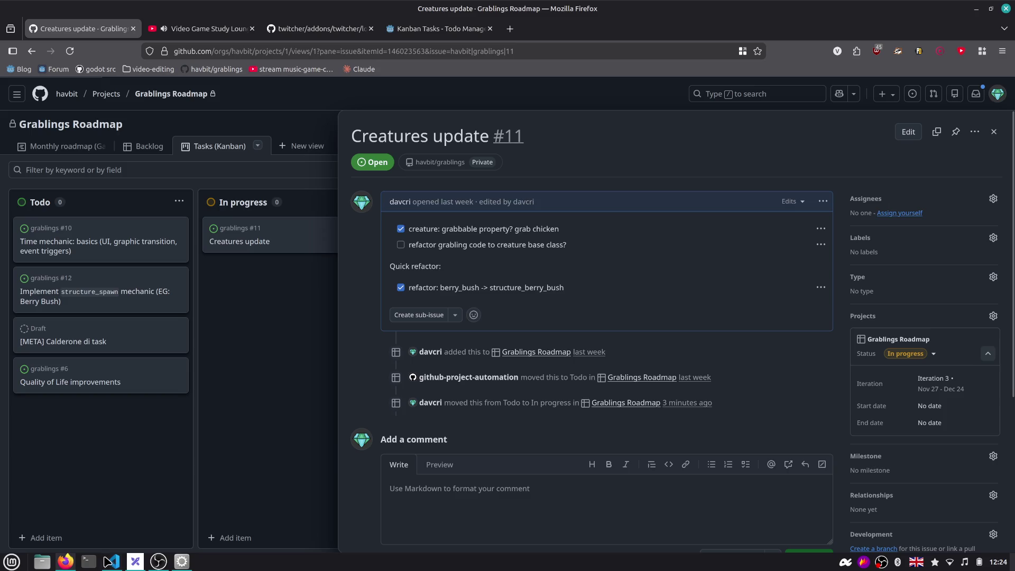
left_click(182, 561)
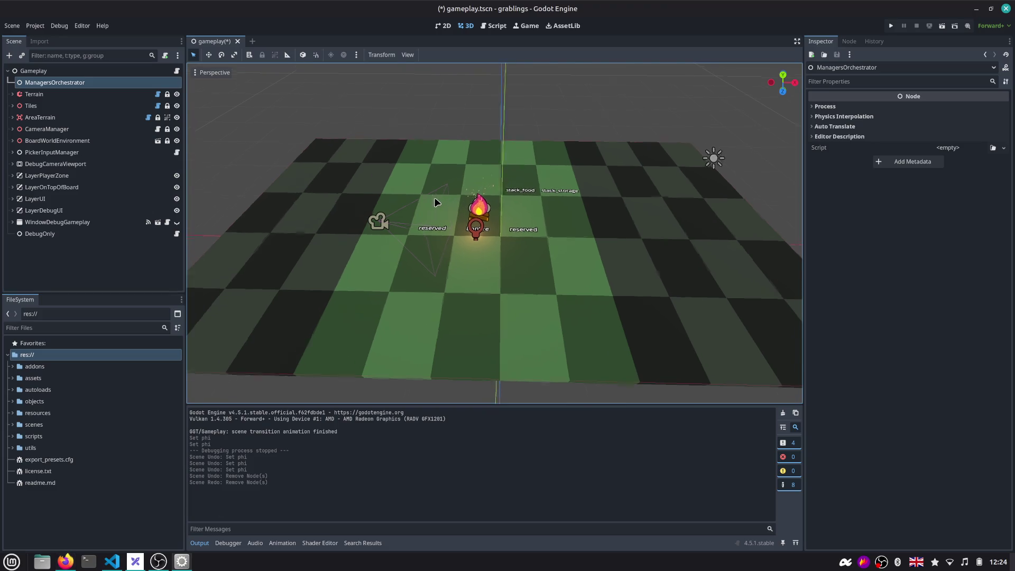
Save the gameplay scene and keep only creature_grabling.gd among the open scripts
key("ctrl+s")
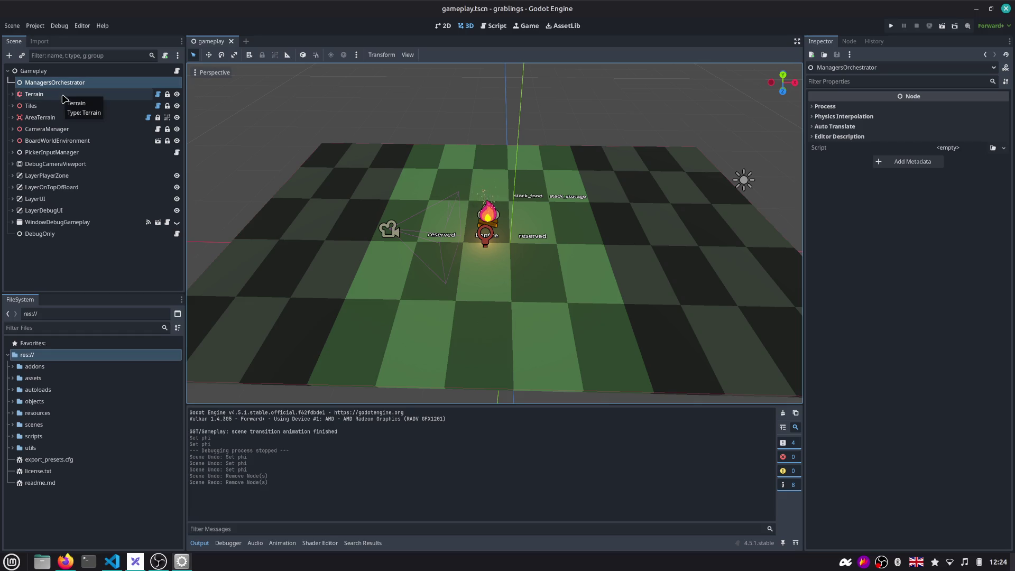
left_click(493, 26)
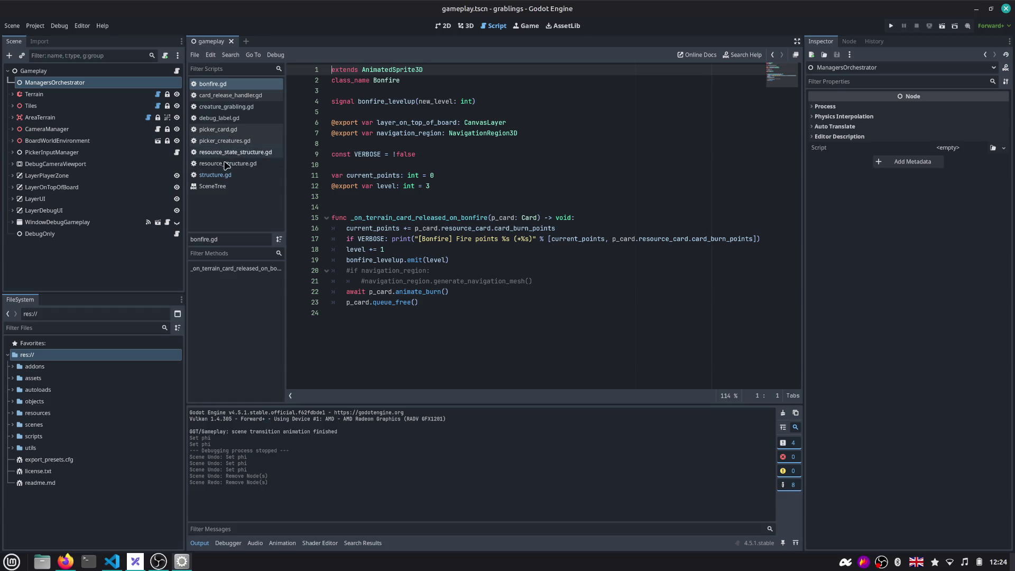
left_click(226, 106)
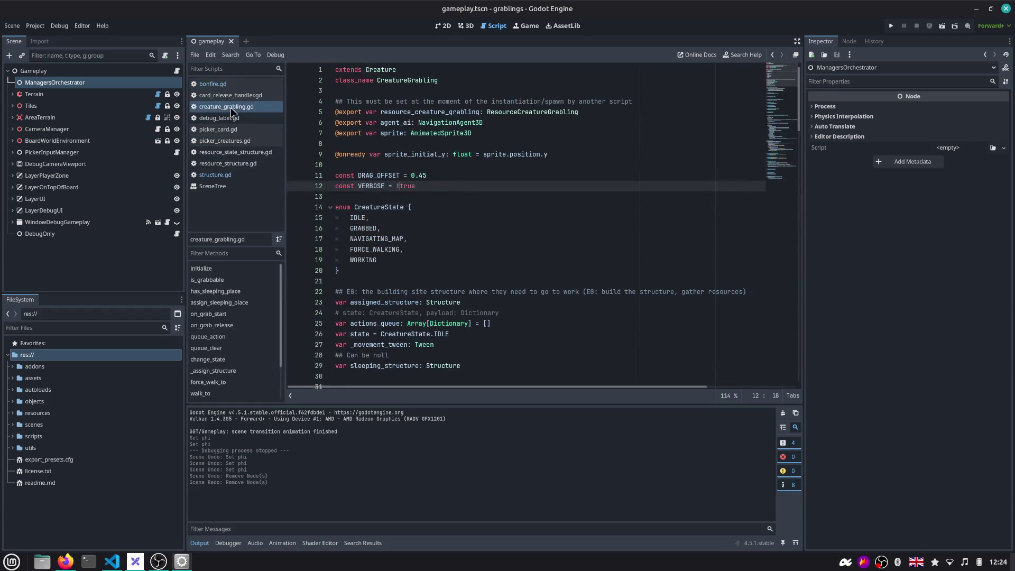
right_click(237, 109)
left_click(277, 150)
Open creature-grabling.tscn via Quick Open, check CreatureGrabling extends Creature, then open chicken.tscn
left_click(466, 26)
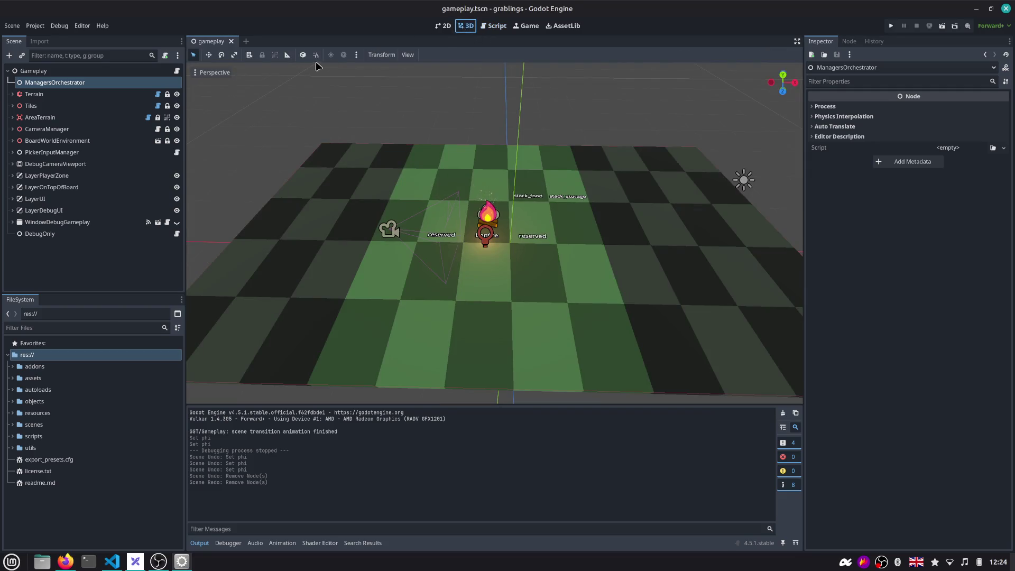
key("ctrl+shift+o")
type("creaturte")
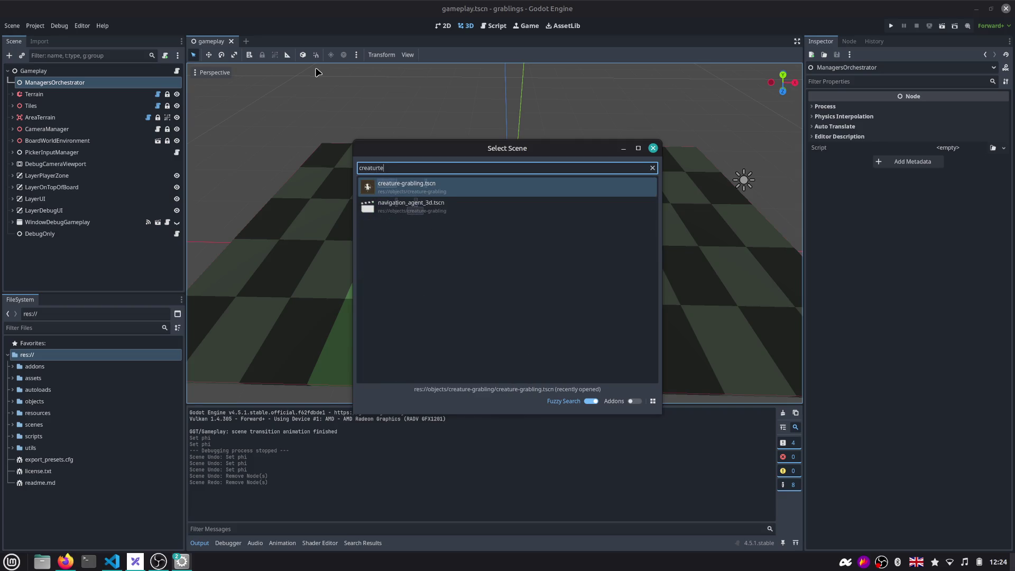
key("Return")
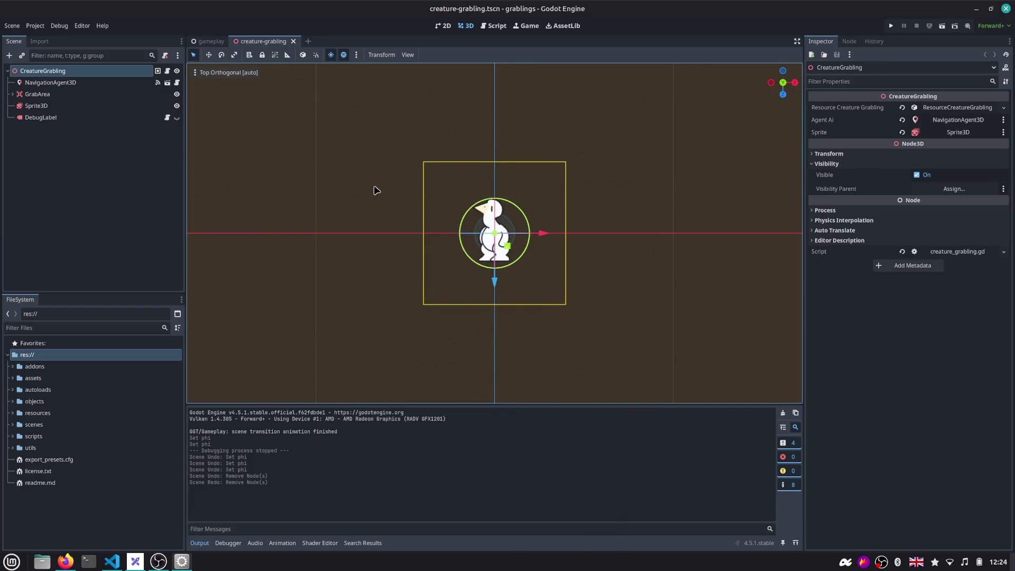
scroll(551, 171, "up", 3)
left_click(551, 171)
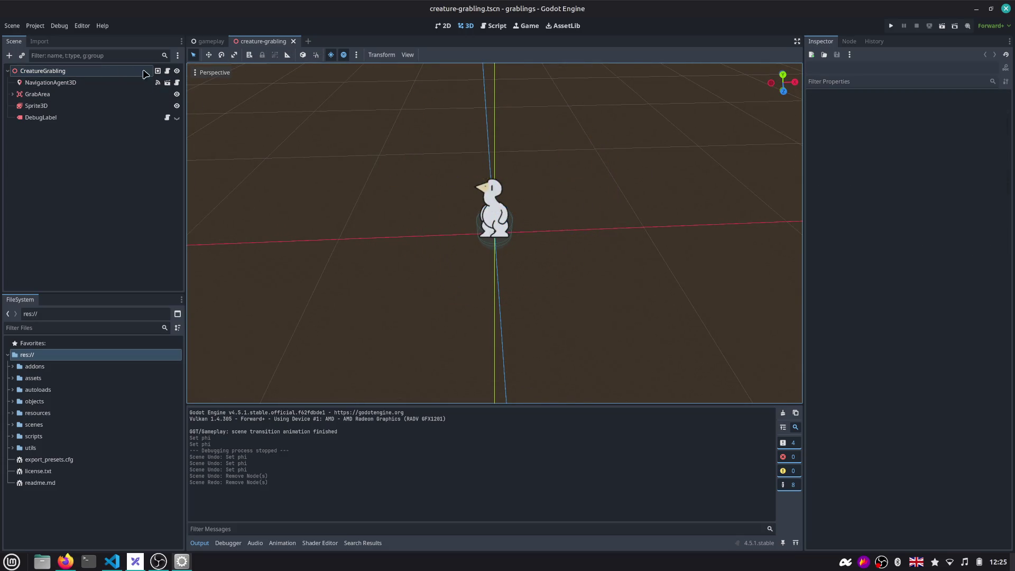
left_click(168, 72)
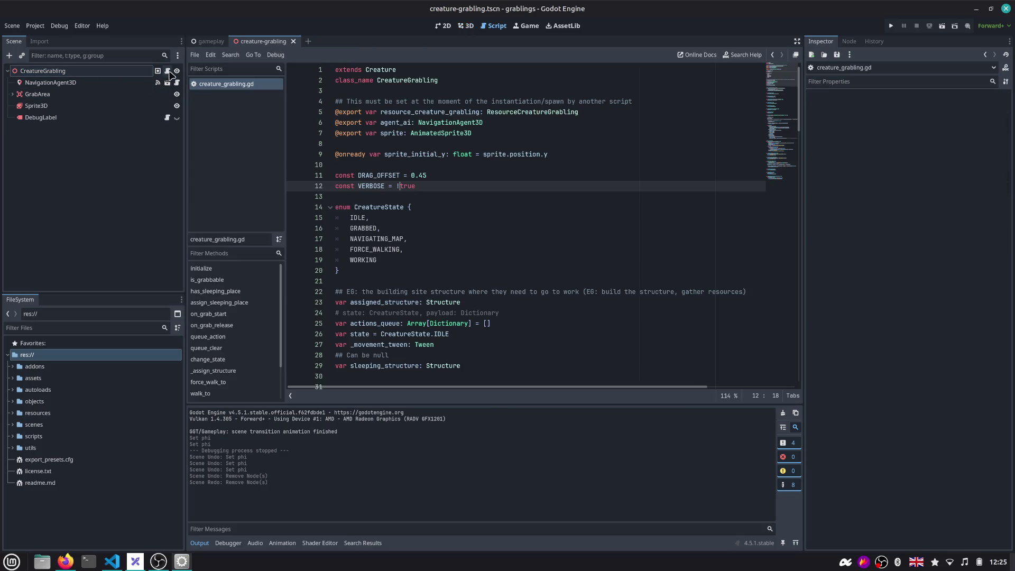
double_click(409, 81)
left_click(387, 70)
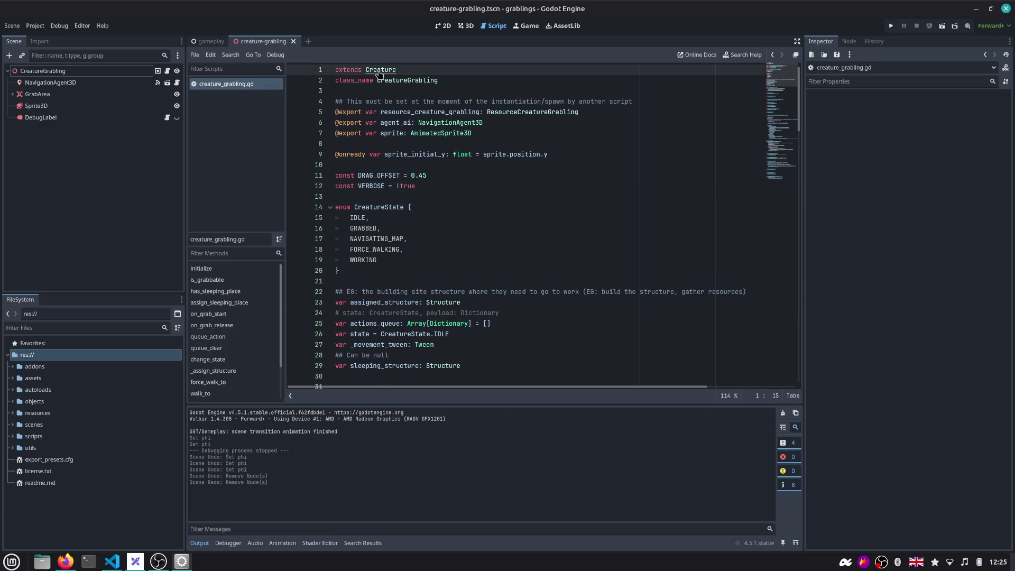
key("ctrl+shift+o")
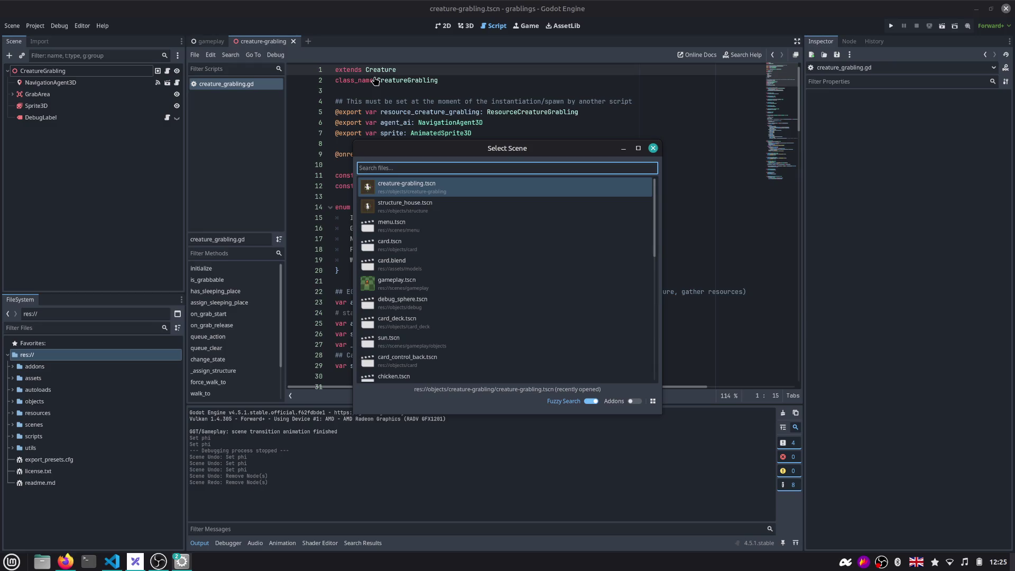
type("chicken")
key("Return")
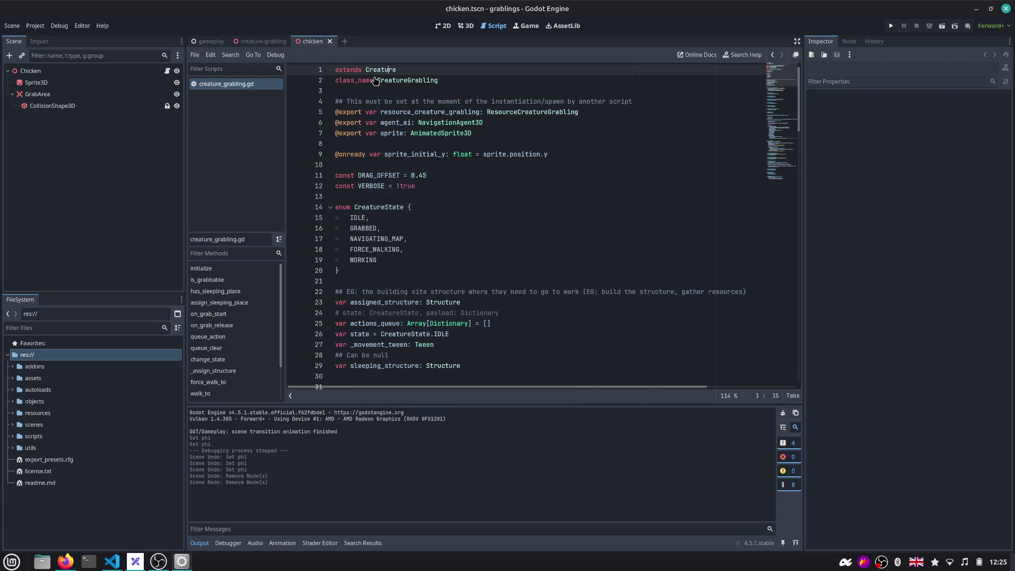
Rename the chicken scene's root node to CreatureChicken
left_click(465, 25)
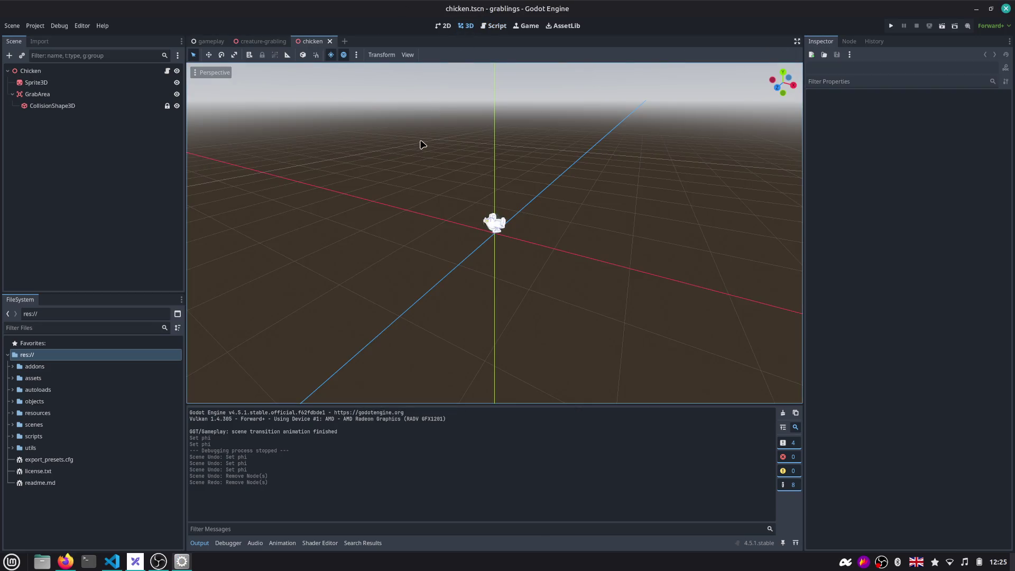
double_click(81, 72)
left_click(81, 72)
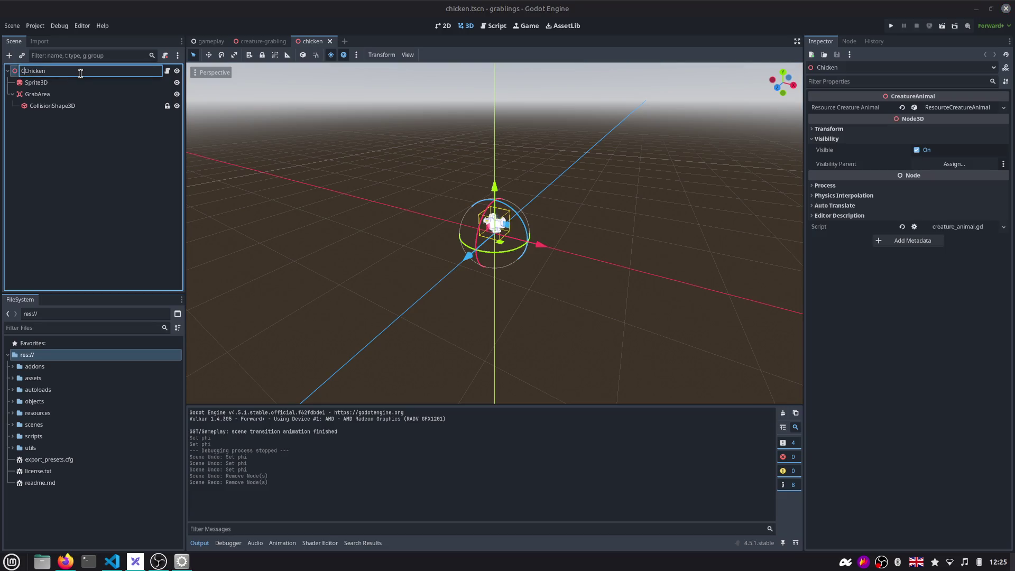
type("reature")
key("Return")
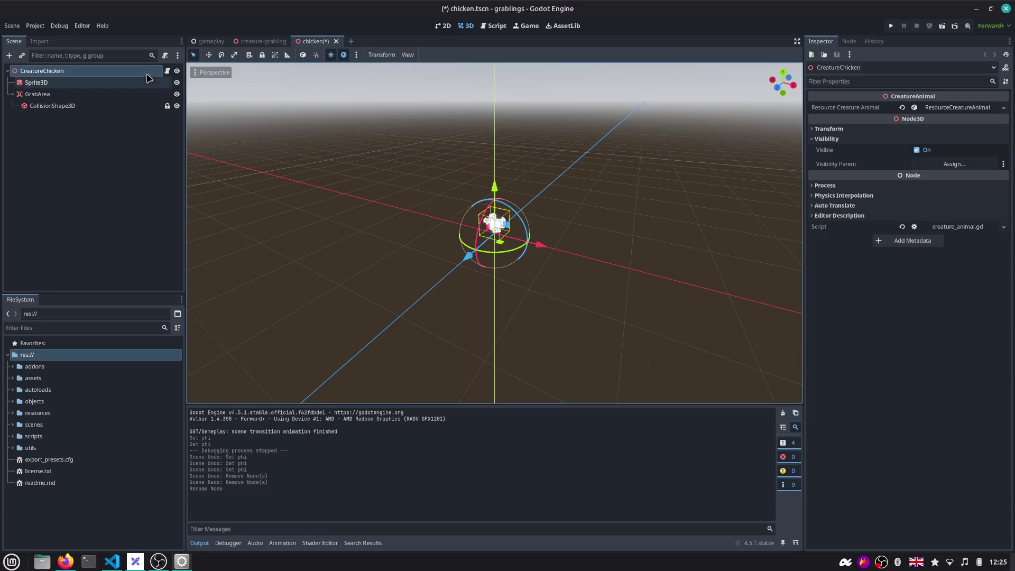
Review creature_animal.gd's CreatureAnimal class and open its Creature base script creature.gd
left_click(166, 71)
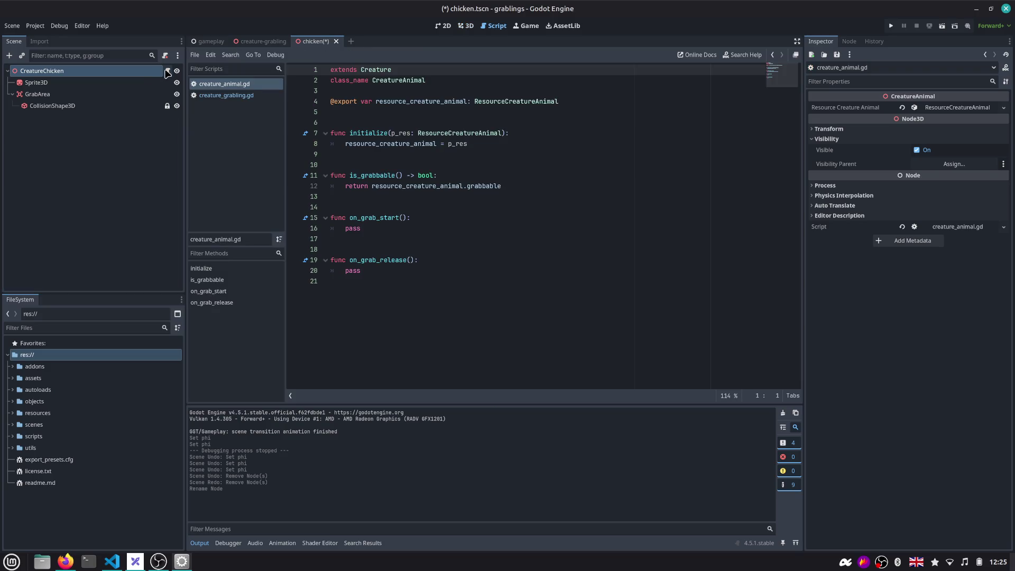
double_click(402, 81)
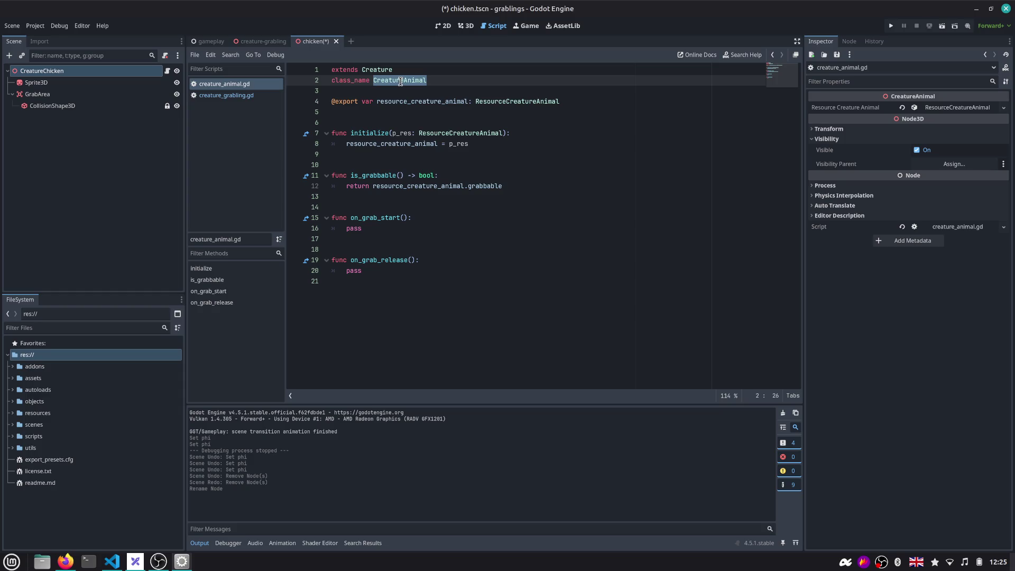
double_click(388, 70)
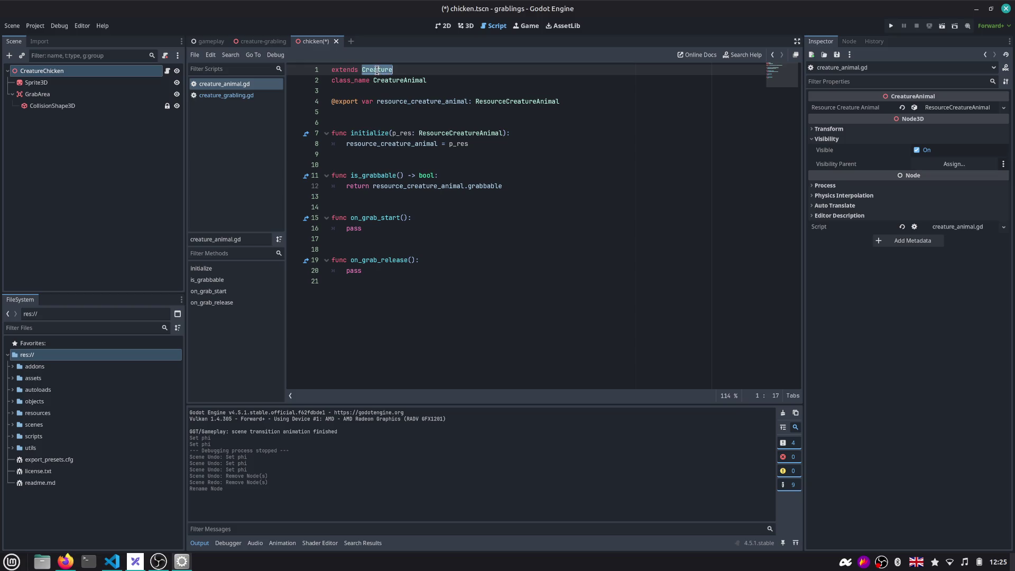
left_click(376, 71, "ctrl")
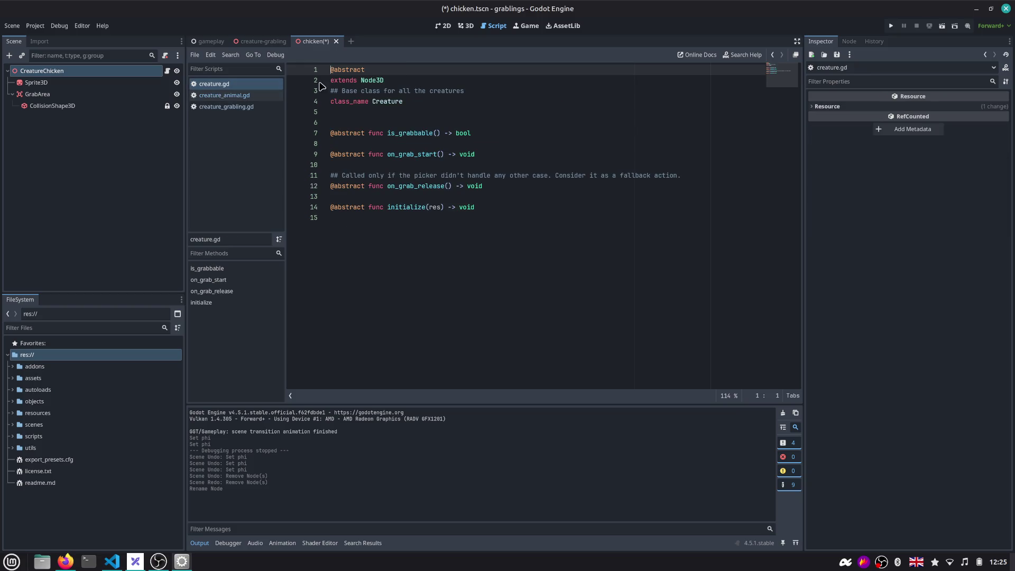
Read through creature.gd's is_grabbable, on_grab_start, on_grab_release and initialize functions
double_click(384, 101)
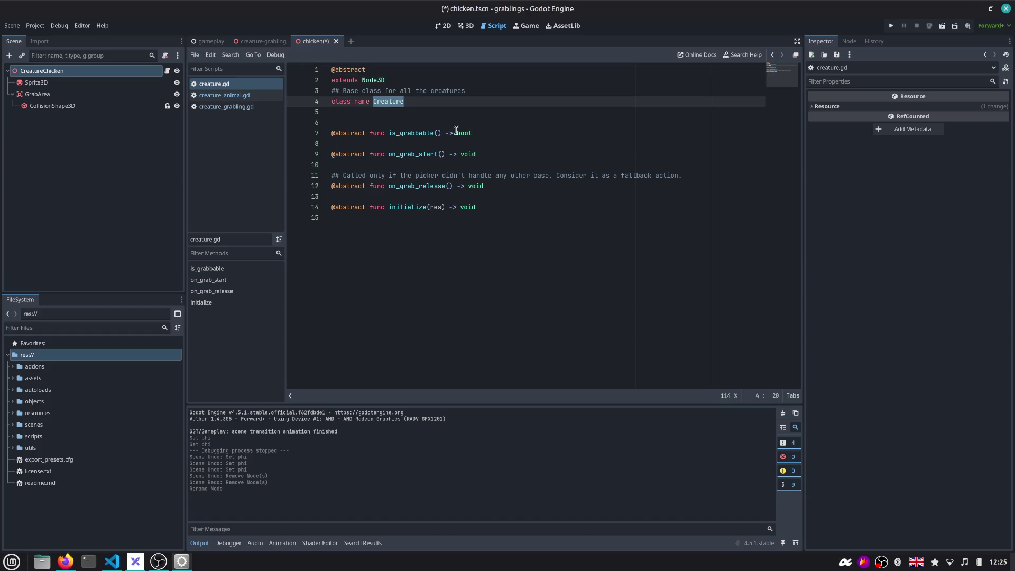
double_click(415, 133)
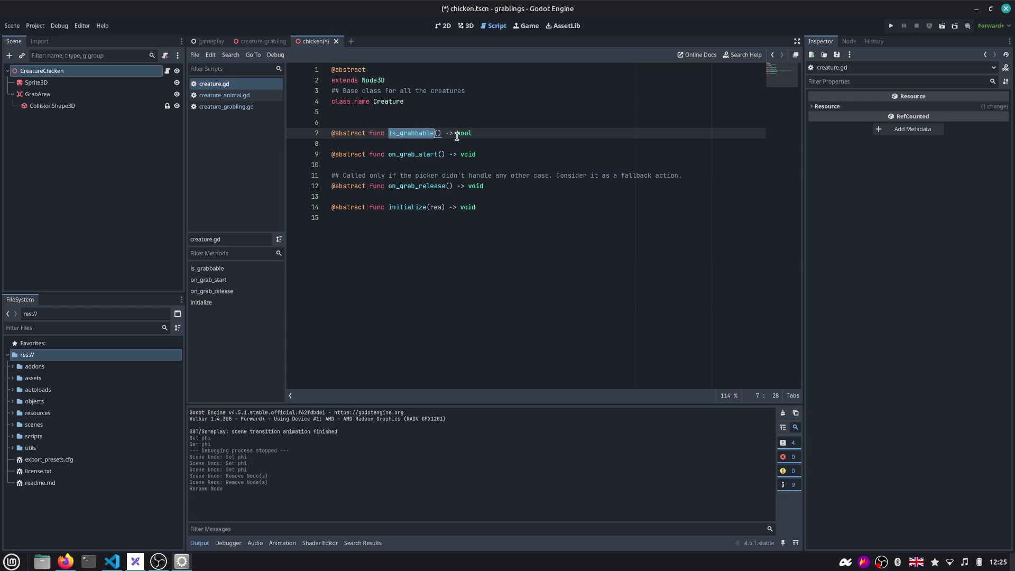
double_click(411, 154)
double_click(417, 186)
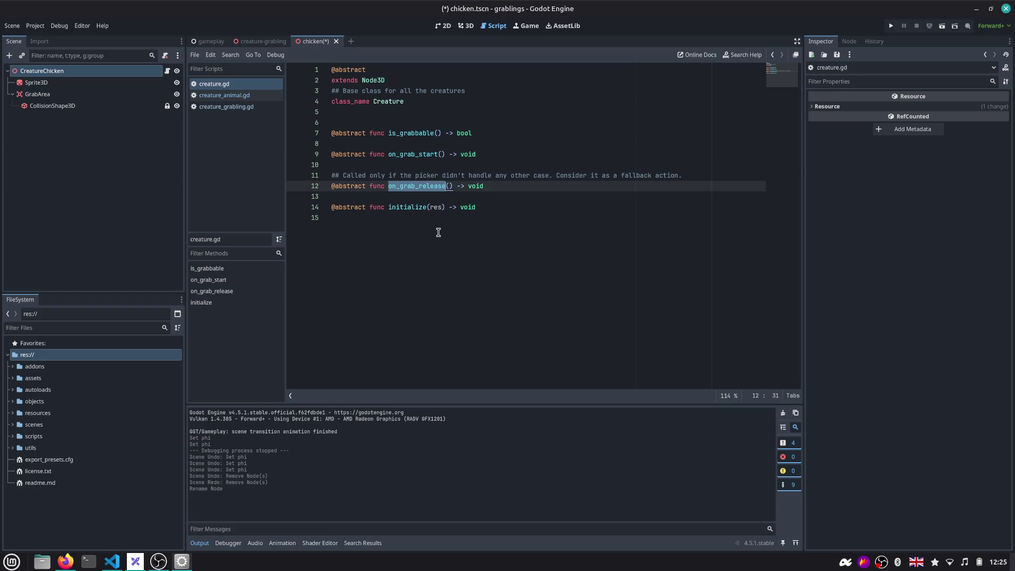
left_click(418, 207)
double_click(418, 207)
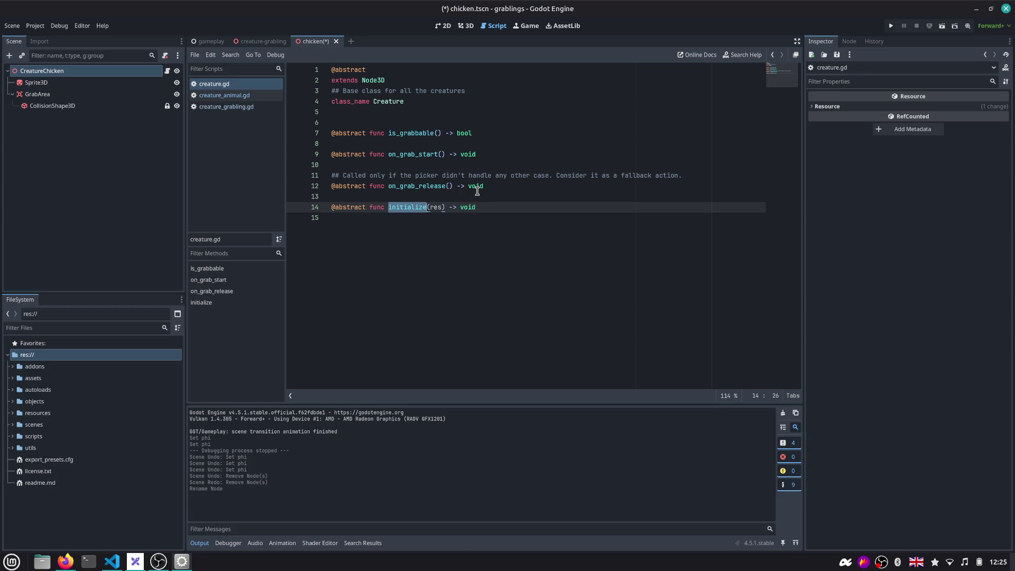
double_click(413, 154)
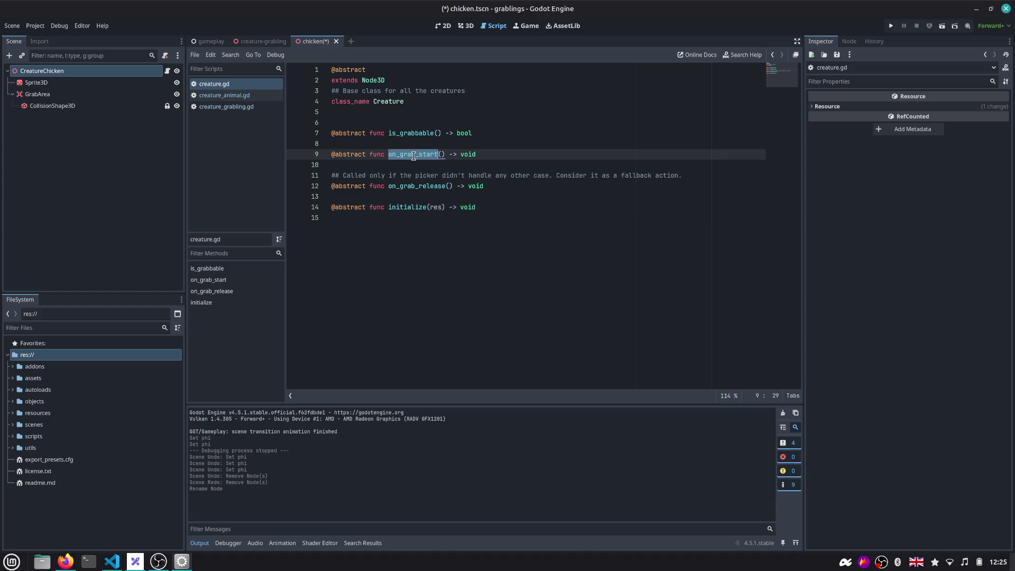
double_click(409, 208)
double_click(413, 134)
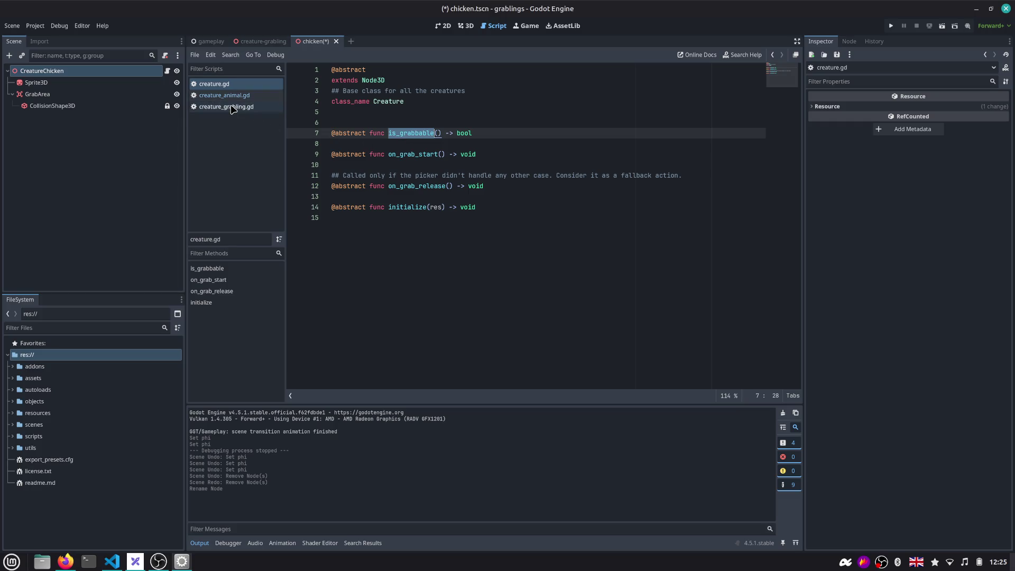
left_click_drag(397, 243, 303, 64)
left_click(455, 115)
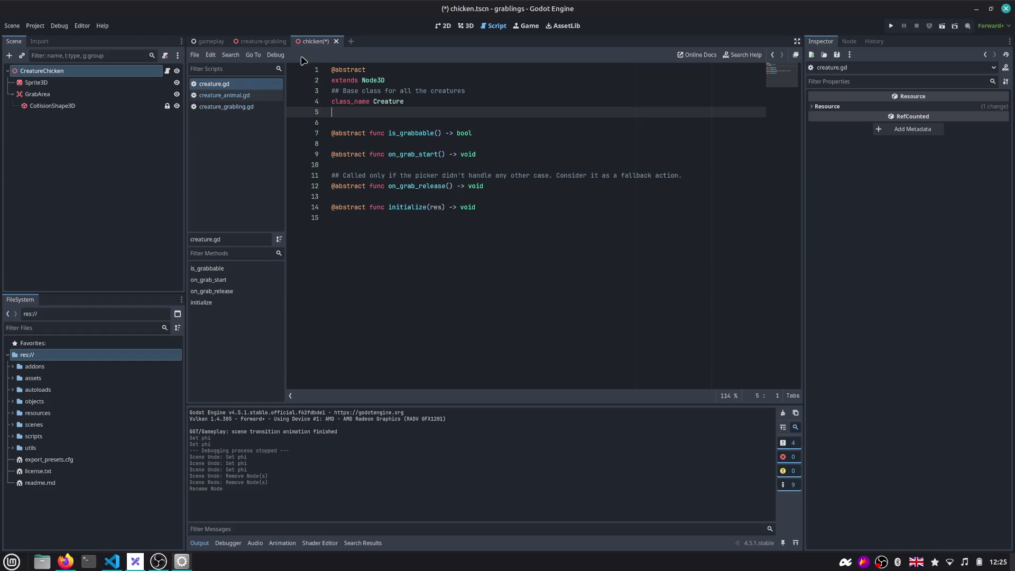
Save the chicken scene, show it in 3D and copy a Flameshot capture of the chicken to the clipboard
key("ctrl+s")
left_click(87, 71)
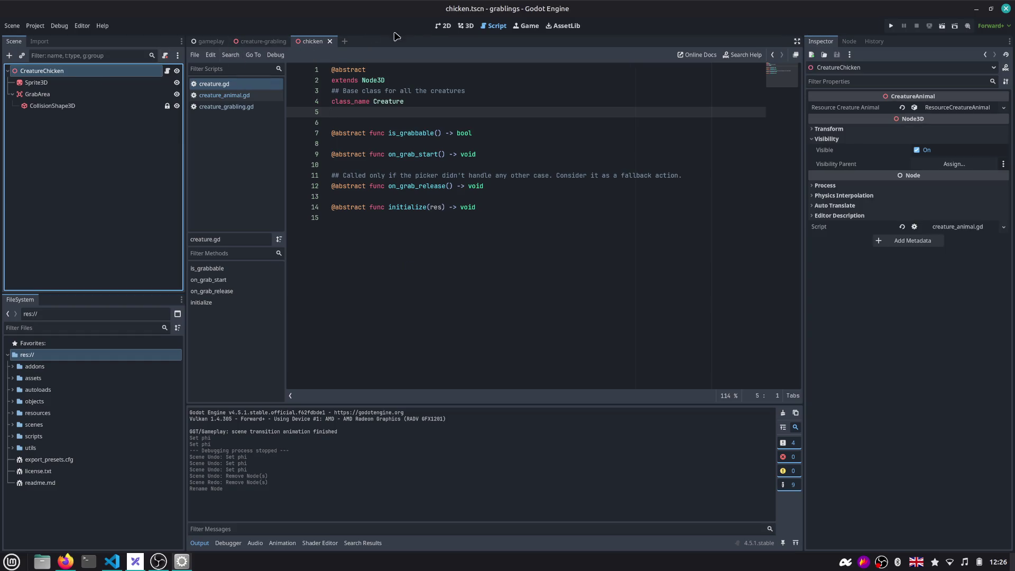
left_click(466, 25)
scroll(465, 173, "up", 3)
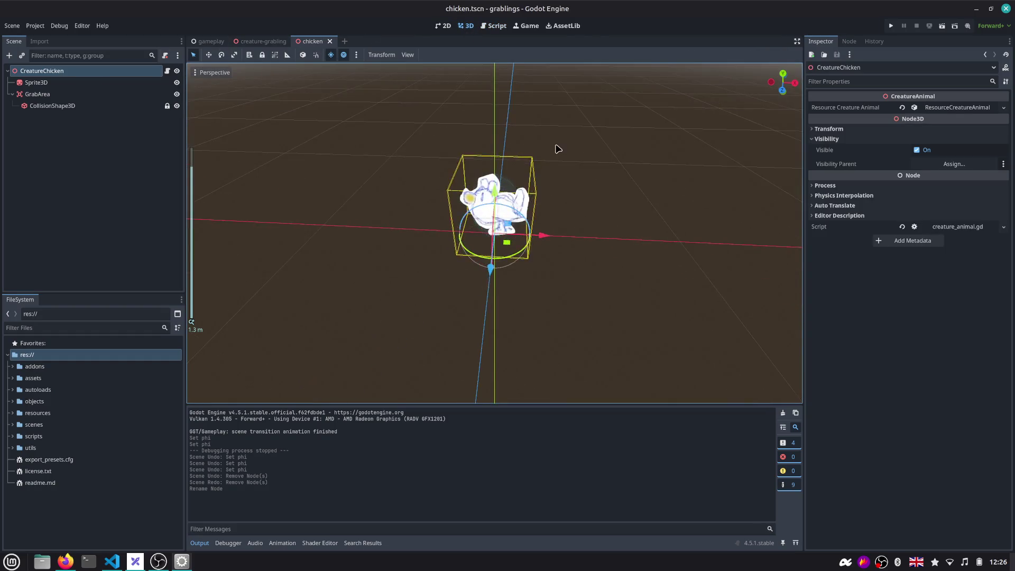
key("Print")
left_click_drag(423, 124, 551, 242)
key("ctrl+c")
key("alt+Tab")
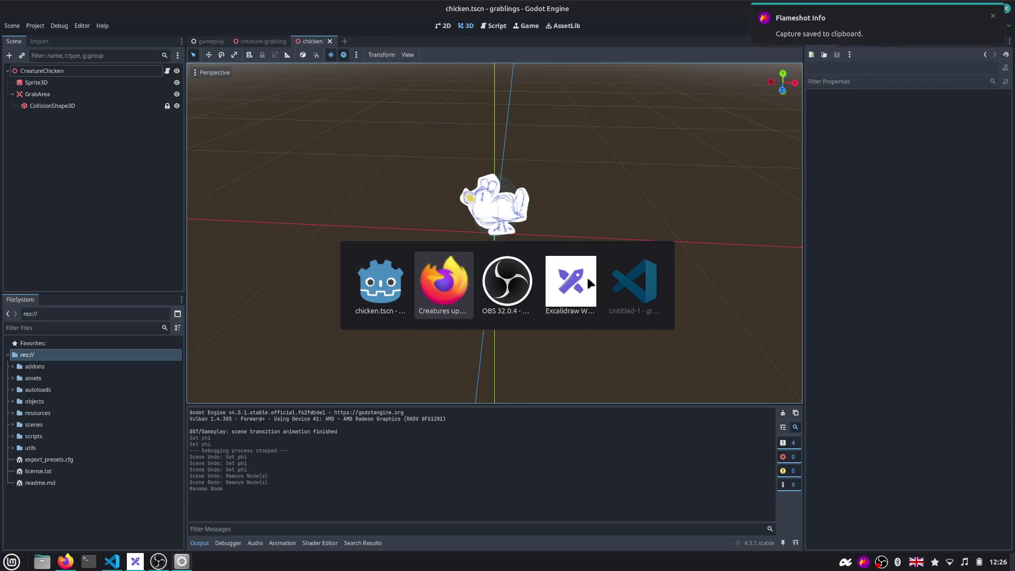
Paste the chicken capture into Excalidraw at 100% zoom and arrange it beside the grabling image
key("alt+Tab")
key("alt+Tab")
scroll(458, 278, "down", 5)
scroll(379, 114, "down", 5)
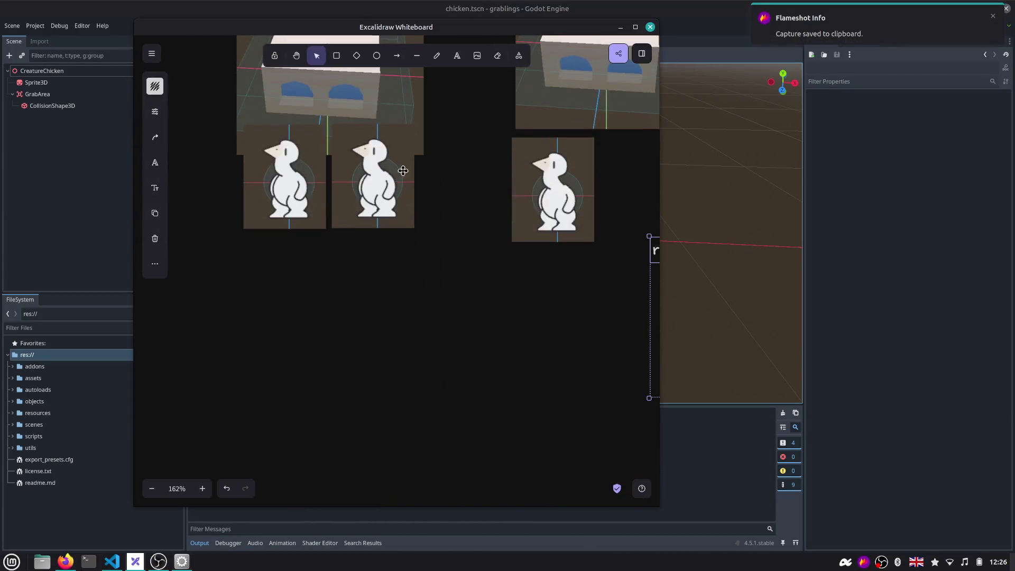
scroll(403, 170, "down", 3)
key("ctrl+v")
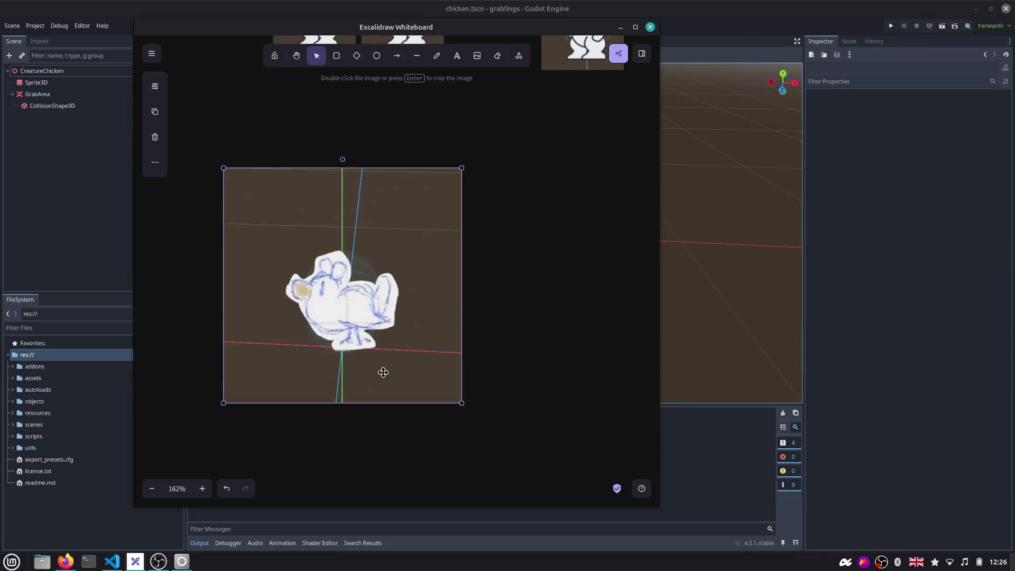
left_click(177, 488)
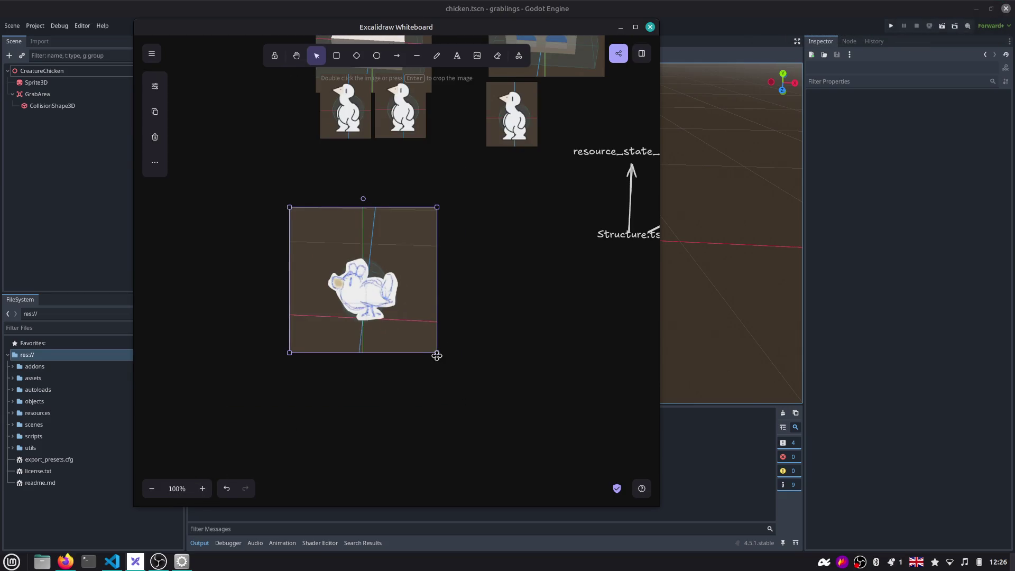
mouse_move(436, 355)
left_mouse_down()
mouse_move(367, 286)
mouse_move(356, 382)
left_mouse_up()
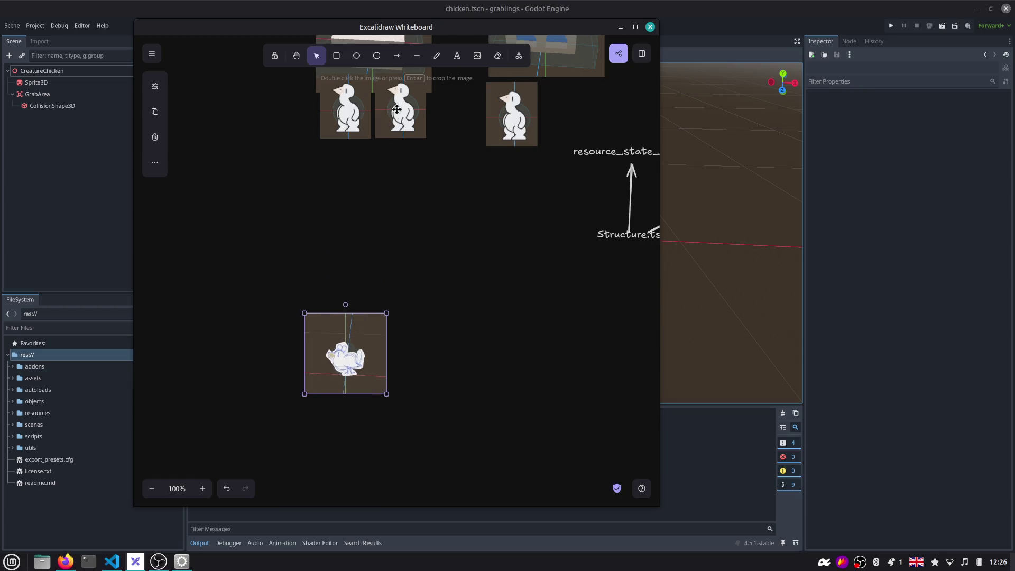
left_click_drag(397, 109, 262, 355)
left_click(357, 357)
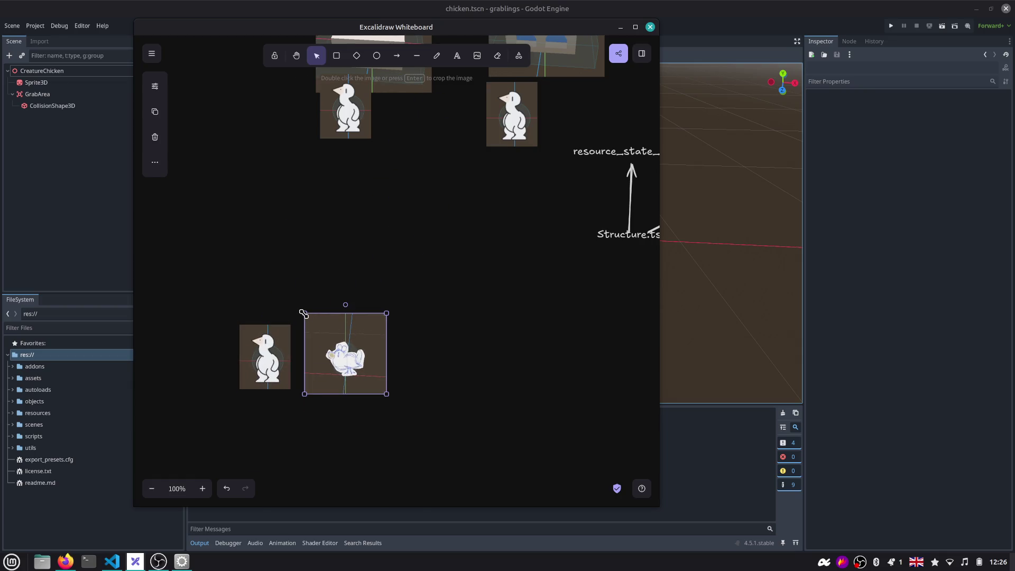
mouse_move(303, 313)
left_mouse_down()
mouse_move(326, 335)
mouse_move(330, 364)
left_mouse_up()
Add a Creature label above the images and a CreatureGrabling label over the left one
double_click(275, 282)
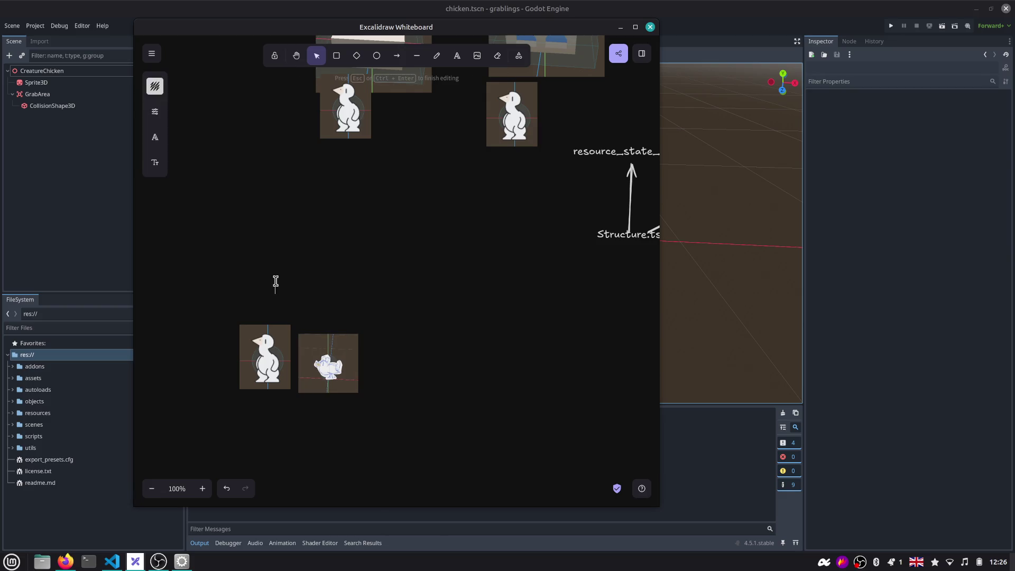
type("Creature")
left_click(342, 273)
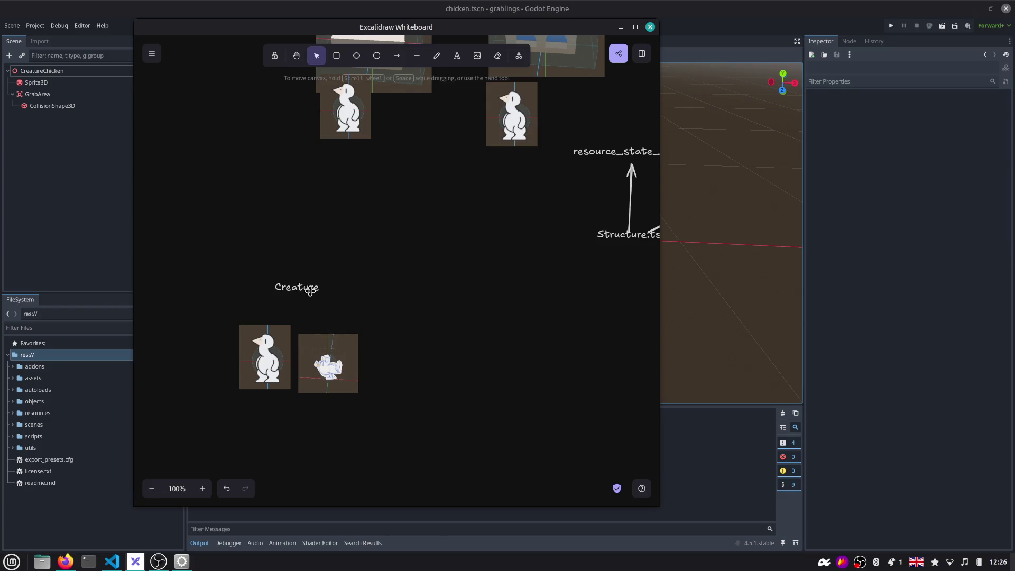
left_click_drag(300, 292, 304, 248)
left_click_drag(242, 346, 220, 353)
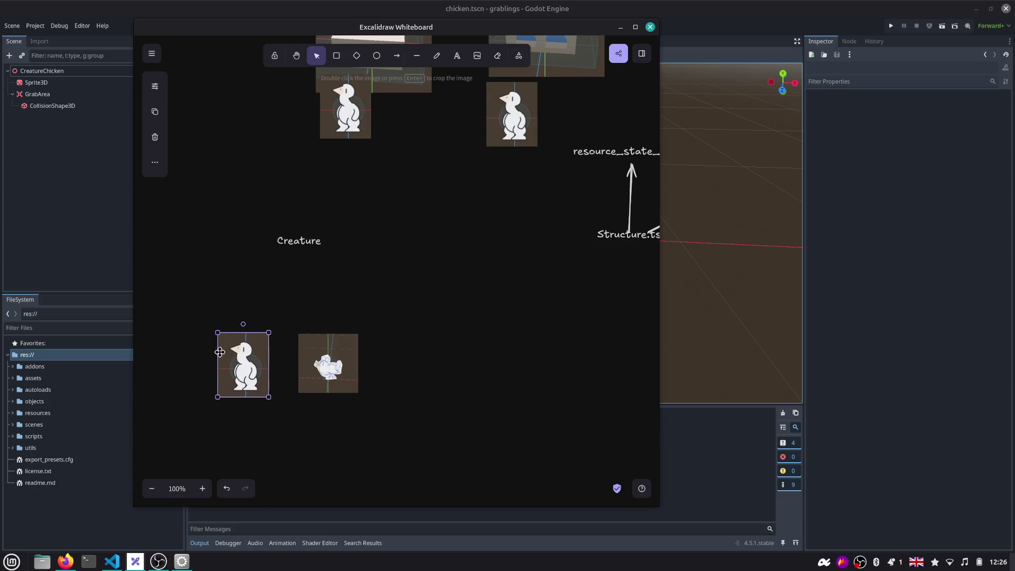
double_click(221, 323)
type("CreatureGrabling")
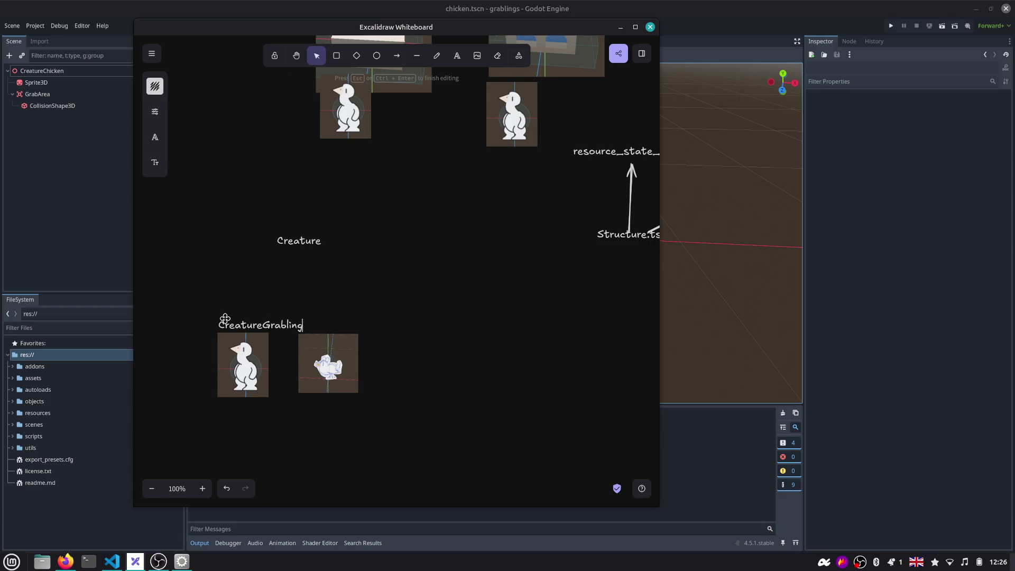
key("Escape")
left_click_drag(237, 325, 225, 318)
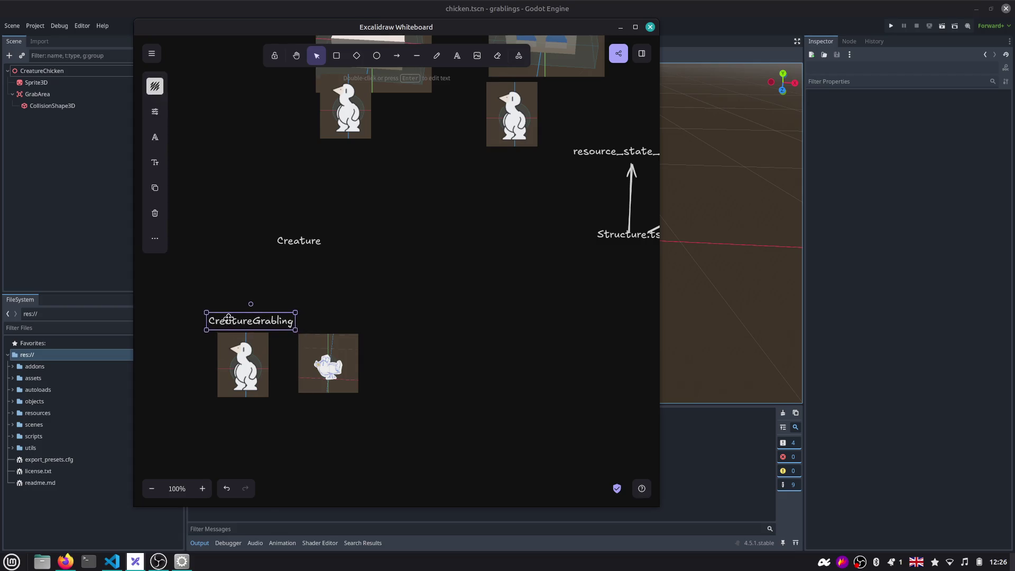
Label the right image CreatureAnimal and put the whiteboard window away
left_click_drag(328, 356, 357, 359)
double_click(352, 325)
type("CreatureAnimal")
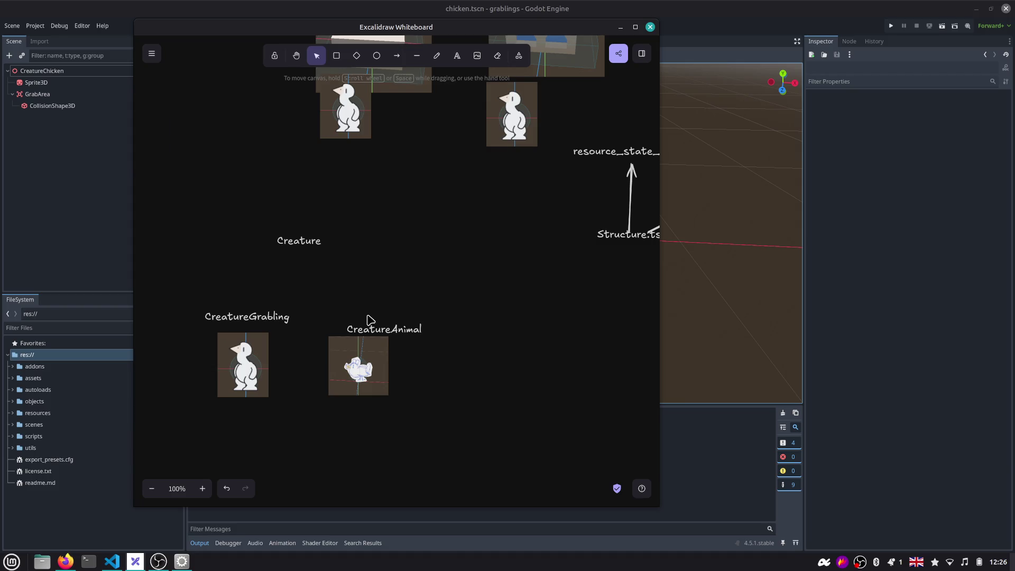
key("Escape")
left_click(887, 197)
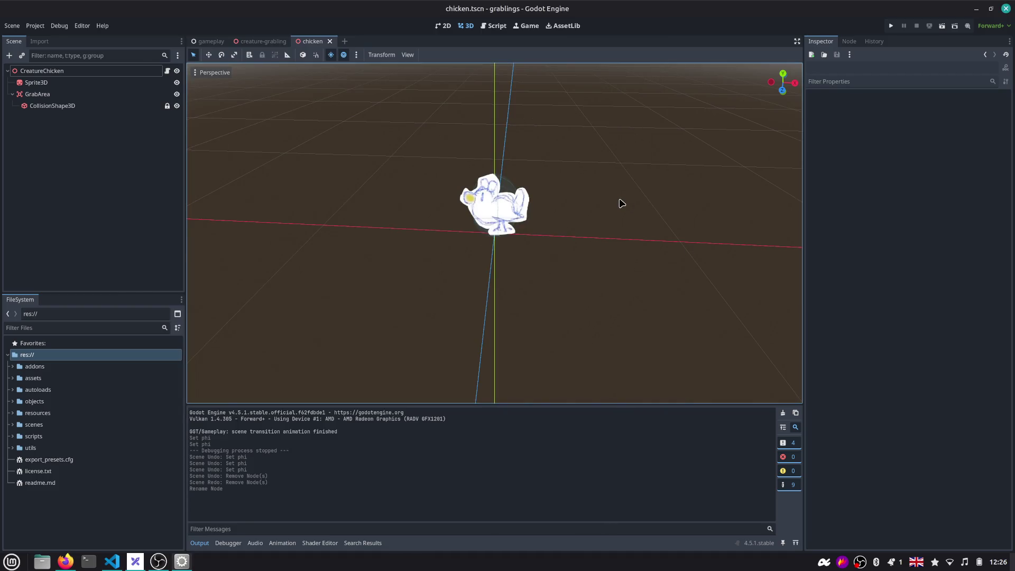
Open the animal_wolf scene via the quick scene finder and frame the AnimalWolf node
key("ctrl+shift+o")
type("wolf")
key("Return")
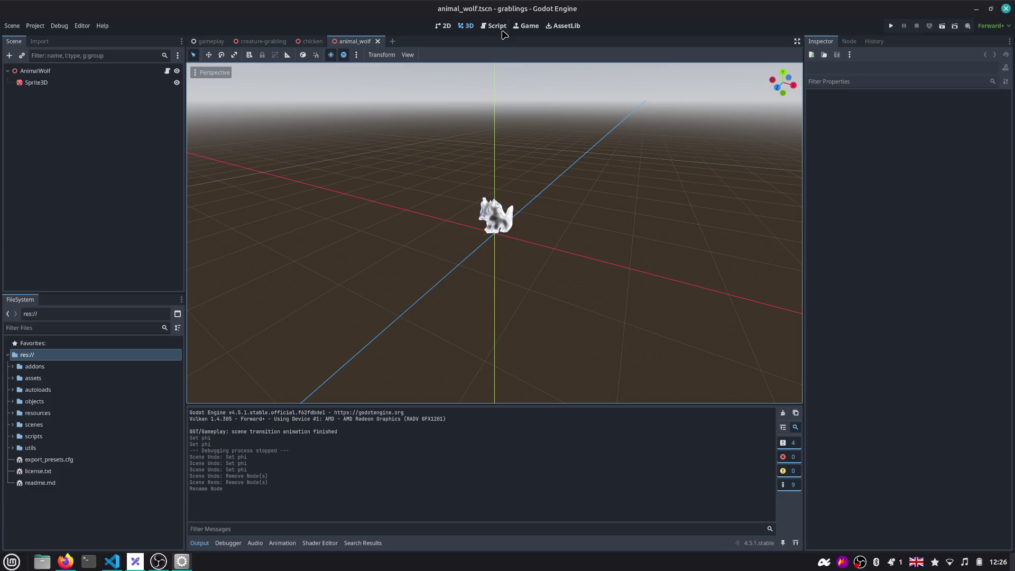
double_click(103, 71)
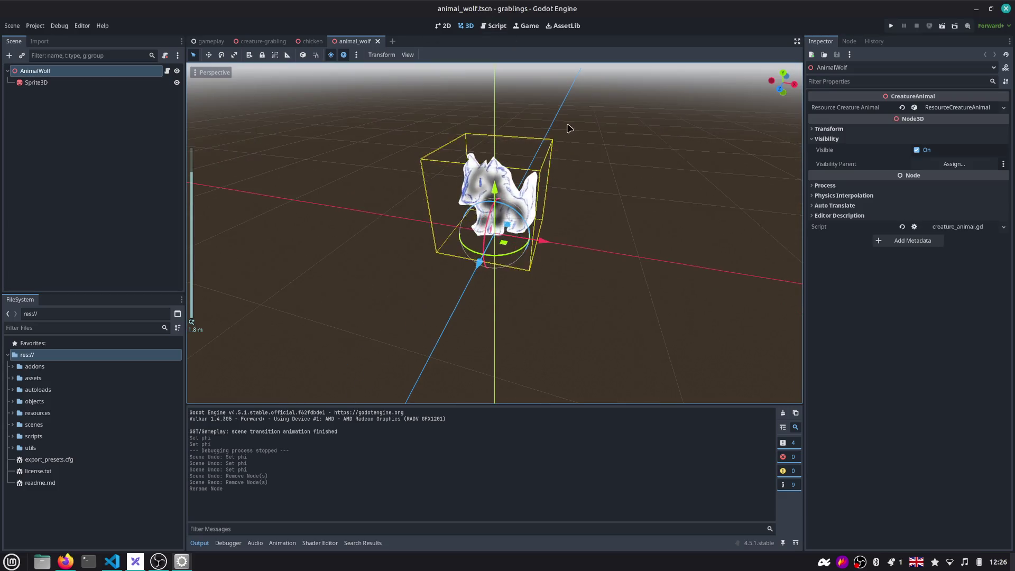
Capture the wolf with Flameshot and paste it on the whiteboard right of the chickens
key("Print")
left_click_drag(441, 133, 554, 253)
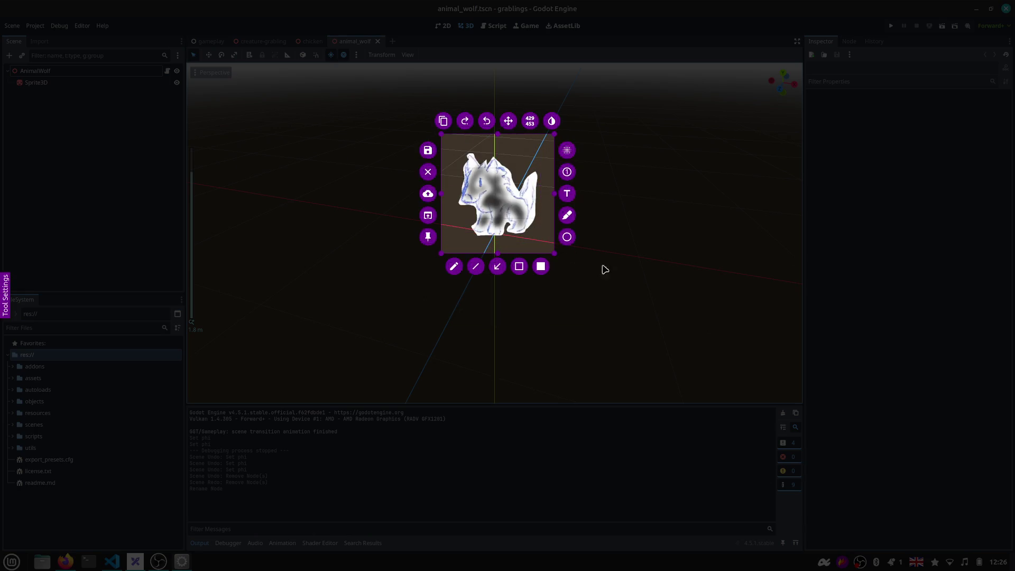
key("ctrl+c")
key("ctrl+v")
mouse_move(351, 265)
left_mouse_down()
mouse_move(464, 277)
mouse_move(566, 419)
mouse_move(410, 335)
left_mouse_up()
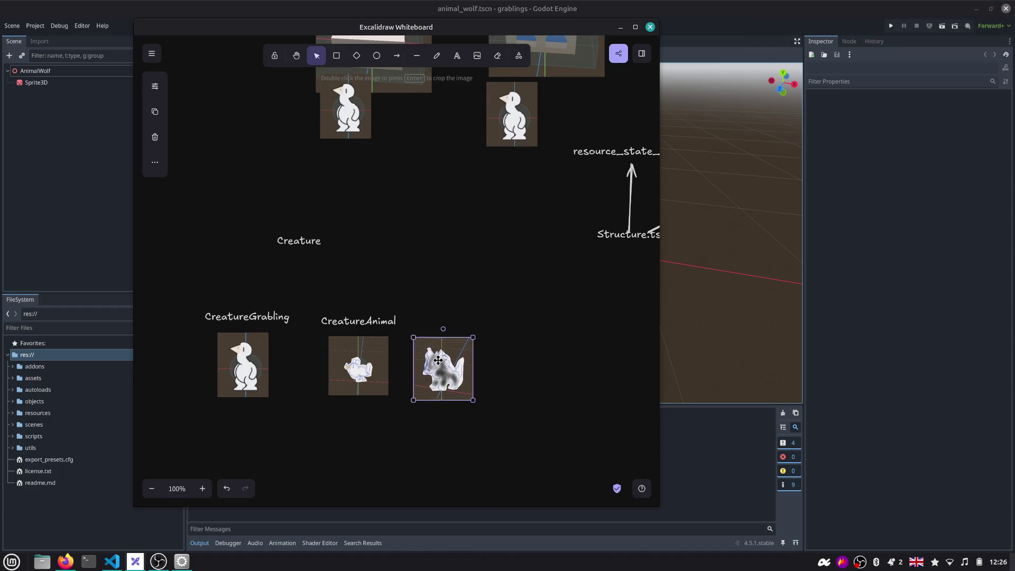
Duplicate the CreatureAnimal label under the wolf image and nudge the wolf and Creature label into place
left_click(373, 322)
key("ctrl+c")
key("ctrl+v")
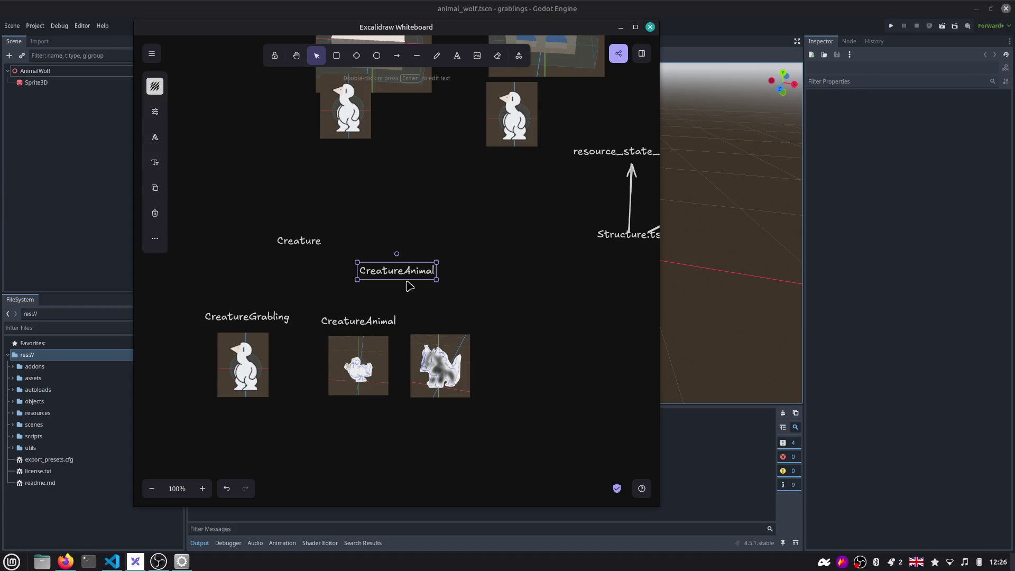
mouse_move(411, 286)
left_mouse_down()
mouse_move(459, 324)
mouse_move(448, 328)
mouse_move(457, 345)
mouse_move(461, 325)
left_mouse_up()
left_click(449, 345)
left_click(449, 342)
left_click_drag(306, 244, 331, 240)
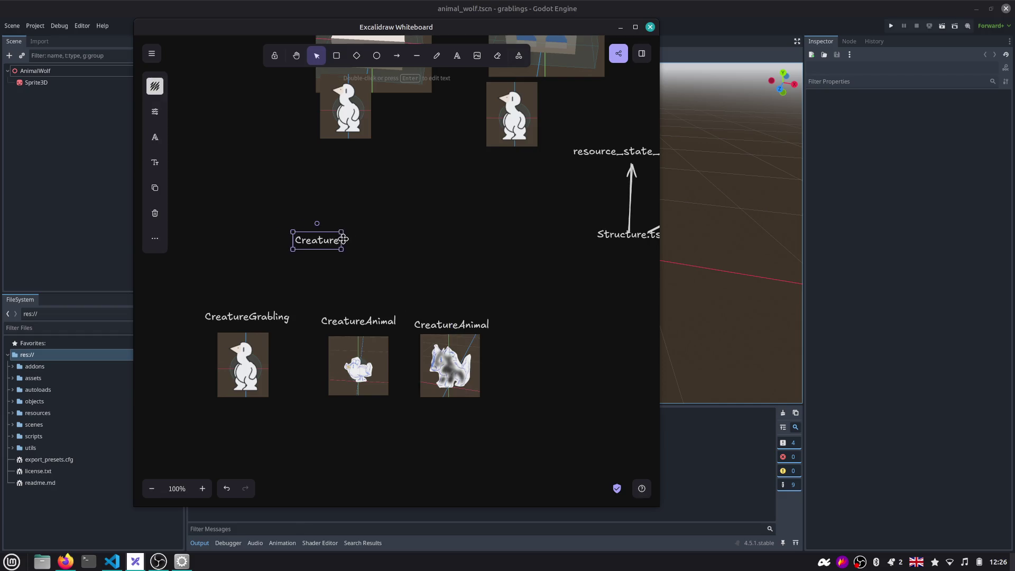
Draw a bent arrow from the CreatureGrabling label up to the Creature label
left_click(397, 54)
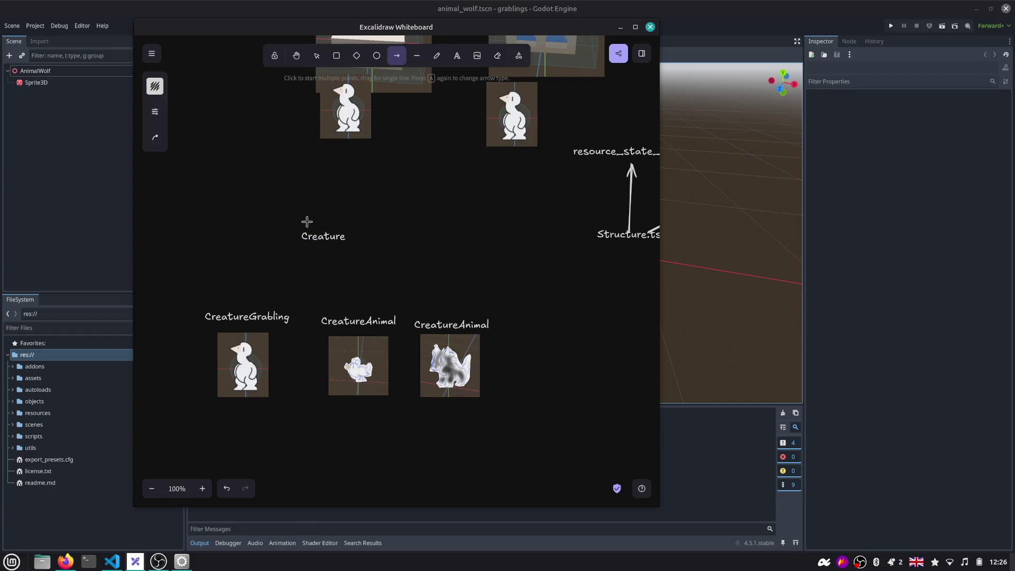
left_click(240, 312)
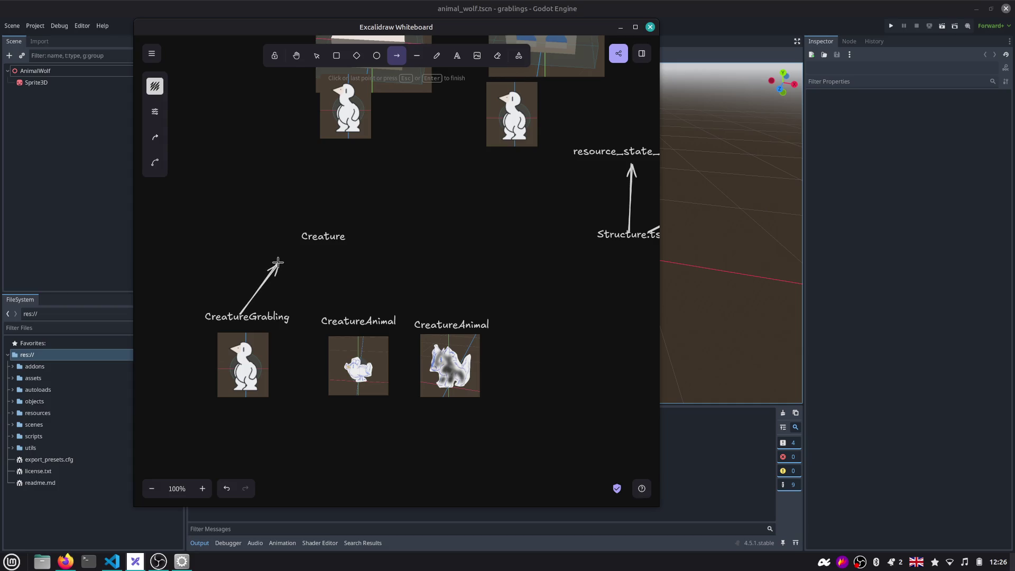
key("ctrl+z")
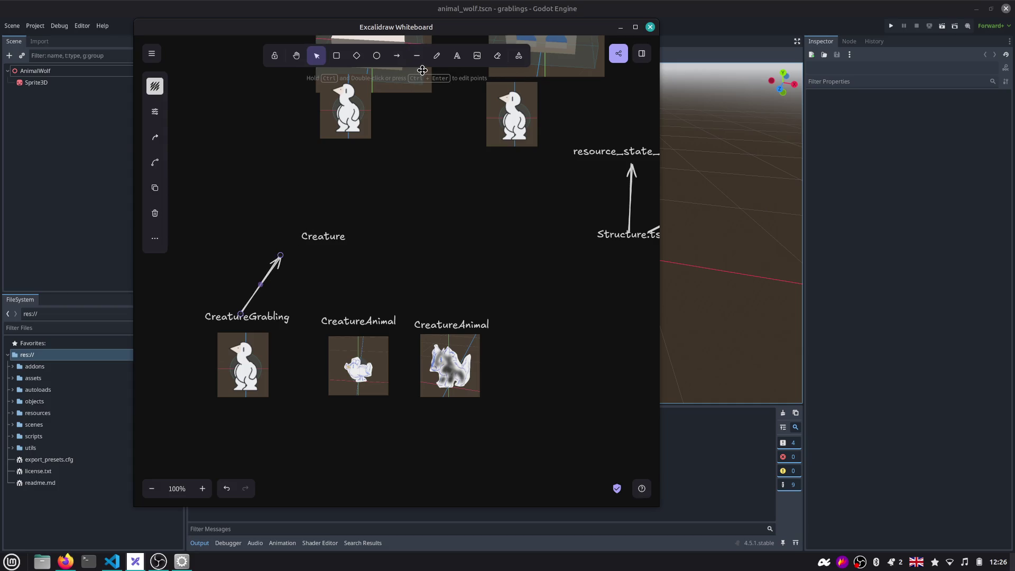
left_click(396, 55)
left_click(245, 312)
left_click(245, 284)
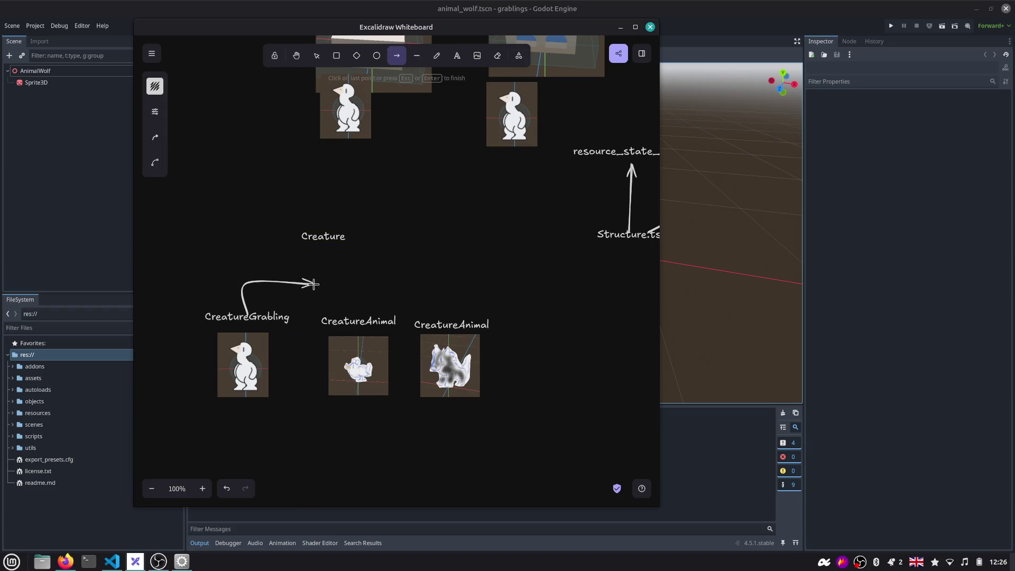
left_click(316, 283)
double_click(321, 239)
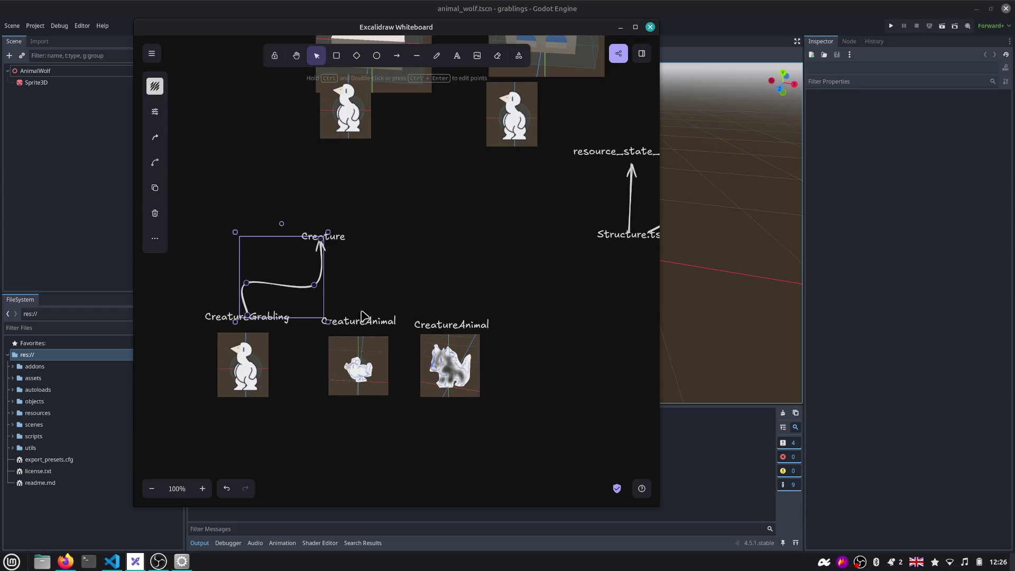
Draw arrows from both CreatureAnimal labels up to the Creature label
left_click(397, 55)
left_click_drag(351, 314, 322, 241)
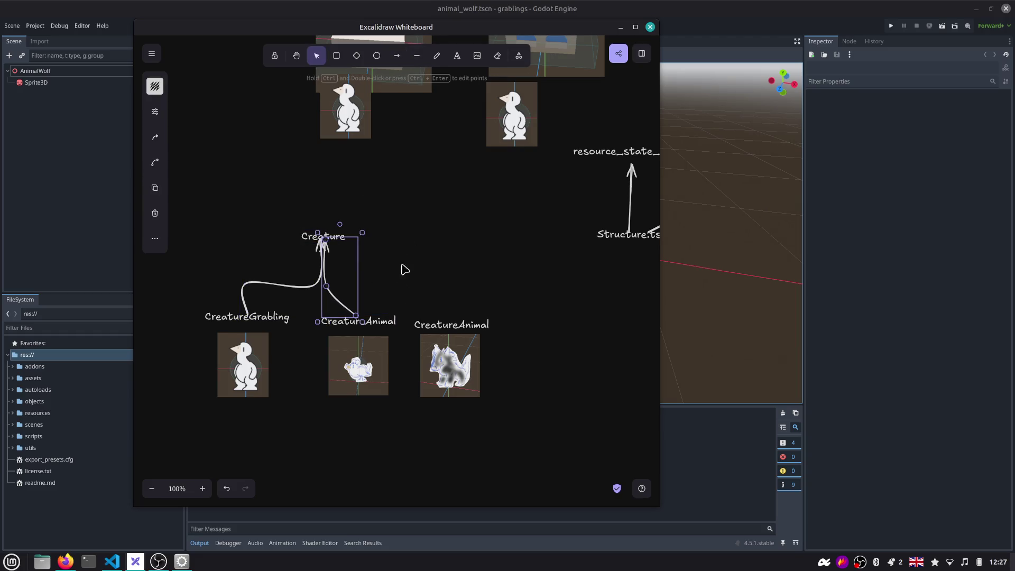
left_click(397, 54)
left_click_drag(442, 319, 349, 251)
scroll(434, 211, "down", 2)
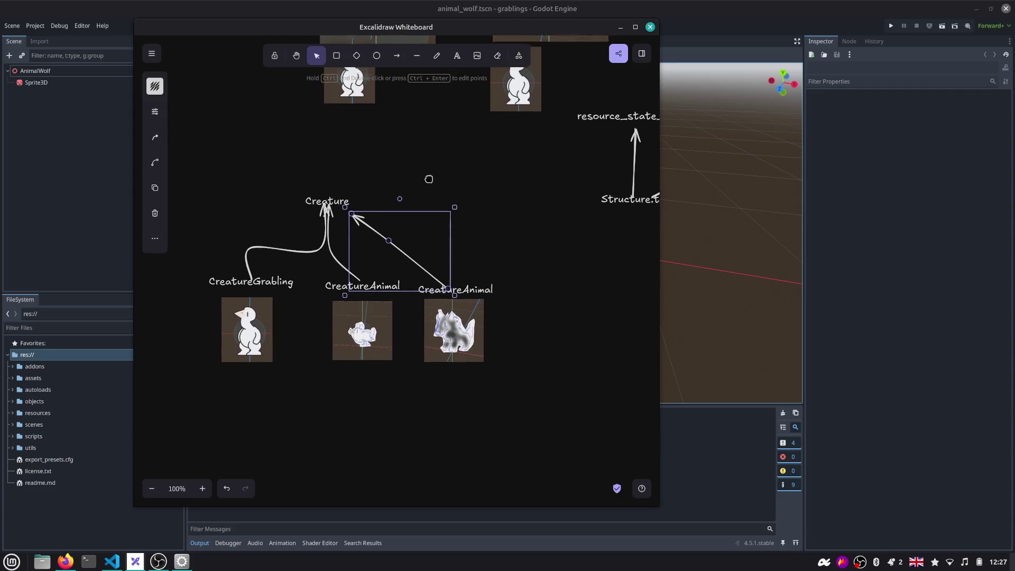
left_click(534, 256)
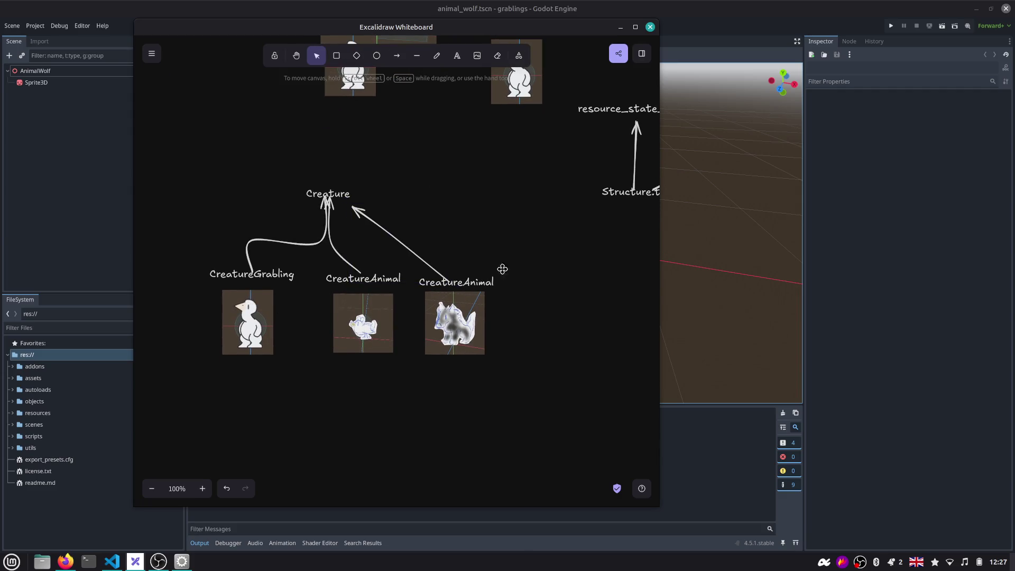
Return to Godot and bring the creature-grabling scene to the front
key("alt+Tab")
left_click(288, 42)
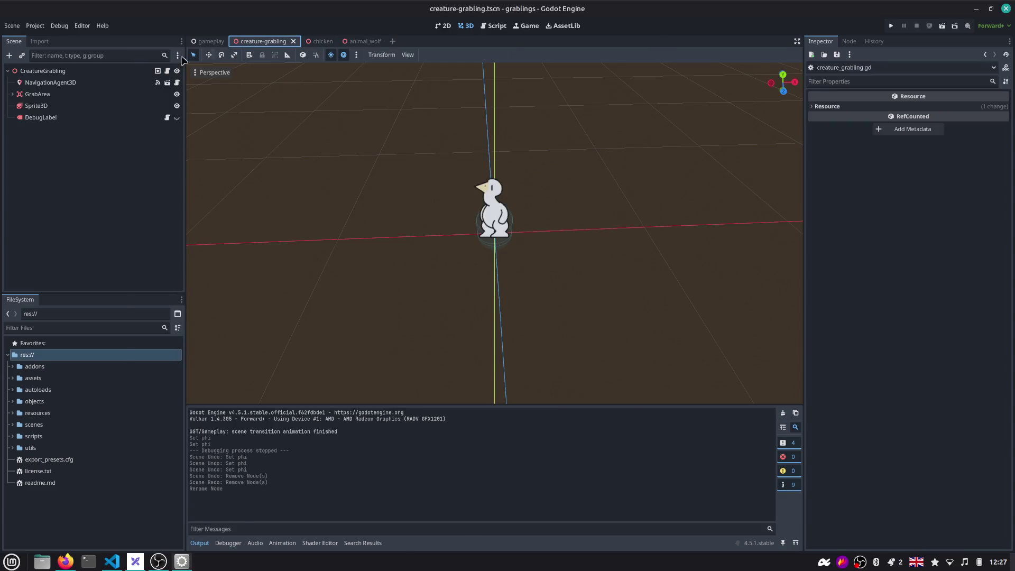
Inspect NavigationAgent3D and GrabArea's children, then check the chicken and animal_wolf scenes
left_click(32, 83)
left_click(12, 94)
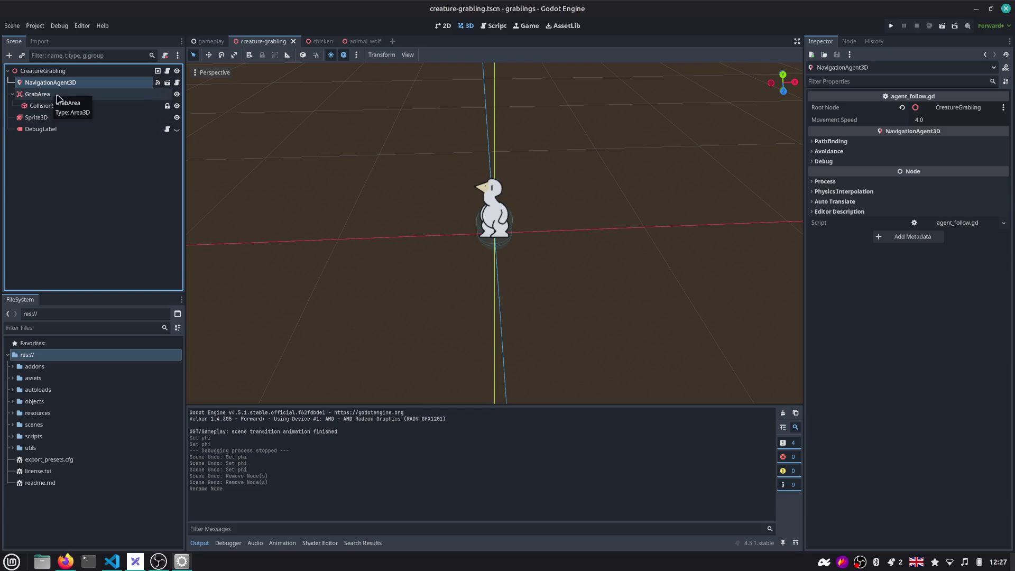
left_click(322, 42)
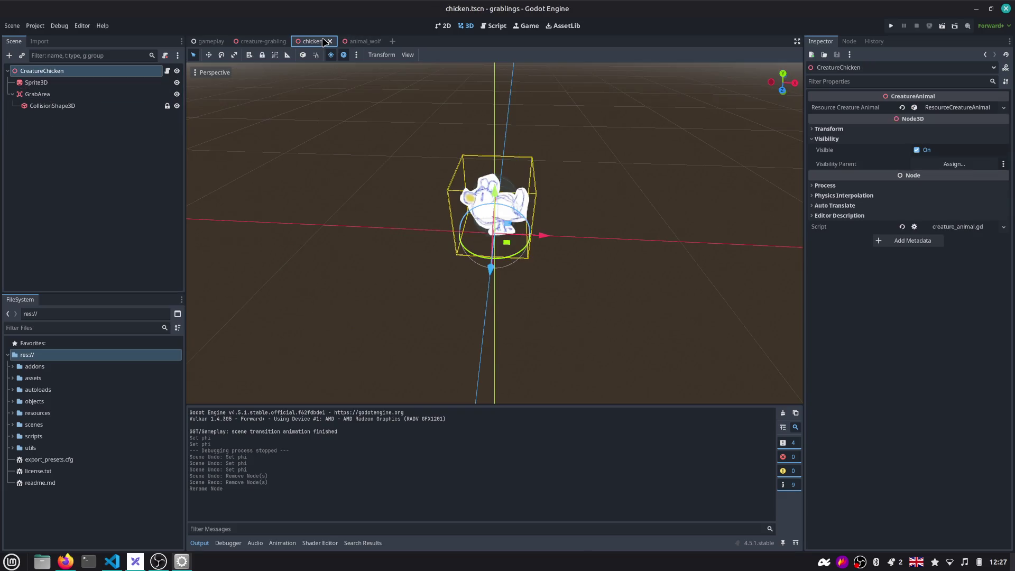
left_click(361, 41)
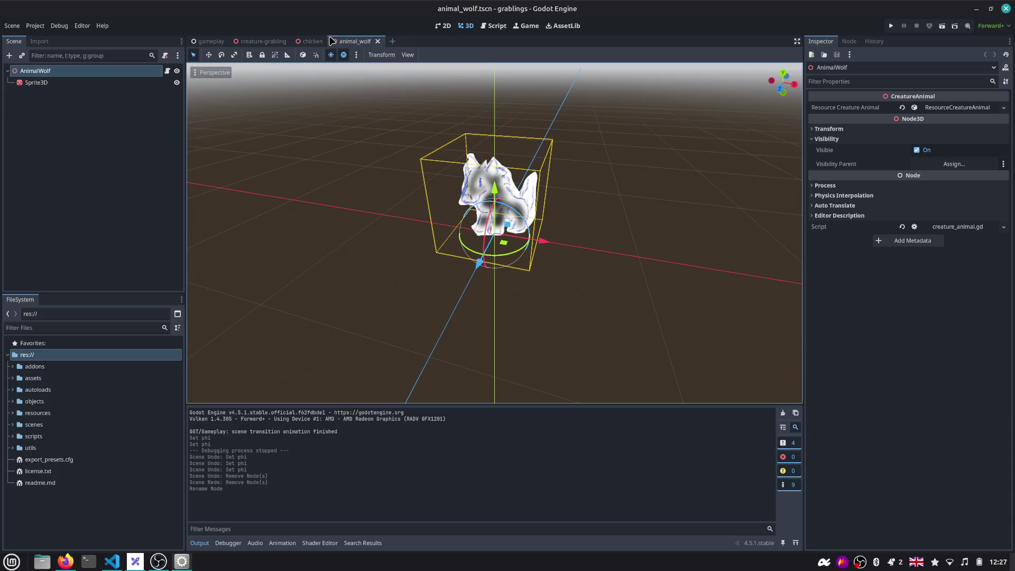
left_click(255, 41)
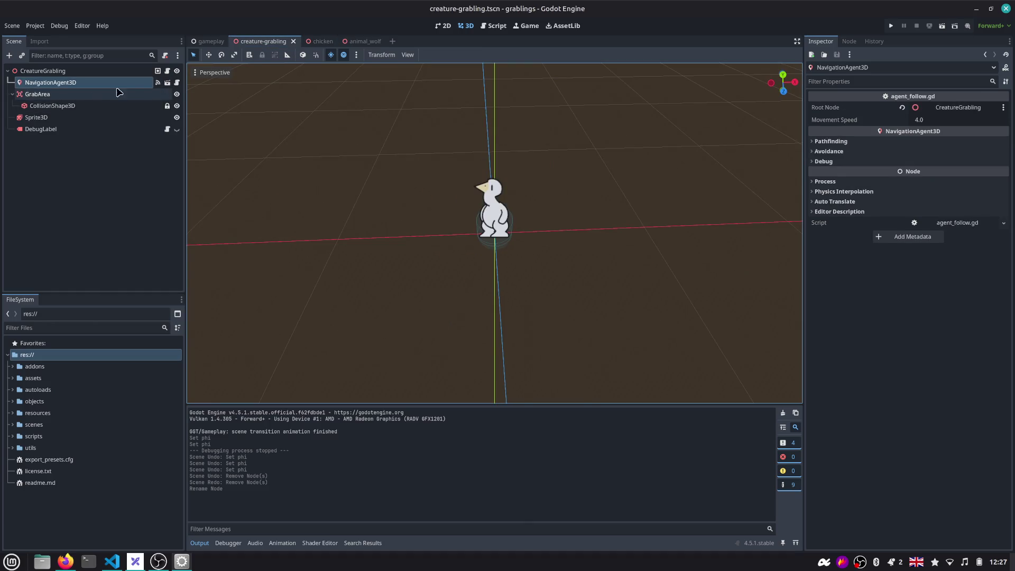
Open the creature_grabling.gd script from the CreatureGrabling node
left_click(167, 70)
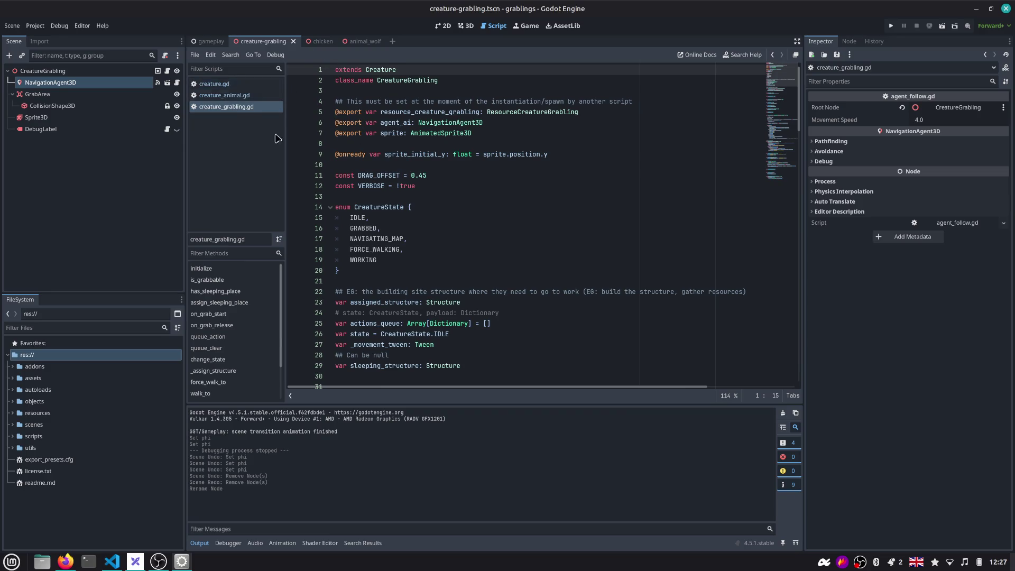
scroll(433, 169, "down", 1)
scroll(773, 109, "down", 5)
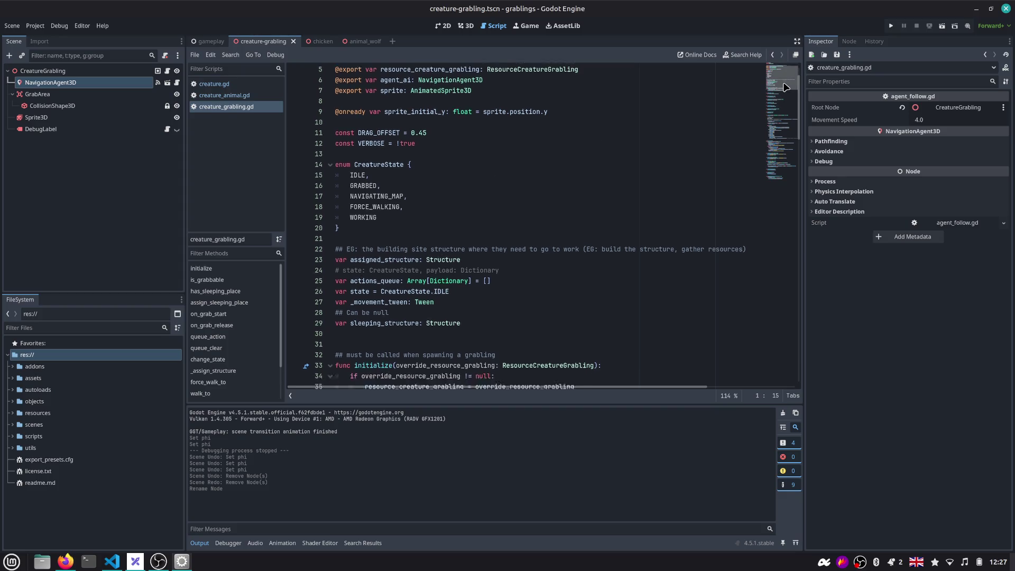
scroll(774, 109, "down", 5)
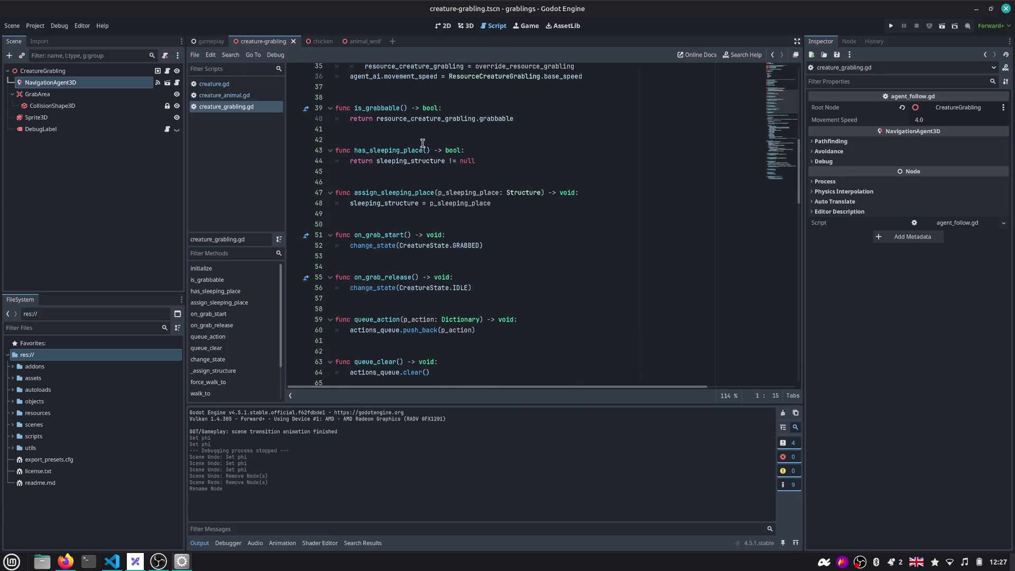
scroll(401, 179, "down", 2)
scroll(397, 167, "down", 1)
scroll(393, 150, "down", 1)
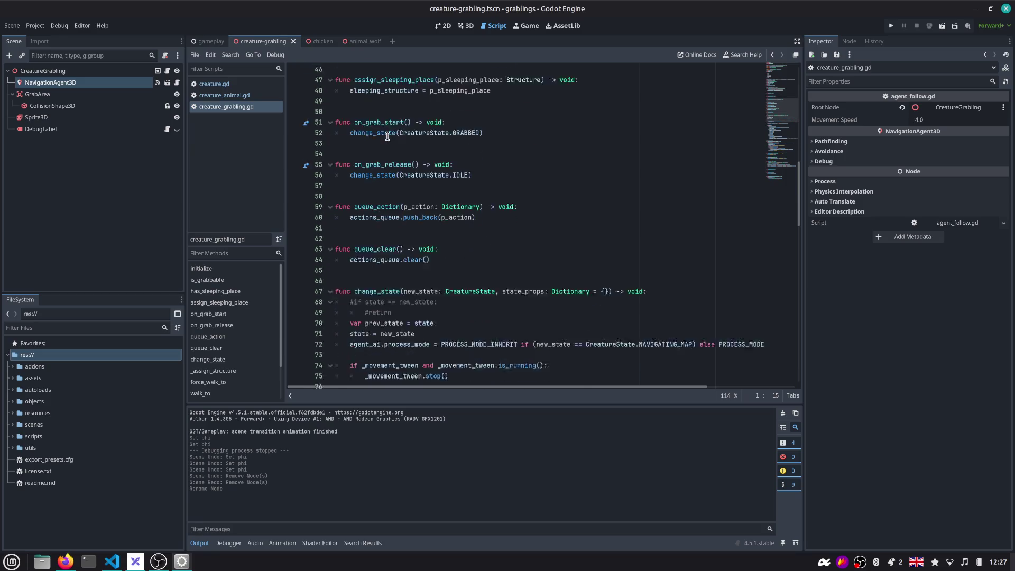
scroll(385, 129, "up", 3)
double_click(385, 129)
left_click_drag(510, 139, 288, 89)
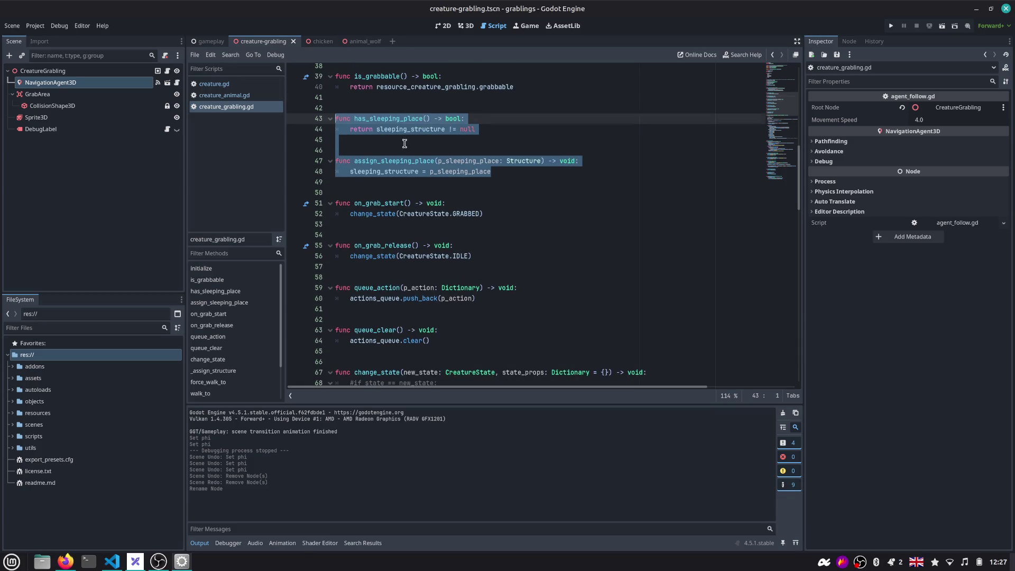
scroll(401, 158, "up", 2)
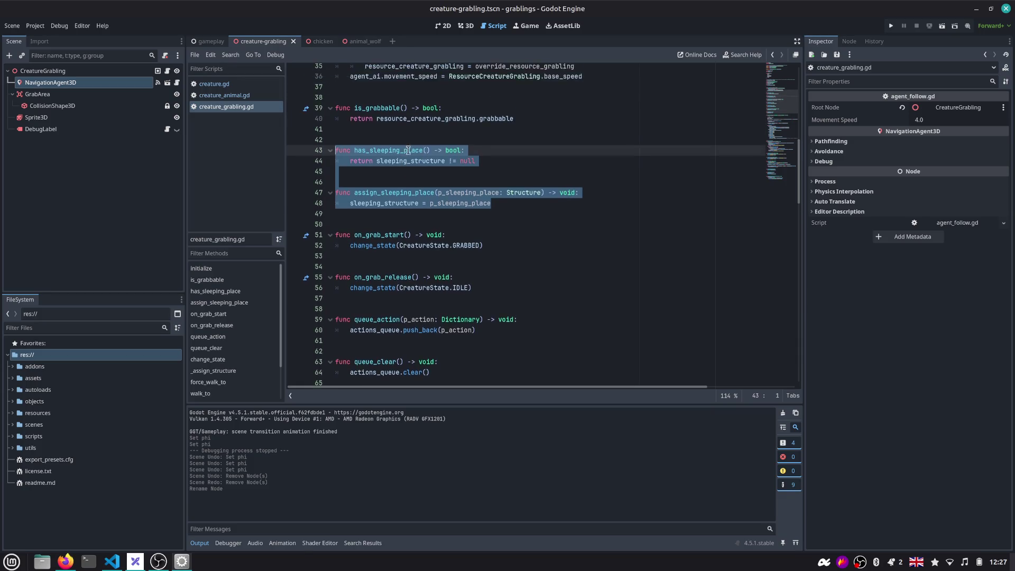
scroll(392, 198, "down", 4)
scroll(385, 230, "down", 1)
scroll(381, 241, "down", 3)
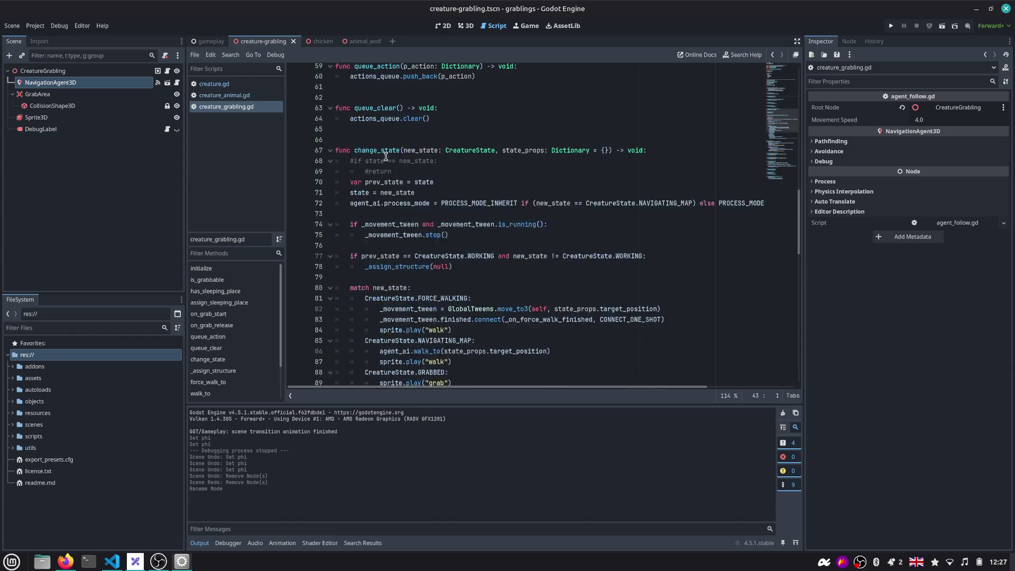
double_click(384, 150)
scroll(461, 171, "down", 2)
scroll(460, 176, "down", 2)
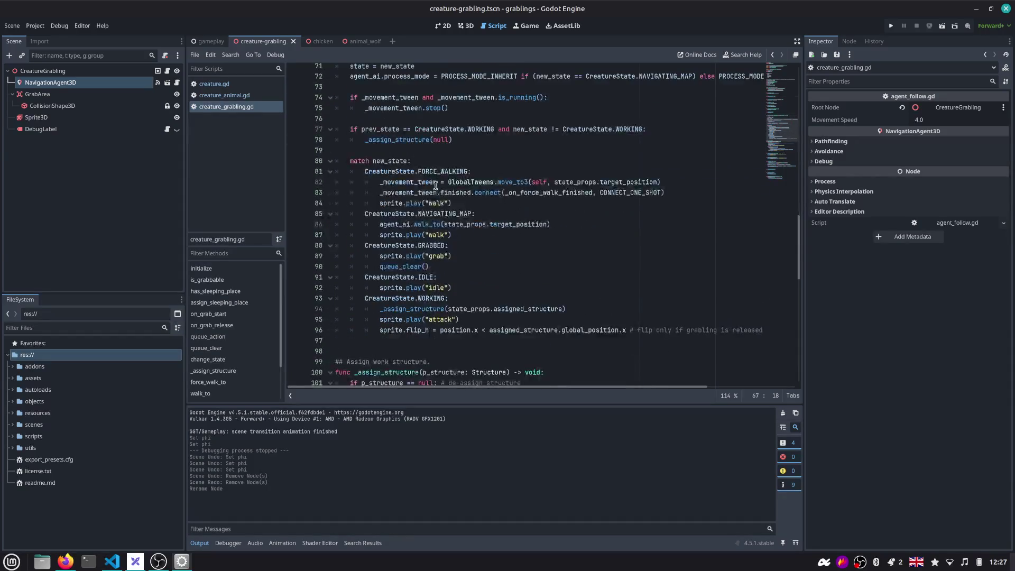
double_click(446, 172)
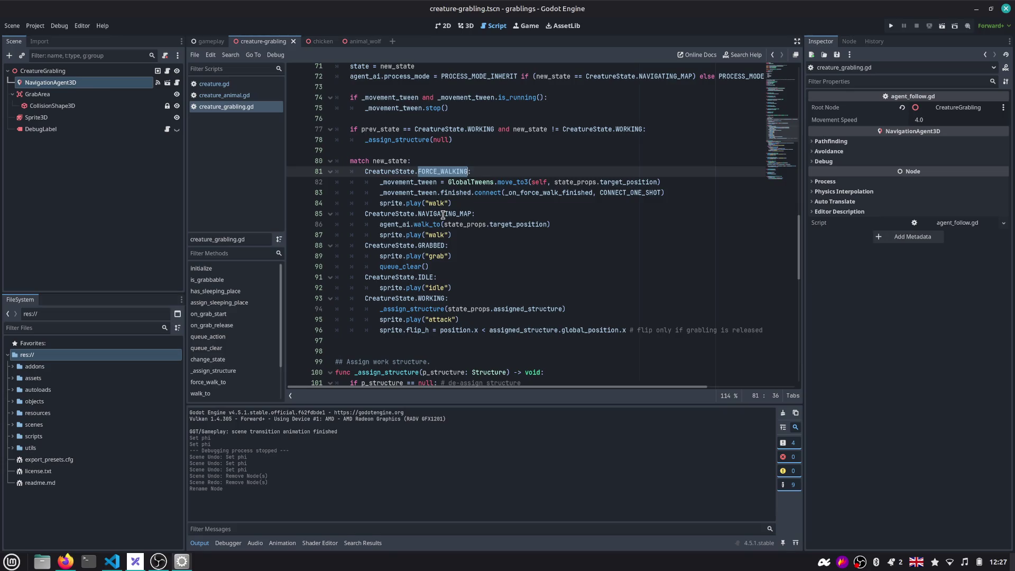
double_click(443, 215)
scroll(477, 198, "down", 2)
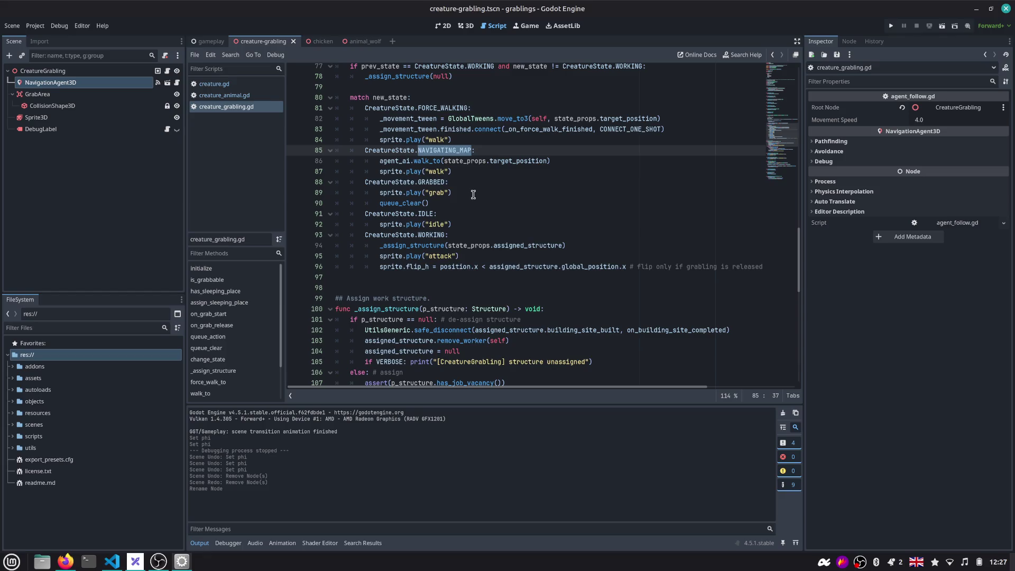
Review the GRABBED and WORKING state blocks and _assign_structure in creature_grabbing.gd
double_click(432, 183)
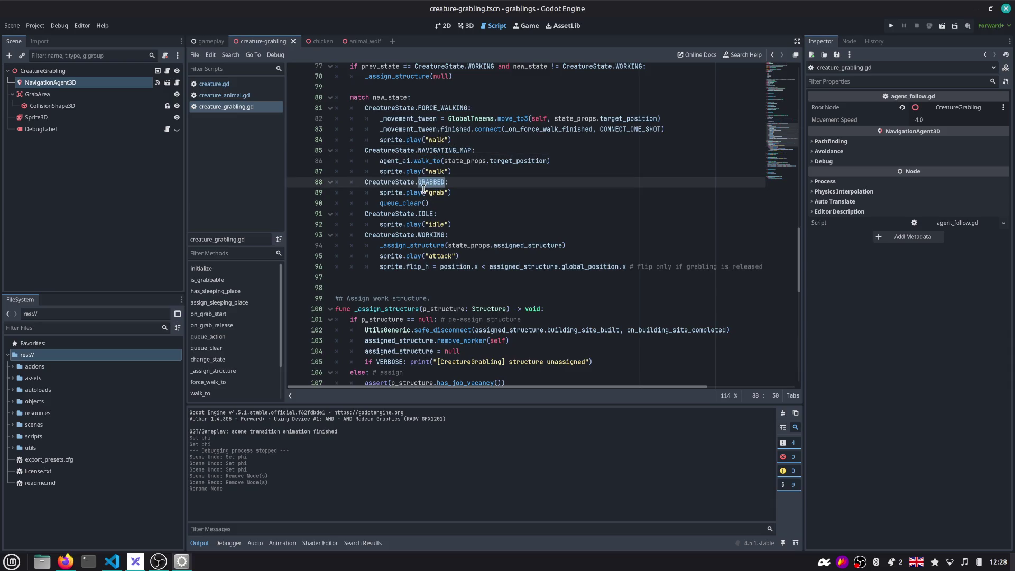
left_click_drag(460, 203, 318, 177)
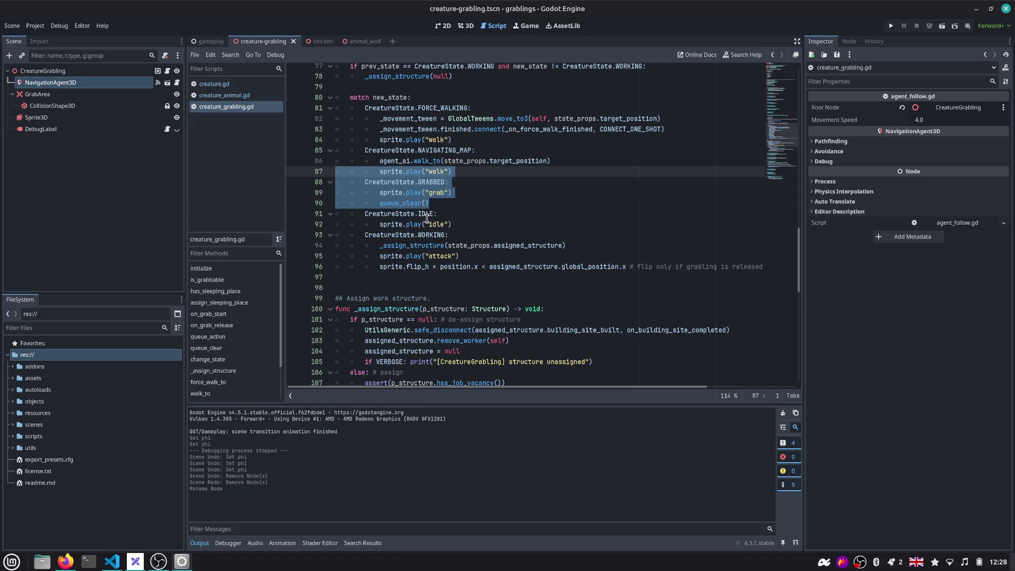
scroll(460, 171, "down", 1)
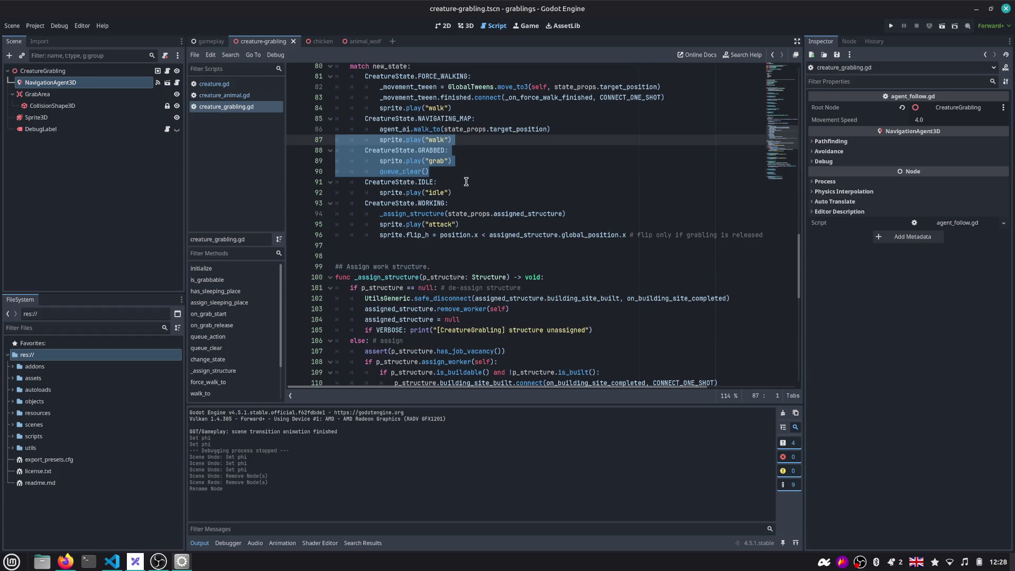
scroll(465, 181, "down", 1)
scroll(425, 182, "down", 1)
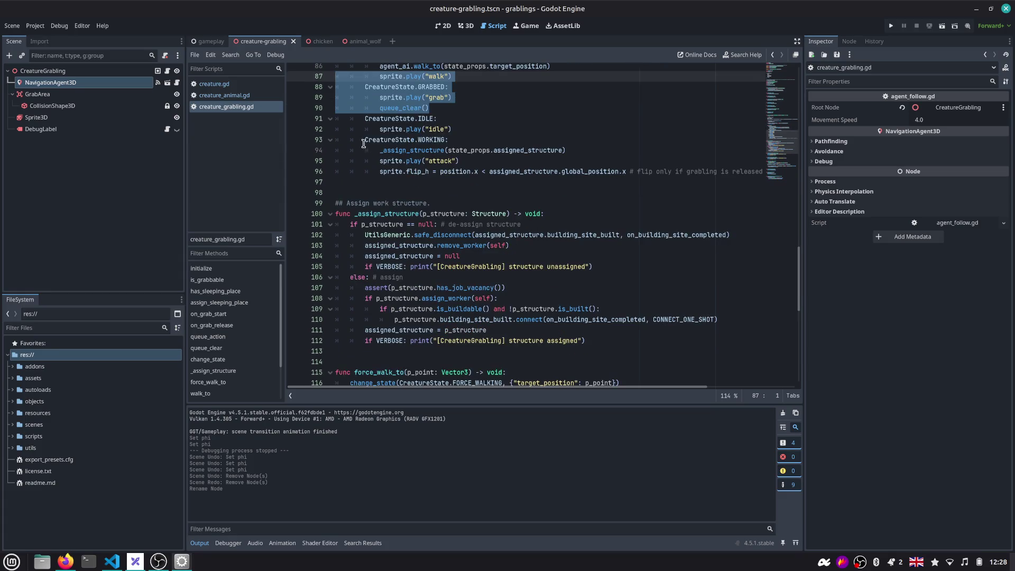
left_click_drag(363, 143, 761, 173)
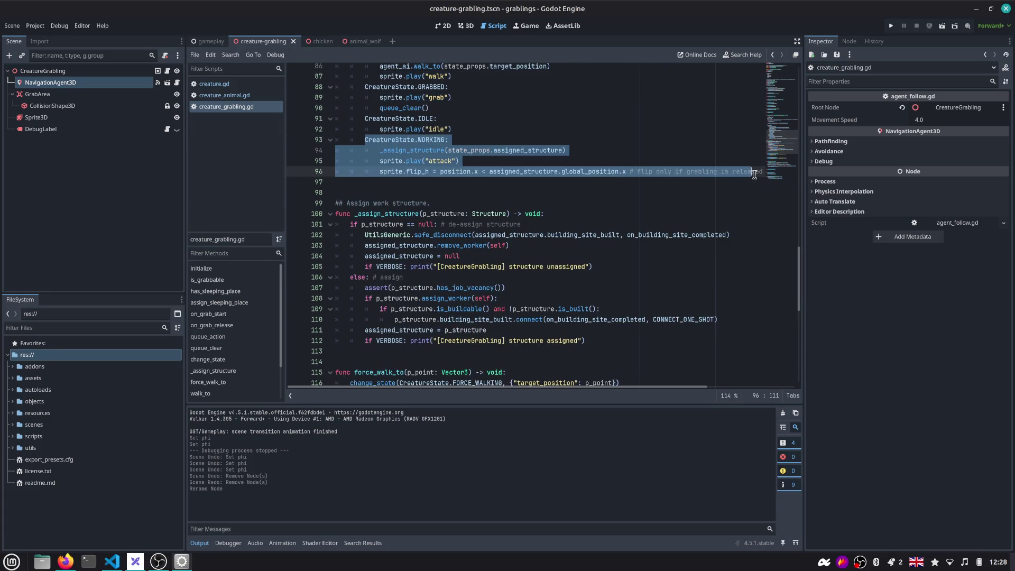
left_click(471, 184)
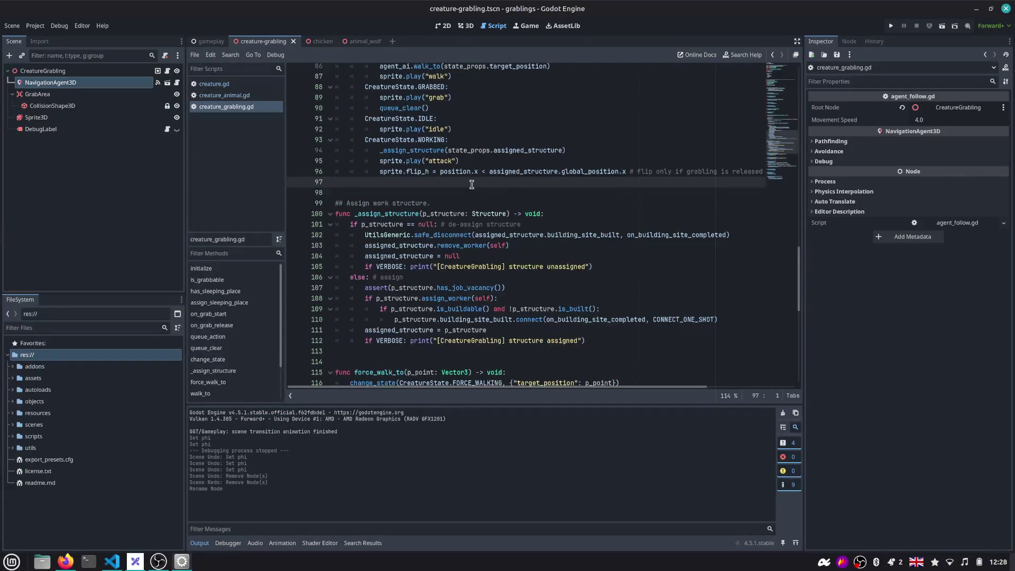
left_click_drag(471, 184, 319, 162)
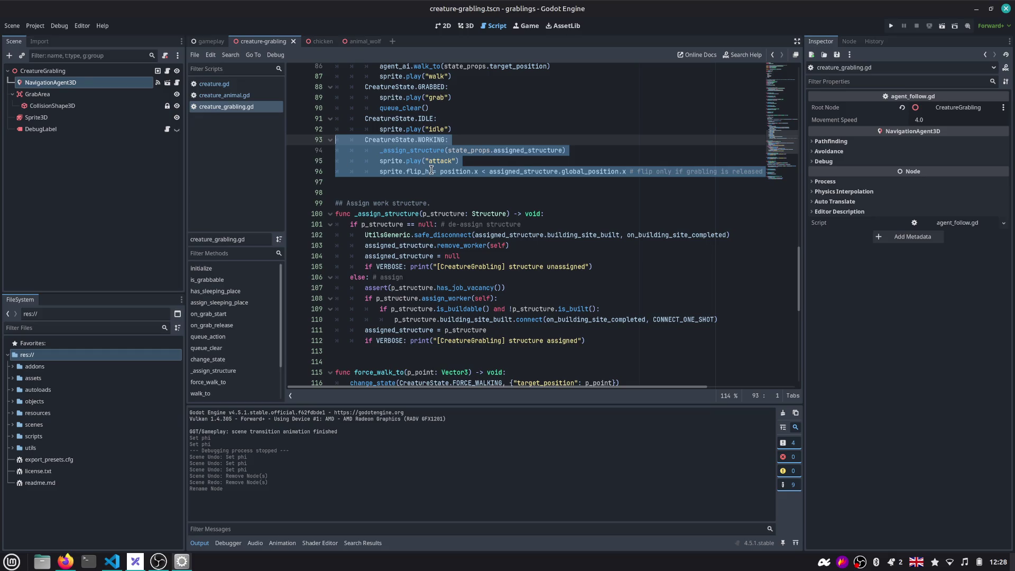
scroll(430, 170, "up", 1)
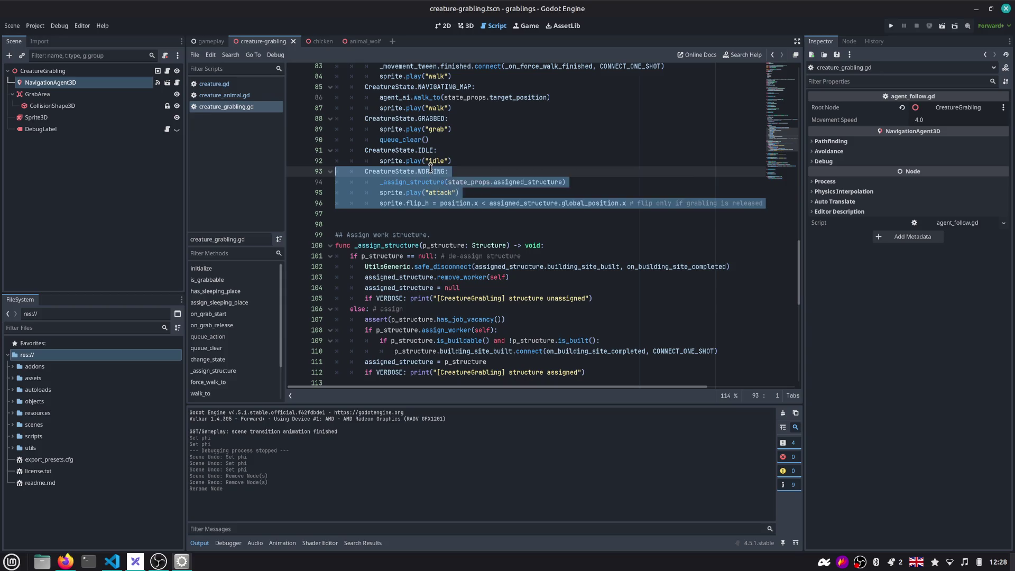
left_click(403, 214)
scroll(390, 229, "down", 1)
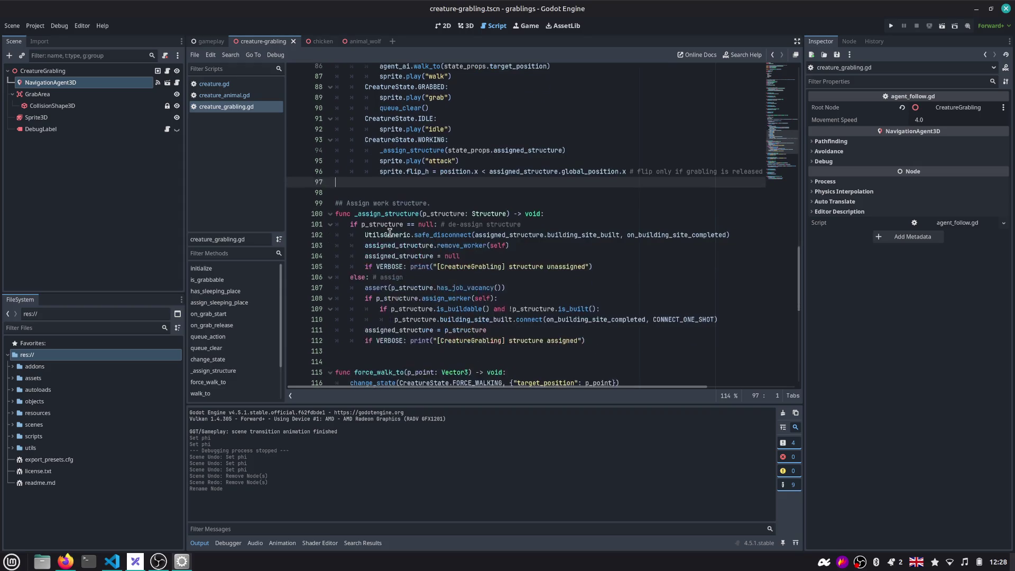
scroll(391, 231, "down", 1)
double_click(393, 186)
scroll(393, 188, "down", 1)
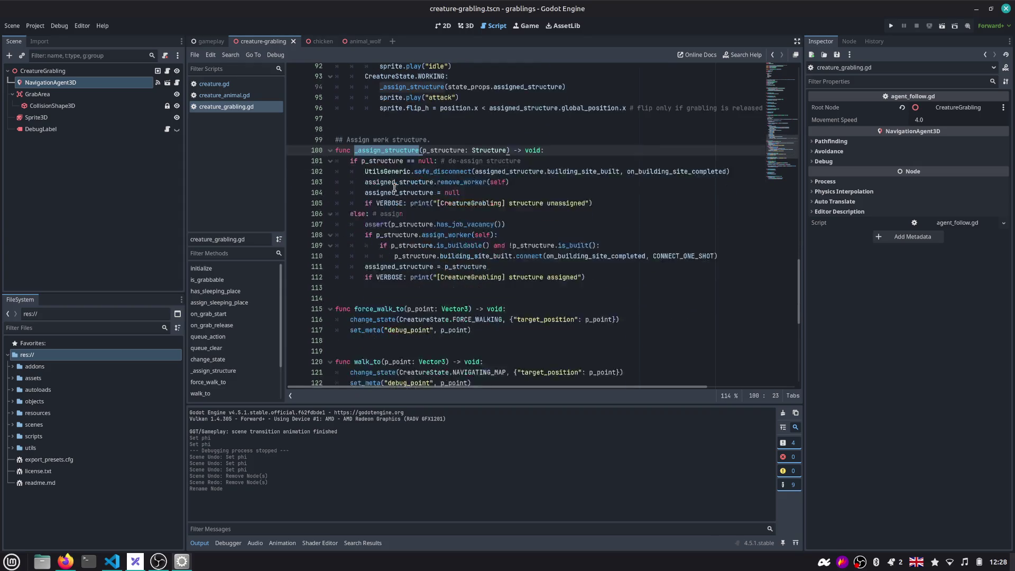
scroll(394, 187, "down", 1)
scroll(395, 188, "down", 1)
scroll(395, 190, "down", 1)
scroll(395, 197, "down", 1)
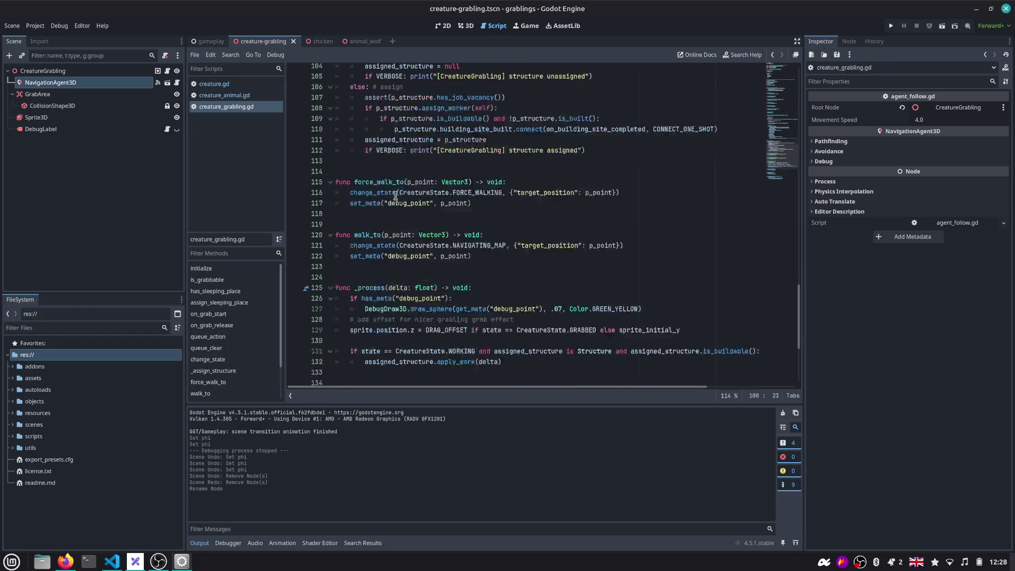
scroll(395, 203, "down", 1)
scroll(395, 202, "down", 1)
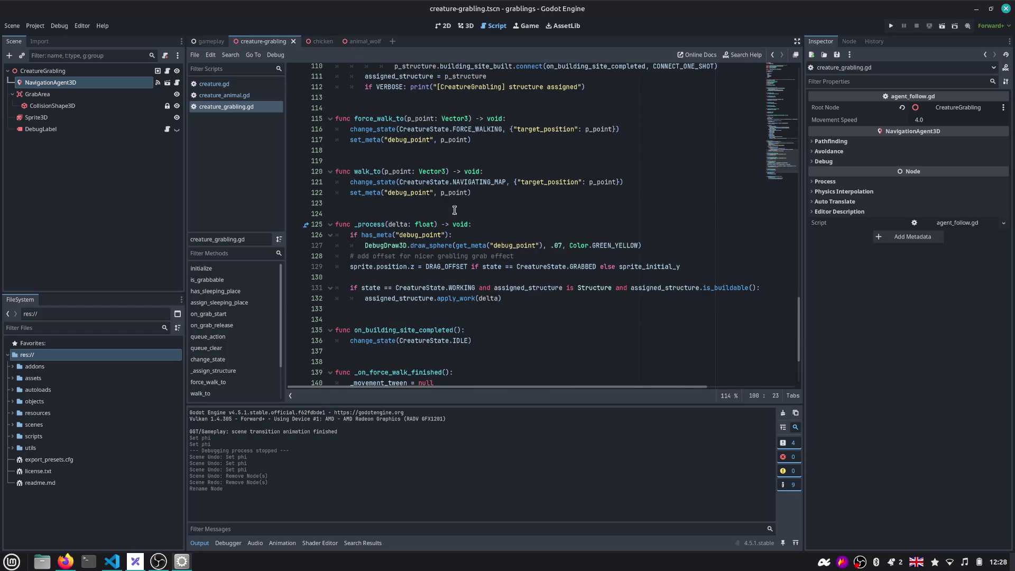
left_click_drag(501, 203, 296, 122)
scroll(381, 156, "down", 3)
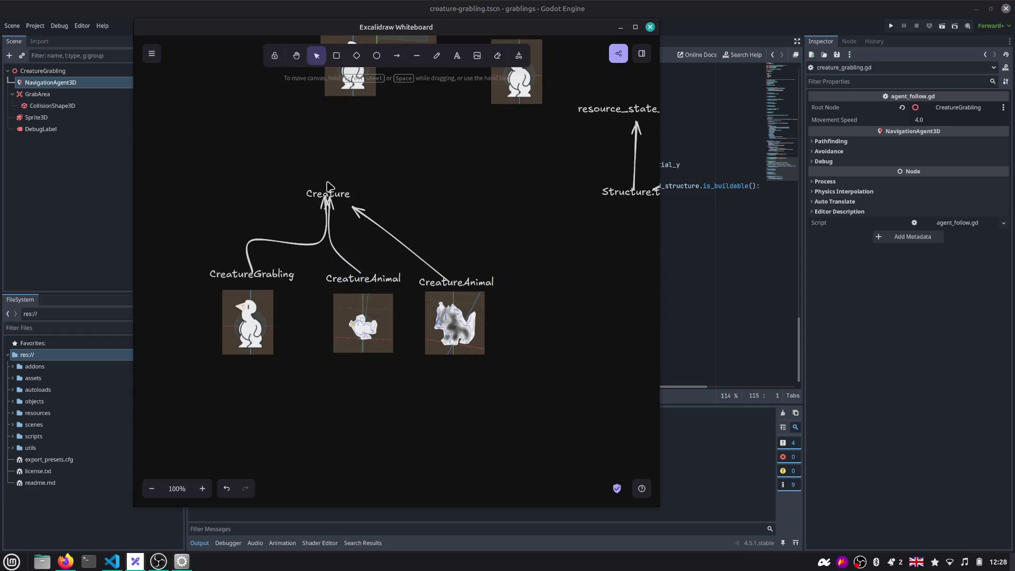
Bring up the Excalidraw whiteboard with the Creature inheritance diagram
left_click_drag(291, 225, 382, 168)
Move the Creature label up and reattach the right CreatureAnimal arrow's tip to it
key("Escape")
left_click(381, 169)
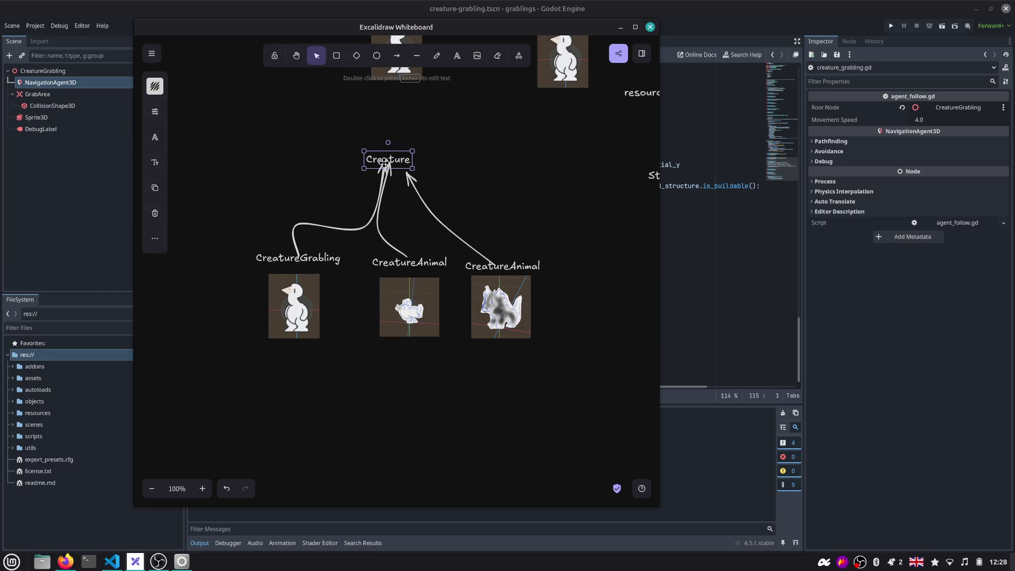
left_click(385, 164)
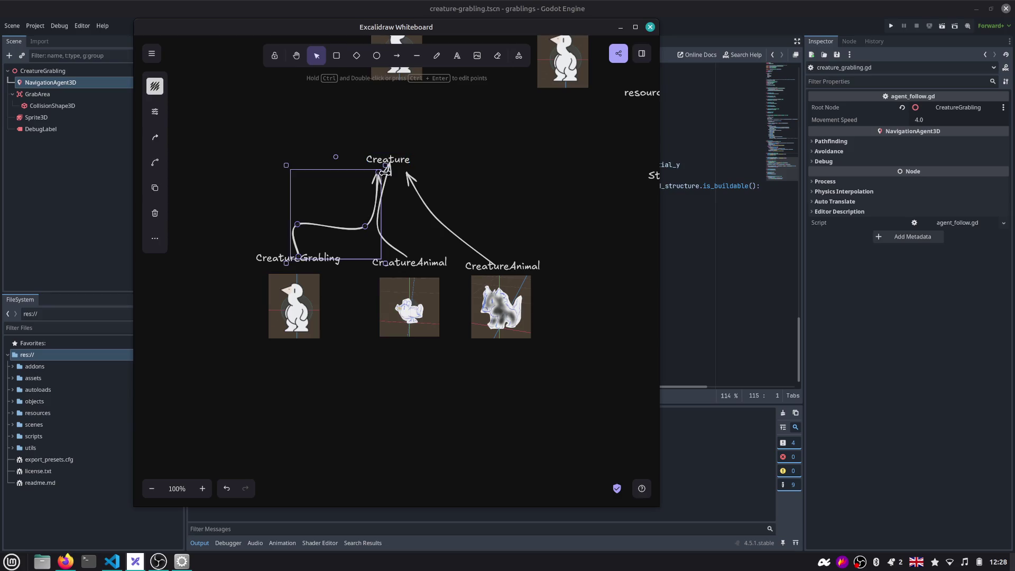
left_click(387, 166)
left_click(391, 167)
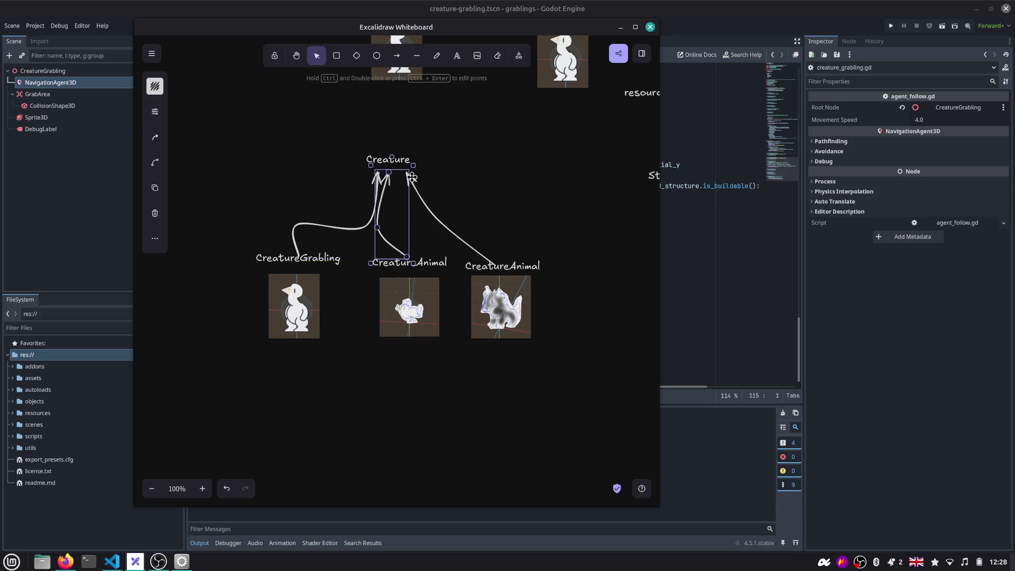
left_click(408, 176)
left_click_drag(409, 176, 406, 177)
left_click(546, 158)
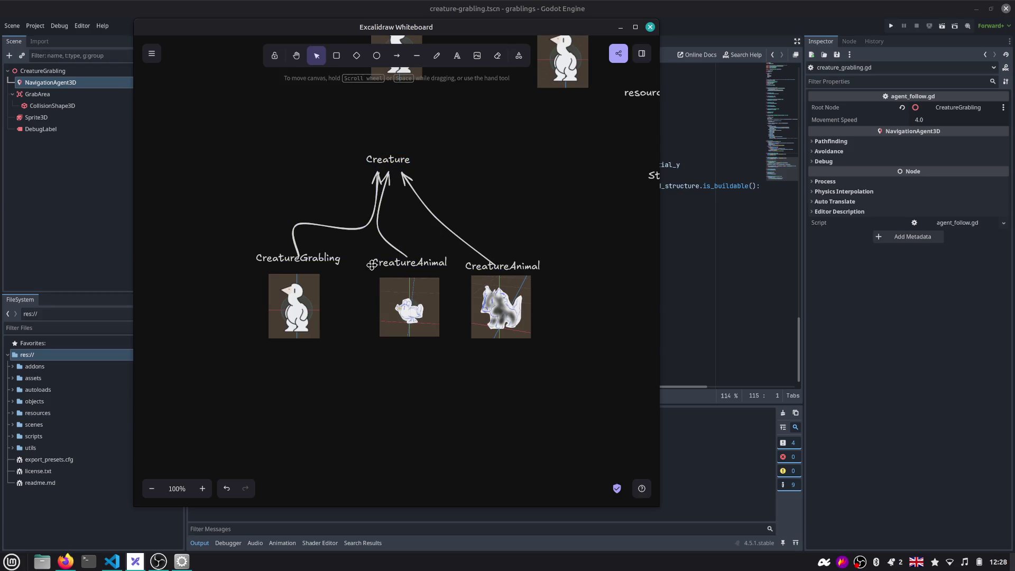
left_click(381, 160)
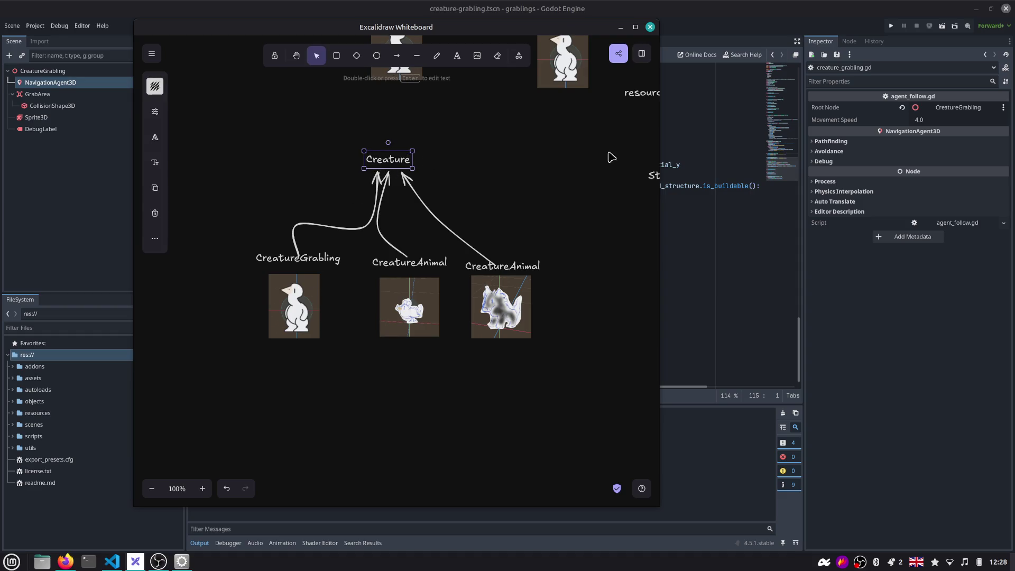
Move the whiteboard window aside and bring the Godot editor back to the front
left_click_drag(605, 27, 798, 39)
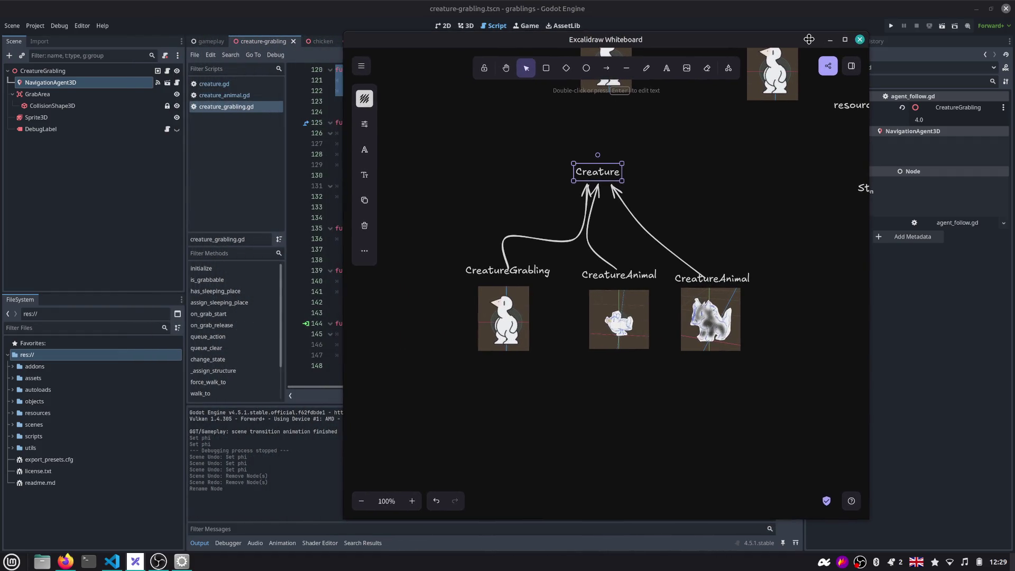
left_click_drag(798, 39, 769, 140)
left_click(626, 115)
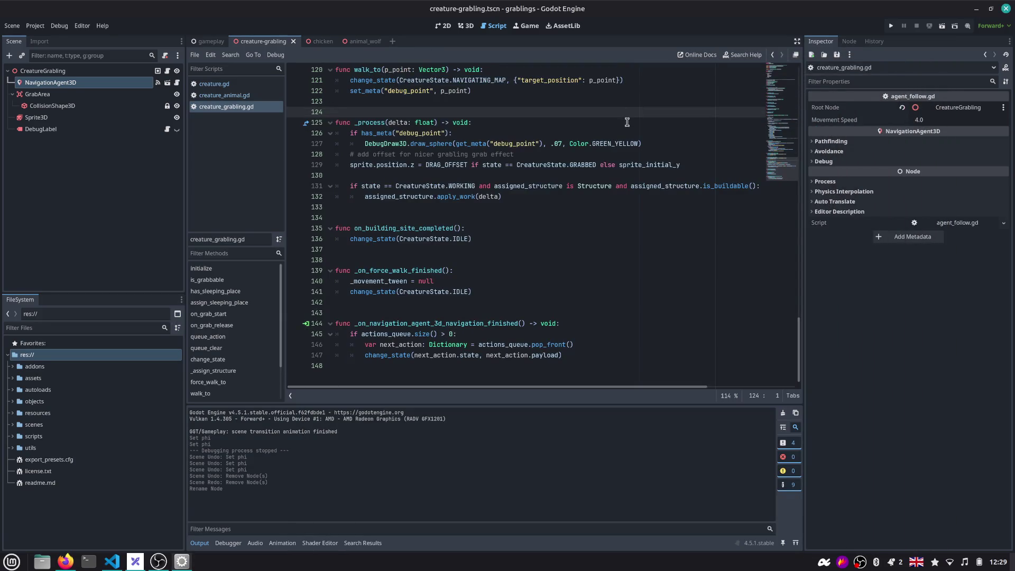
key("alt+Tab")
key("alt+Tab")
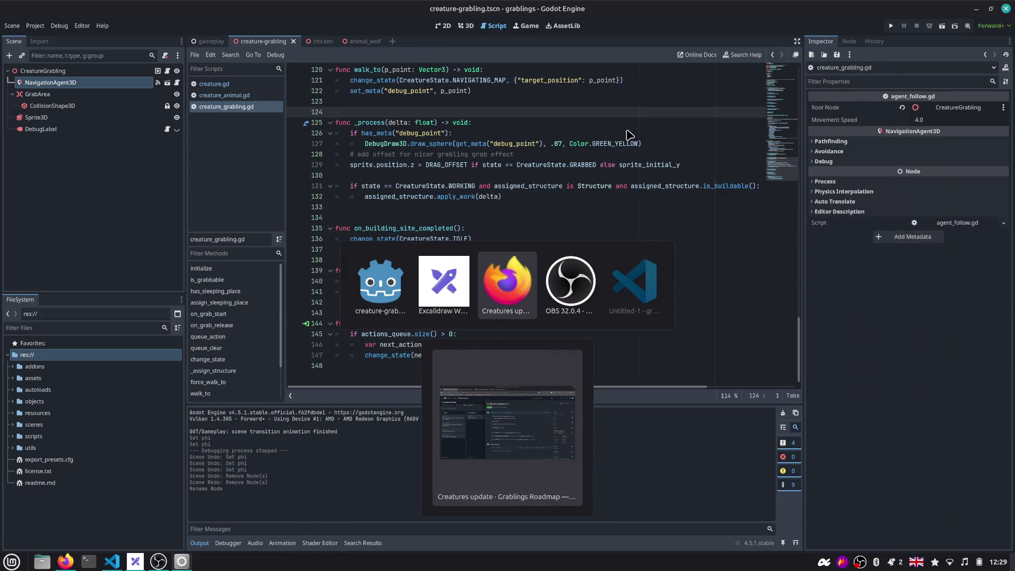
key("Escape")
Add func override_me() printing "BASE IMPLEMENTATION" at the end of creature.gd and save
left_click(214, 83)
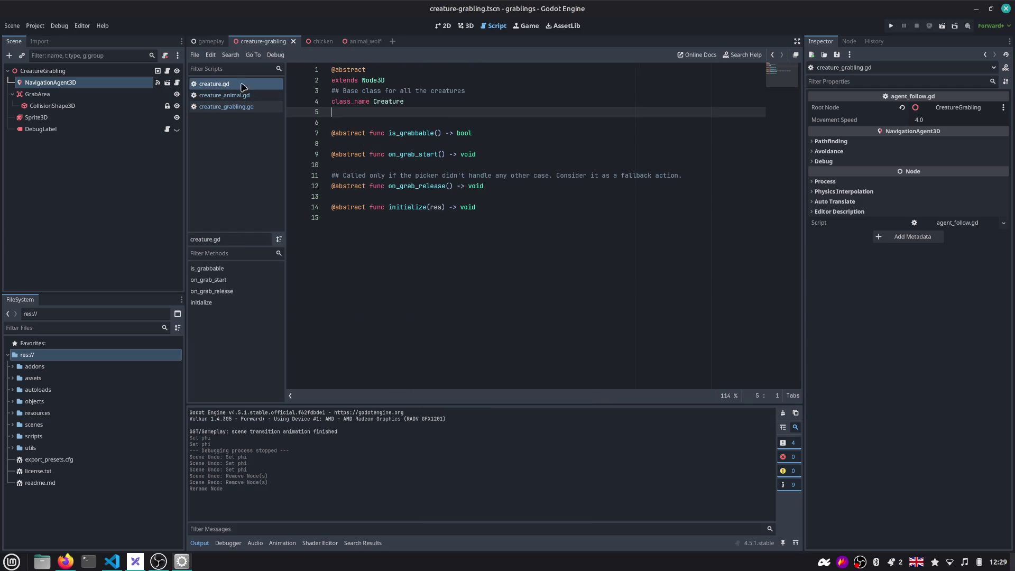
left_click(394, 229)
key("Return")
key("Return")
type("func override_me():")
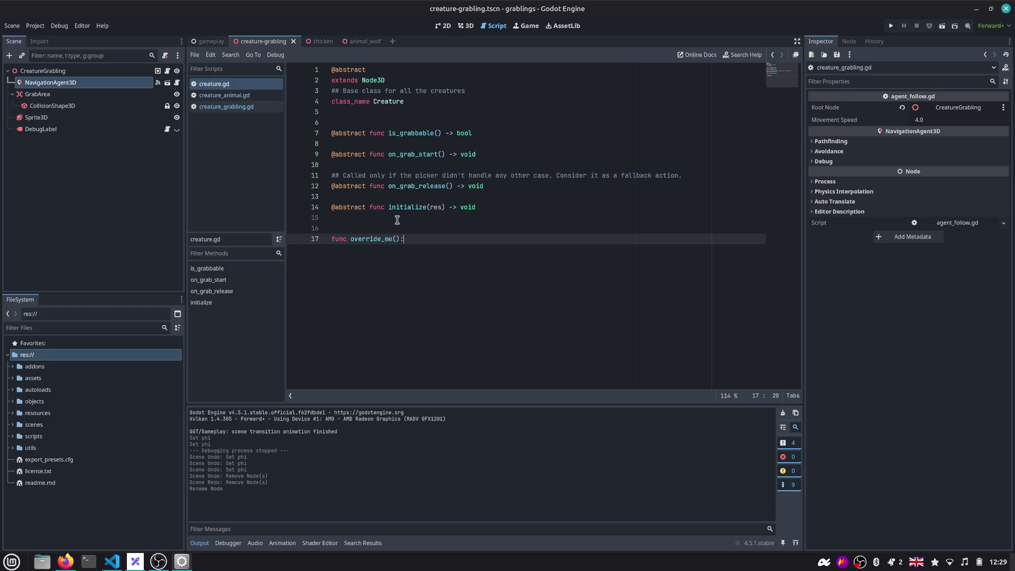
key("Return")
type("print(\"")
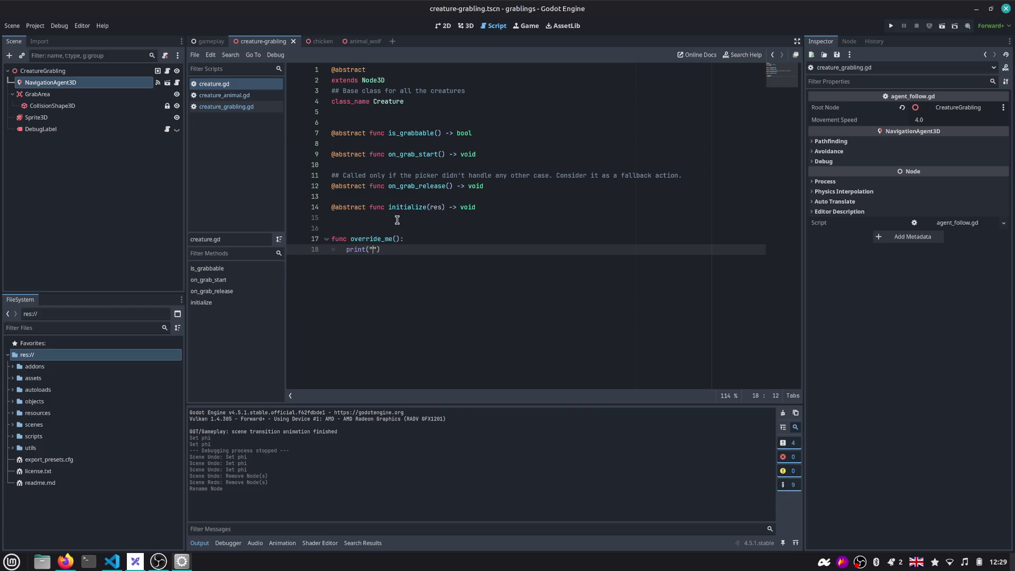
type("BASE IMPLE")
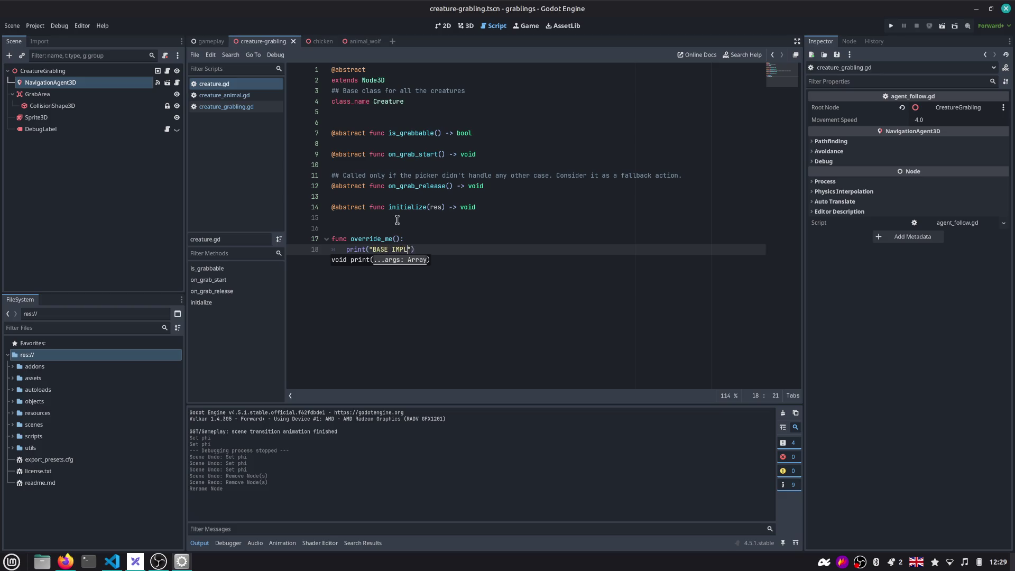
type("MENTATION")
key("Delete")
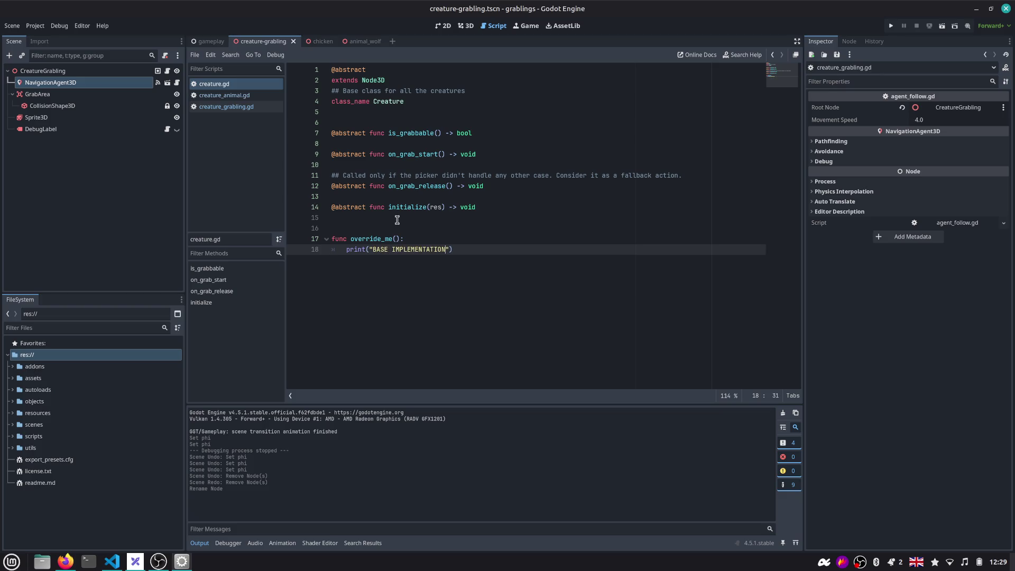
key("ctrl+s")
left_click(238, 95)
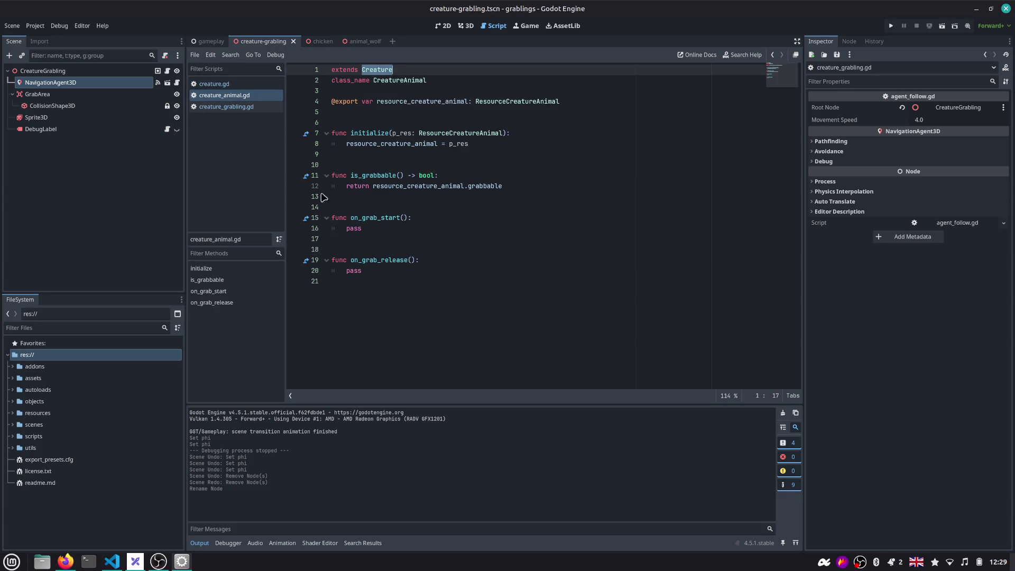
Add override_me() printing "THE ANIMALE OVERRIDE" to creature_animal.gd and save
left_click(247, 84)
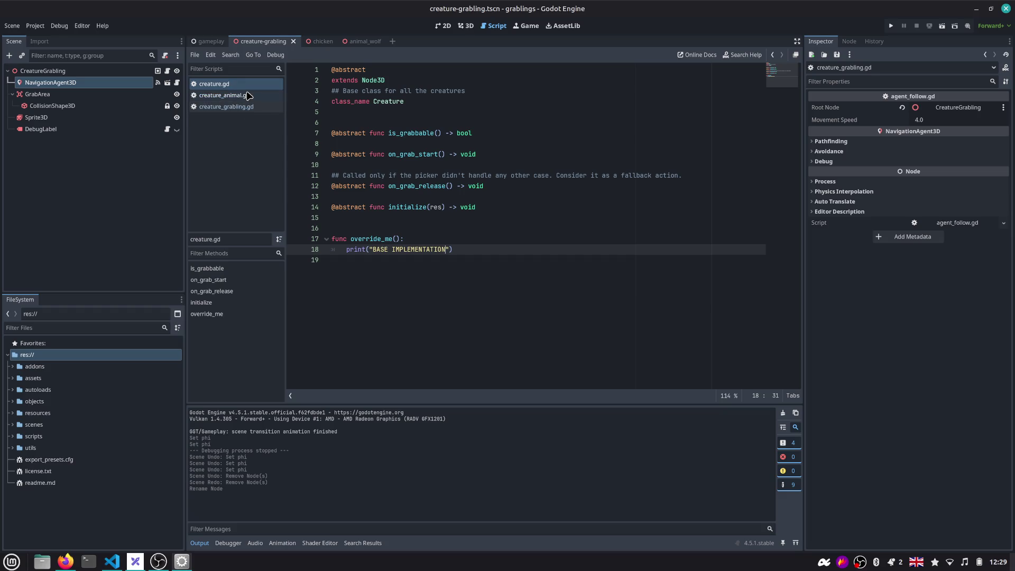
left_click(247, 95)
left_click(408, 288)
key("Return")
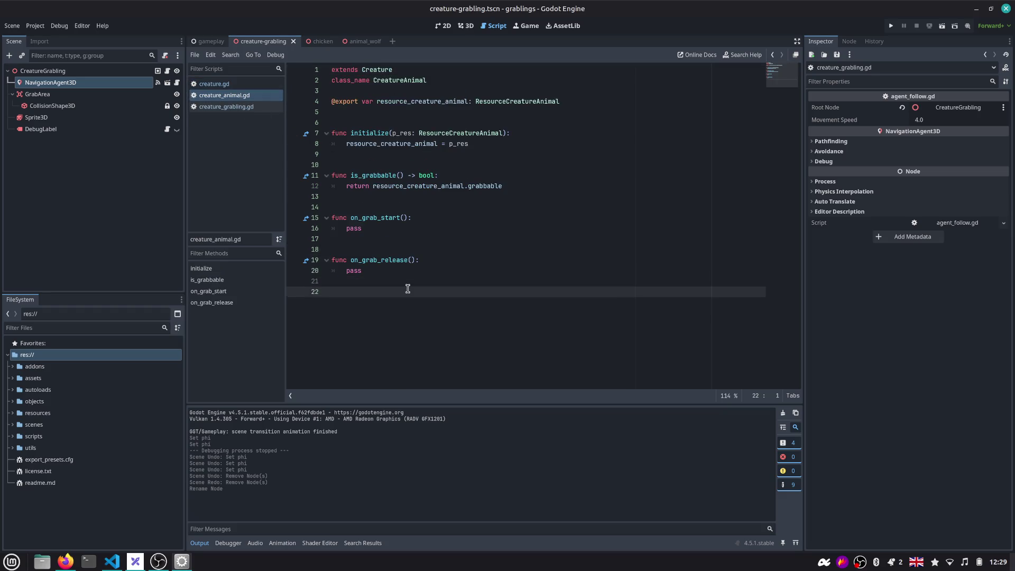
key("Return")
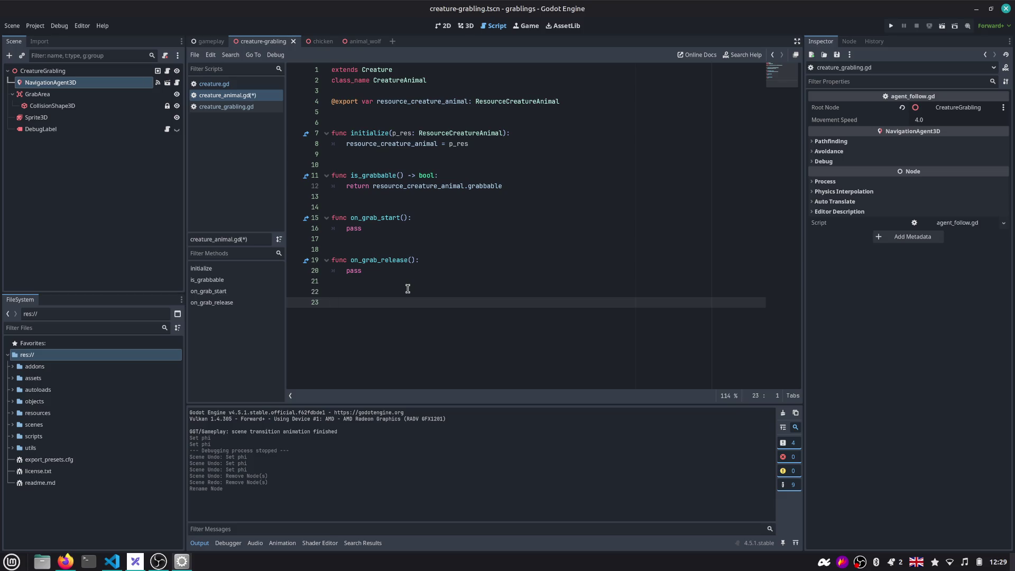
type("funa")
key("BackSpace")
type("c ove")
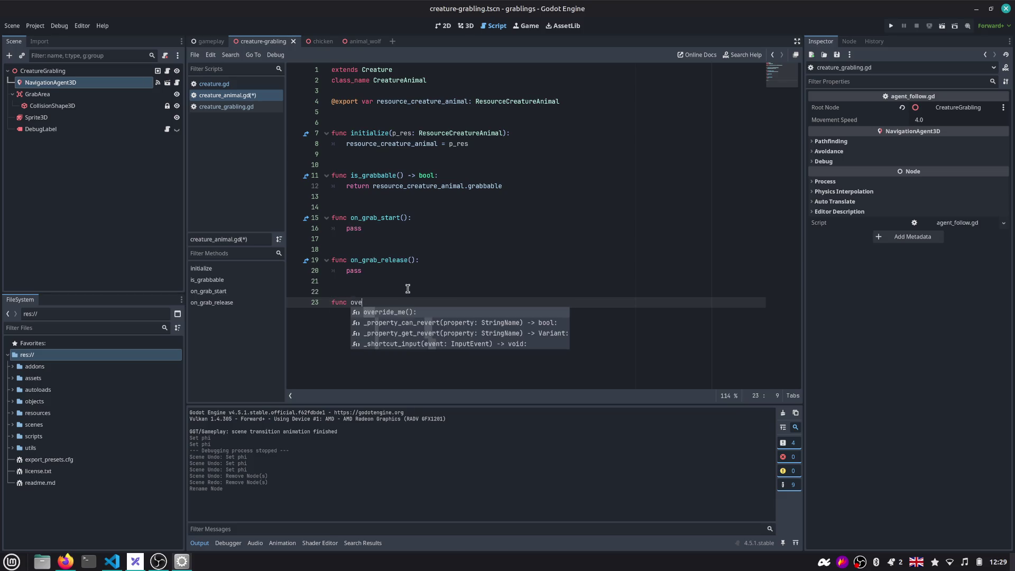
key("Return")
key("Return")
type("print(")
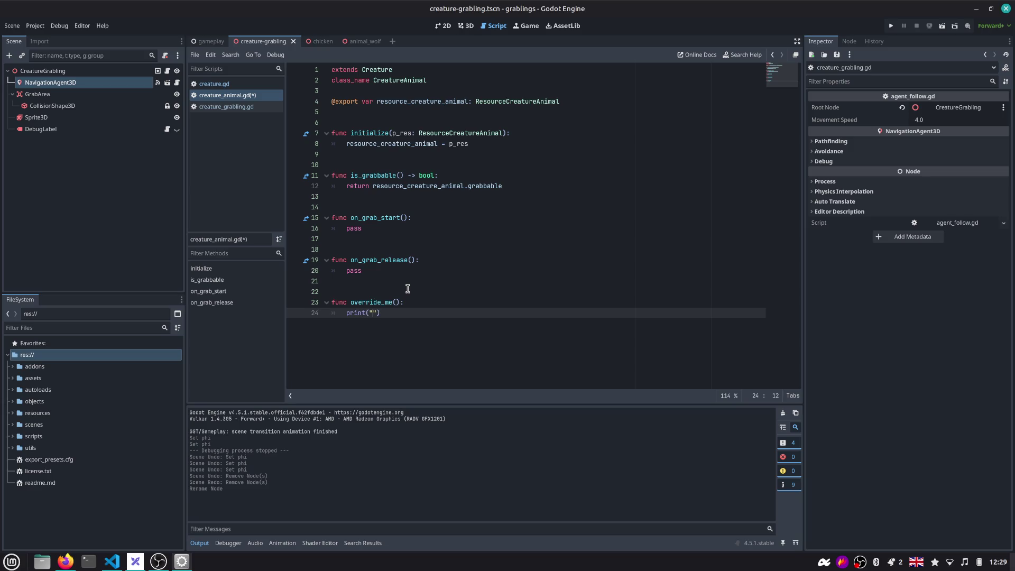
type("\"THE ANIMALE OVERR")
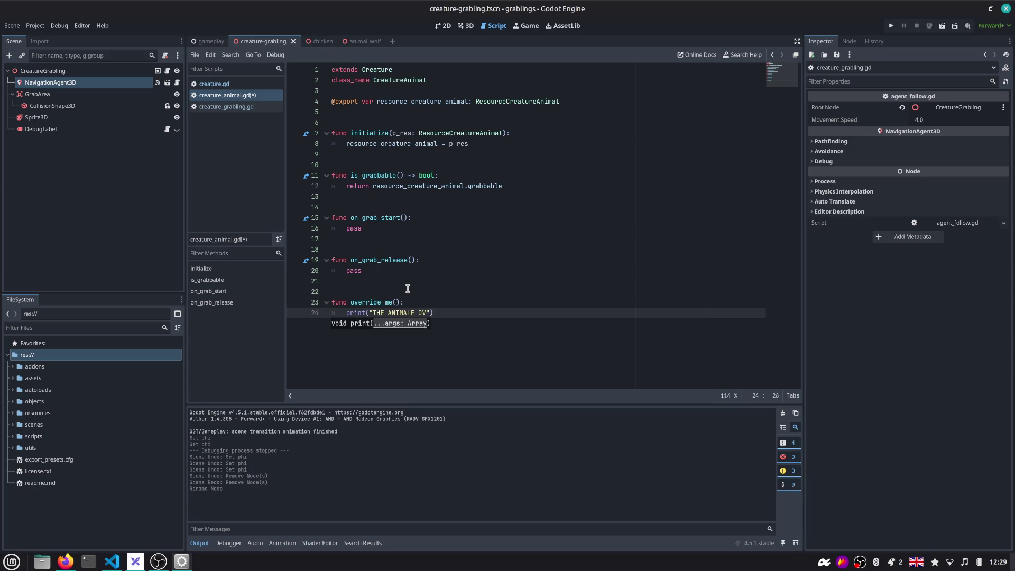
type("IDE")
key("ctrl+s")
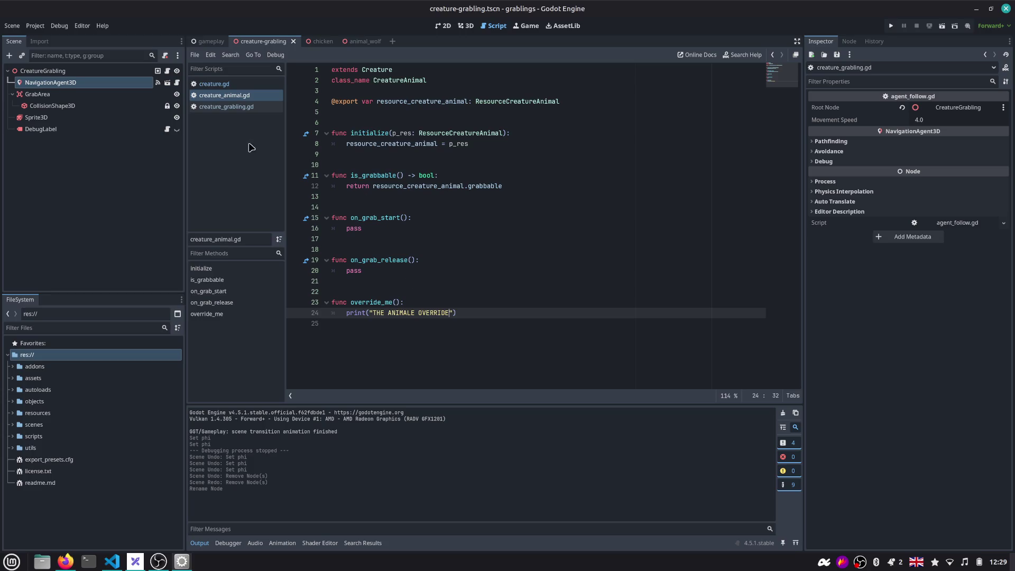
Copy the override_me function and switch to creature_grabling.gd
left_click_drag(459, 313, 331, 302)
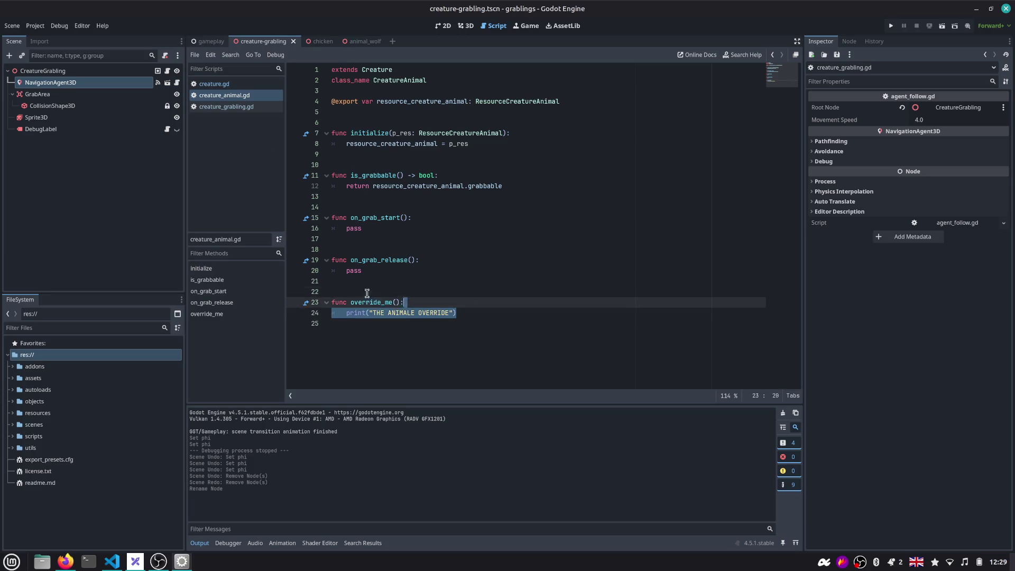
left_click(231, 107)
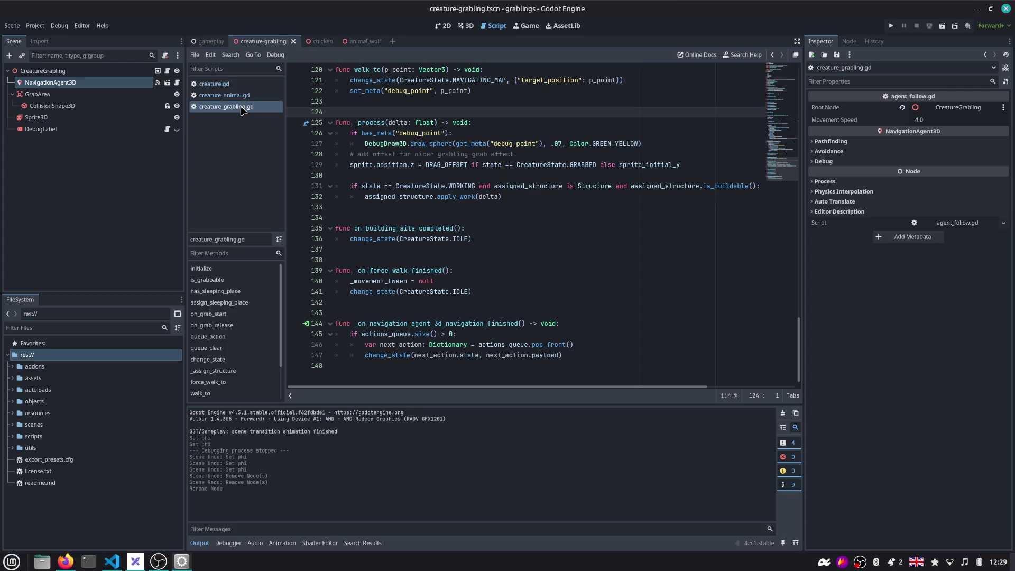
Paste override_me into creature_grabling.gd, changing the message to "THE GRABLING OVERRIDE", and save
left_click(409, 367)
key("ctrl+v")
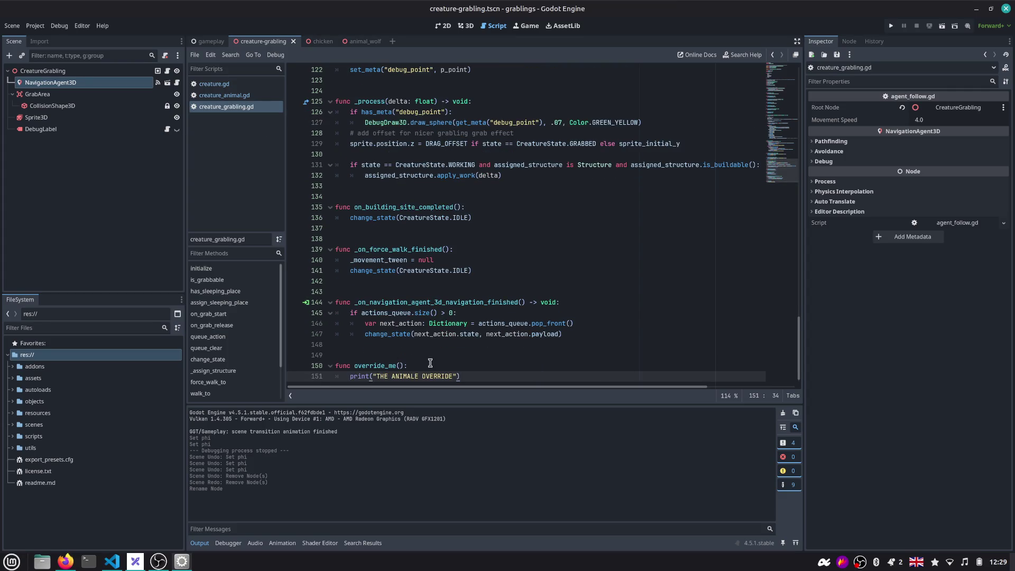
left_click(434, 364)
key("Down")
key("ctrl+Left")
key("ctrl+shift+Right")
key("ctrl+shift+Right")
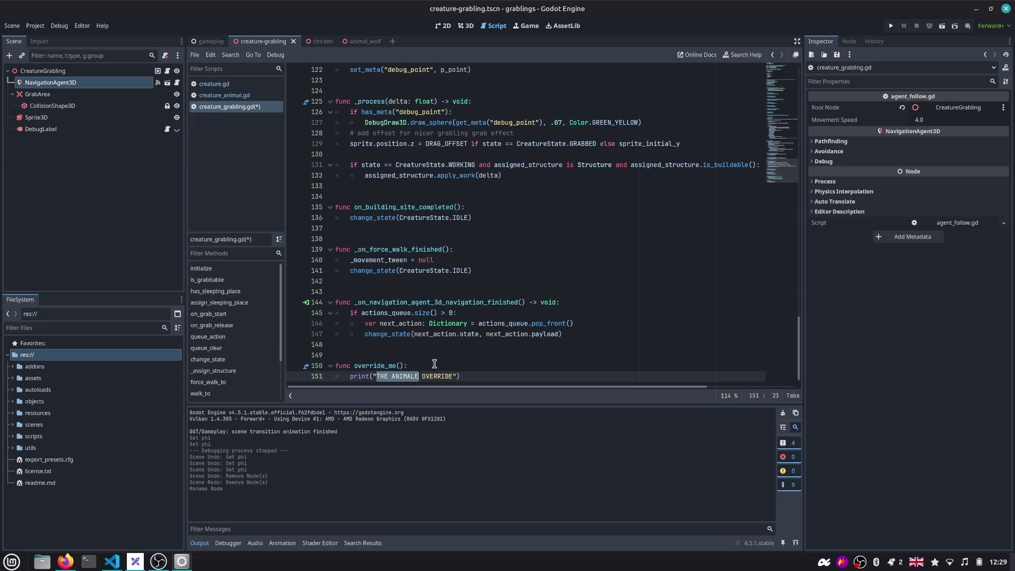
key("ctrl+shift+Right")
key("Left")
key("ctrl+shift+Left")
type("GRABLING")
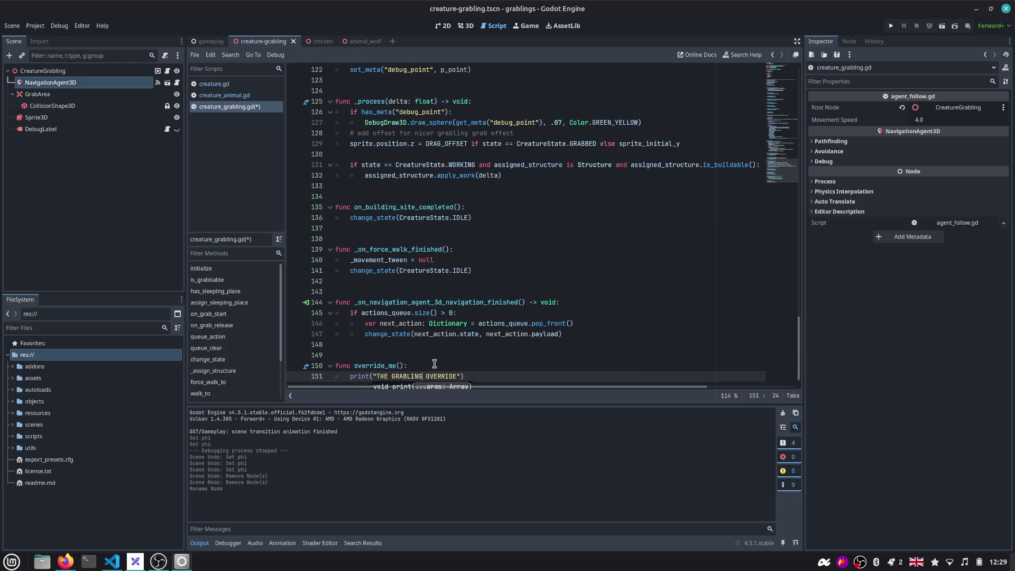
key("ctrl+s")
Call override_me() from initialize after the movement speed line
left_click(391, 366)
double_click(373, 366)
key("ctrl+c")
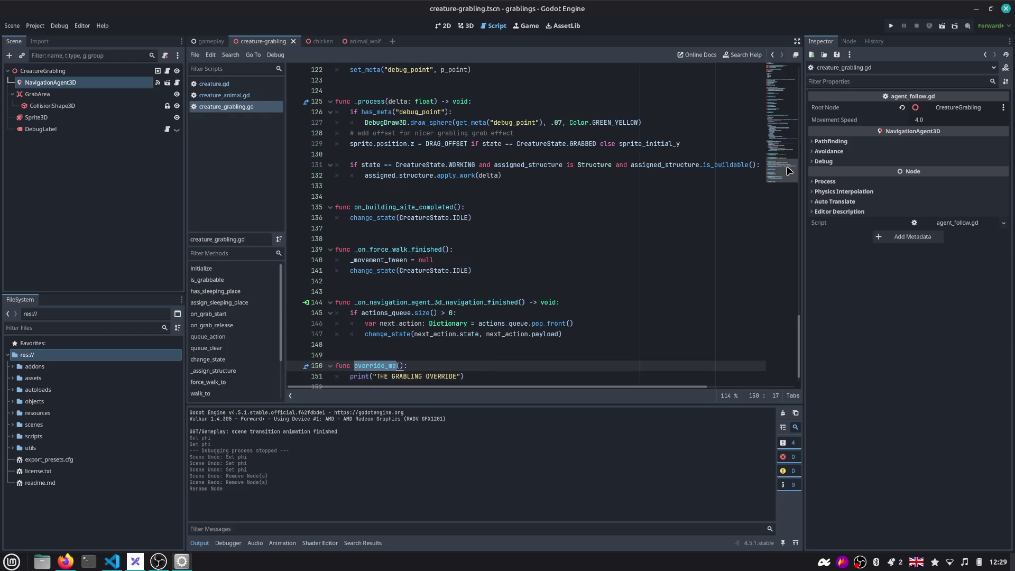
left_click_drag(789, 170, 691, 91)
scroll(409, 253, "down", 4)
scroll(409, 253, "down", 3)
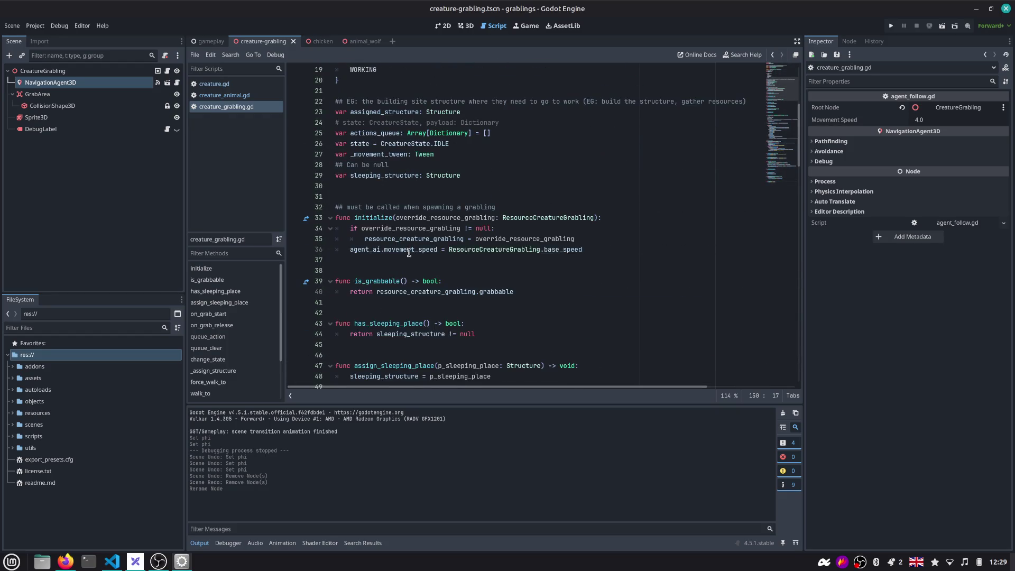
left_click(409, 253)
key("End")
key("Return")
key("ctrl+v")
type("(")
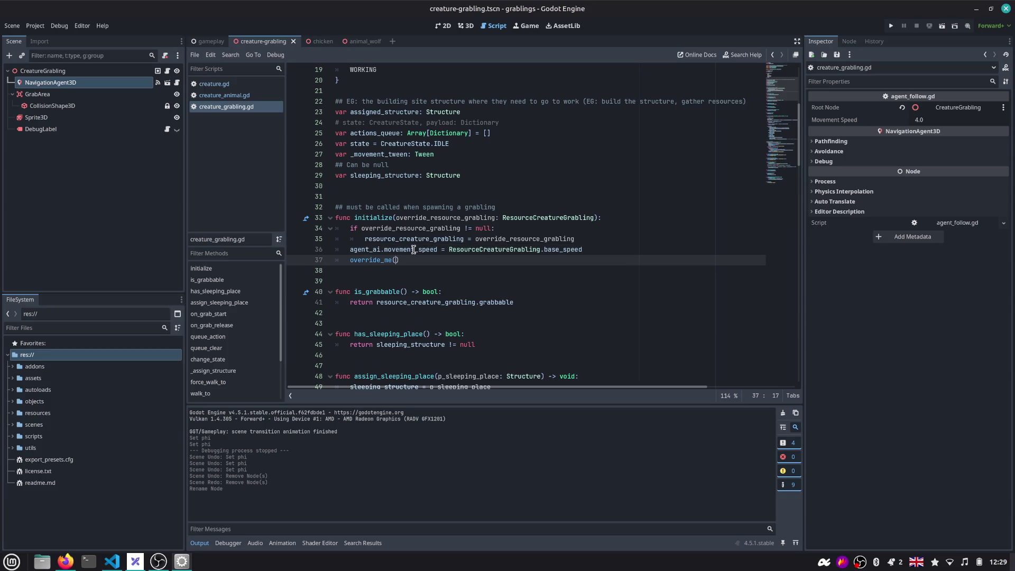
left_click(214, 83)
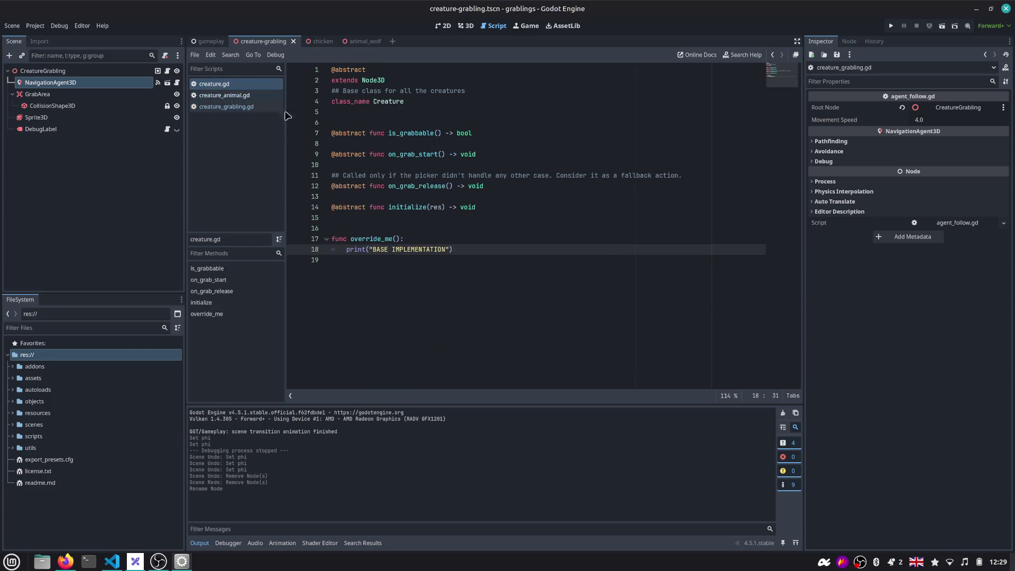
Add a _ready() function calling override_me() above the base implementation in creature.gd
left_click(230, 96)
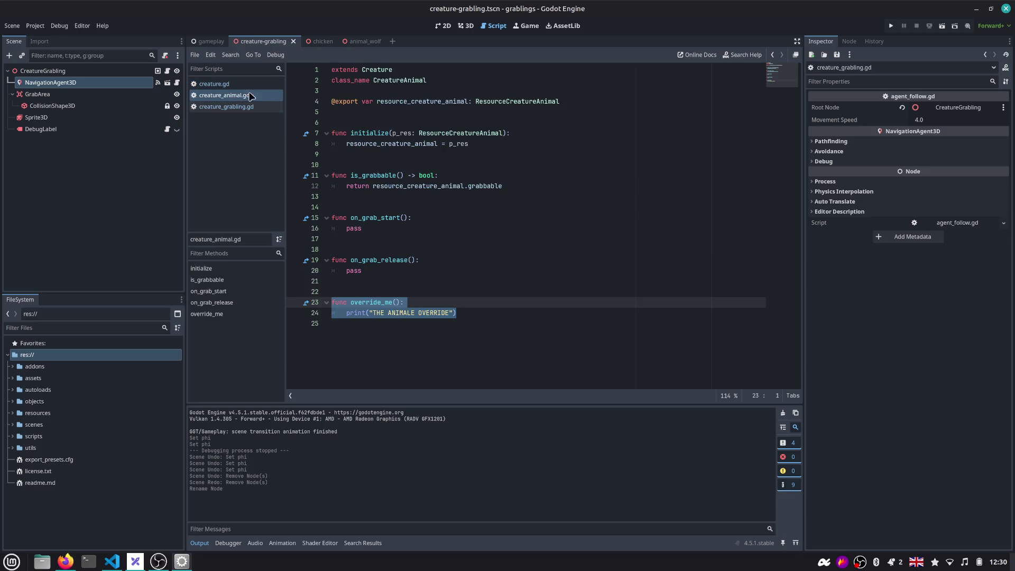
left_click(226, 84)
left_click(382, 227)
key("Down")
key("Return")
type("func")
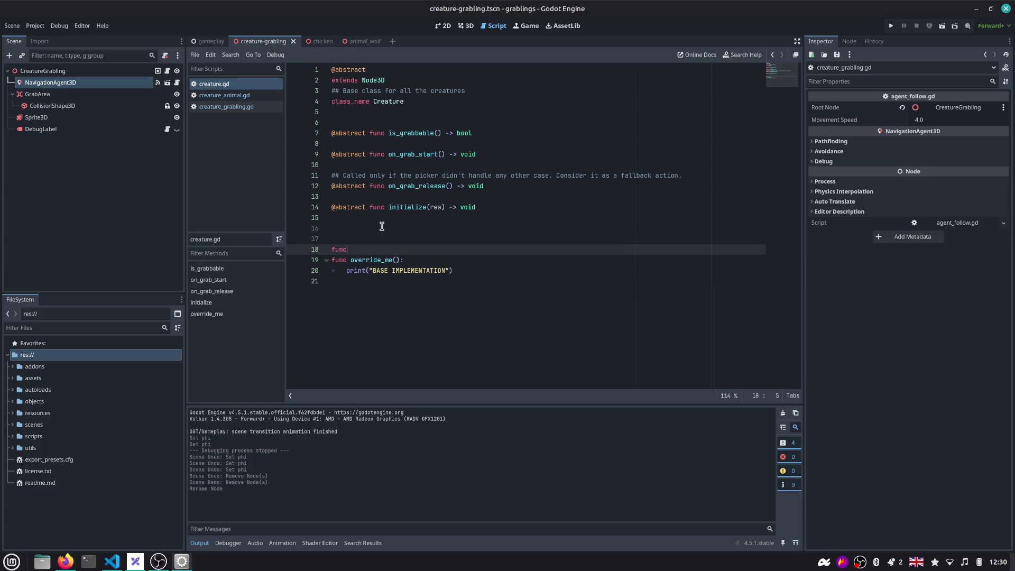
type(" _re")
key("Return")
key("Return")
type("ove")
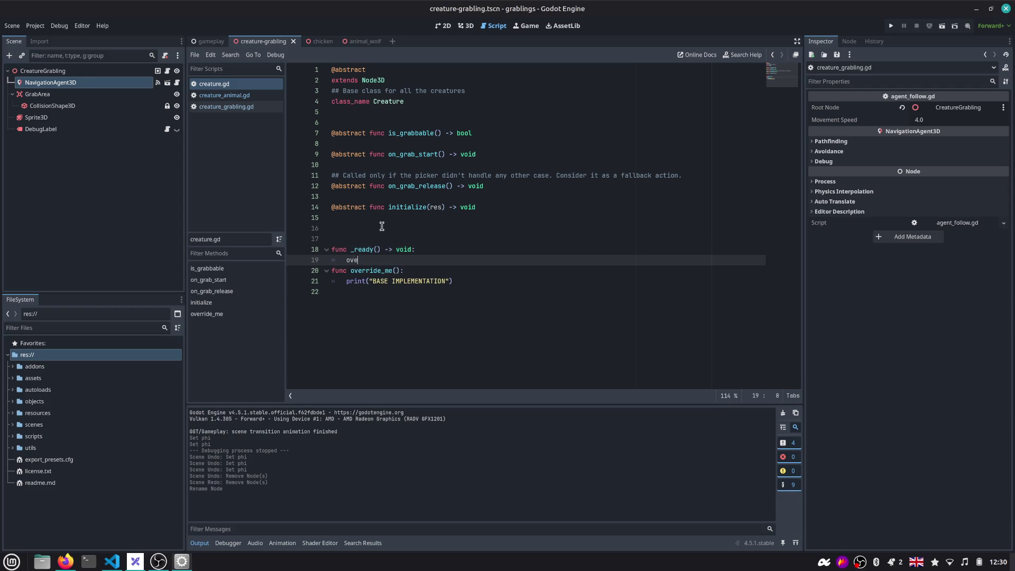
key("Return")
key("Return")
key("Return")
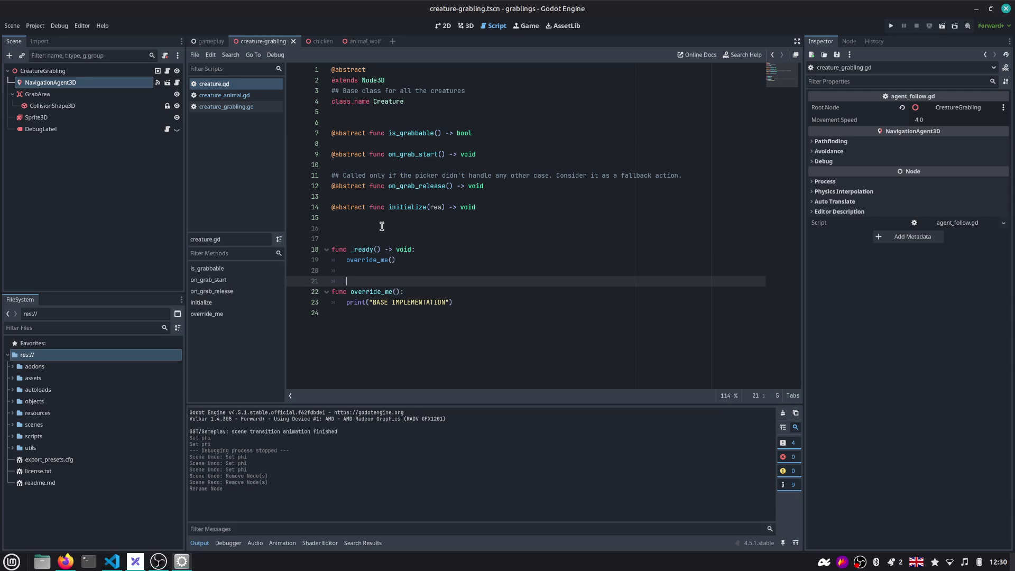
Run the game, place Grabling, Rock, House and Wood cards, and check the override messages in the output
key("F5")
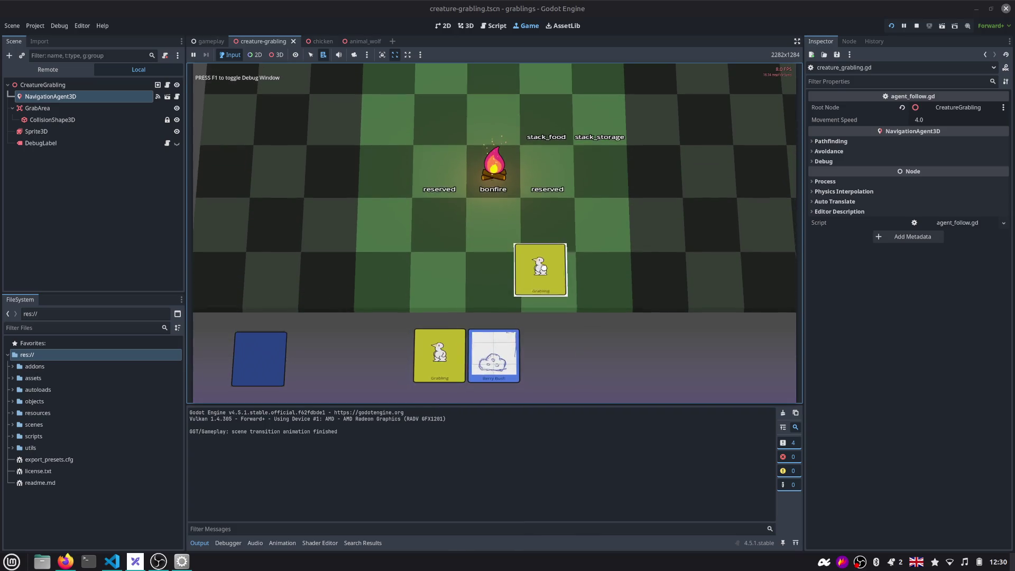
left_click_drag(540, 270, 544, 283)
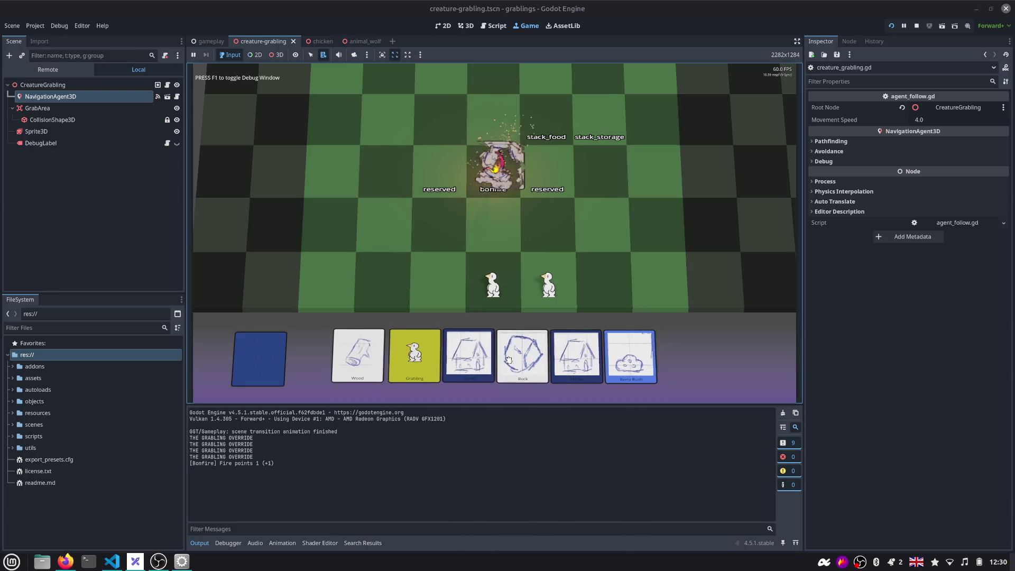
left_click_drag(508, 358, 492, 168)
left_click_drag(577, 357, 594, 136)
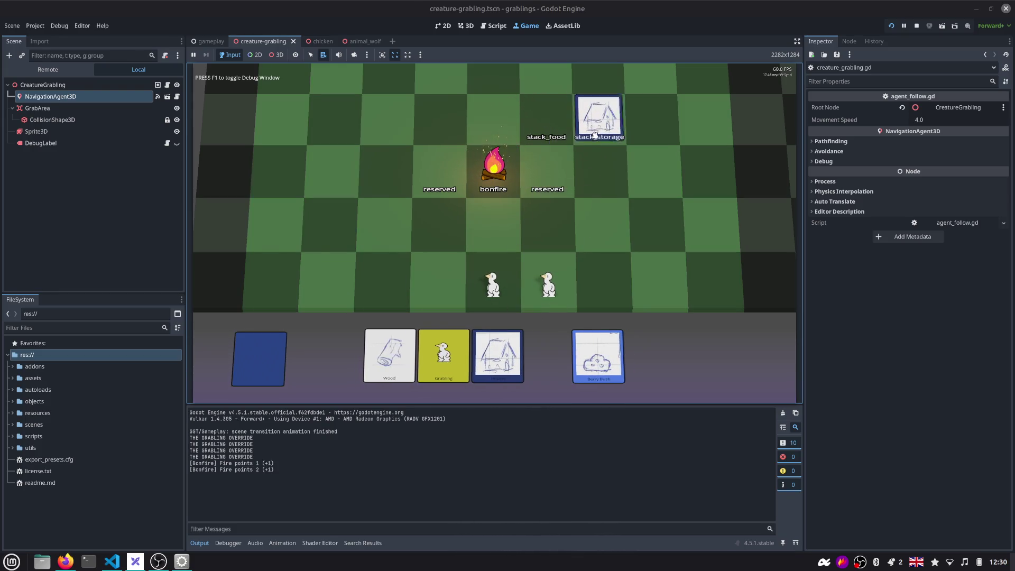
left_click_drag(431, 357, 502, 167)
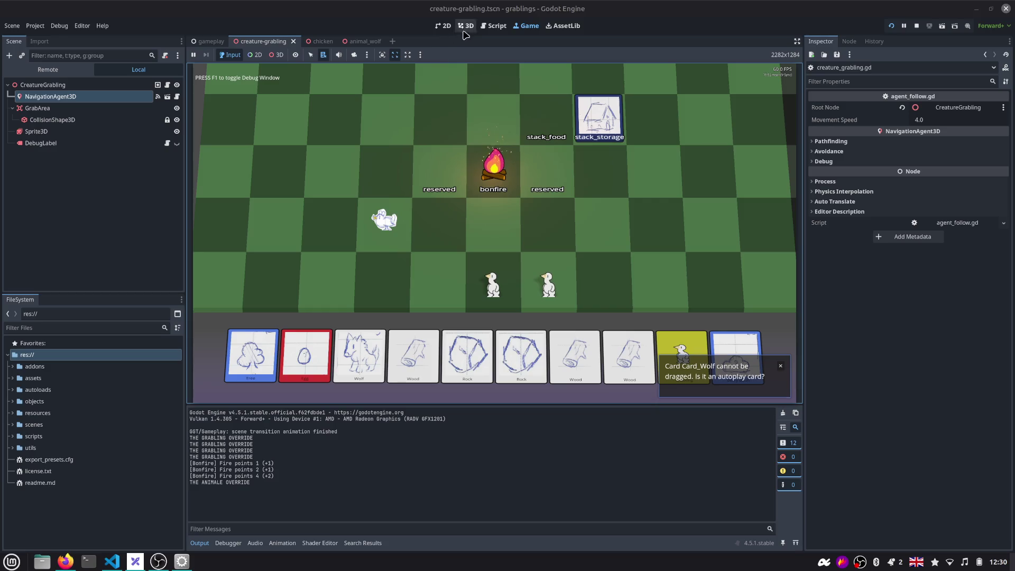
left_click(493, 26)
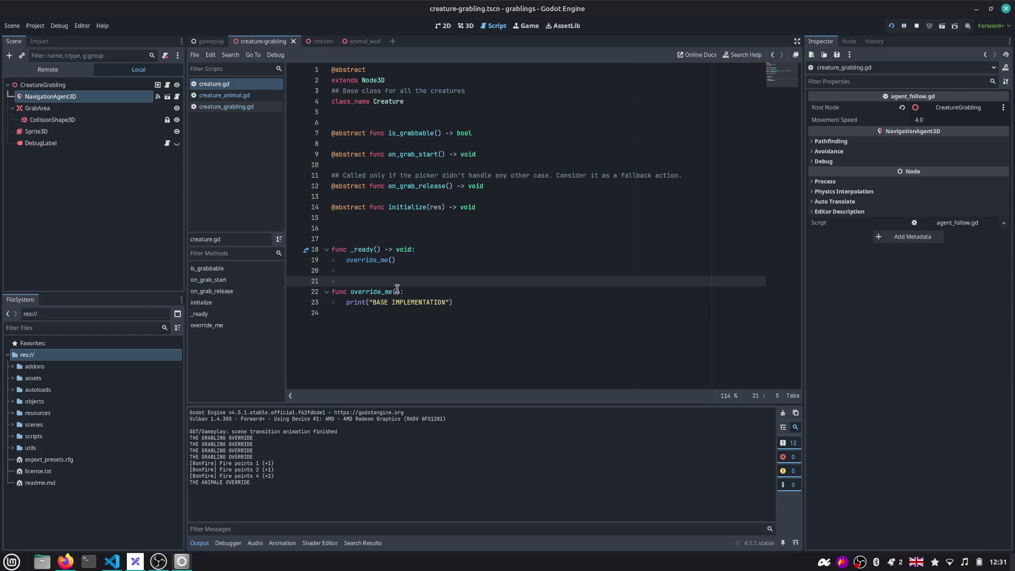
Inspect the override_me base implementation lines in creature.gd
double_click(413, 302)
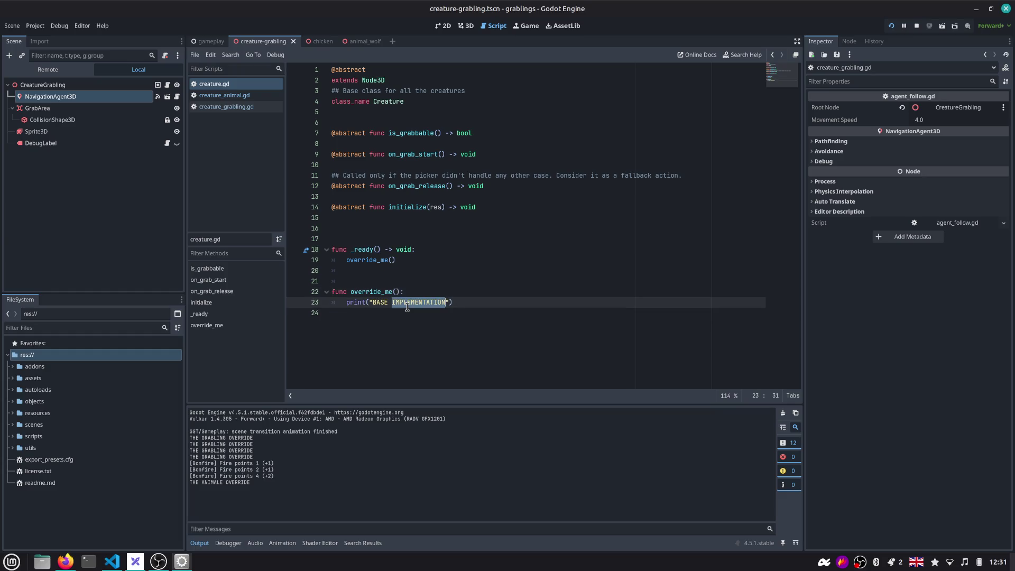
left_click(378, 302)
double_click(413, 301)
triple_click(495, 296)
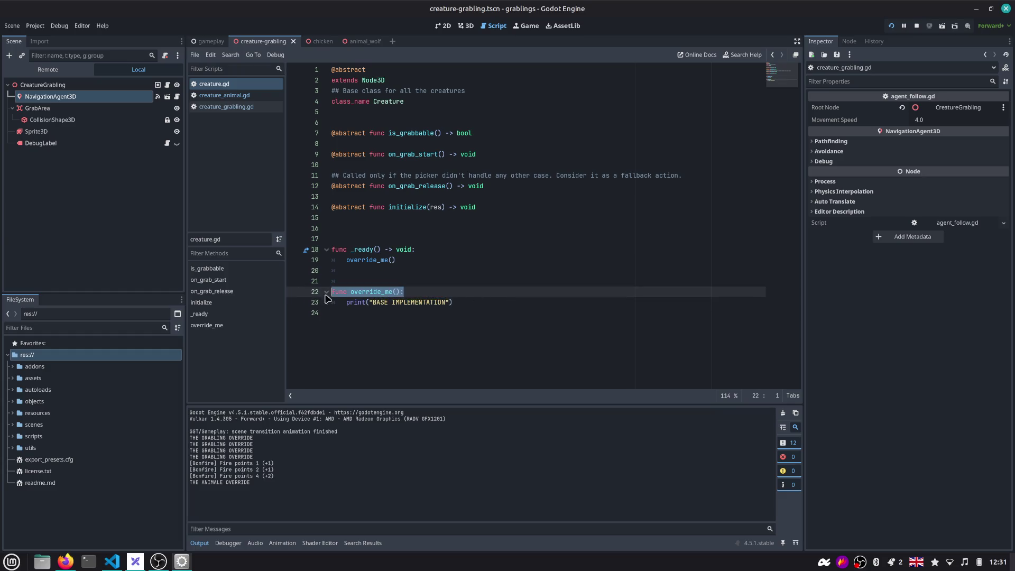
left_click(489, 294)
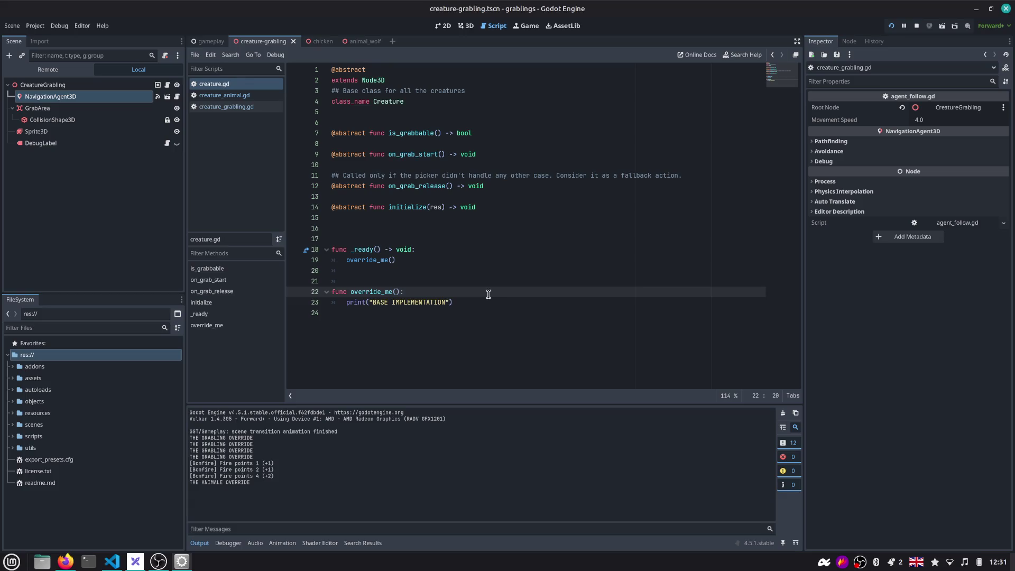
Restart the running game, stop it, and return to the CreatureGrabling scene
left_click(891, 25)
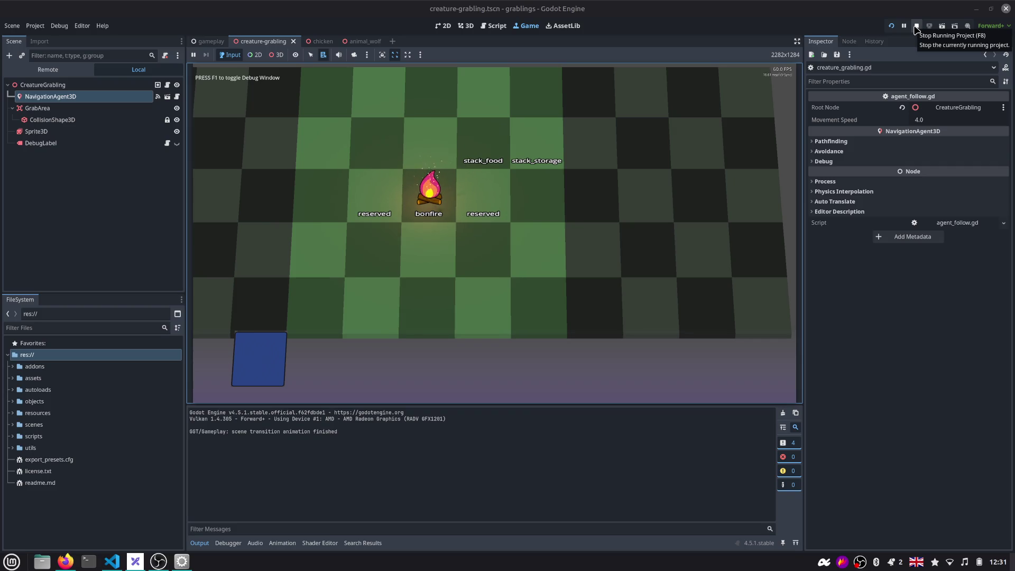
left_click(917, 28)
left_click(458, 154)
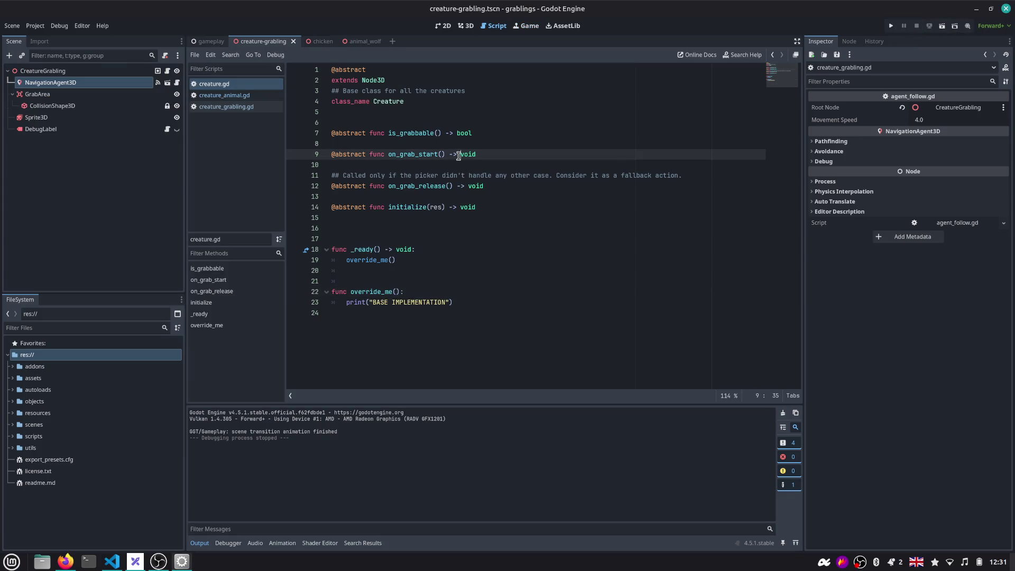
left_click(115, 73)
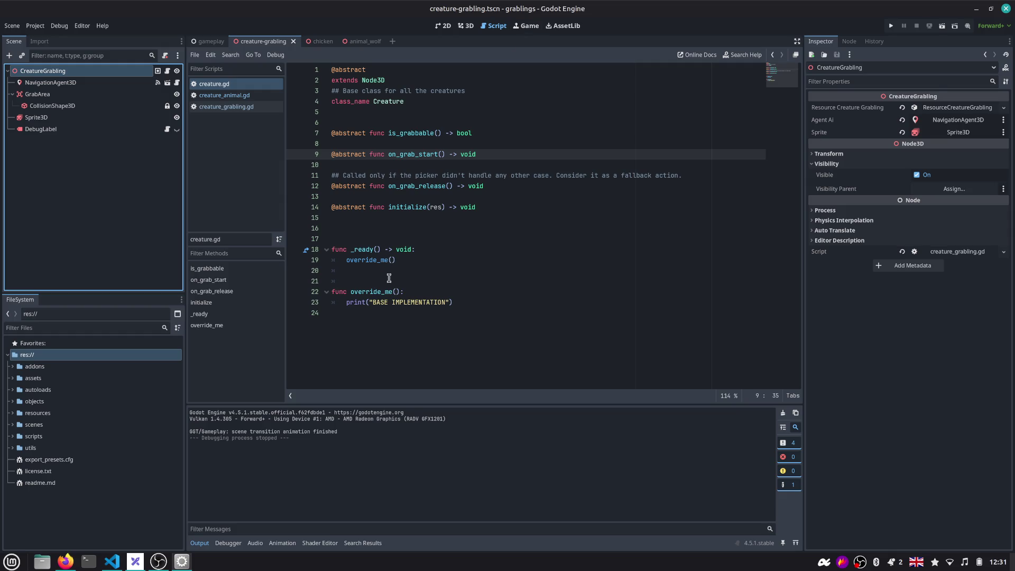
Scroll through creature_grabling.gd via the minimap and switch to the Game workspace
left_click(234, 108)
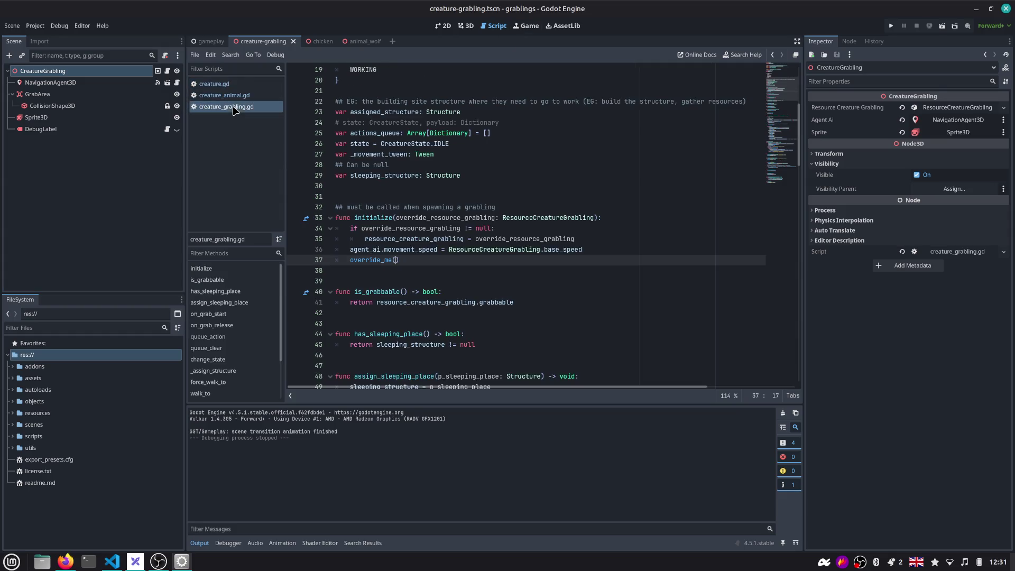
scroll(357, 217, "down", 4)
scroll(364, 214, "down", 2)
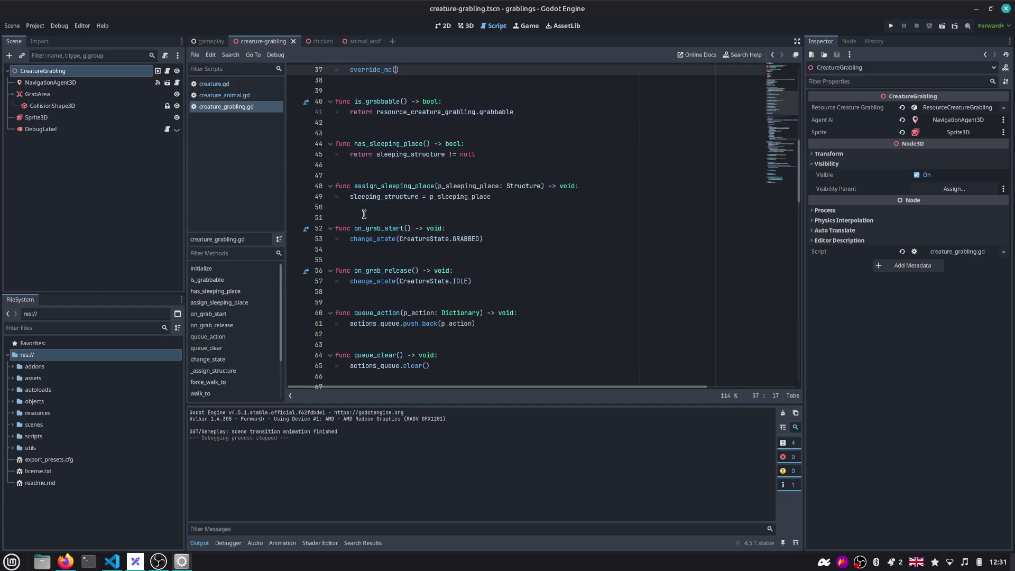
scroll(365, 210, "down", 1)
scroll(365, 210, "down", 2)
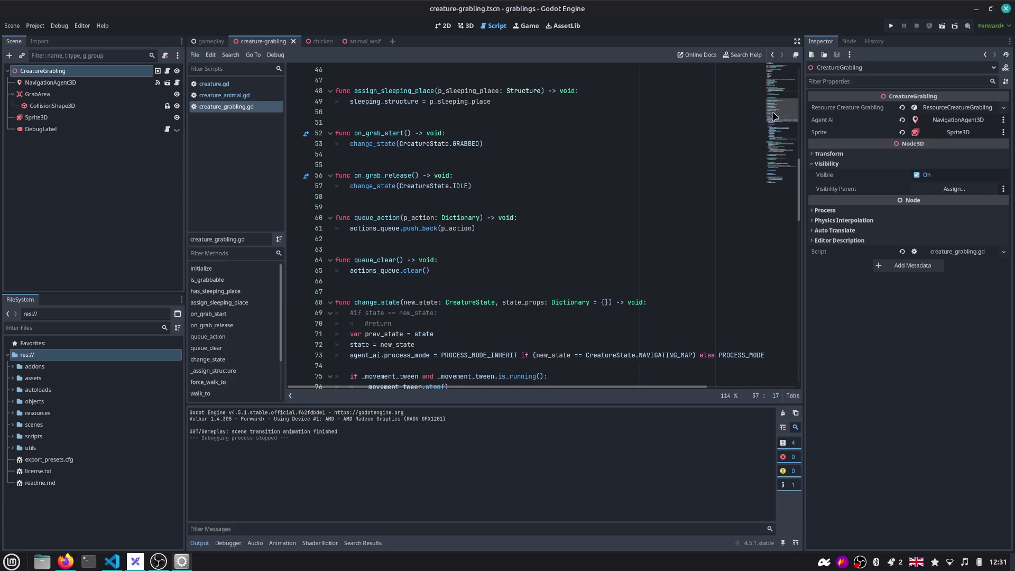
left_click(771, 146)
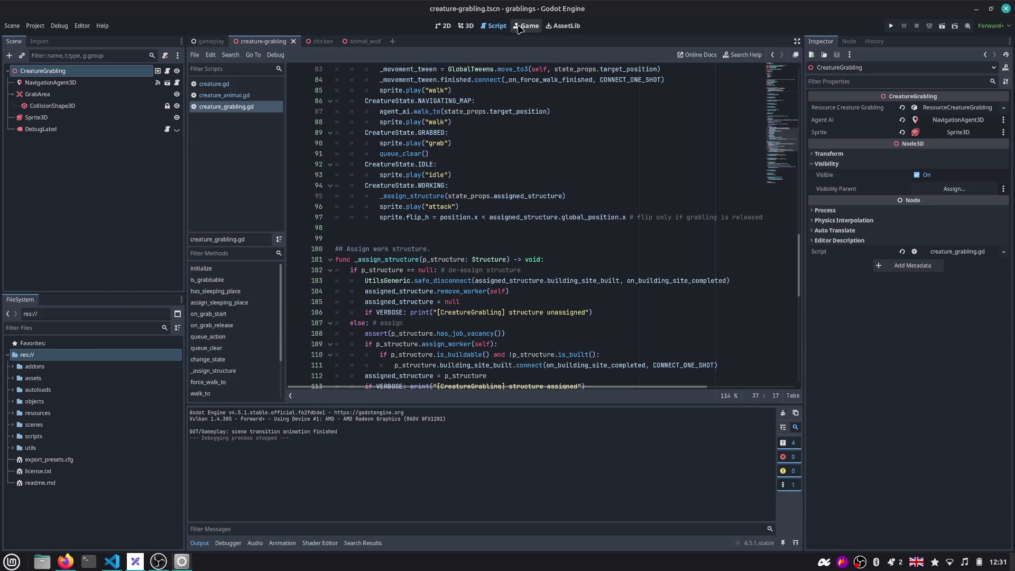
scroll(780, 147, "down", 4)
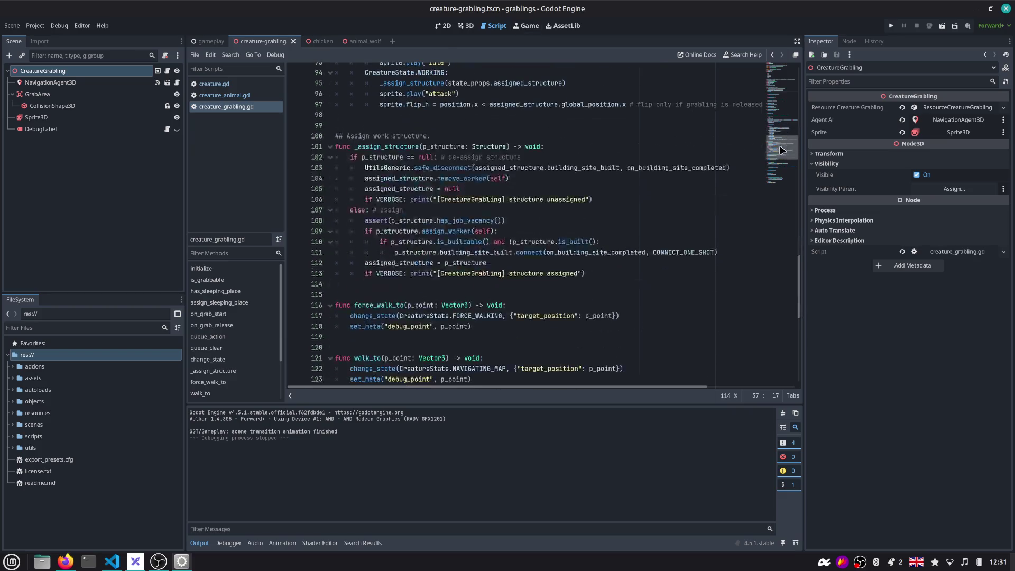
left_click_drag(780, 146, 775, 161)
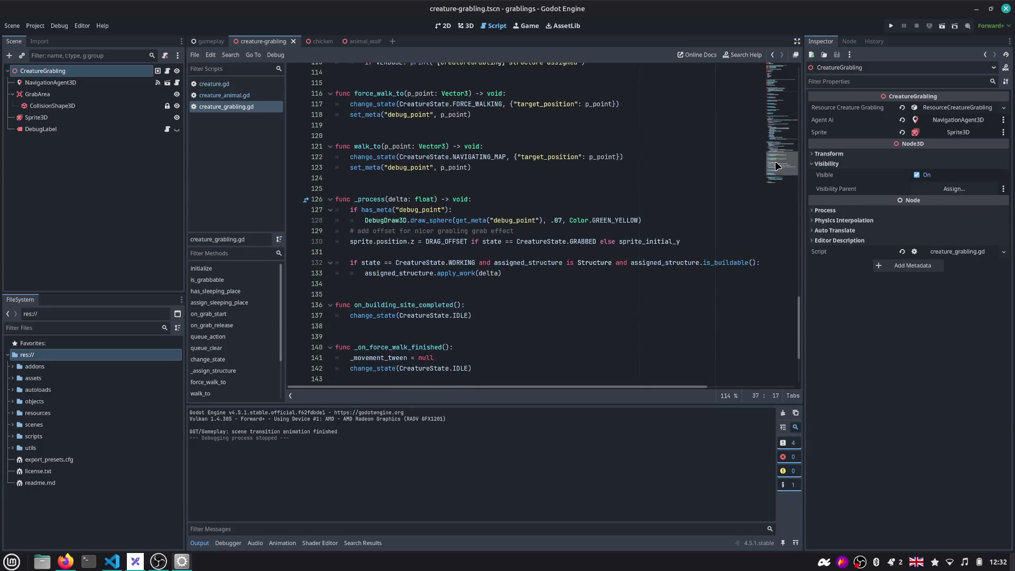
left_click_drag(775, 160, 756, 73)
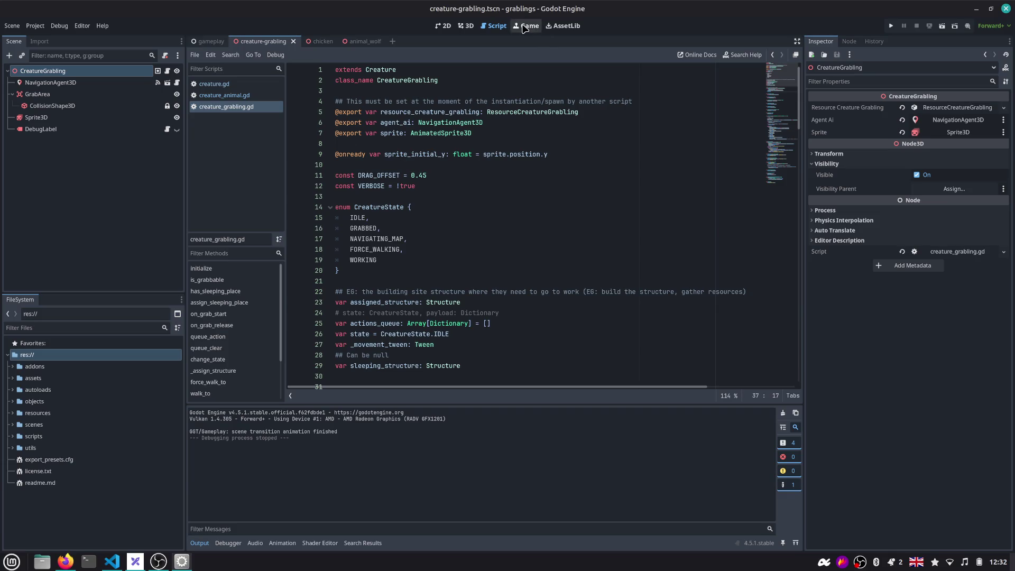
left_click(520, 30)
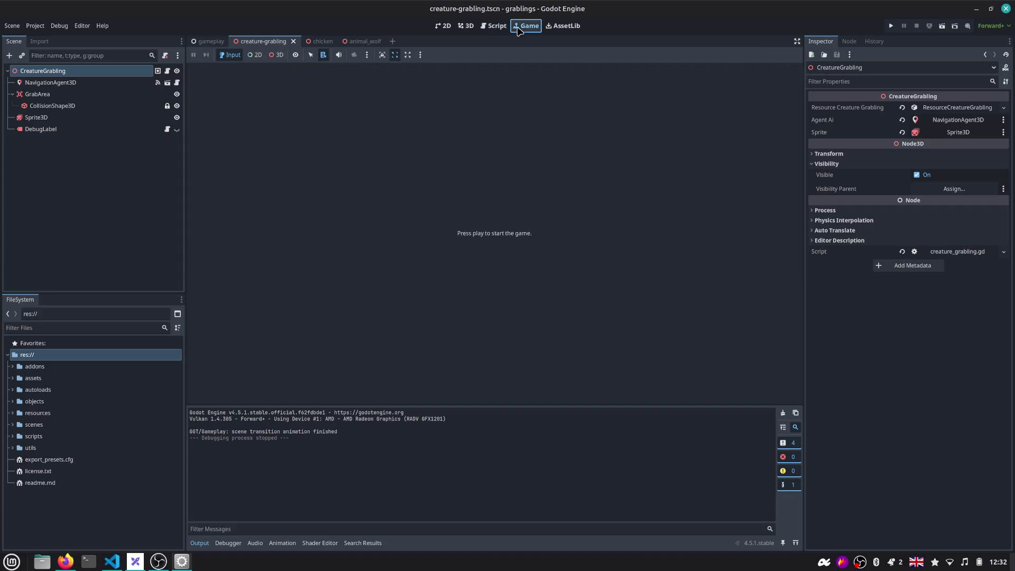
Review agent_follow.gd's map_get_iteration_id and _on_velocity_computed, then select the CreatureGrabling root node
left_click(51, 82)
left_click(176, 83)
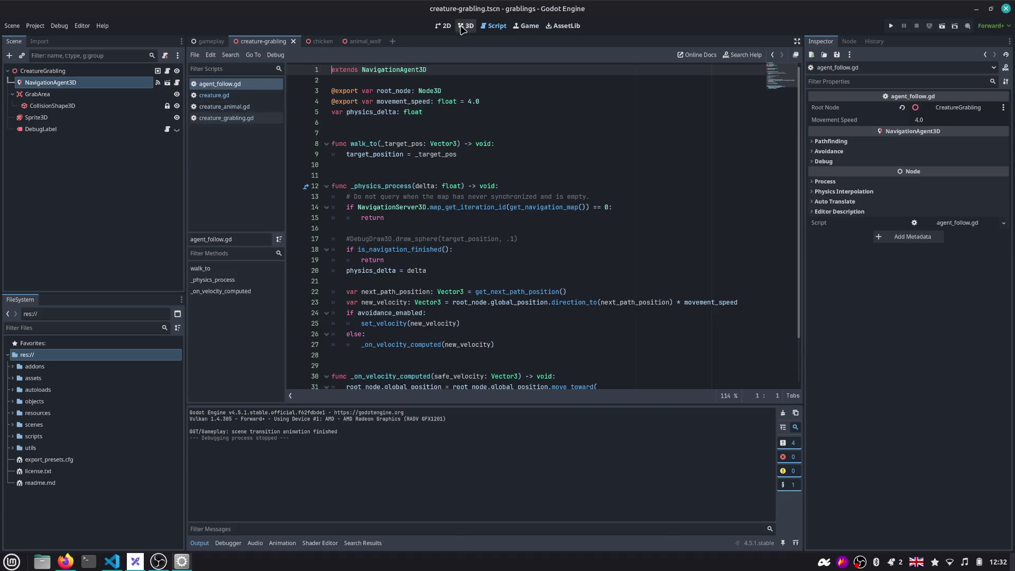
left_click(86, 87)
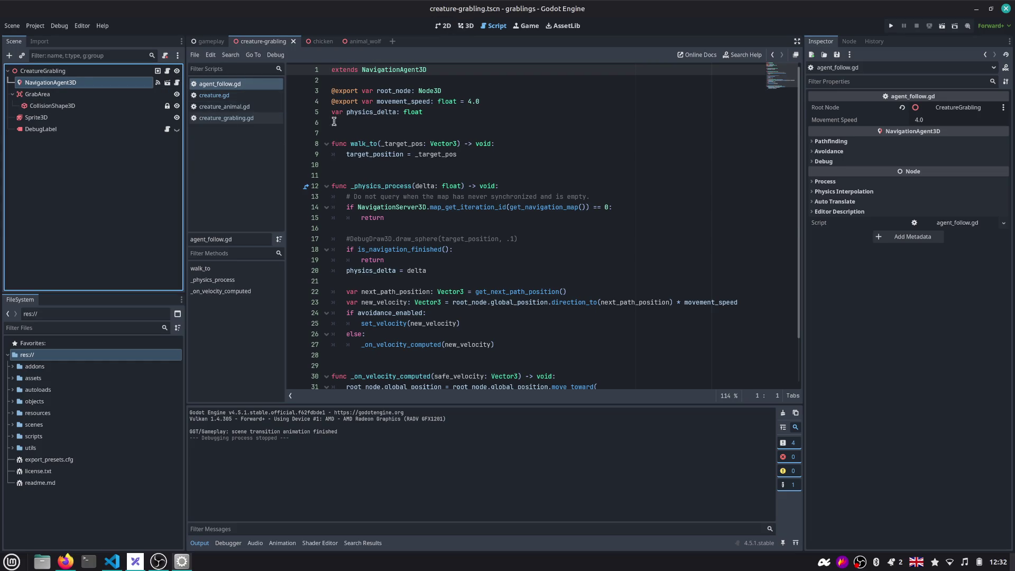
scroll(400, 134, "down", 2)
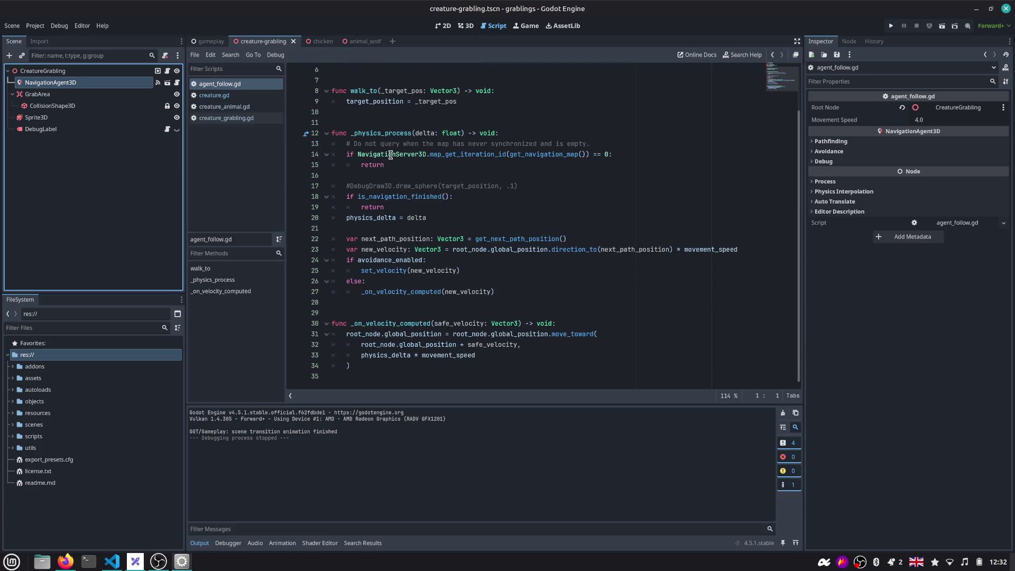
double_click(391, 154)
double_click(481, 152)
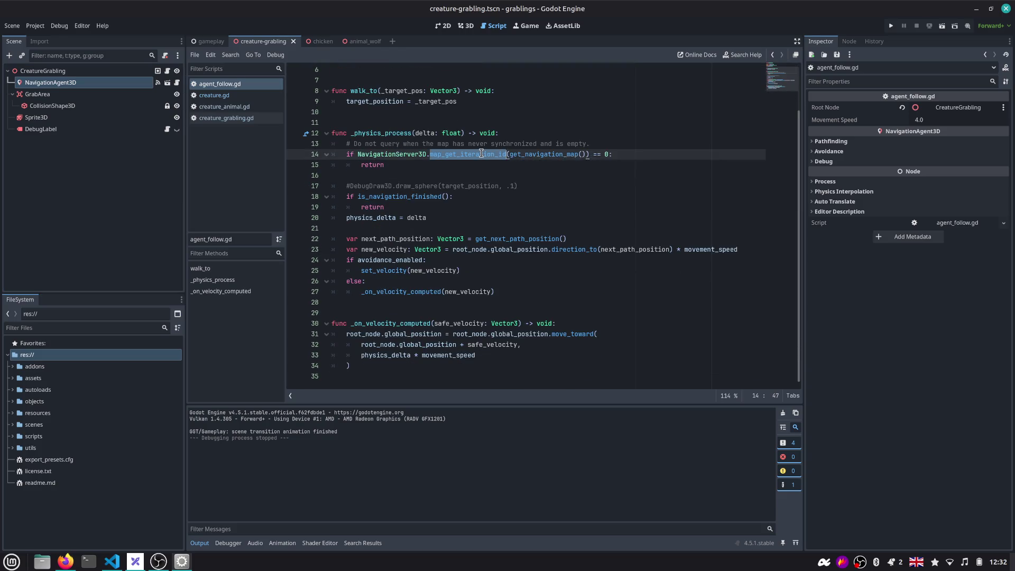
mouse_move(468, 155)
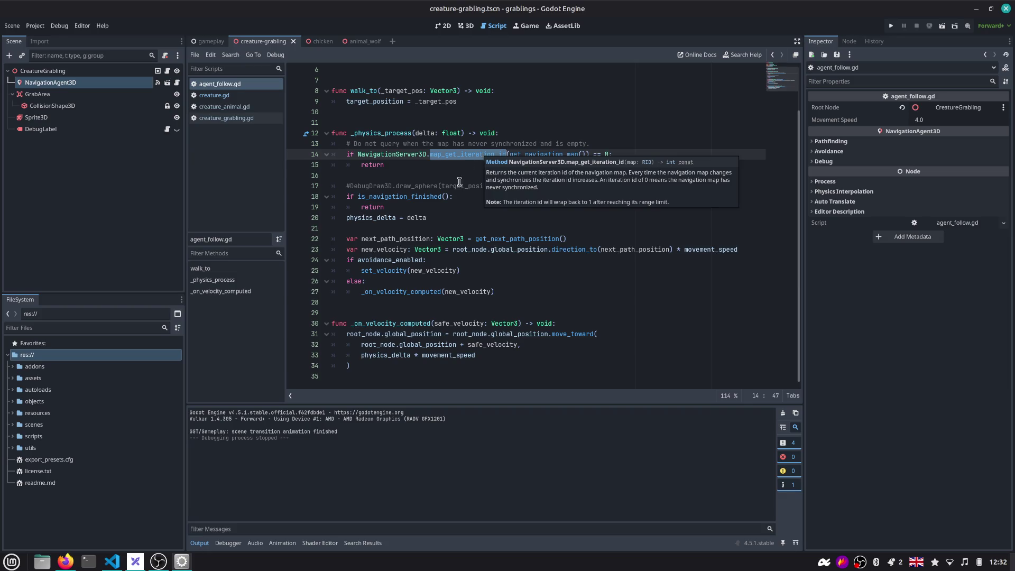
double_click(399, 323)
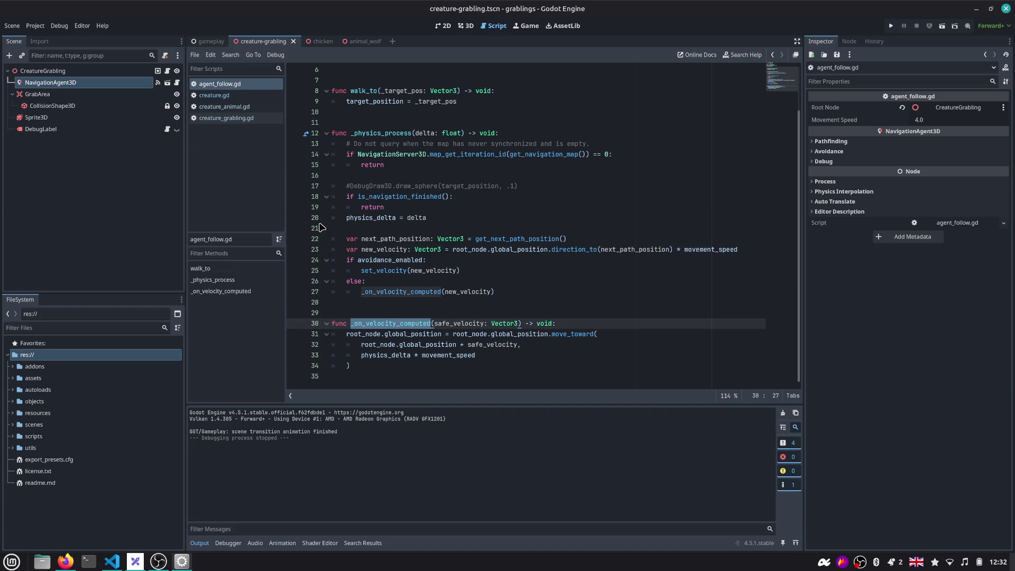
left_click(36, 72)
Add a plain Node child to CreatureGrabling and rename it WalkState
key("ctrl+a")
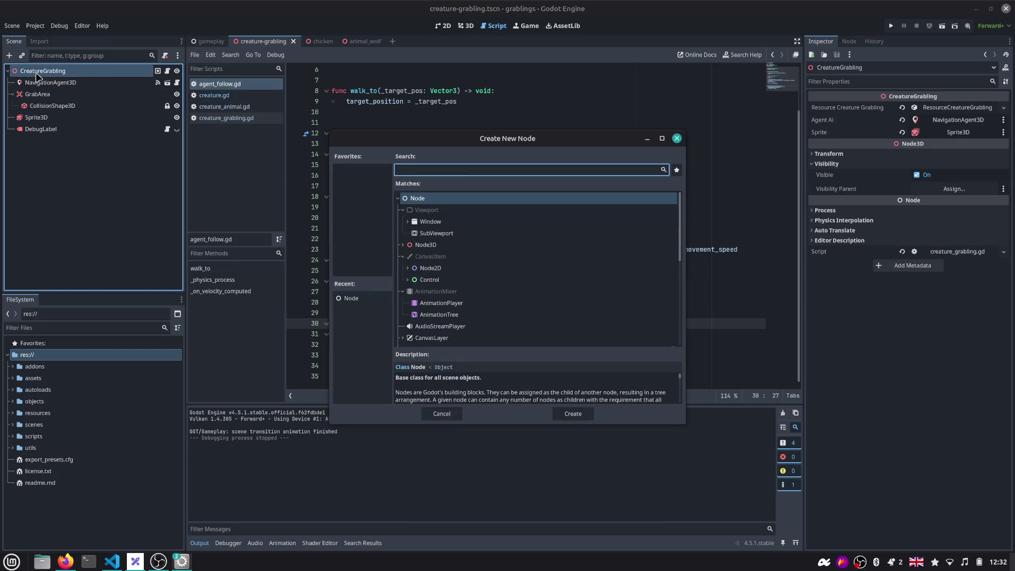
type("node")
key("Return")
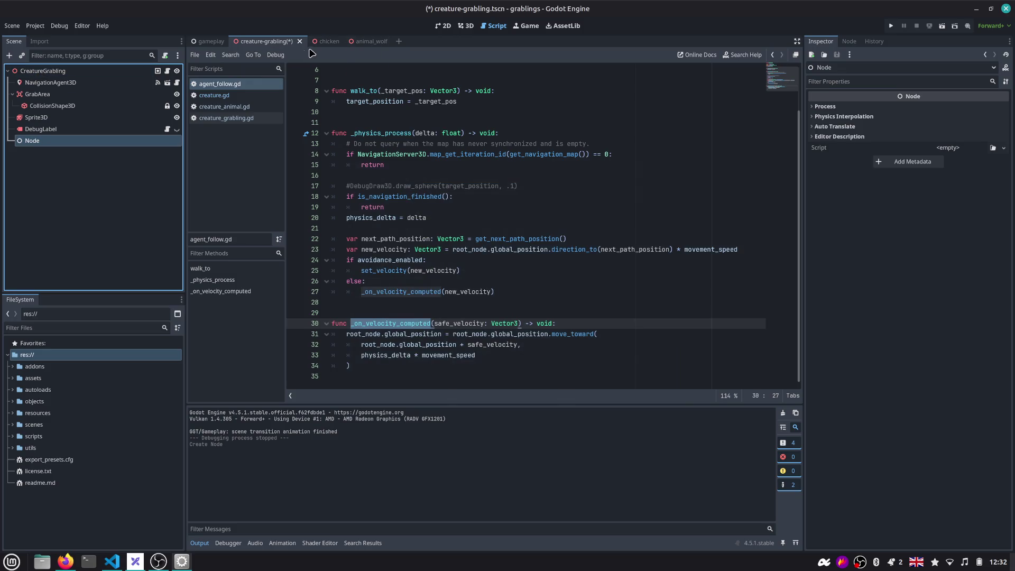
mouse_move(325, 41)
double_click(78, 142)
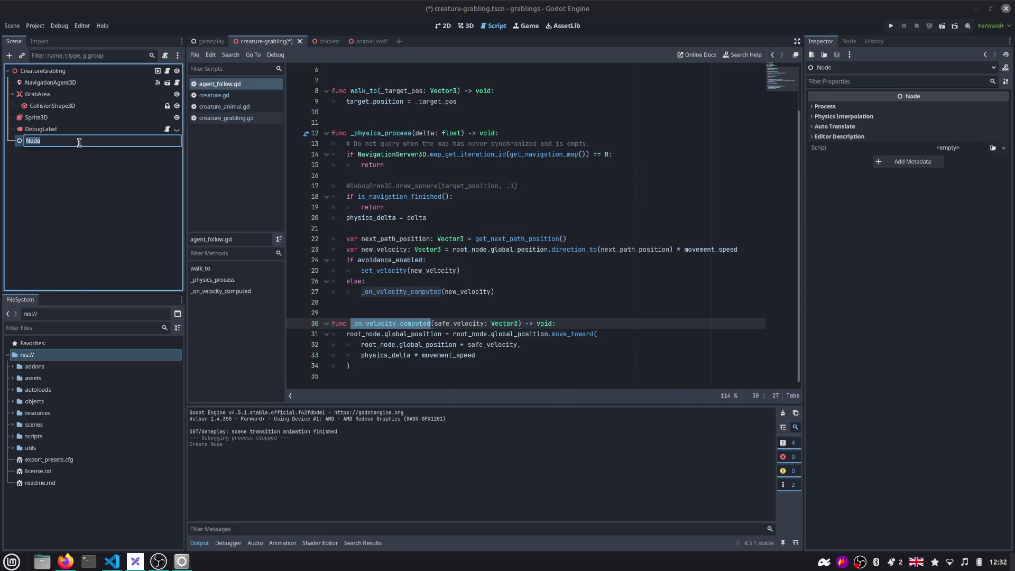
type("Walk")
key("Return")
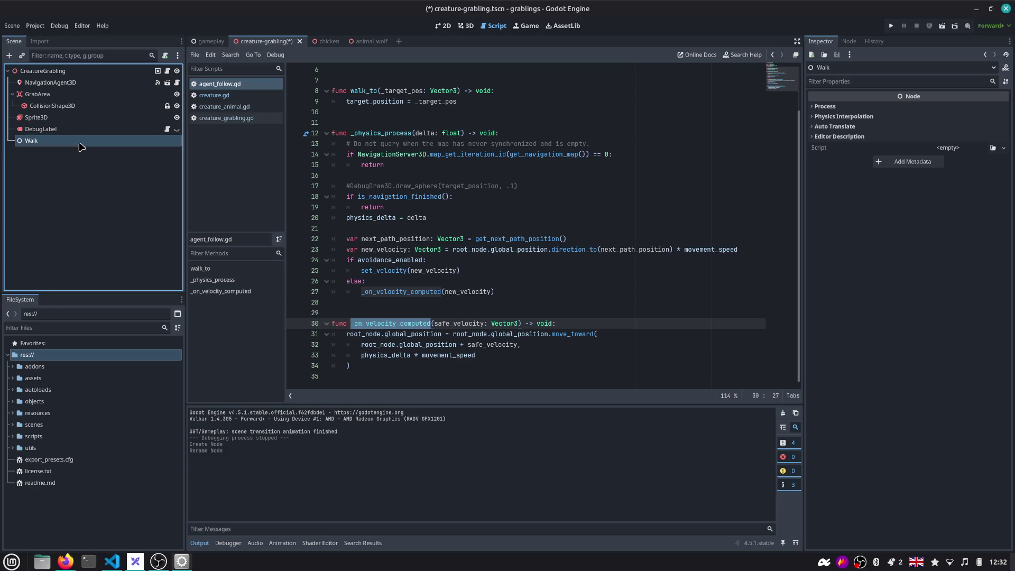
double_click(100, 141)
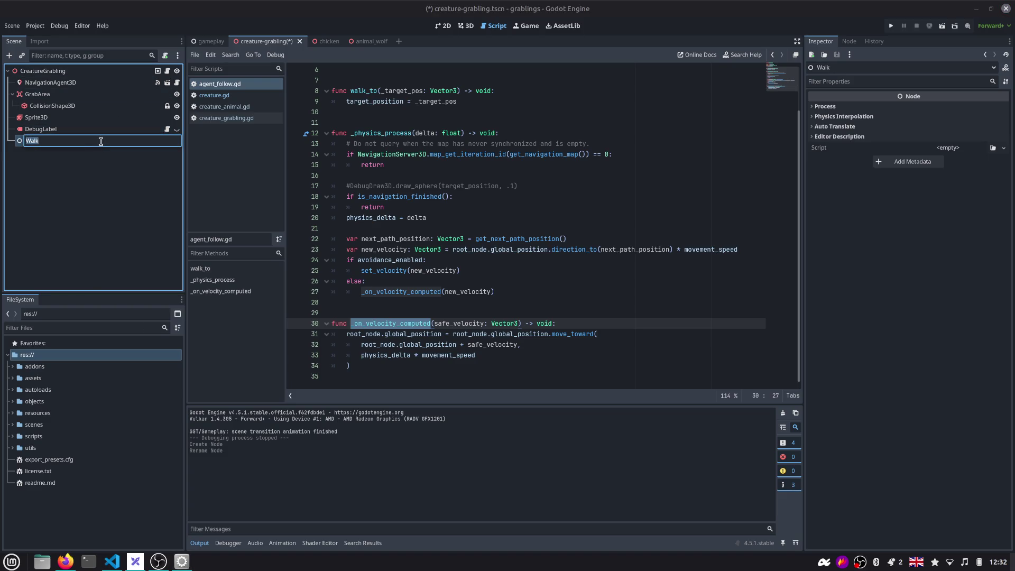
type("State")
key("Return")
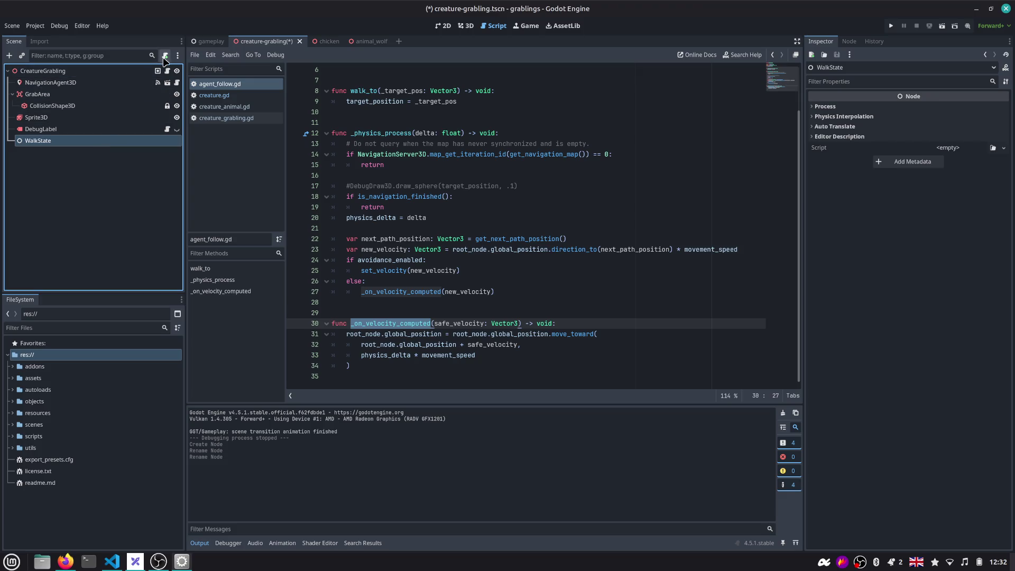
Start attaching a script to WalkState but cancel, leaving it scriptless, and inspect NavigationAgent3D
left_click(165, 56)
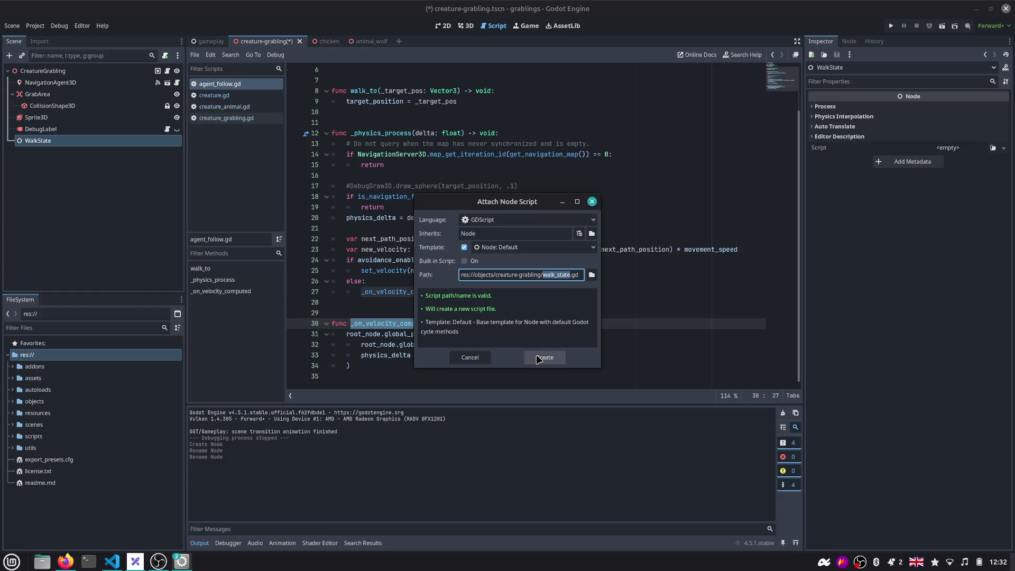
left_click(471, 357)
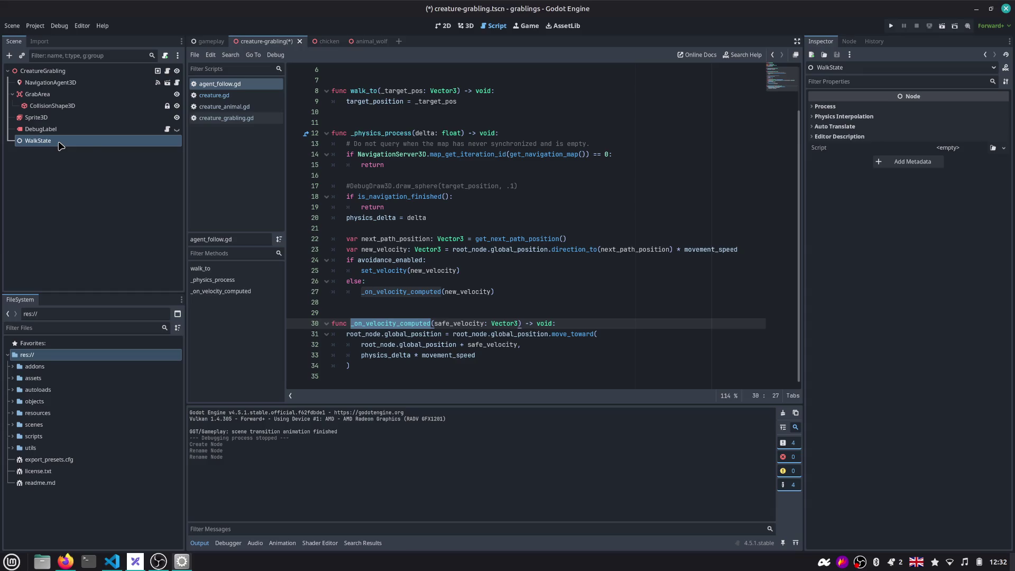
left_click(165, 55)
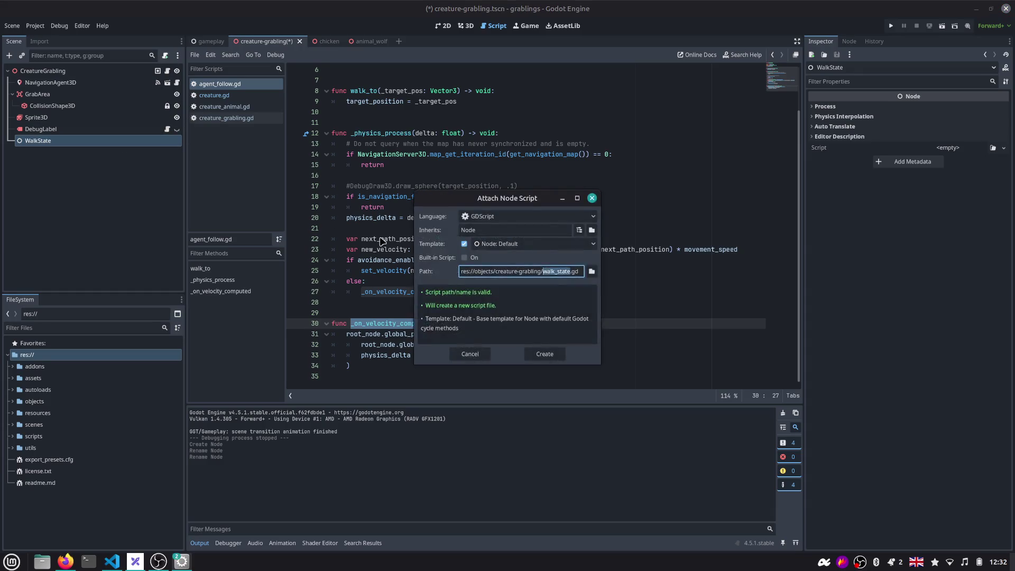
key("Escape")
left_click(67, 83)
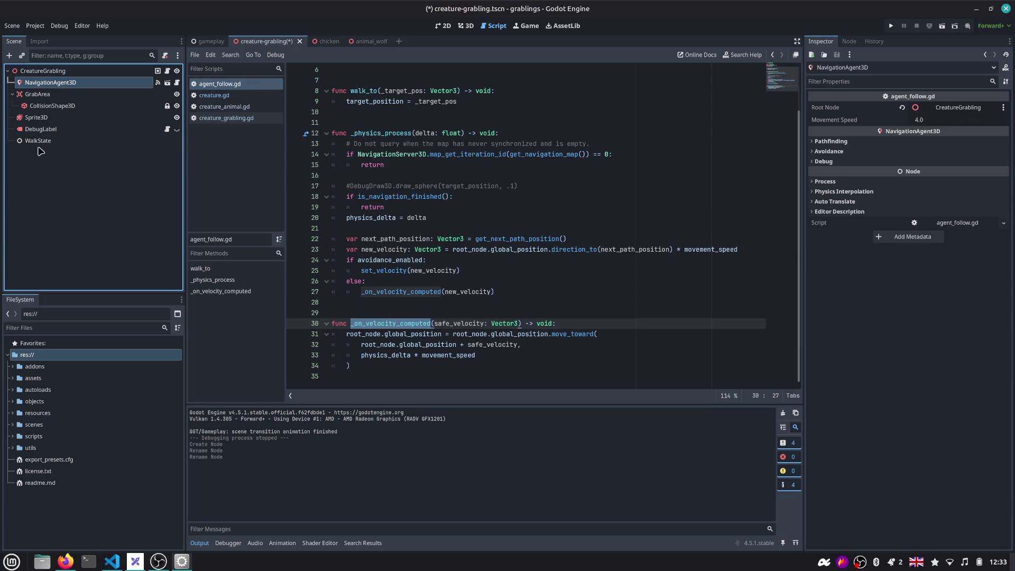
Select WalkState and back out of deleting it, glancing at the chicken scene
left_click(25, 73)
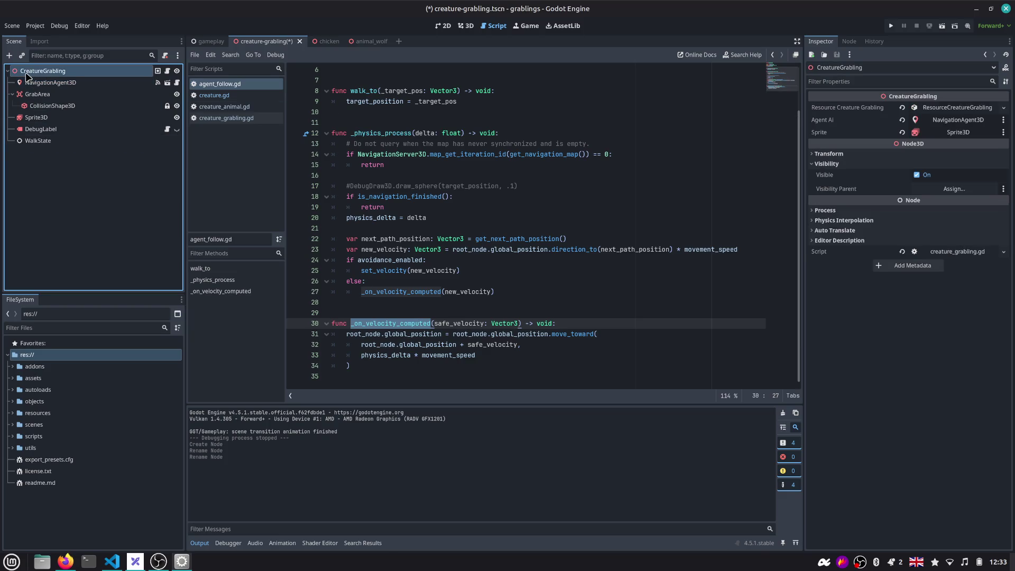
left_click(147, 83)
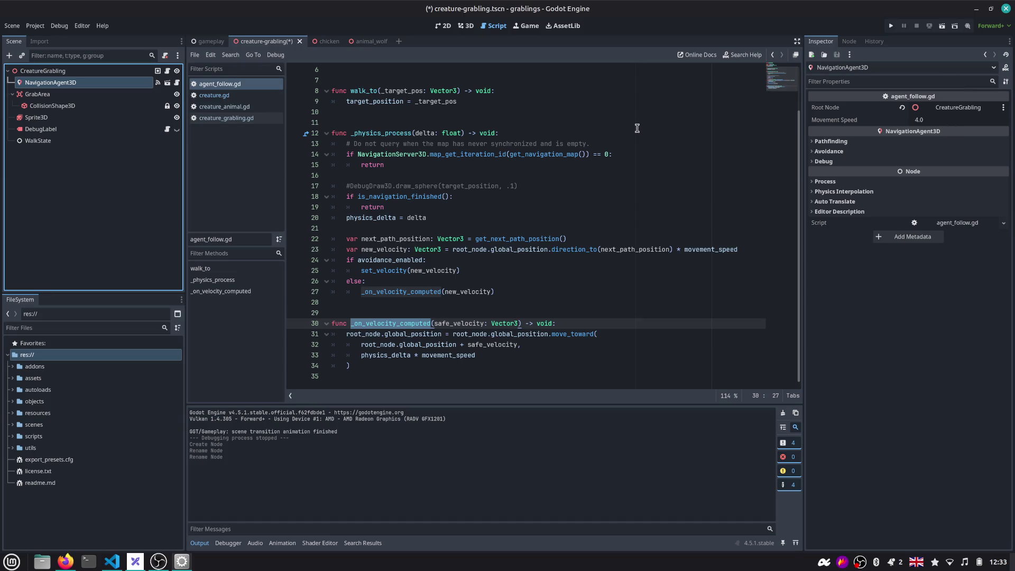
left_click(55, 141)
key("Delete")
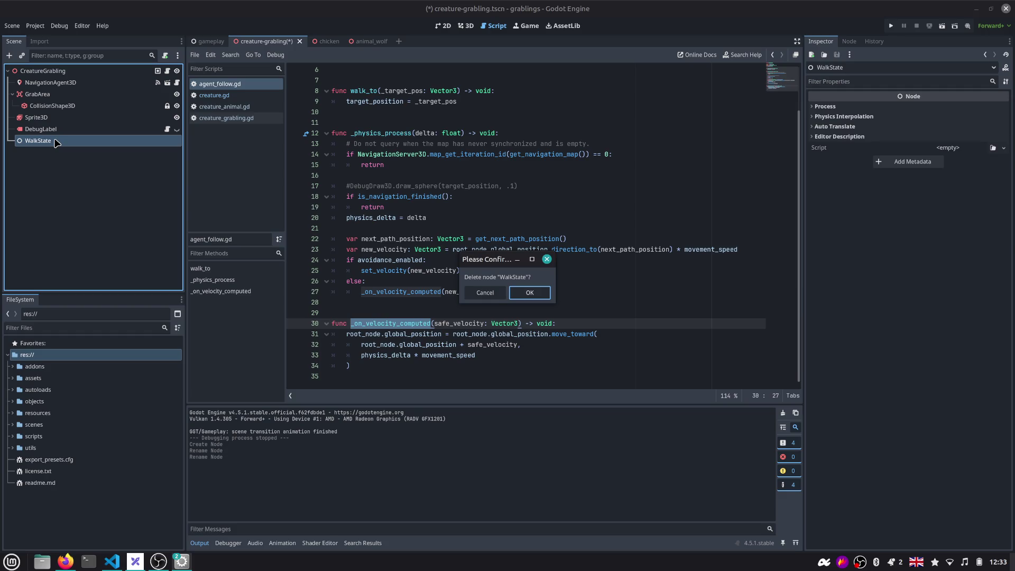
key("Return")
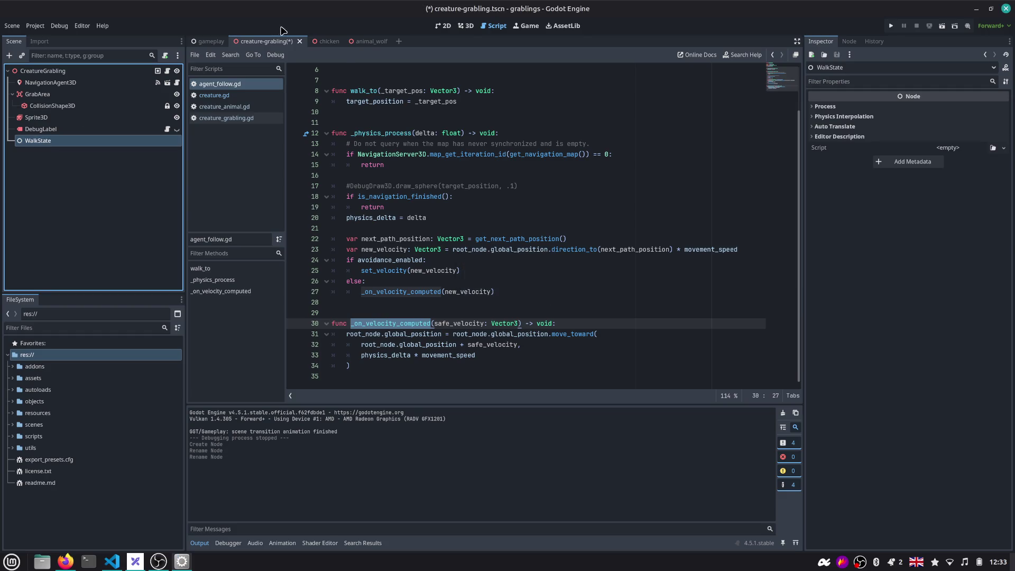
left_click(321, 42)
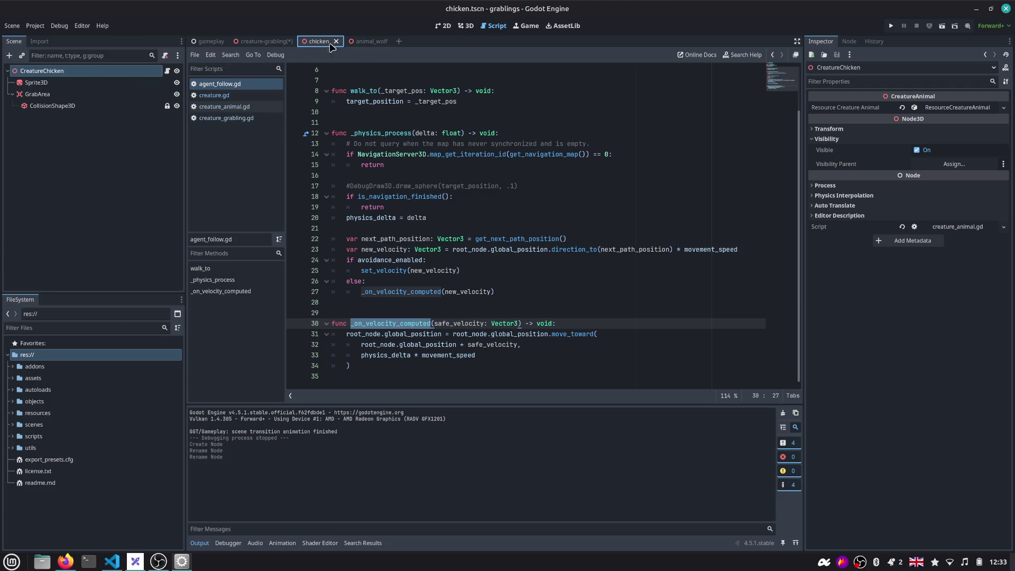
mouse_move(265, 42)
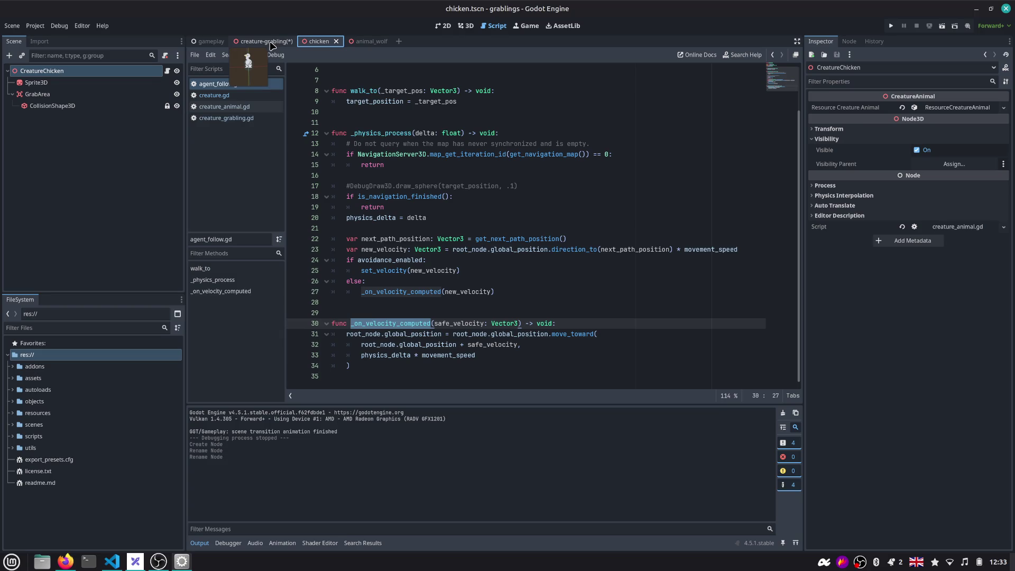
left_click(271, 45)
Delete the WalkState node from CreatureGrabling and save the scene
right_click(58, 146)
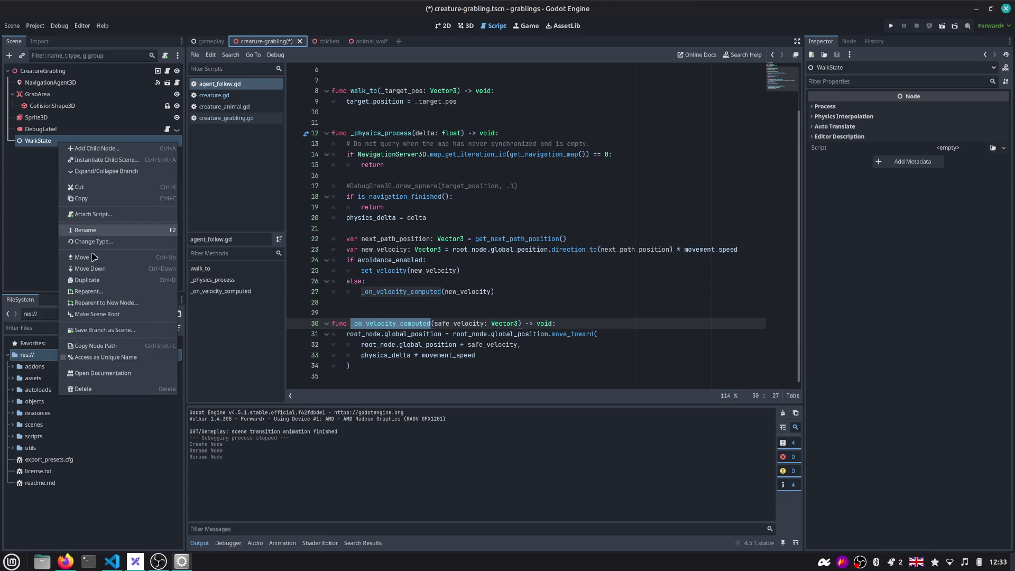
left_click(119, 393)
left_click(529, 293)
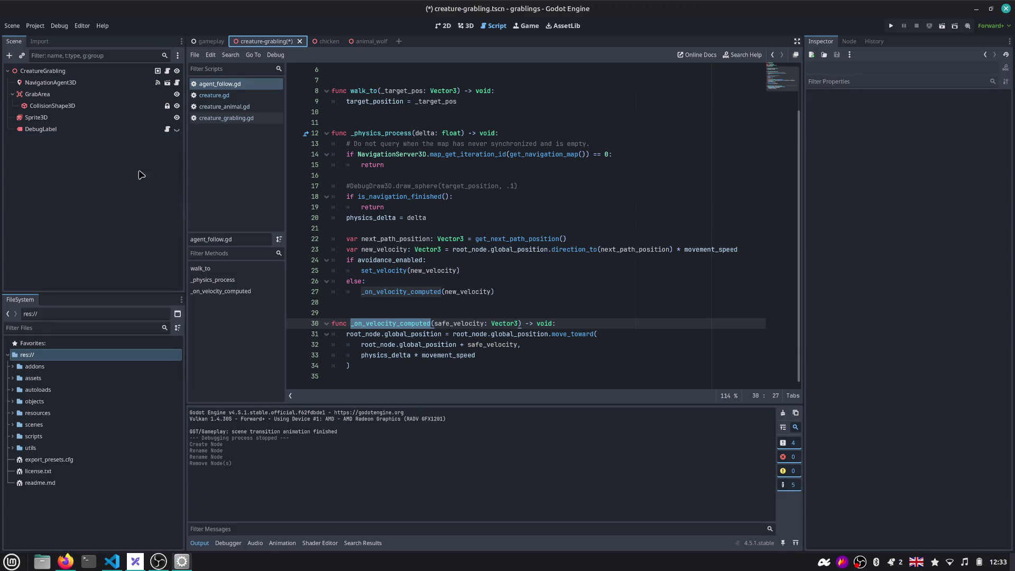
key("ctrl+s")
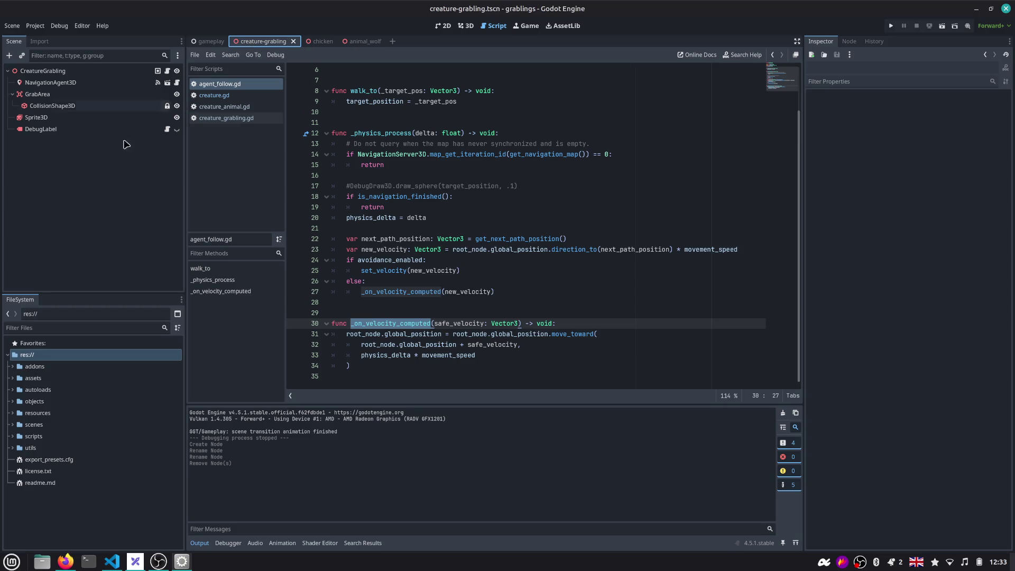
left_click(123, 147)
key("alt+Tab")
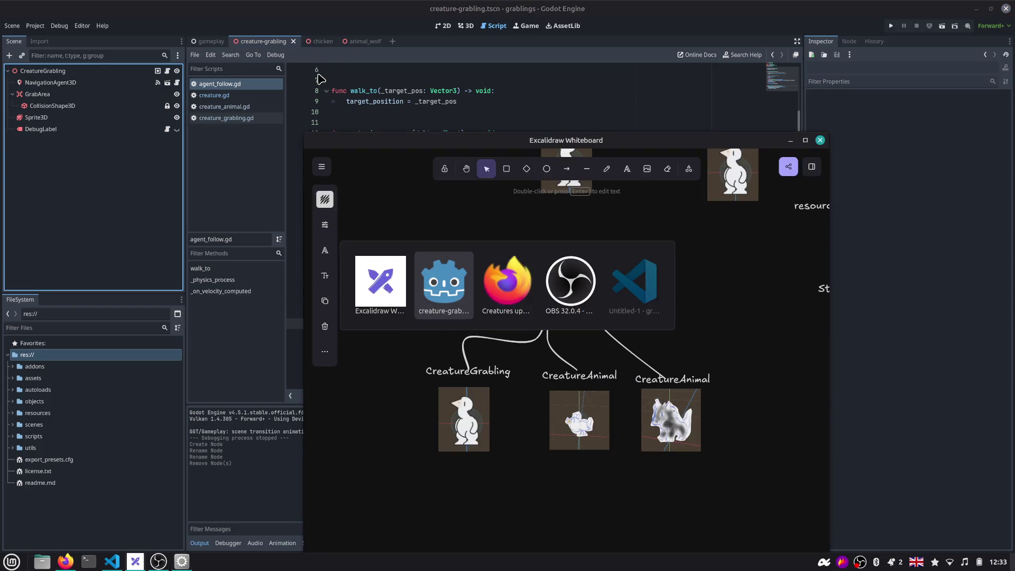
Highlight the 'refactor grabling code' task in the Creatures update issue and return to the Roadmap board
key("alt+Tab")
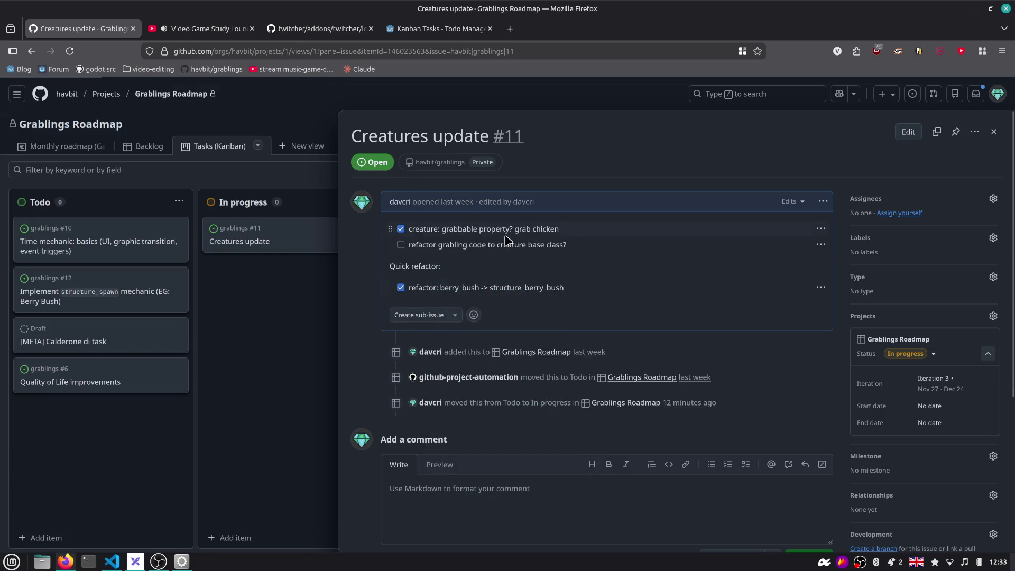
left_click_drag(574, 244, 408, 245)
left_click(334, 303)
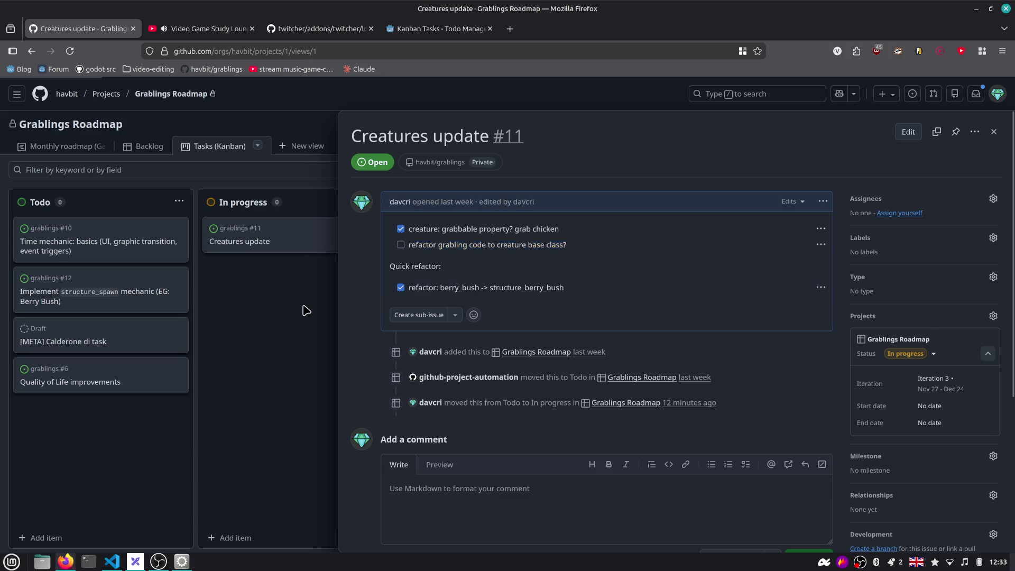